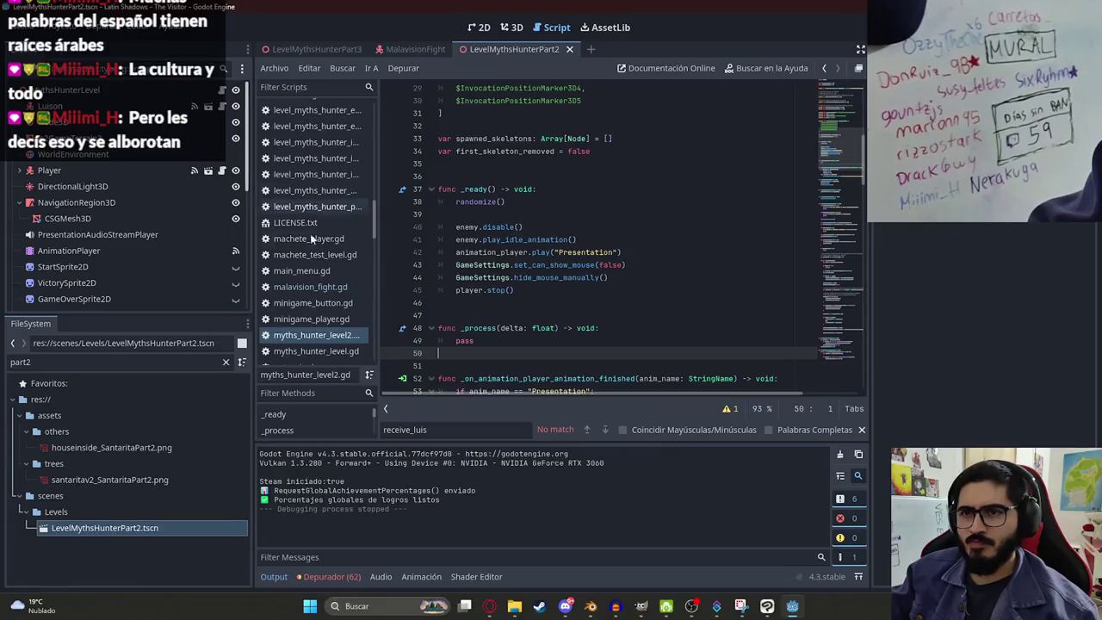
Step: Widen the script list and look over the _ready lines in myths_hunter_level2.gd
drag(379, 258, 418, 258)
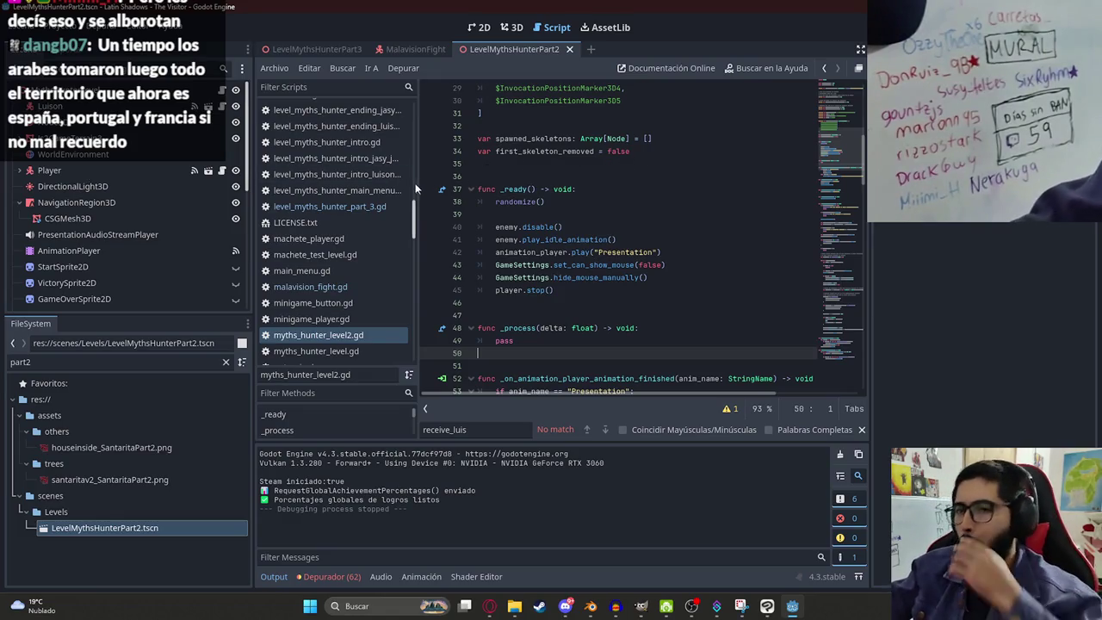
scroll(544, 235, up, 4)
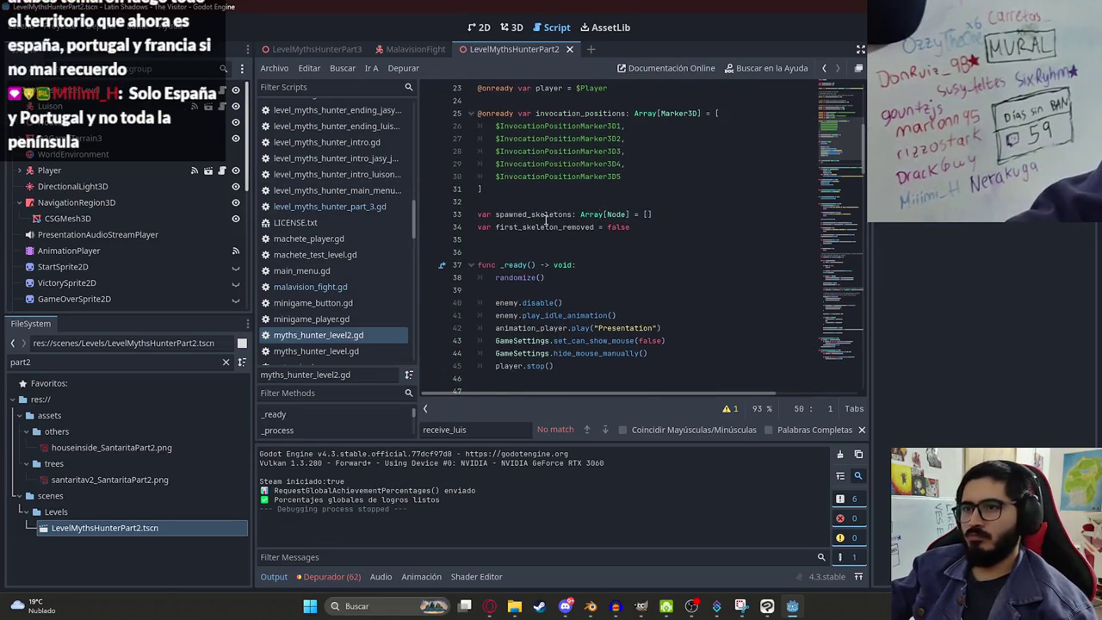
scroll(544, 235, down, 3)
click(548, 226)
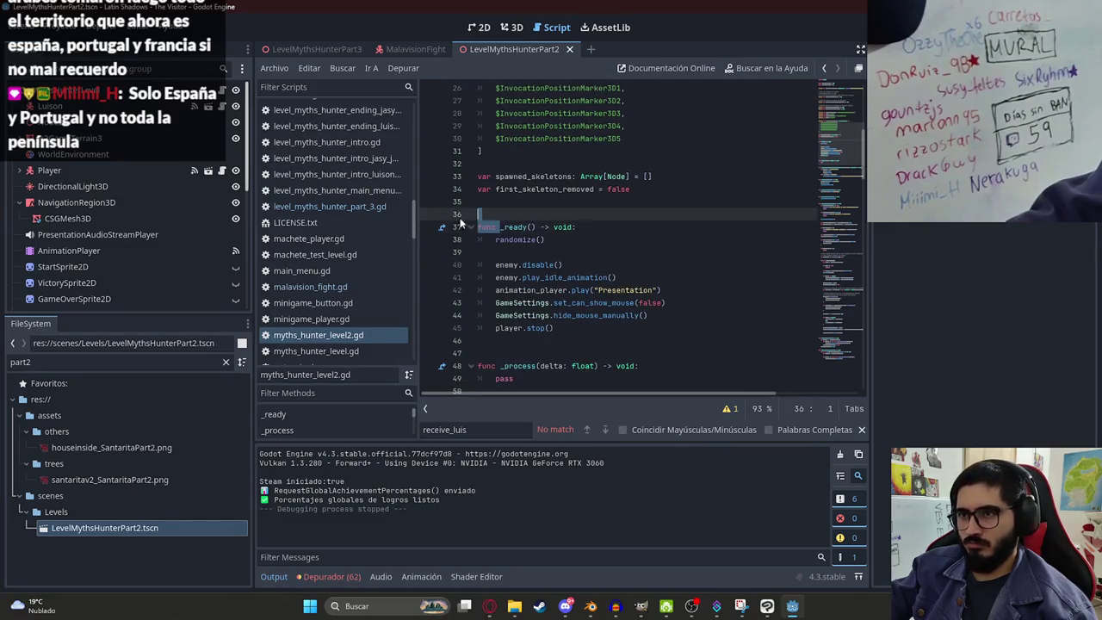
click(479, 252)
click(559, 327)
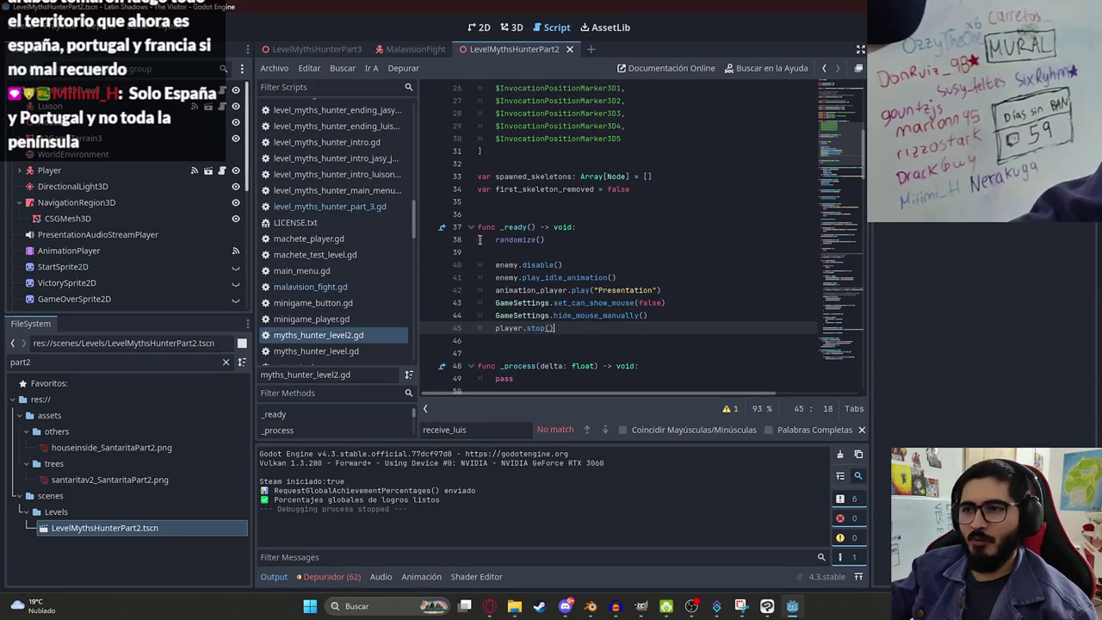
drag(495, 265, 681, 272)
click(638, 274)
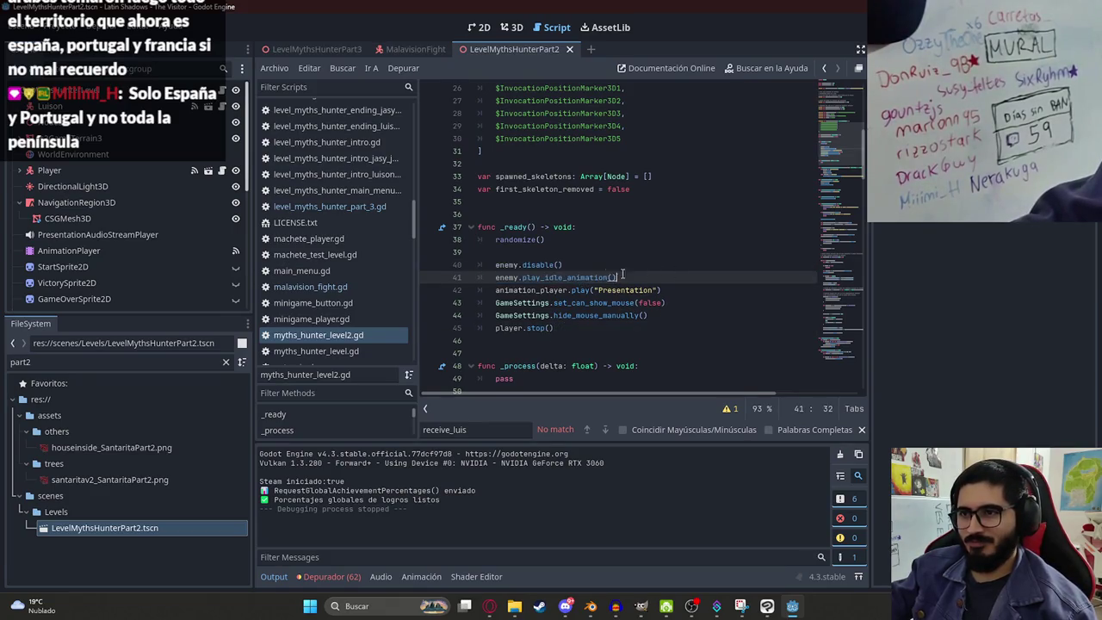
drag(492, 290, 704, 291)
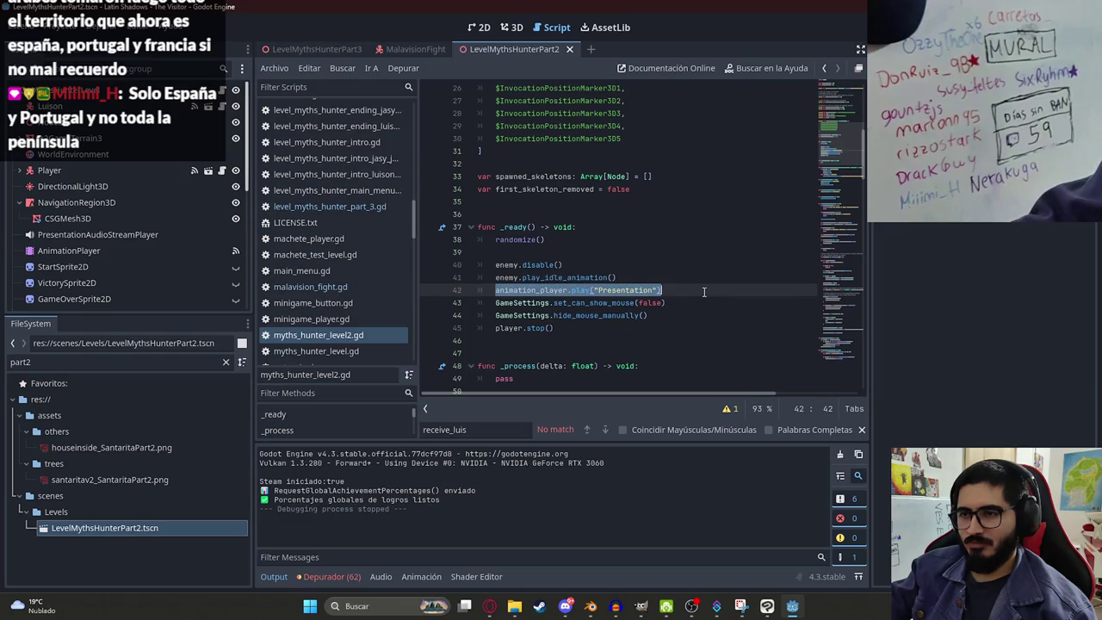
Step: Search the script for 'Presentation' and review each of its matches
double_click(617, 290)
key(ctrl+f)
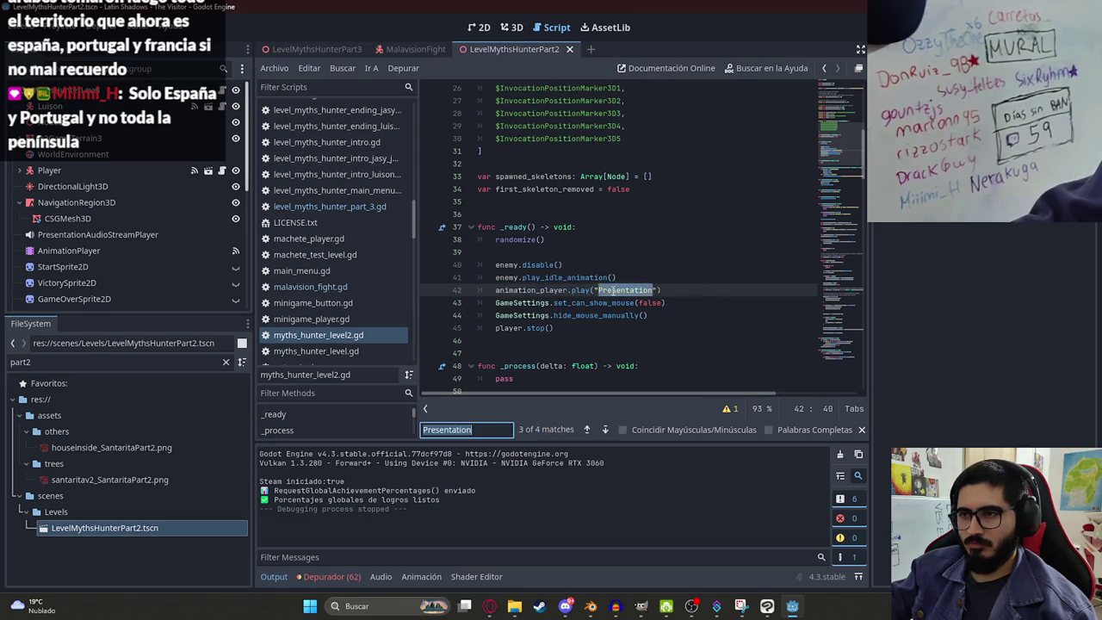
key(Return)
key(Return)
key(Return)
key(Return)
key(Return)
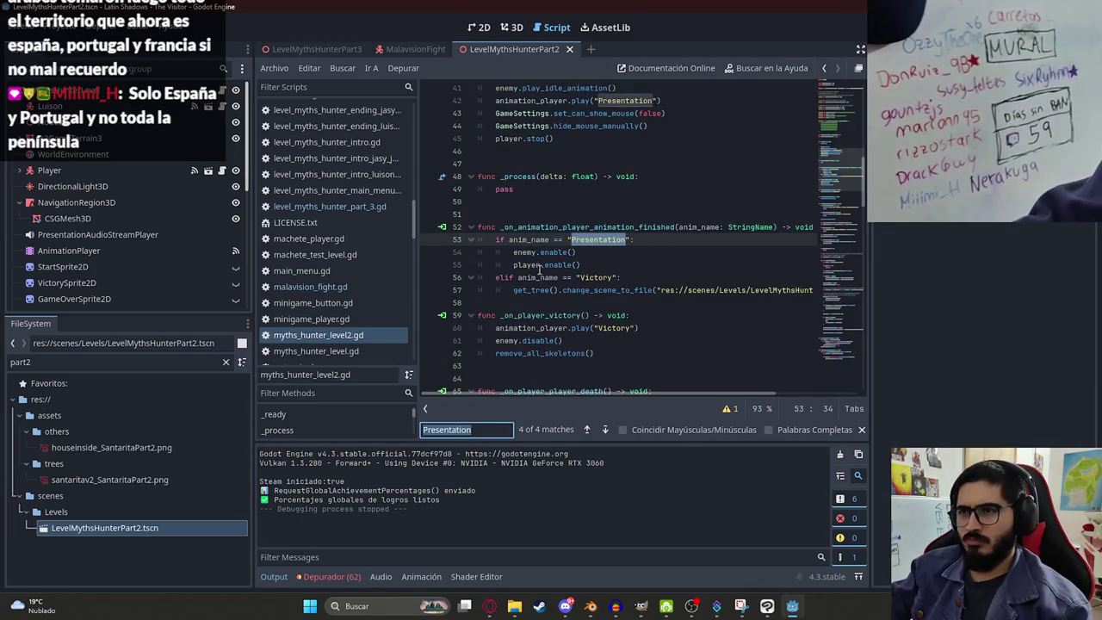
click(591, 264)
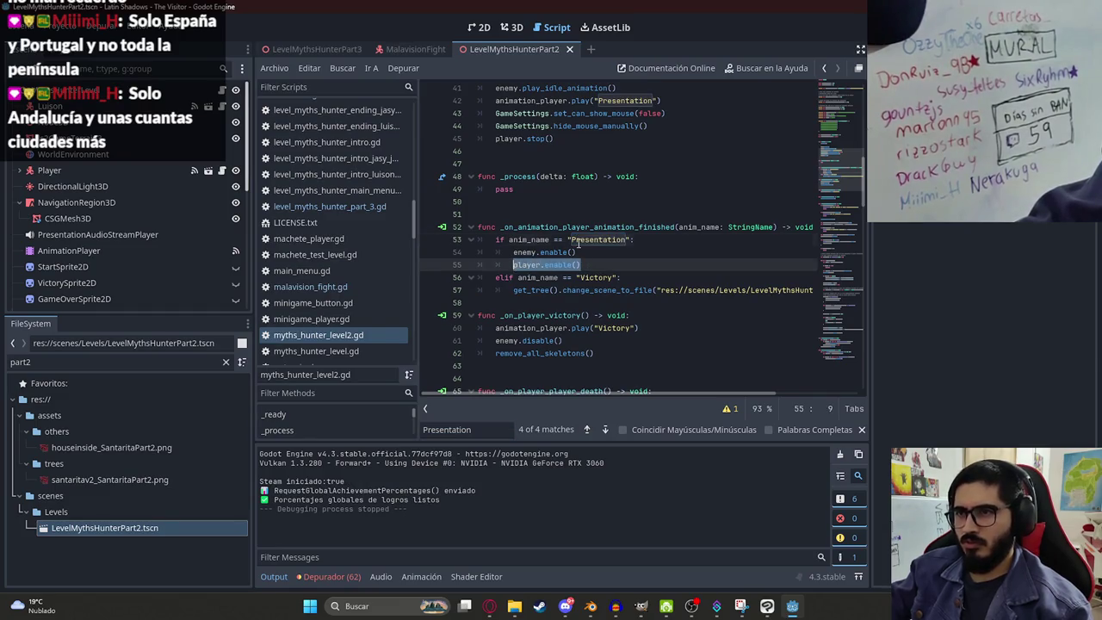
key(shift+F3)
key(ctrl+f)
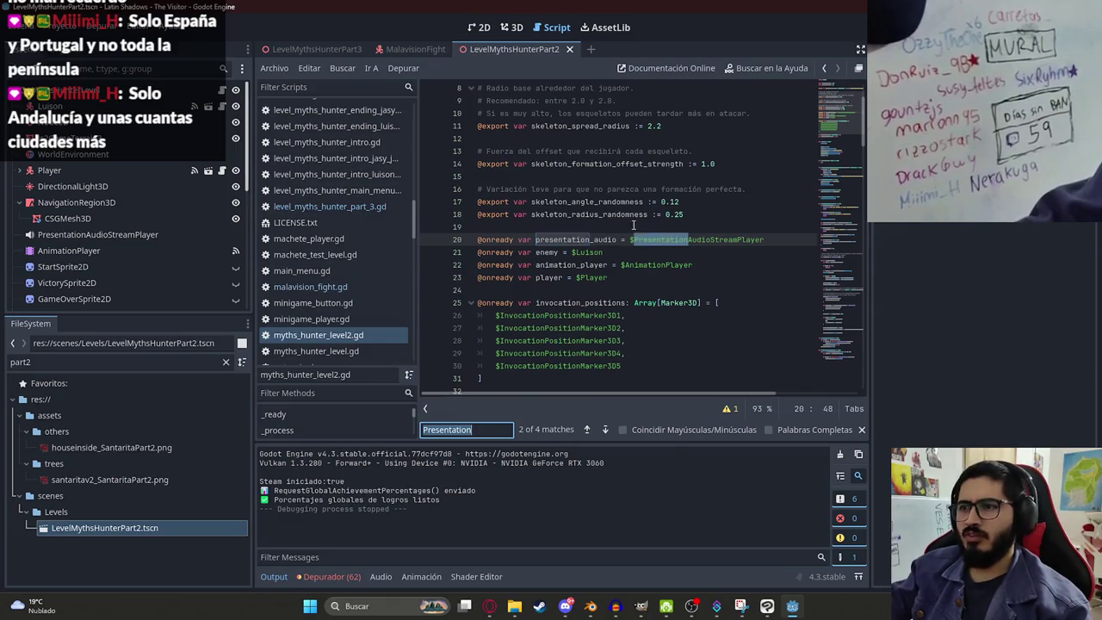
key(shift+Return)
click(650, 239)
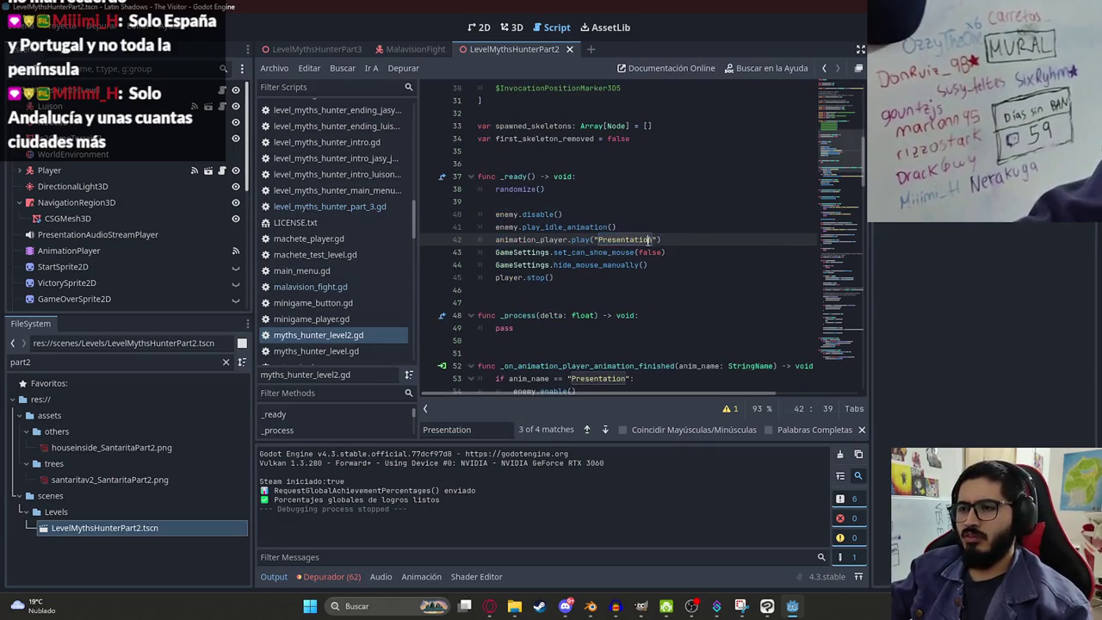
Step: Select _ready lines 42–45: the Presentation animation, mouse hiding and player stop
click(498, 228)
mouse_move(497, 244)
mouse_down()
mouse_move(695, 241)
mouse_move(715, 275)
mouse_up()
key(ctrl+c)
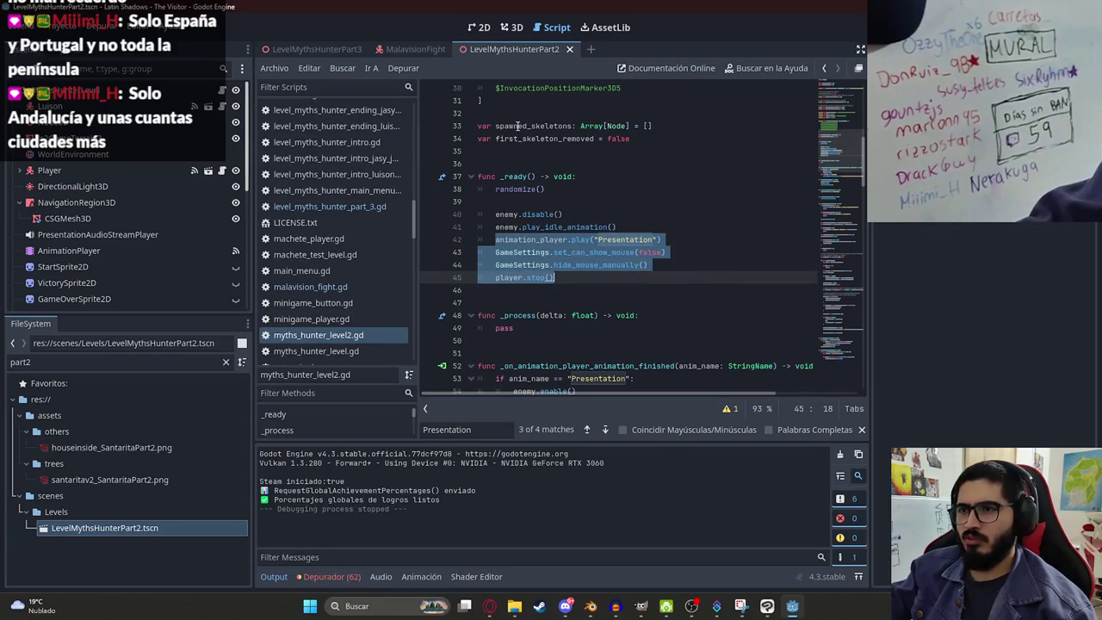
click(414, 50)
Step: Paste the copied startup lines over the two GameSettings lines in Part3's _ready
click(310, 50)
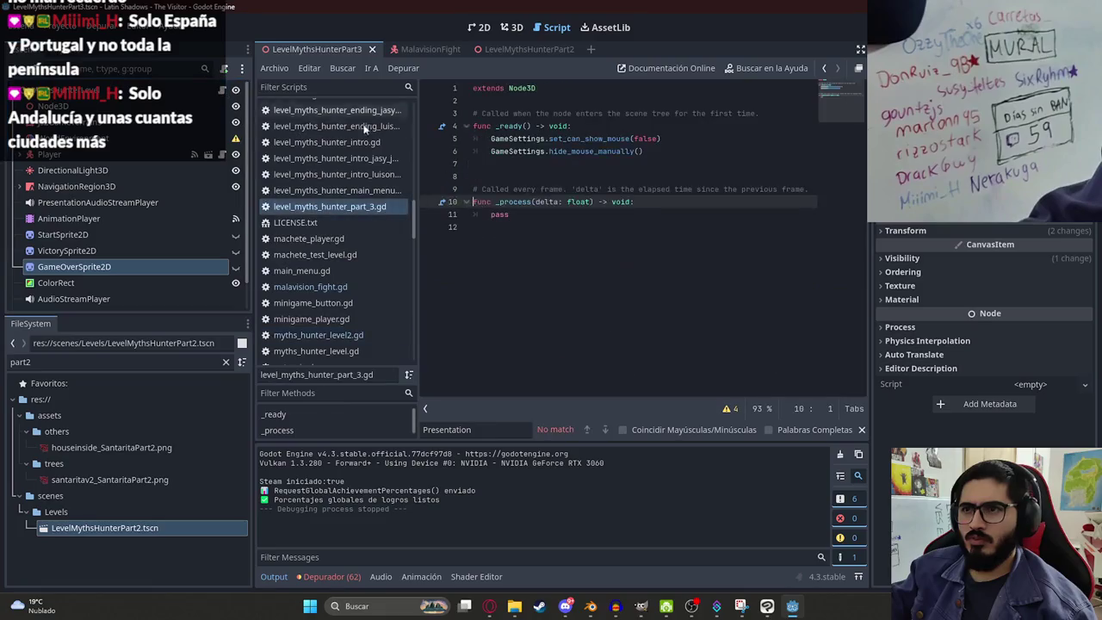
click(560, 191)
drag(682, 161, 493, 138)
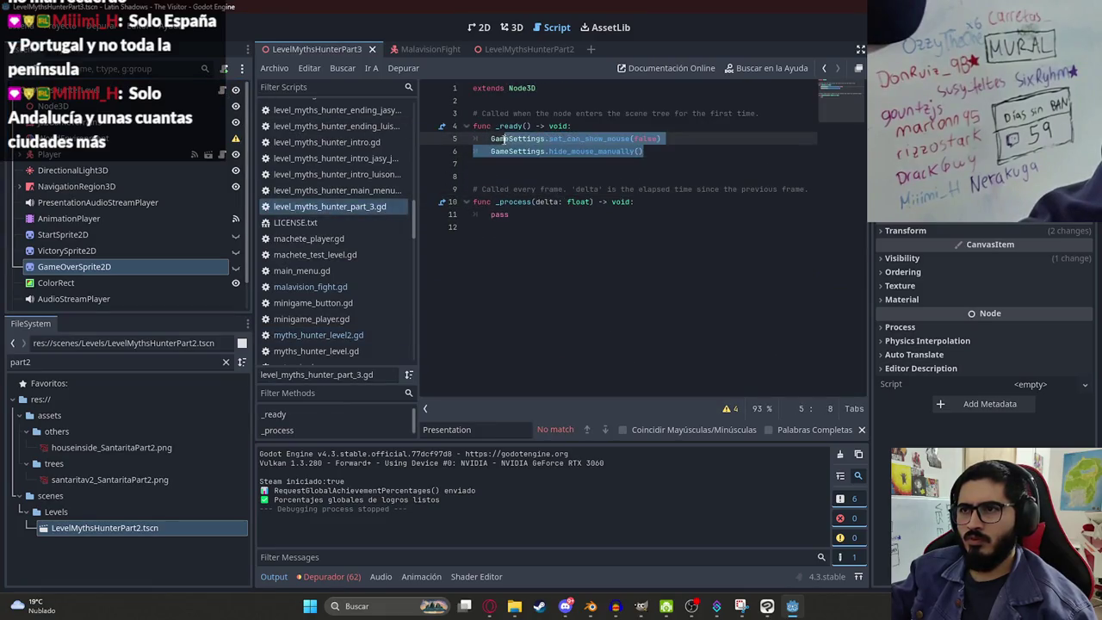
key(ctrl+v)
click(514, 102)
key(Return)
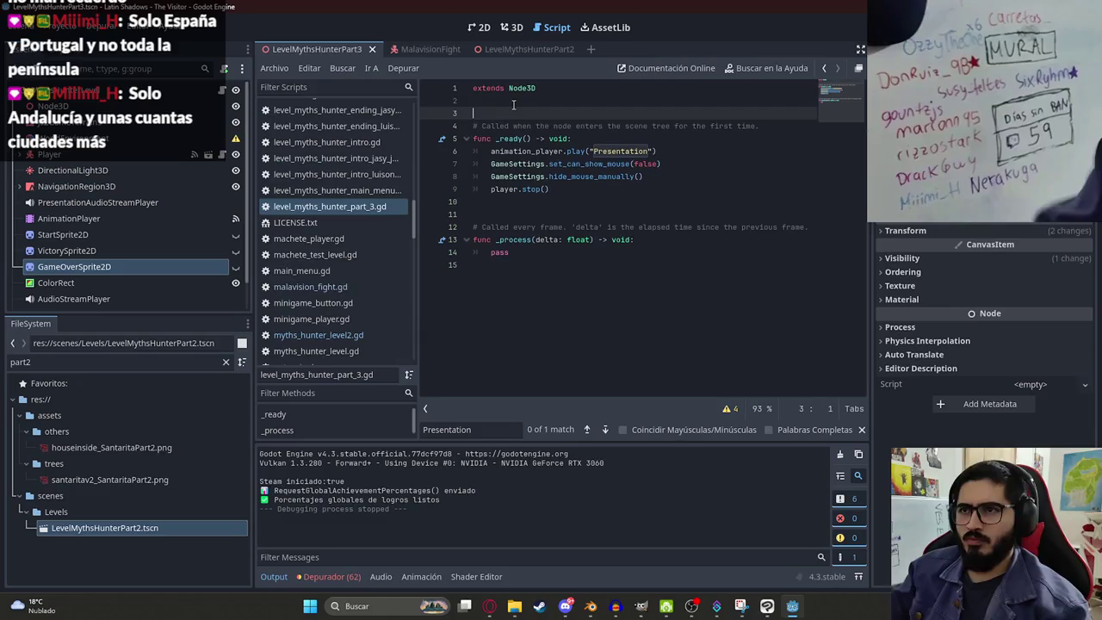
text(@i)
key(BackSpace)
text(onready var p)
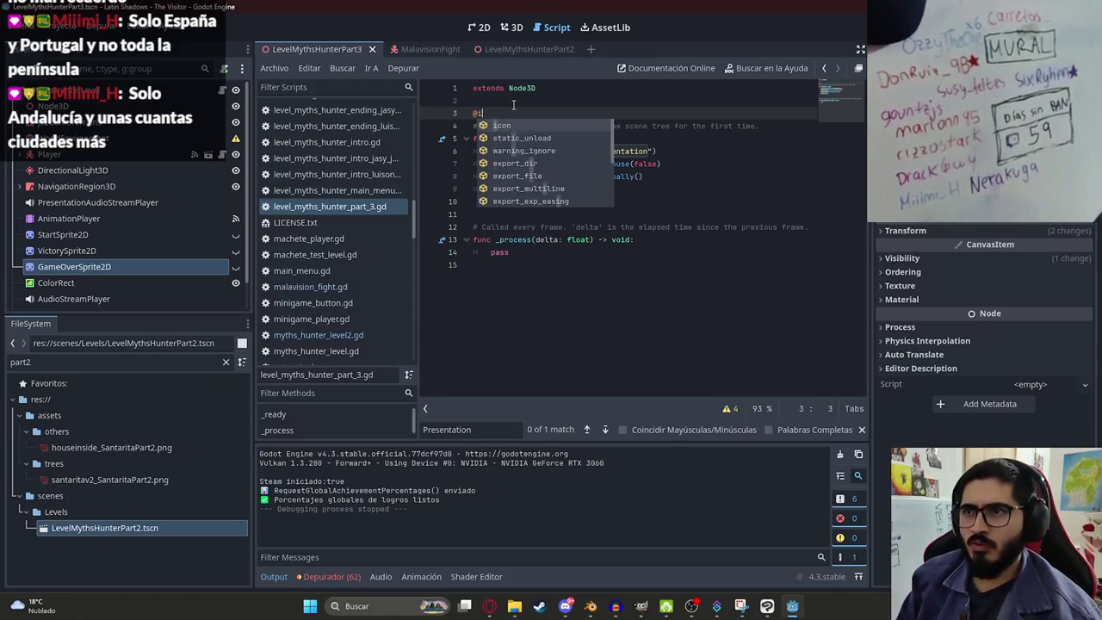
text(layer = $Player)
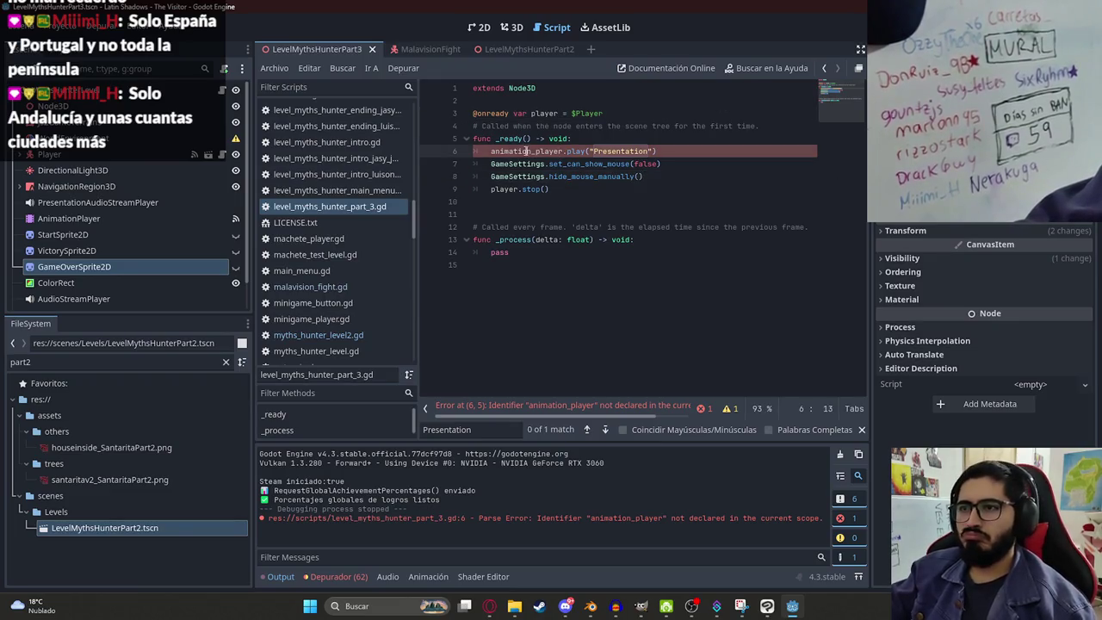
click(610, 113)
key(Return)
text(nready var animation_player = )
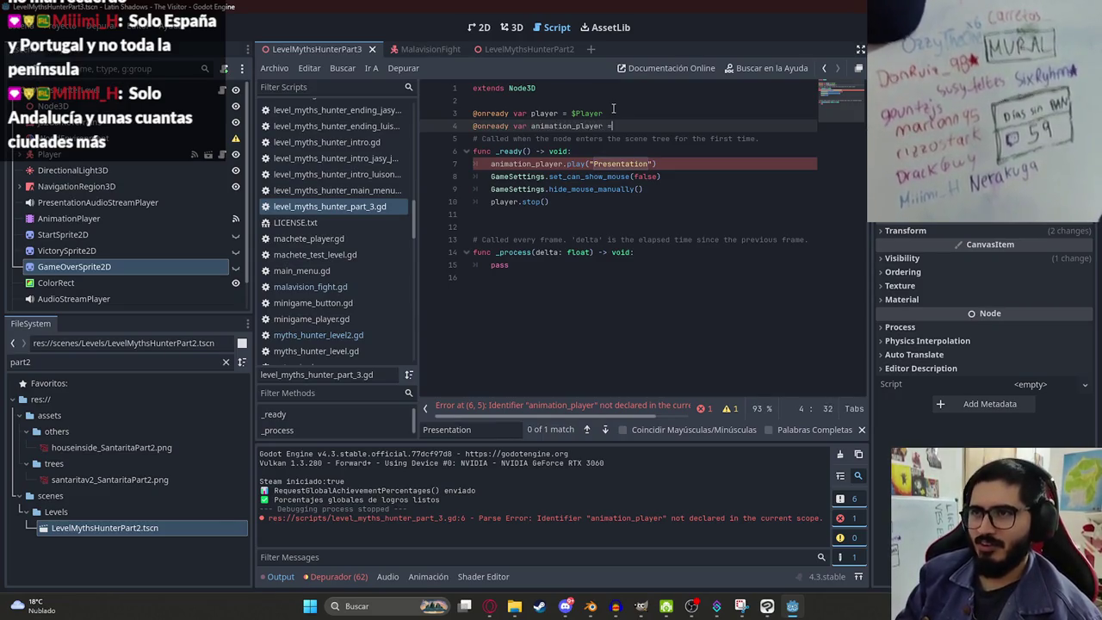
text( $Ani)
key(Return)
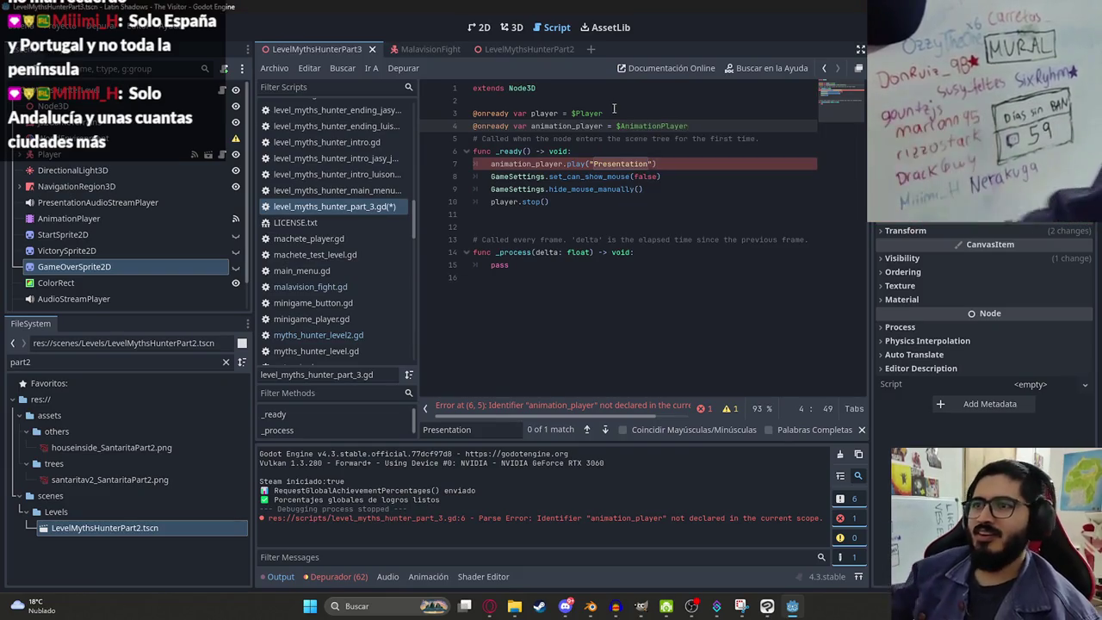
double_click(568, 126)
key(ctrl+s)
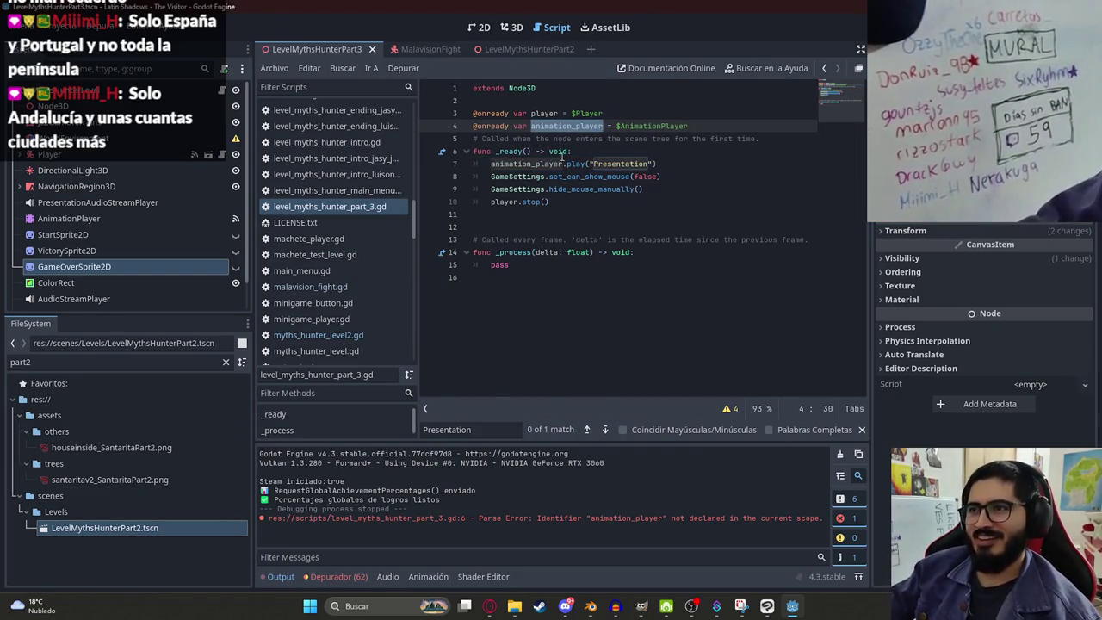
Step: Remove the extra blank line after _ready, save, and undo a stray animation_player entry
click(551, 212)
key(BackSpace)
key(ctrl+s)
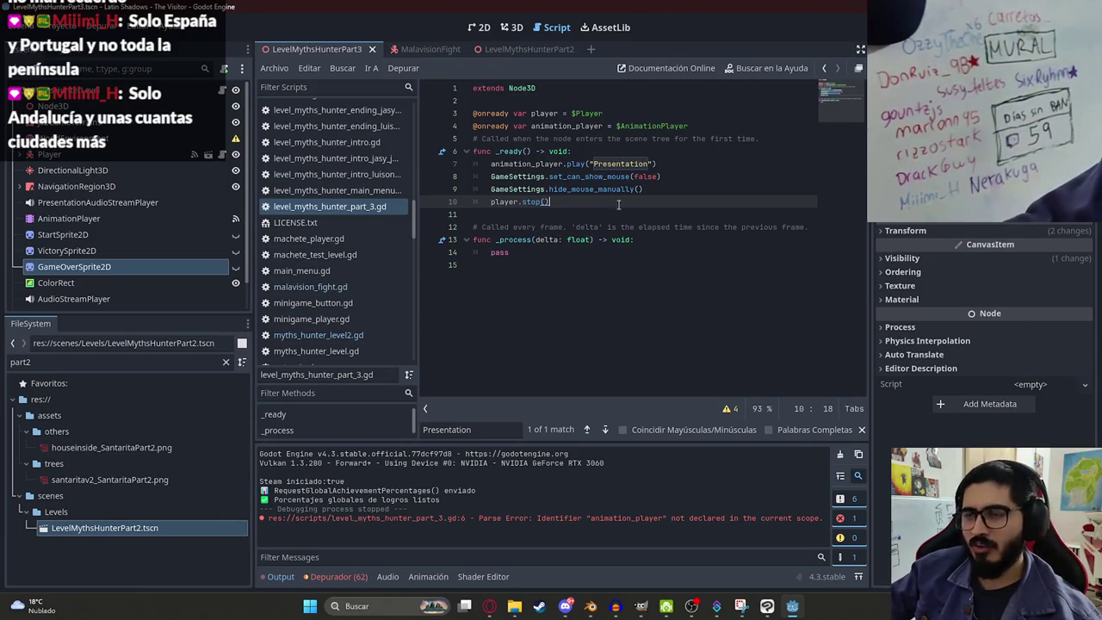
click(540, 212)
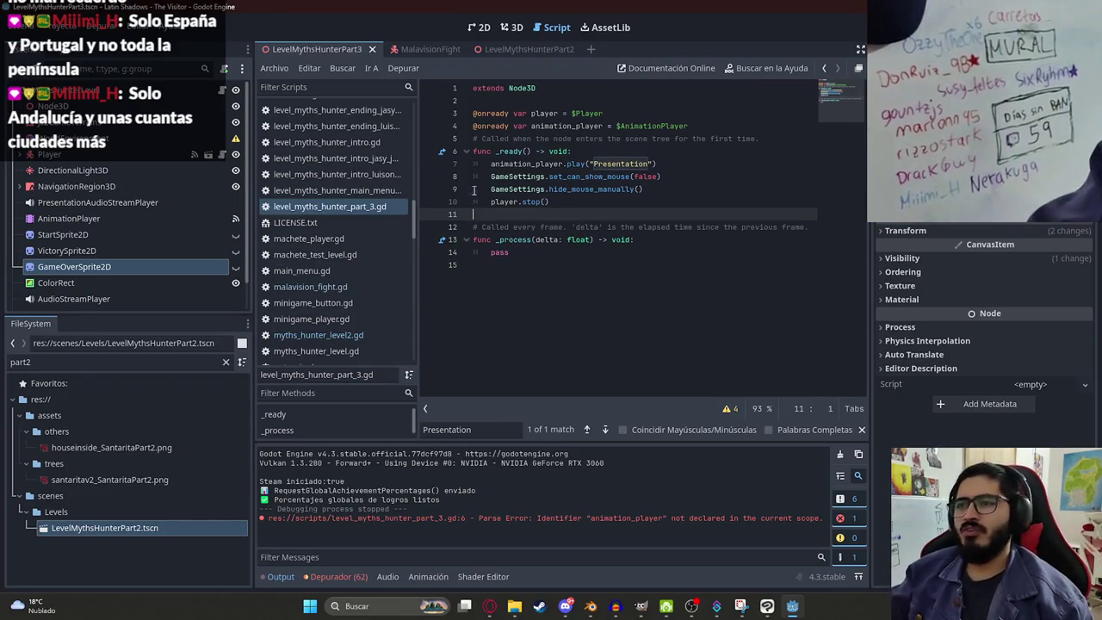
key(Escape)
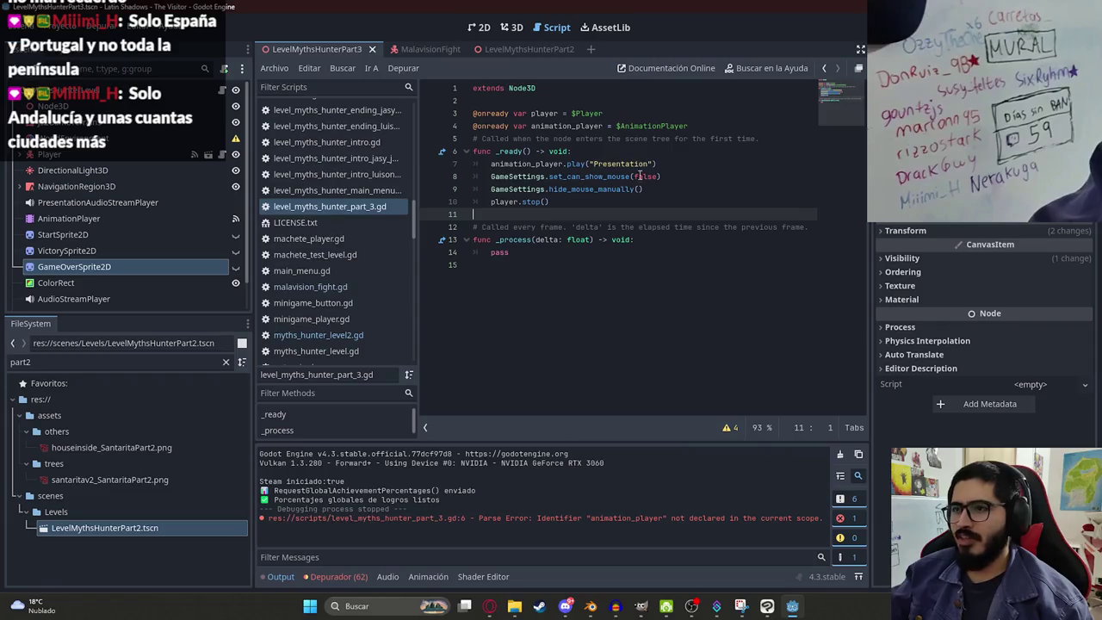
click(637, 163)
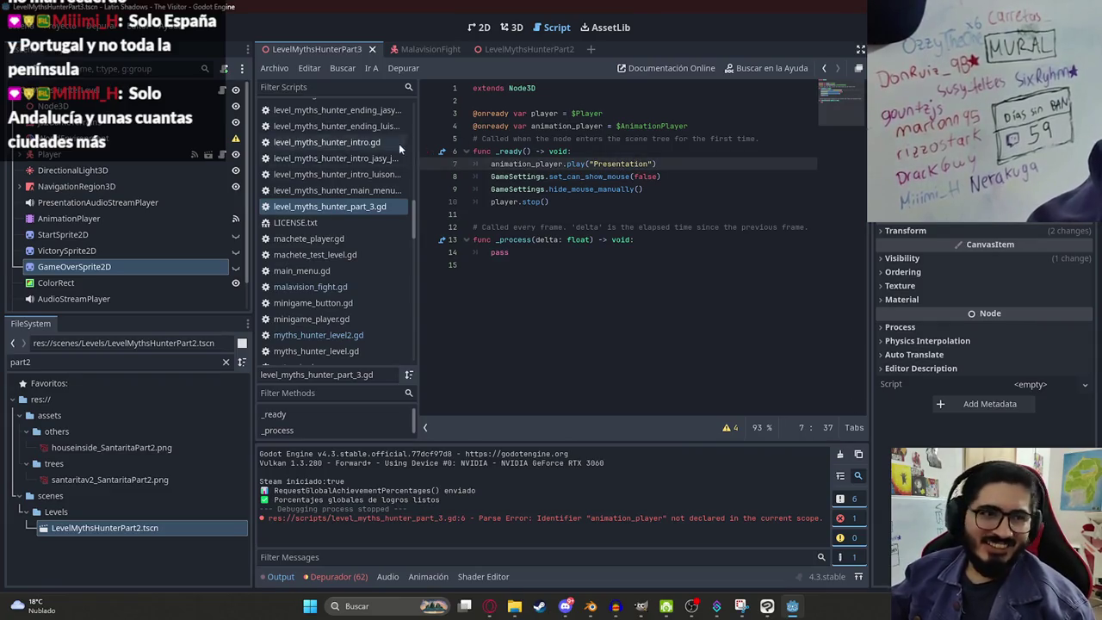
key(Down)
key(Down)
key(Down)
text(animation_player)
key(ctrl+z)
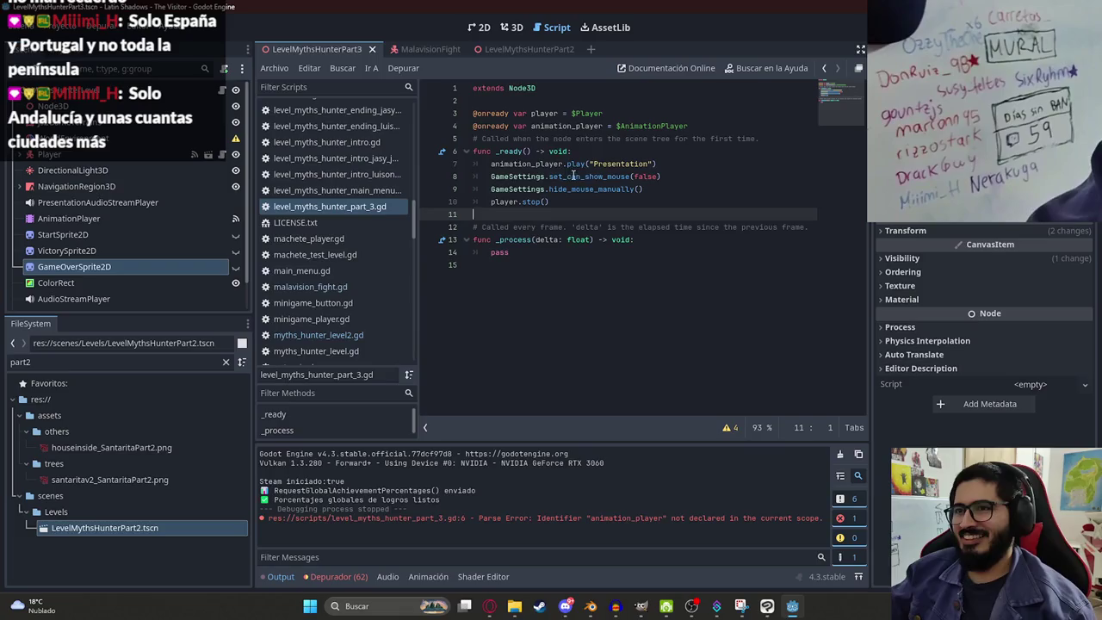
double_click(513, 164)
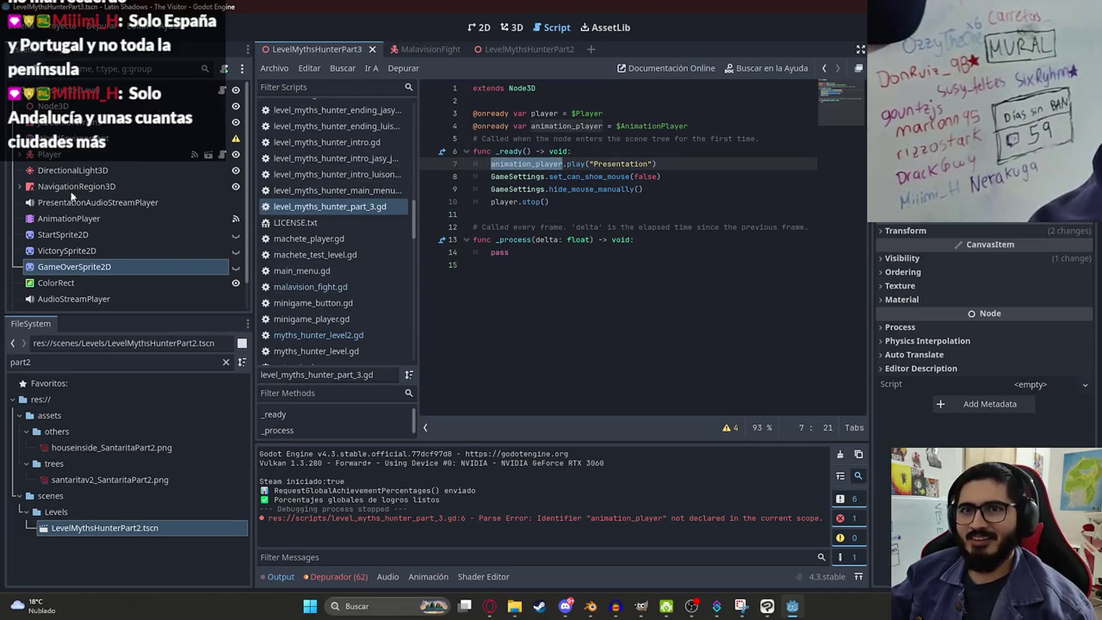
Step: Connect AnimationPlayer's animation_finished signal to a new handler in the Part3 script and save
click(74, 218)
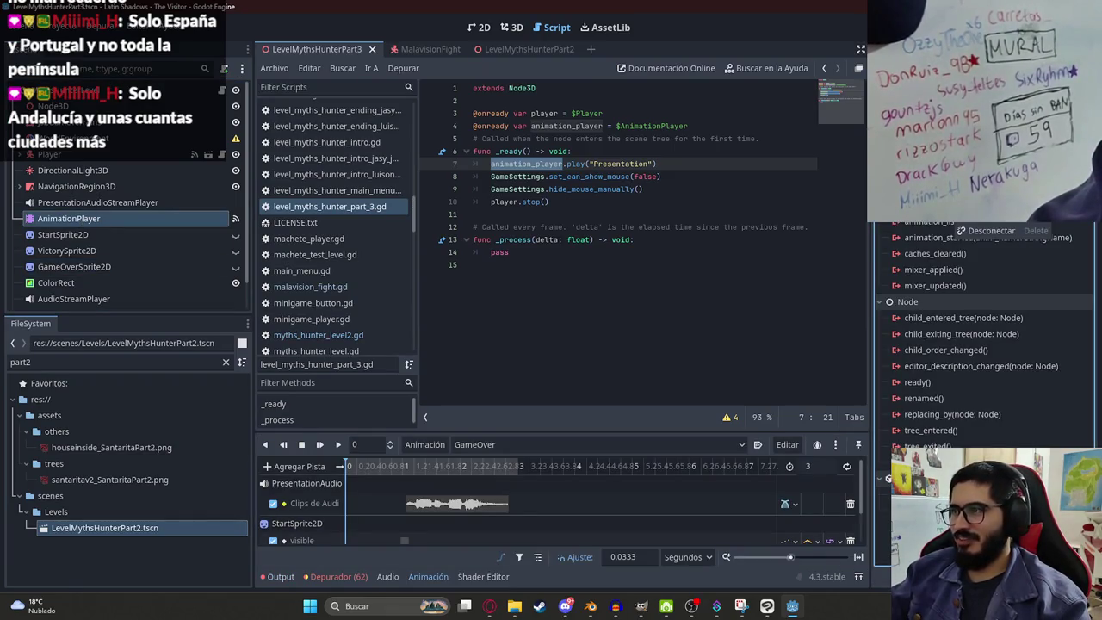
scroll(982, 259, down, 1)
double_click(956, 205)
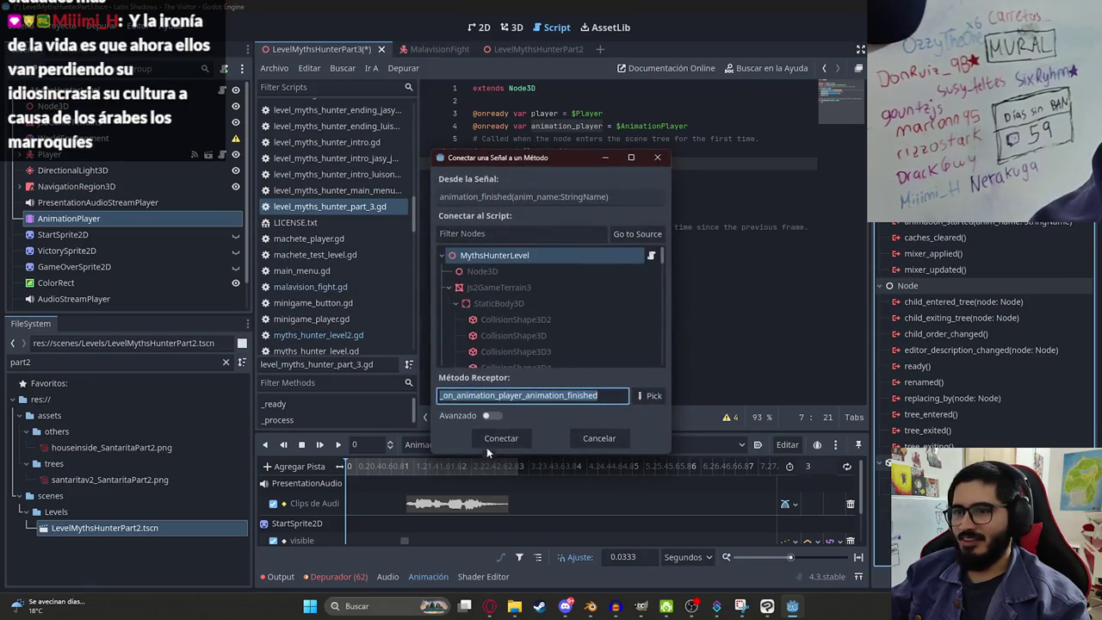
click(495, 440)
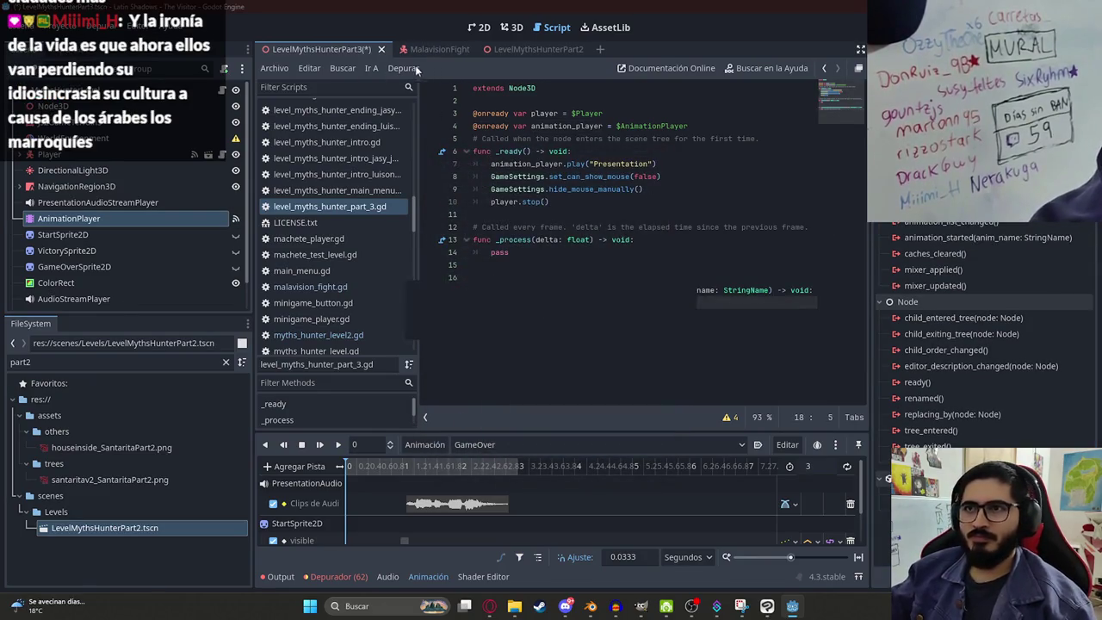
key(ctrl+s)
Step: Go back to myths_hunter_level2.gd from the script list
right_click(291, 211)
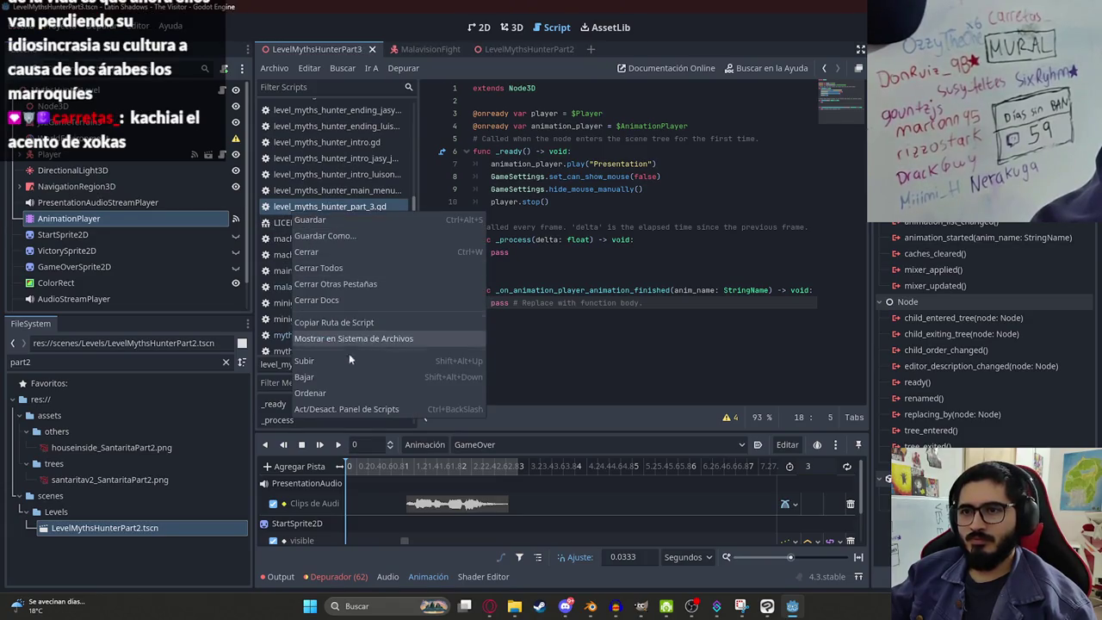
click(351, 380)
scroll(315, 221, down, 1)
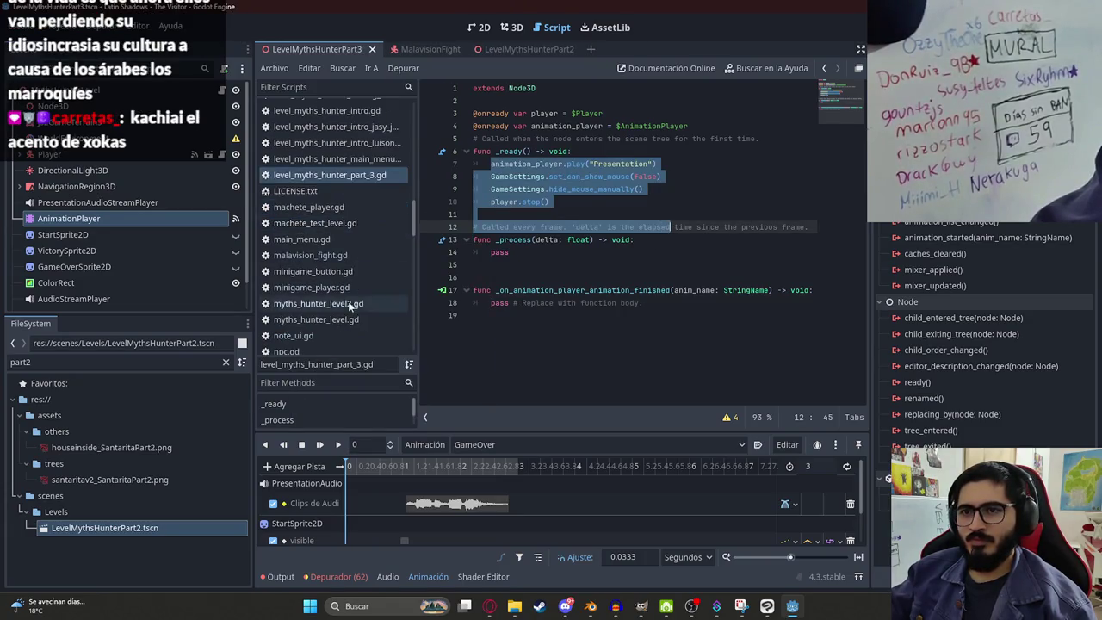
click(346, 303)
click(618, 215)
Step: Find and select the Presentation if-block that enables enemy and player in myths_hunter_level2.gd
double_click(623, 240)
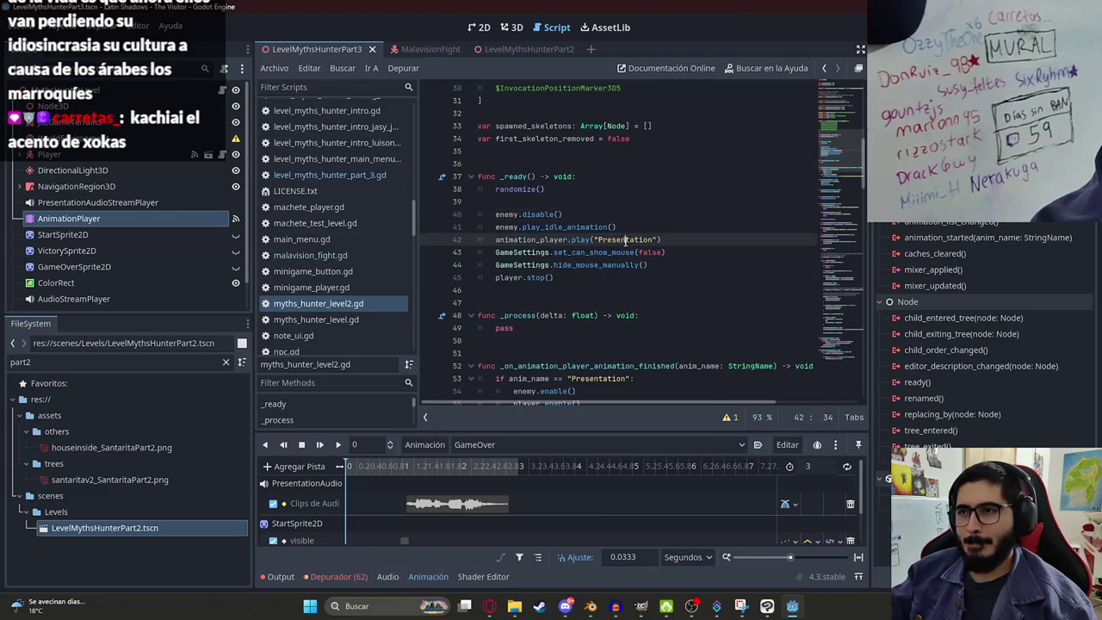
key(ctrl+f)
key(Return)
mouse_move(591, 253)
mouse_down()
mouse_move(510, 236)
mouse_move(636, 258)
mouse_up()
key(ctrl+c)
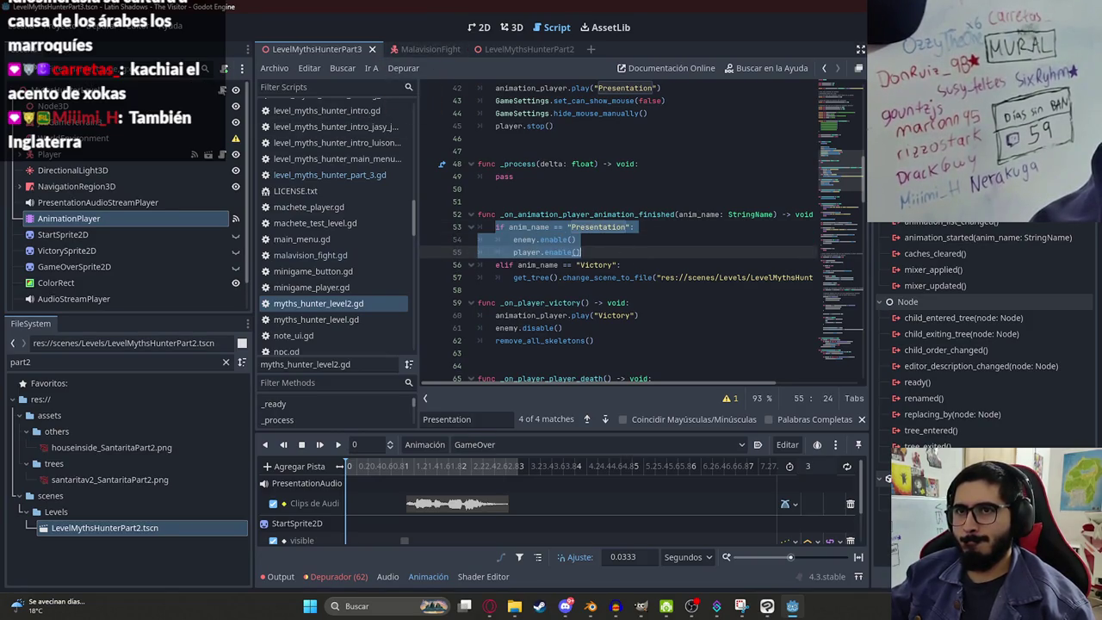
Step: Paste that if-block over pass in Part3's animation-finished handler and save
click(329, 174)
click(600, 177)
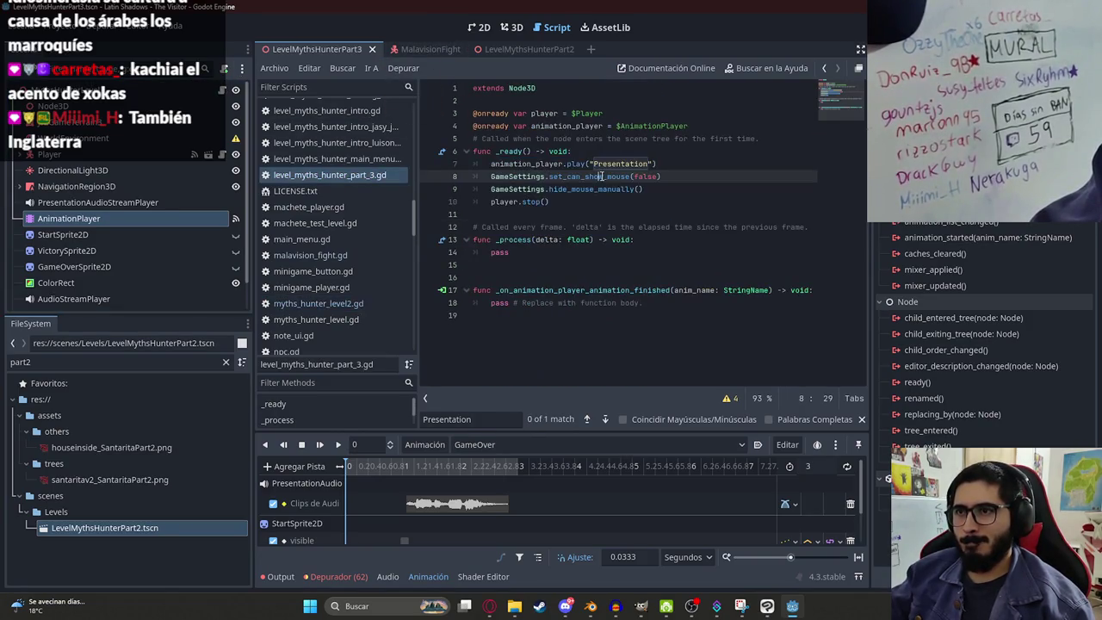
double_click(501, 302)
key(ctrl+v)
key(ctrl+s)
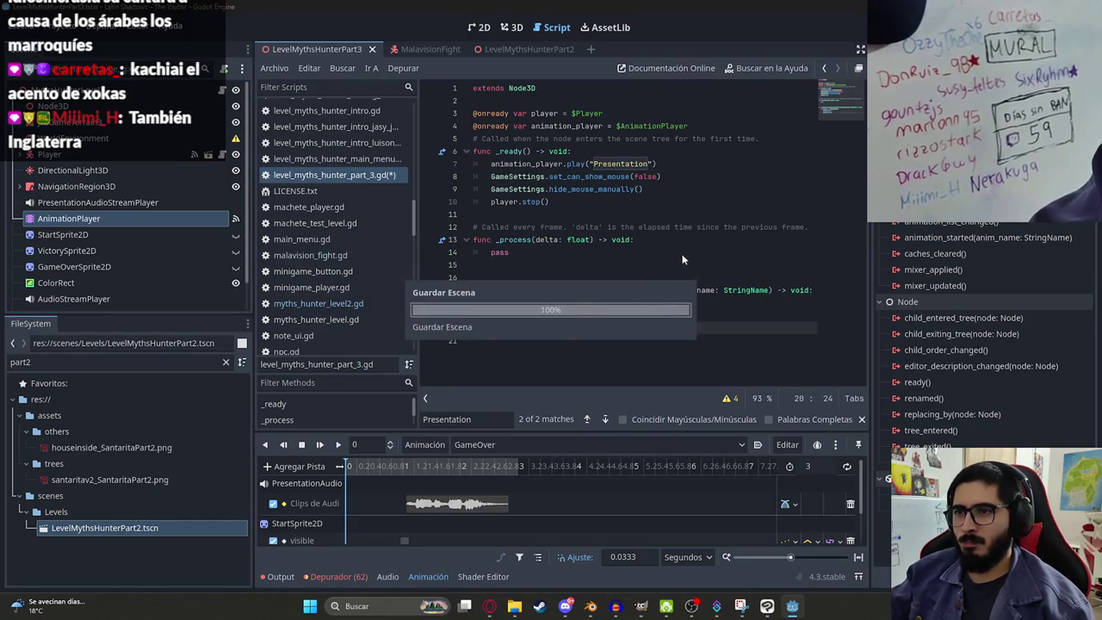
click(698, 124)
key(Return)
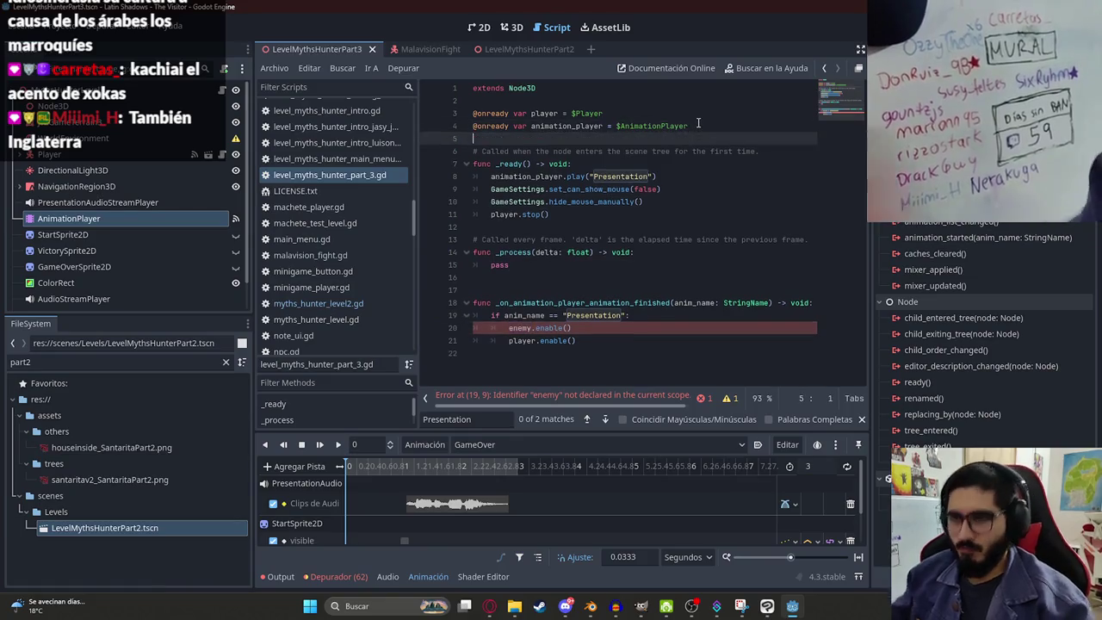
text(@onready var enemy = $Malavision)
key(ctrl+s)
click(639, 239)
double_click(520, 328)
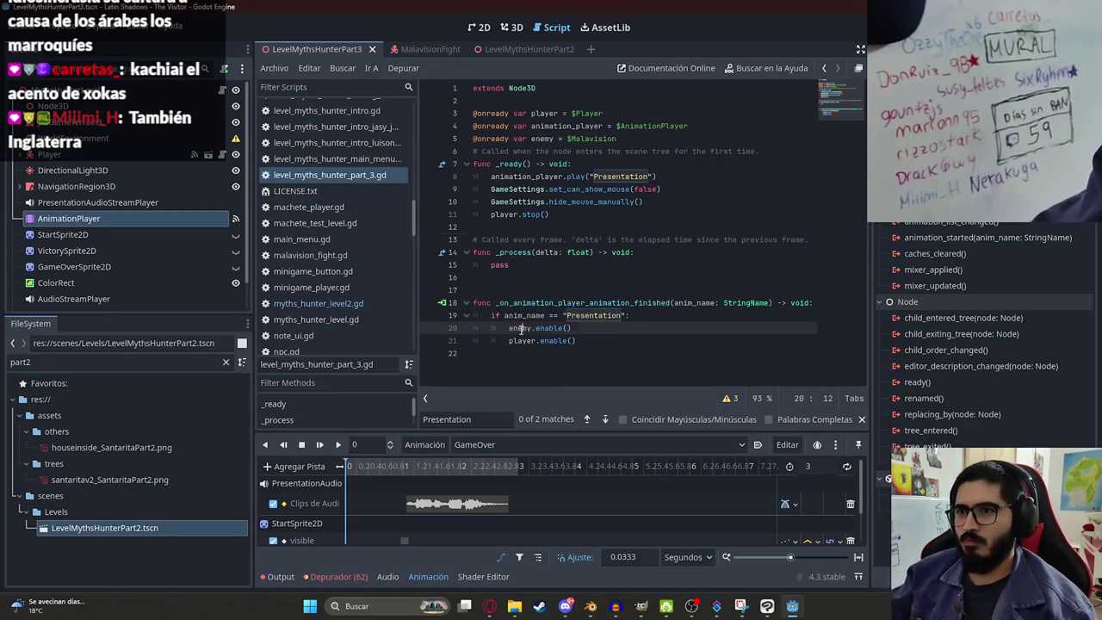
right_click(338, 48)
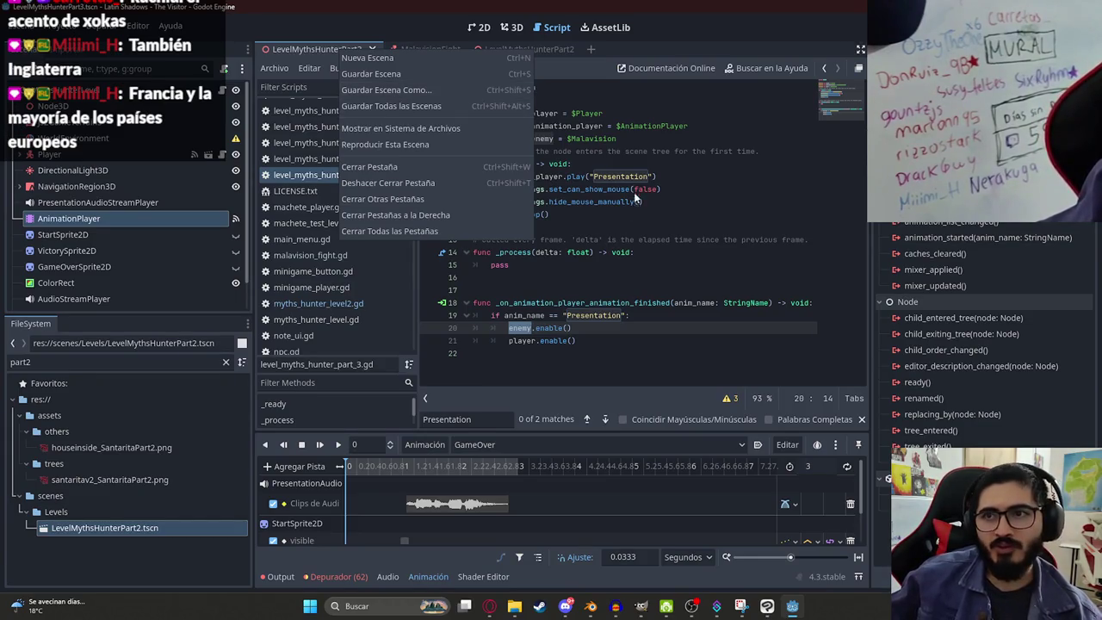
Step: Test-run the Part3 scene, then select the Malavision node in the 3D view and save
click(383, 144)
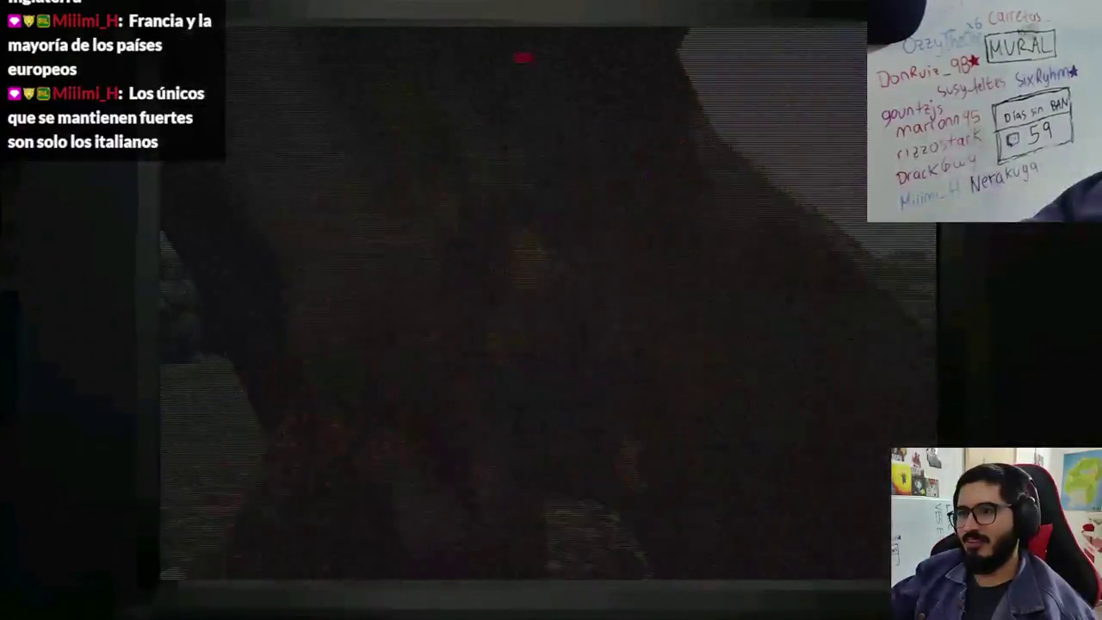
key(F8)
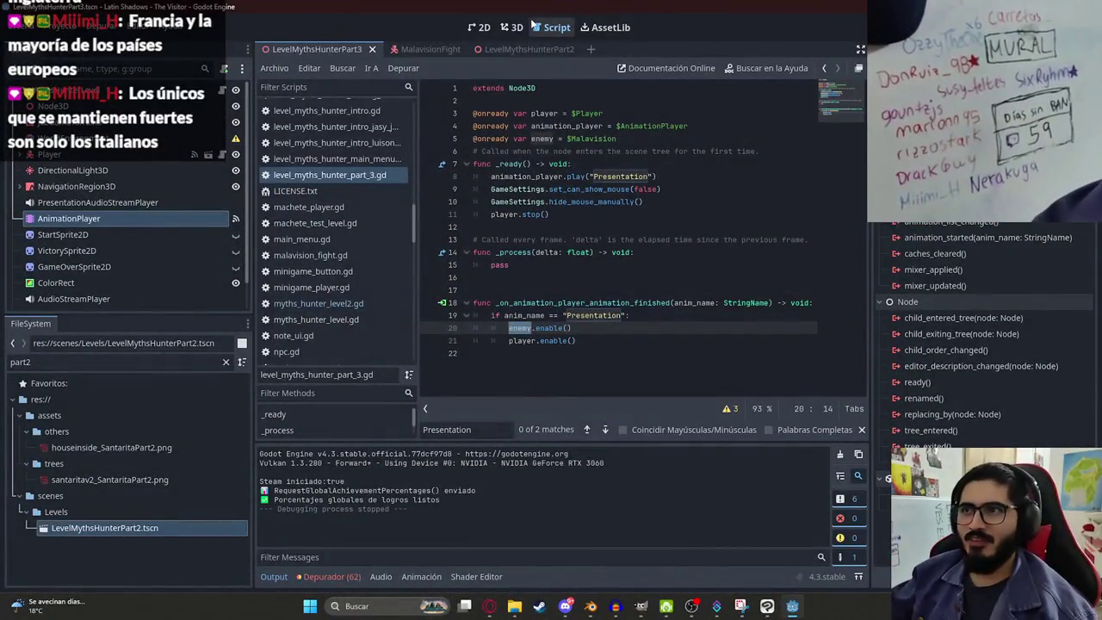
click(513, 27)
scroll(517, 258, up, 5)
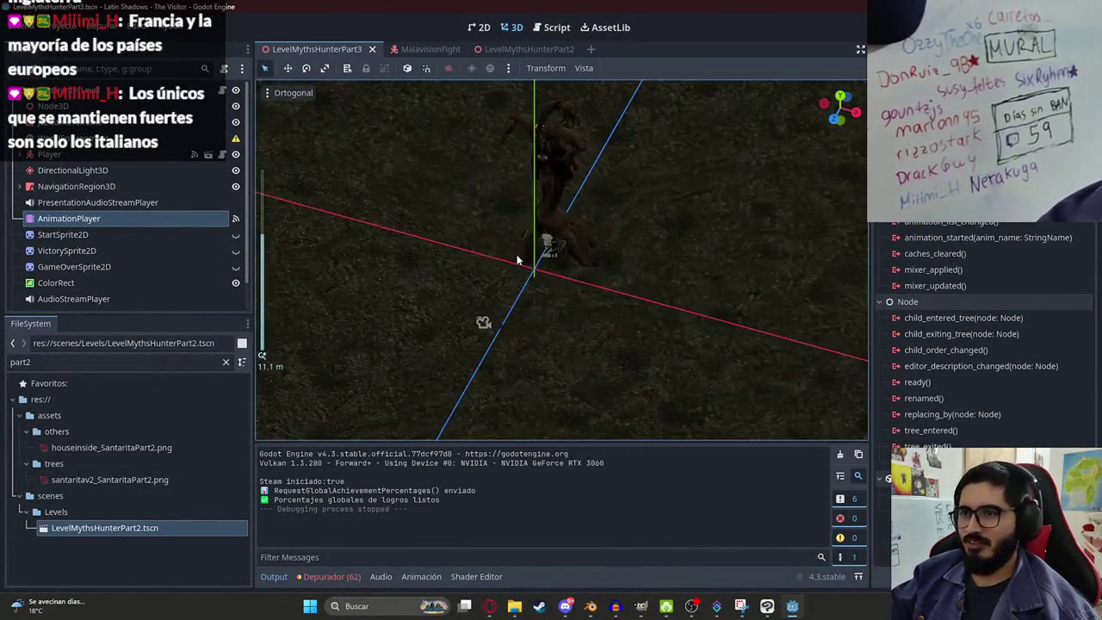
click(82, 186)
scroll(99, 224, down, 1)
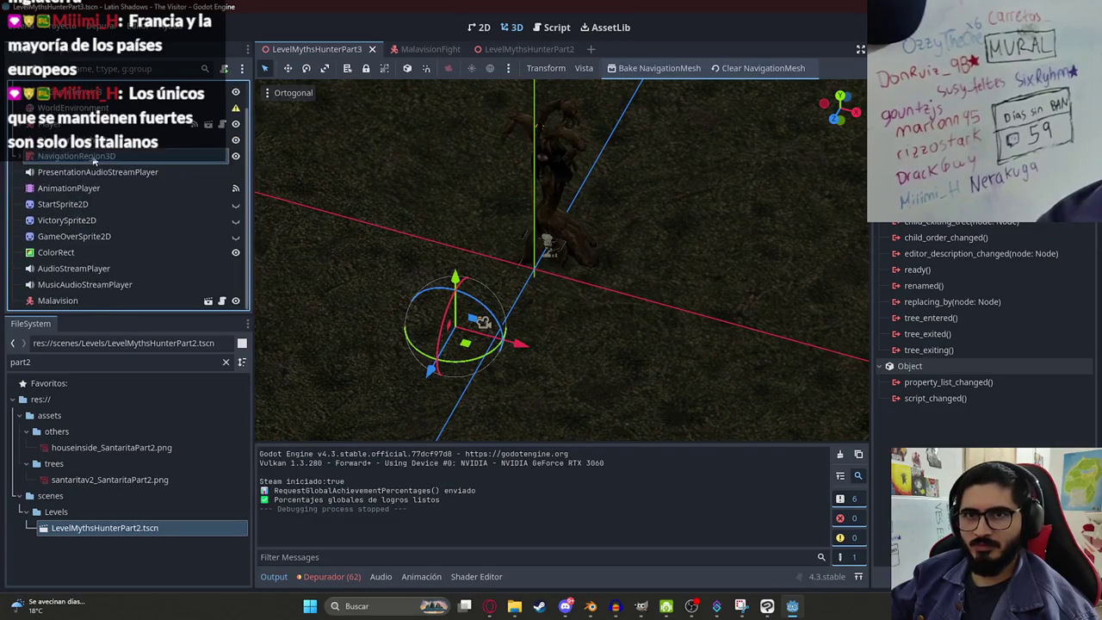
click(86, 127)
click(60, 300)
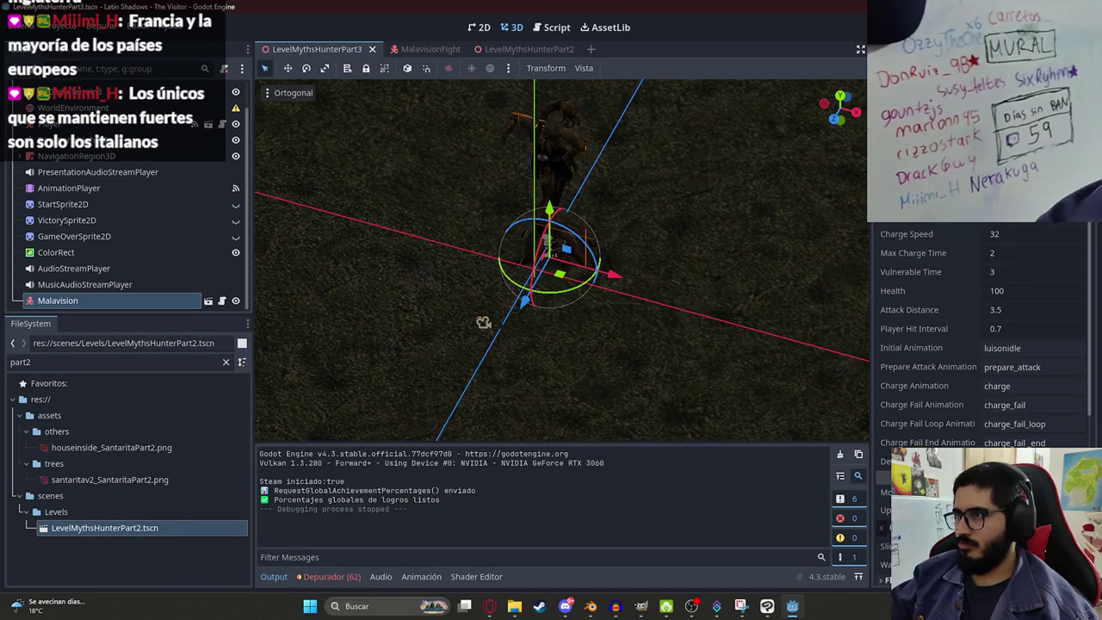
key(ctrl+s)
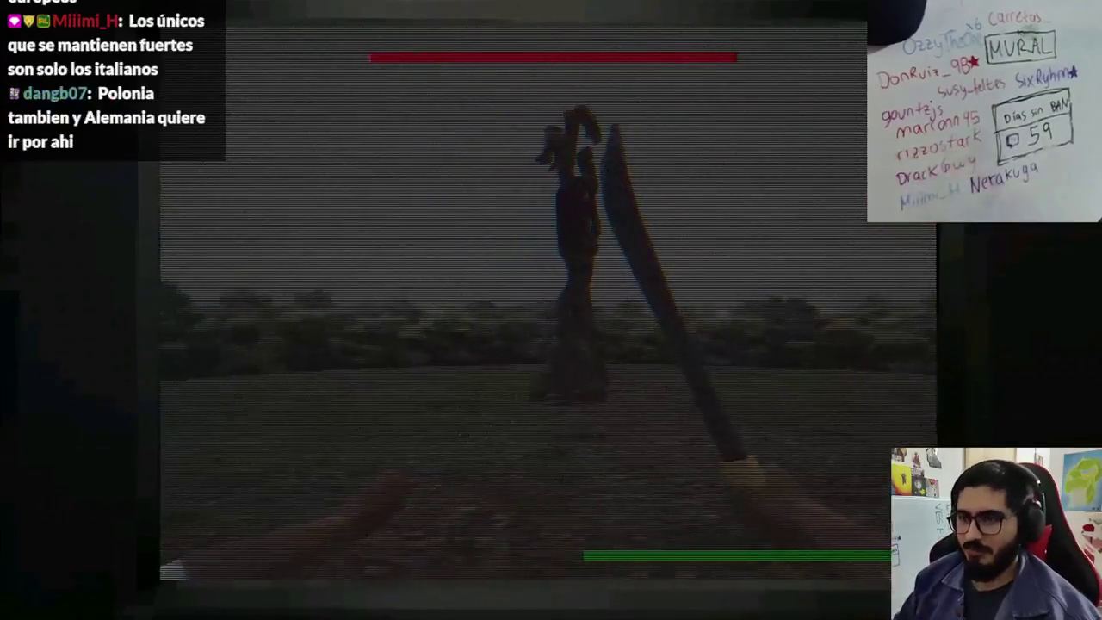
Step: Stop the second test run and jump to the enemy's enable() definition in malavision_fight.gd
key(Escape)
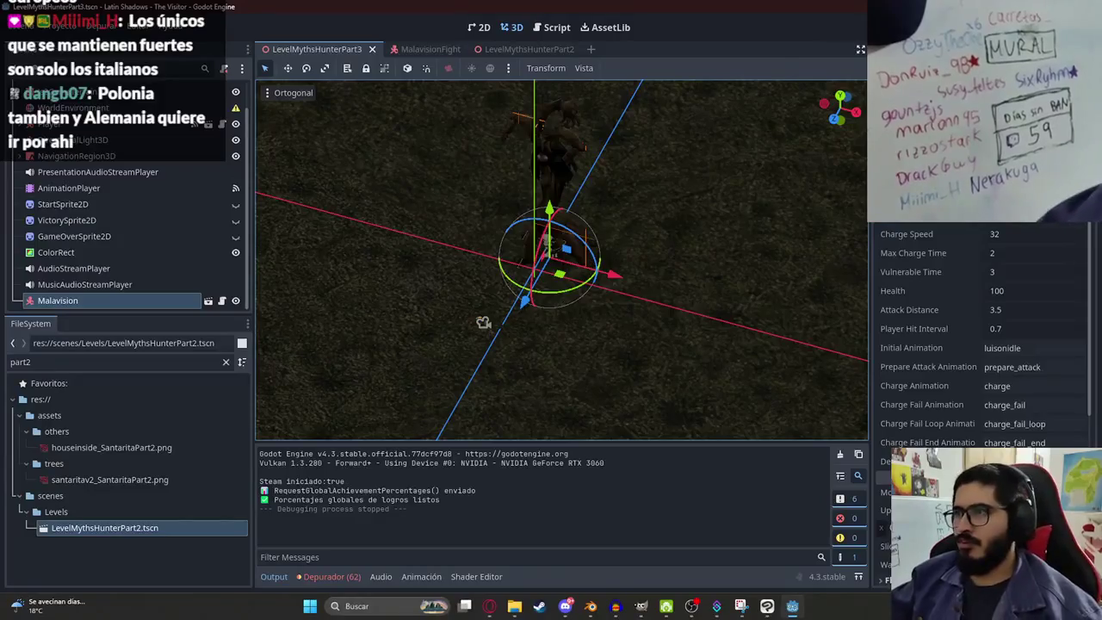
click(551, 27)
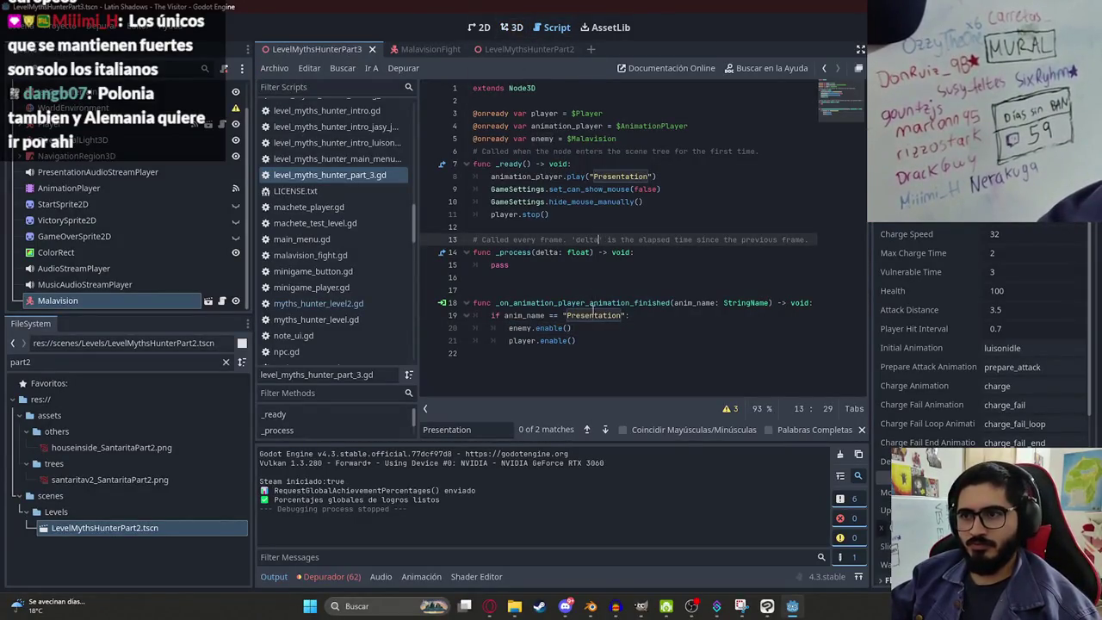
click(613, 166)
click(553, 223)
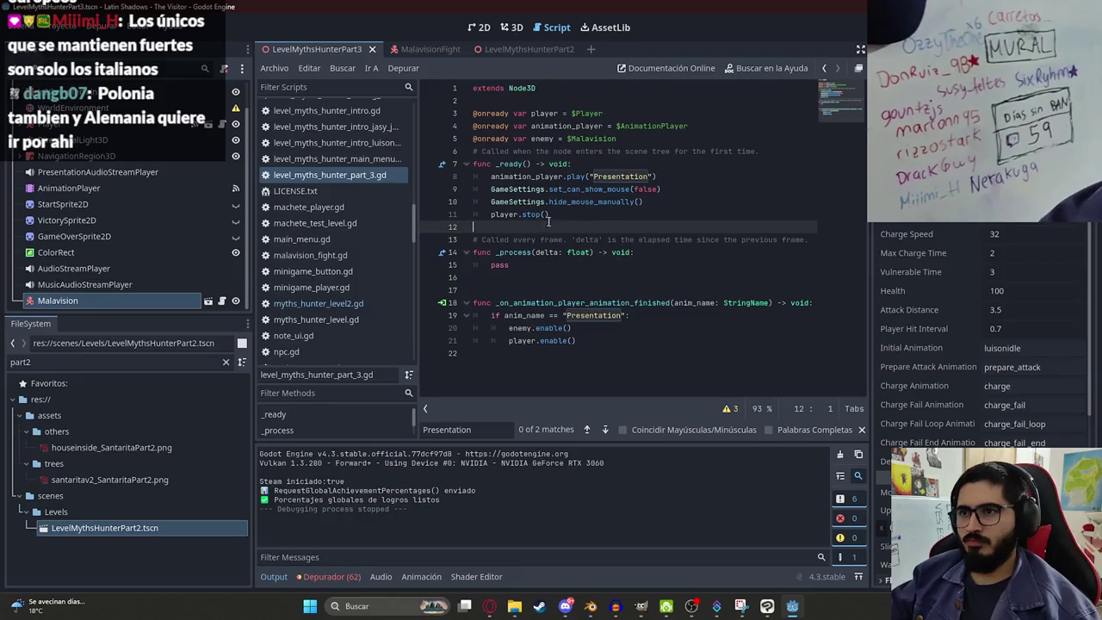
ctrl+click(549, 329)
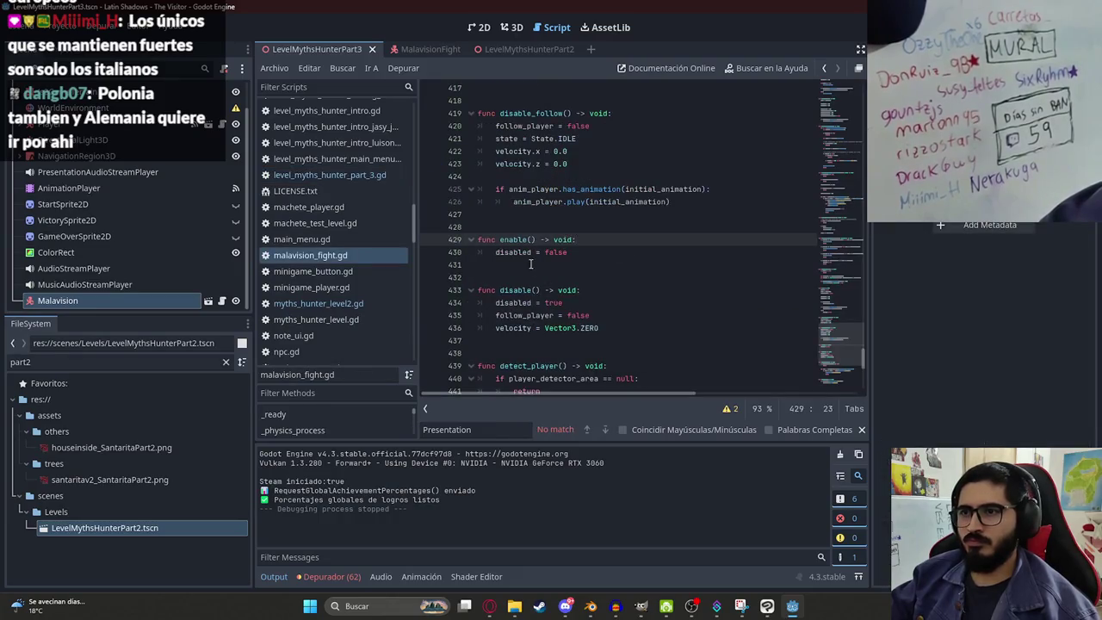
Step: Add follow_player = true under disabled = false inside enable()
click(554, 252)
click(594, 263)
text(fo)
key(Return)
text(= true)
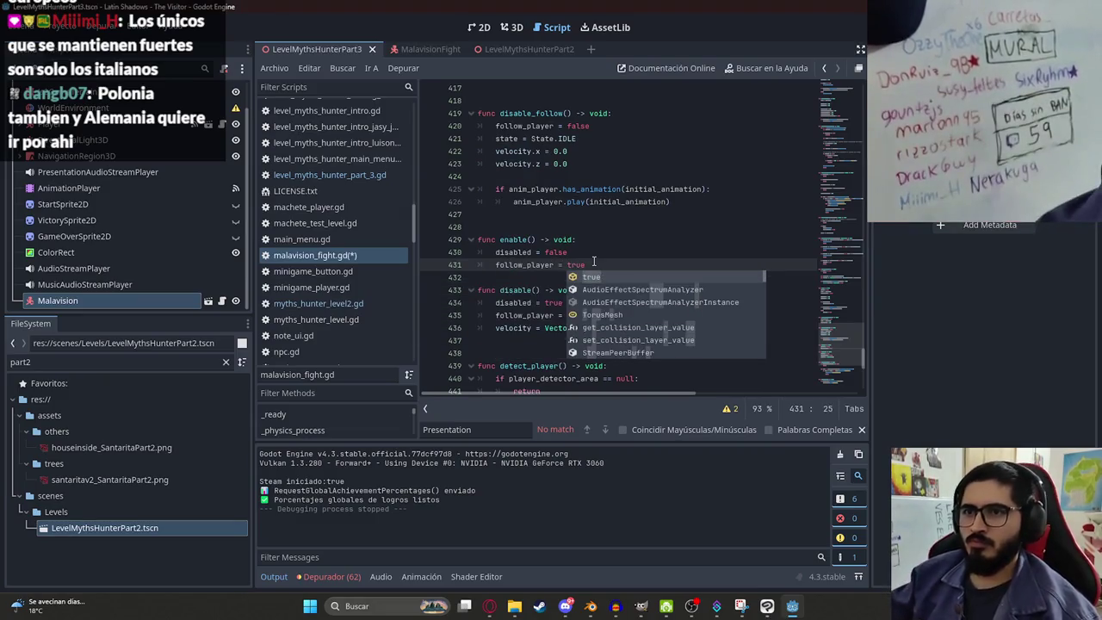
click(399, 67)
click(402, 143)
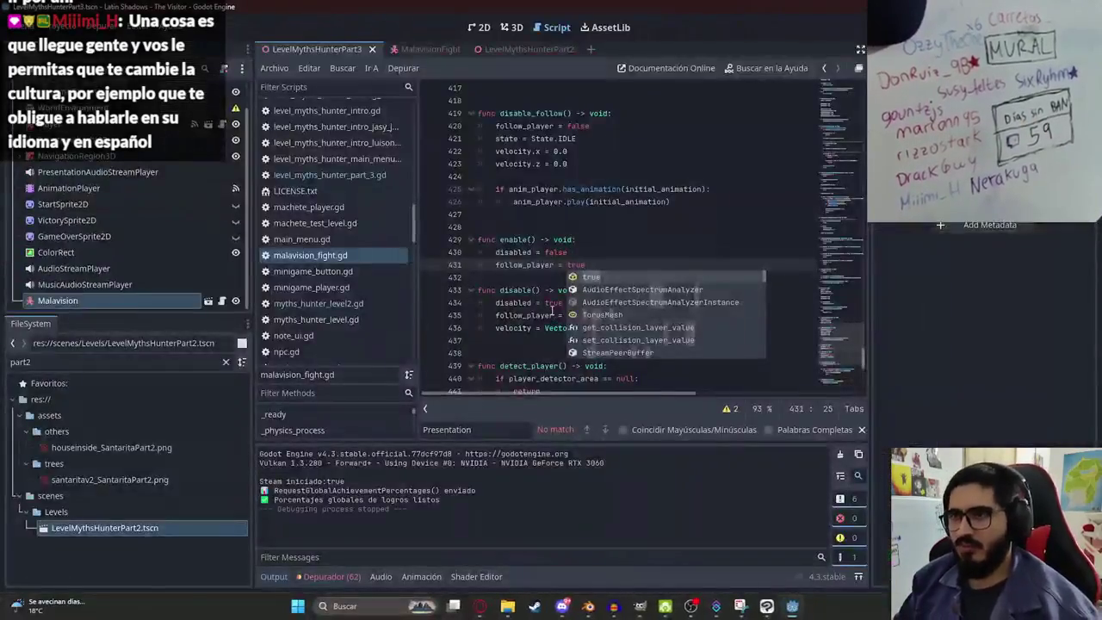
click(621, 229)
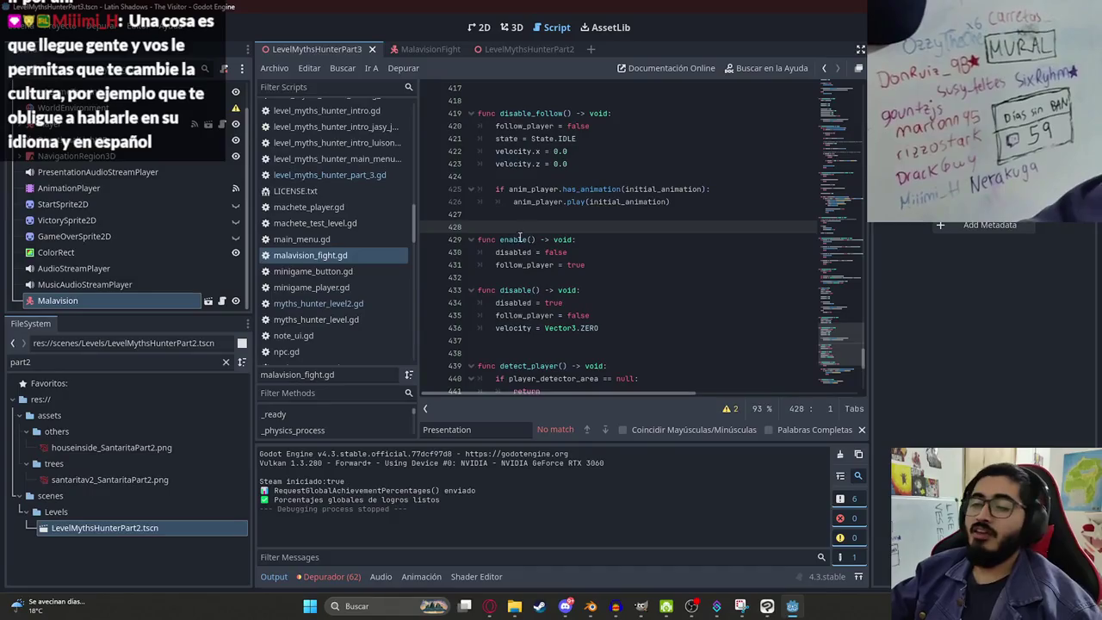
Step: Delete the blank lines around enable() and disable() and under the velocity lines
key(BackSpace)
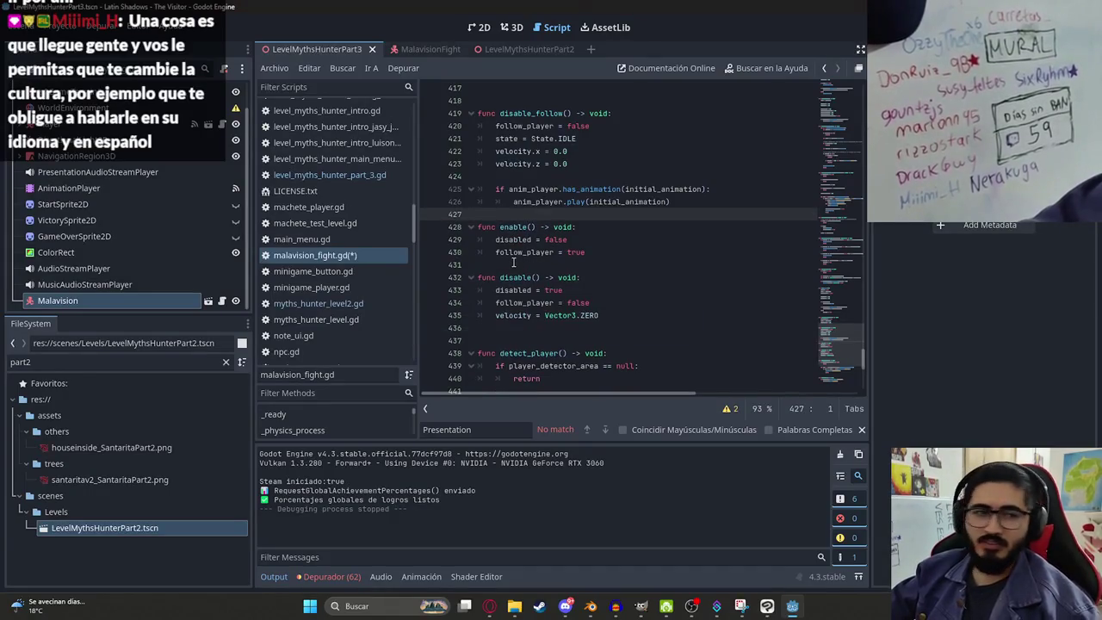
click(579, 267)
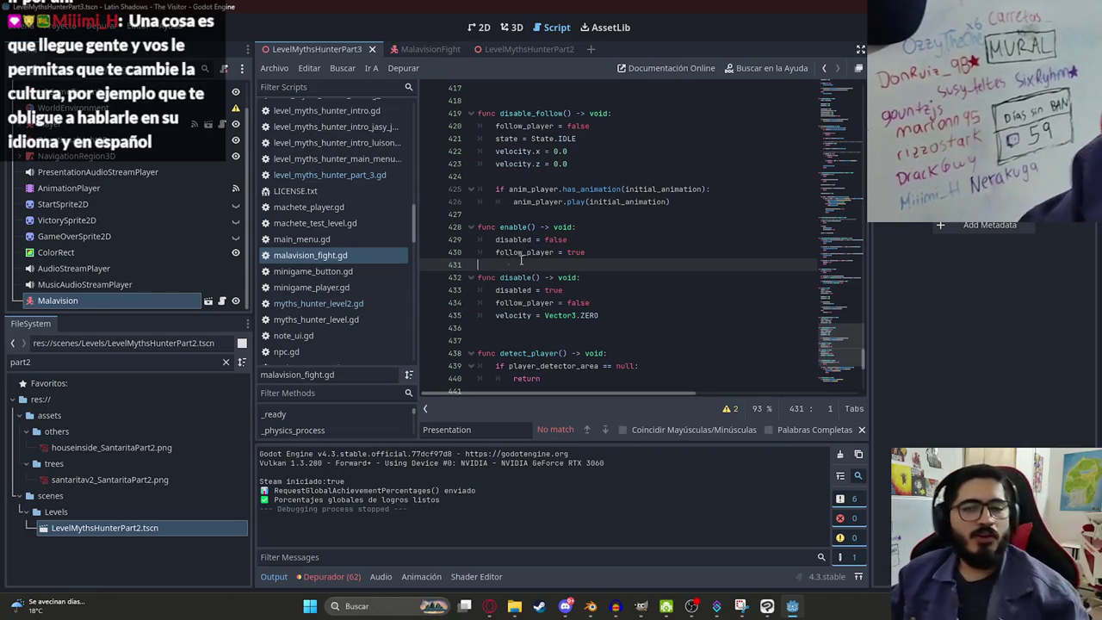
click(611, 253)
click(560, 333)
key(BackSpace)
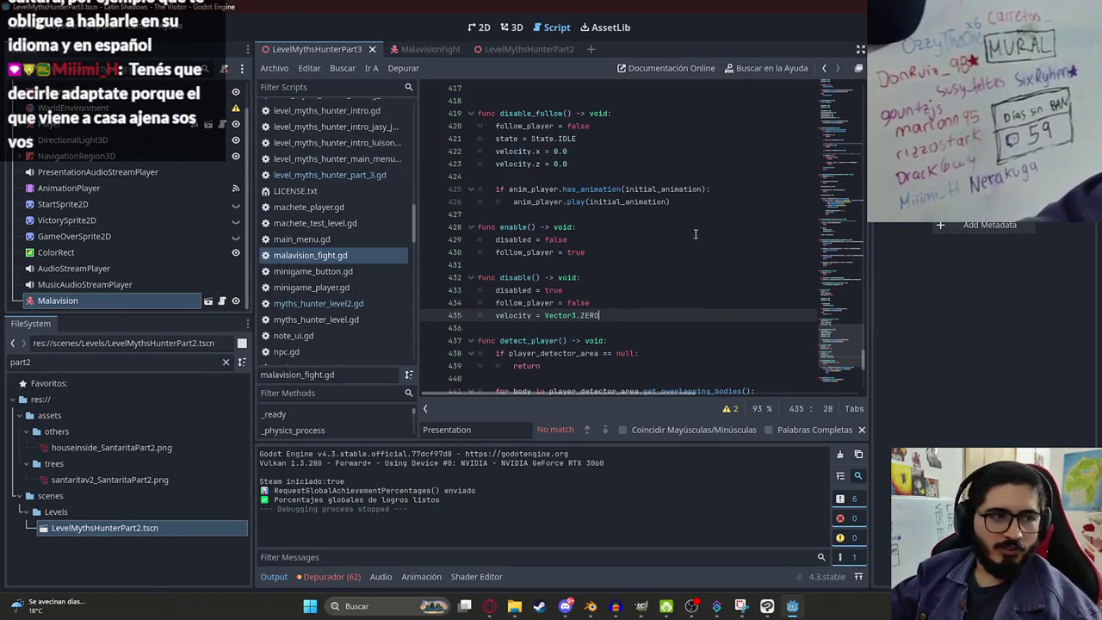
click(681, 253)
click(566, 264)
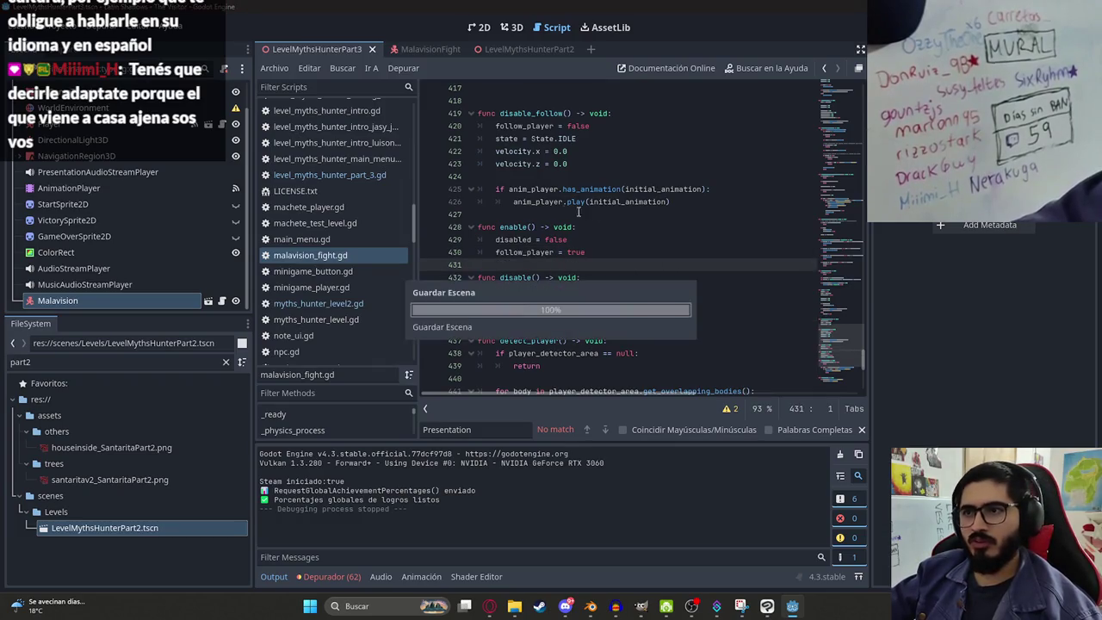
click(546, 213)
click(592, 176)
key(BackSpace)
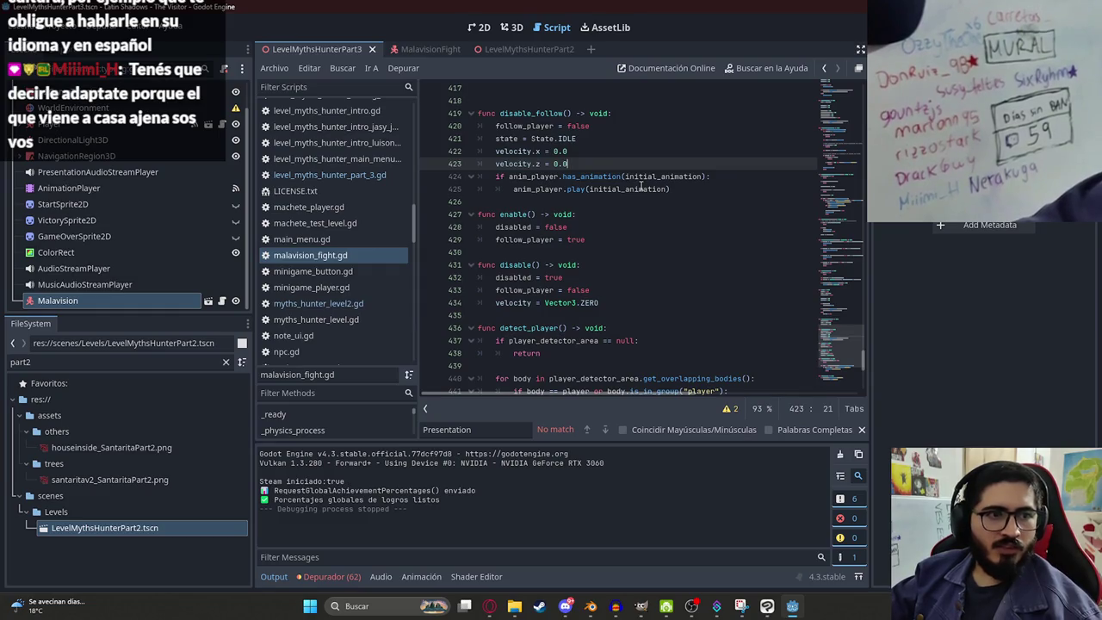
click(641, 187)
click(568, 202)
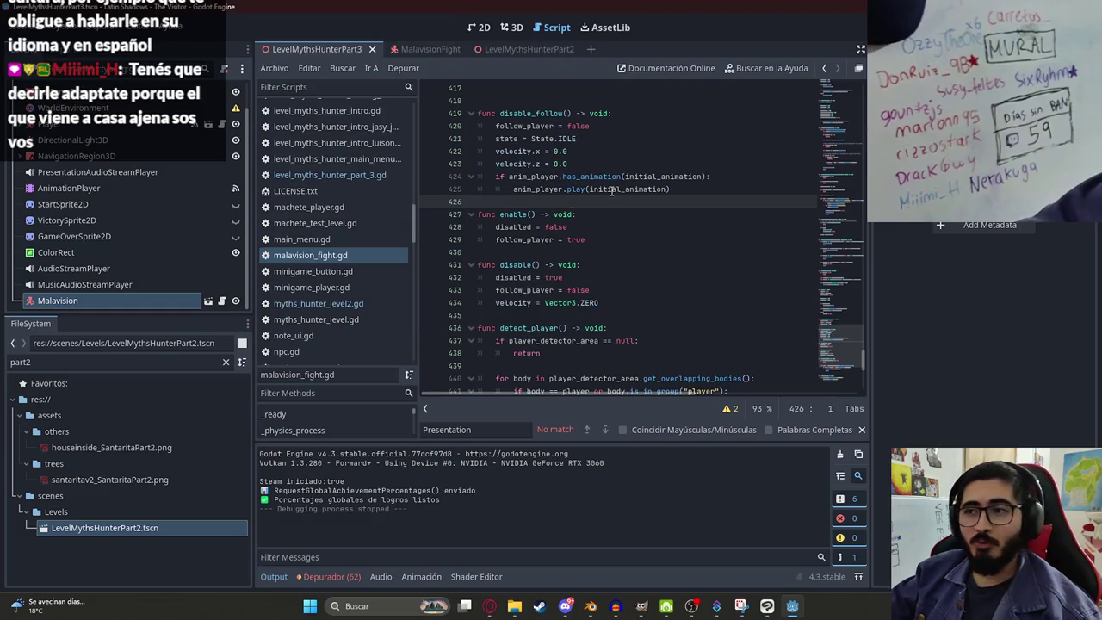
Step: Remove the blank lines after charge_timer and inside detect_player, then save
scroll(621, 212, up, 2)
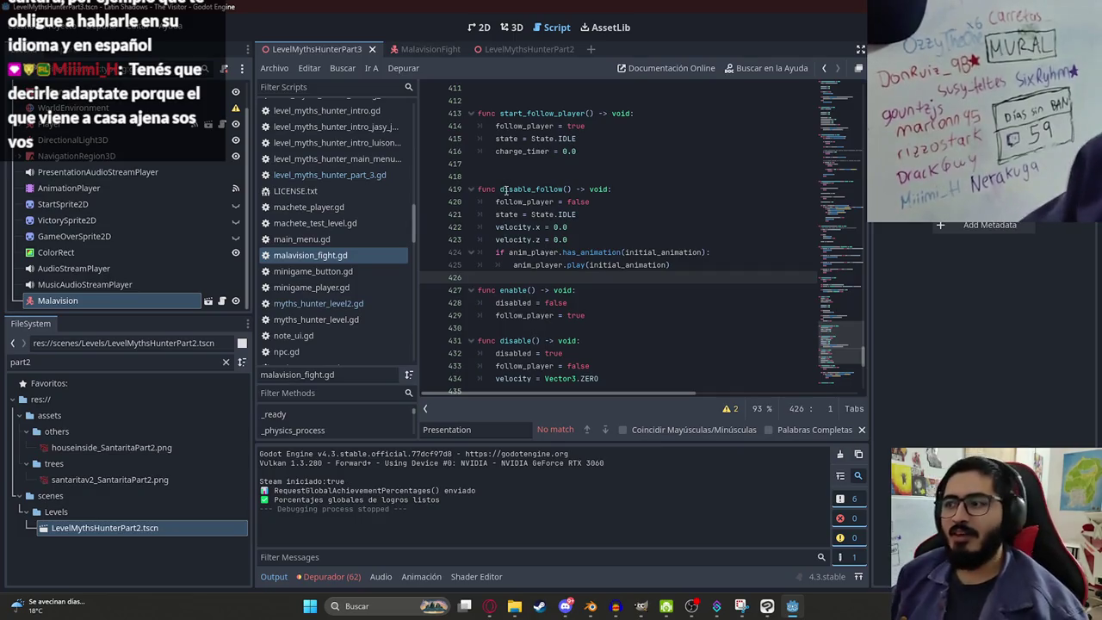
click(552, 201)
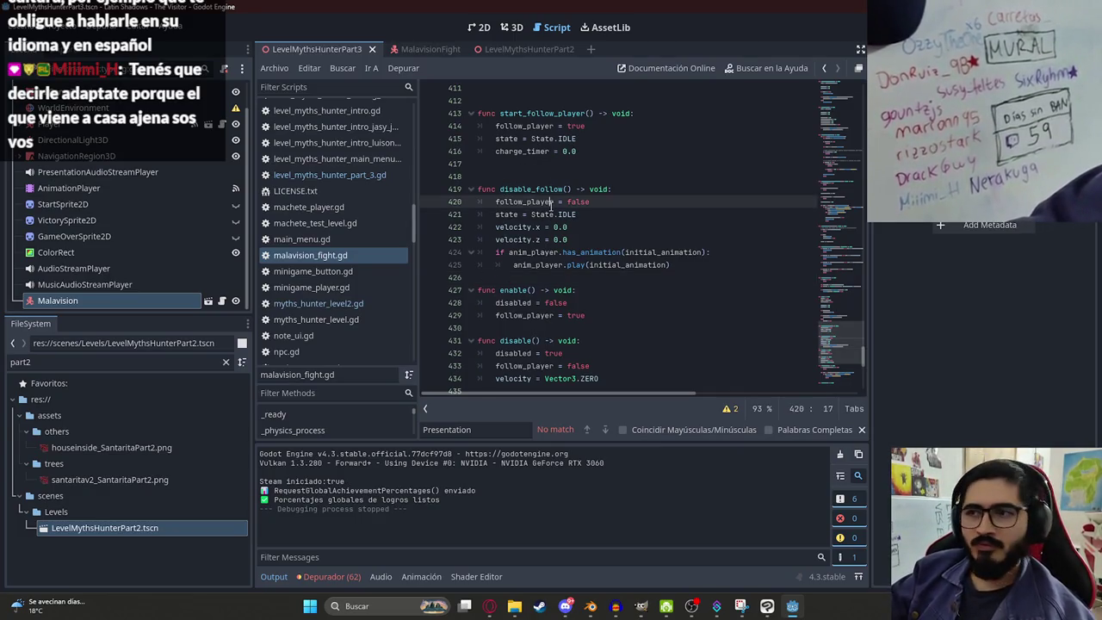
click(516, 163)
key(BackSpace)
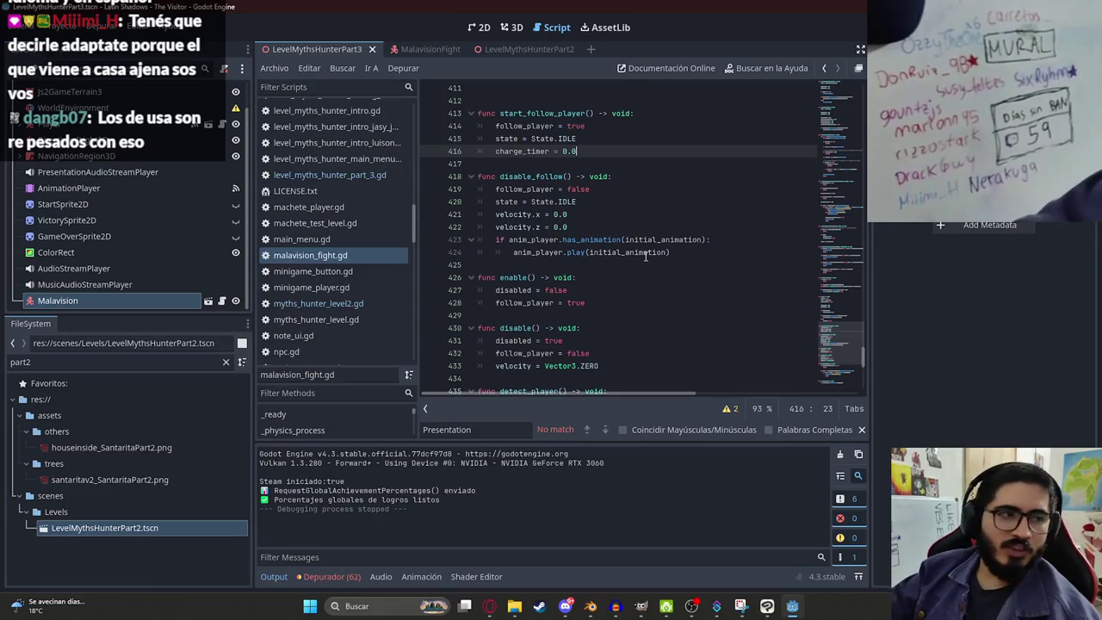
click(590, 240)
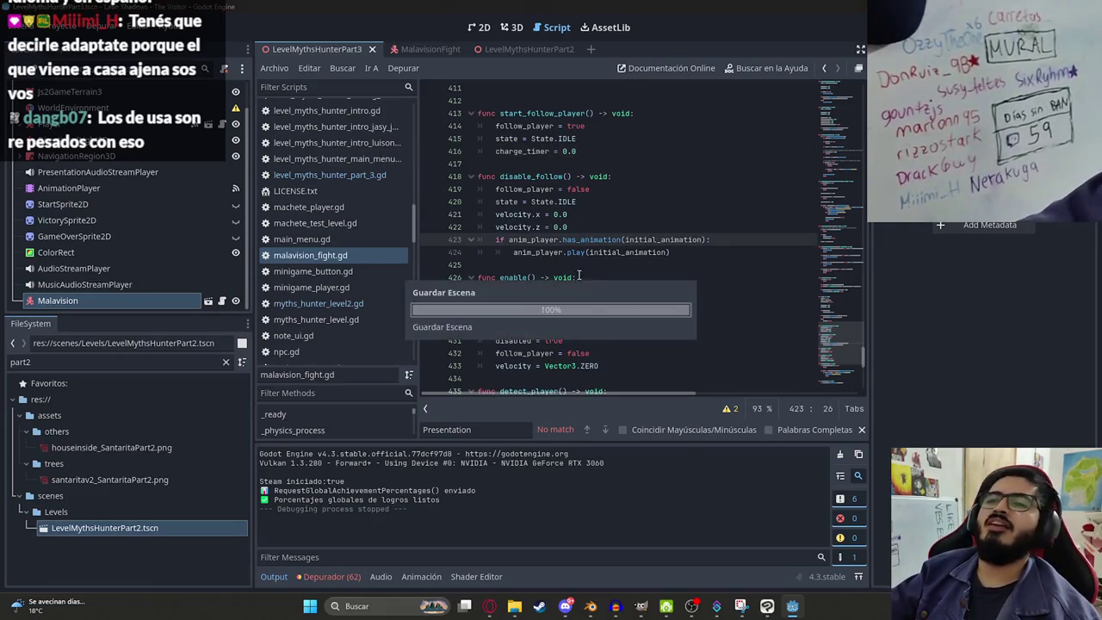
click(572, 267)
click(593, 317)
scroll(558, 289, down, 3)
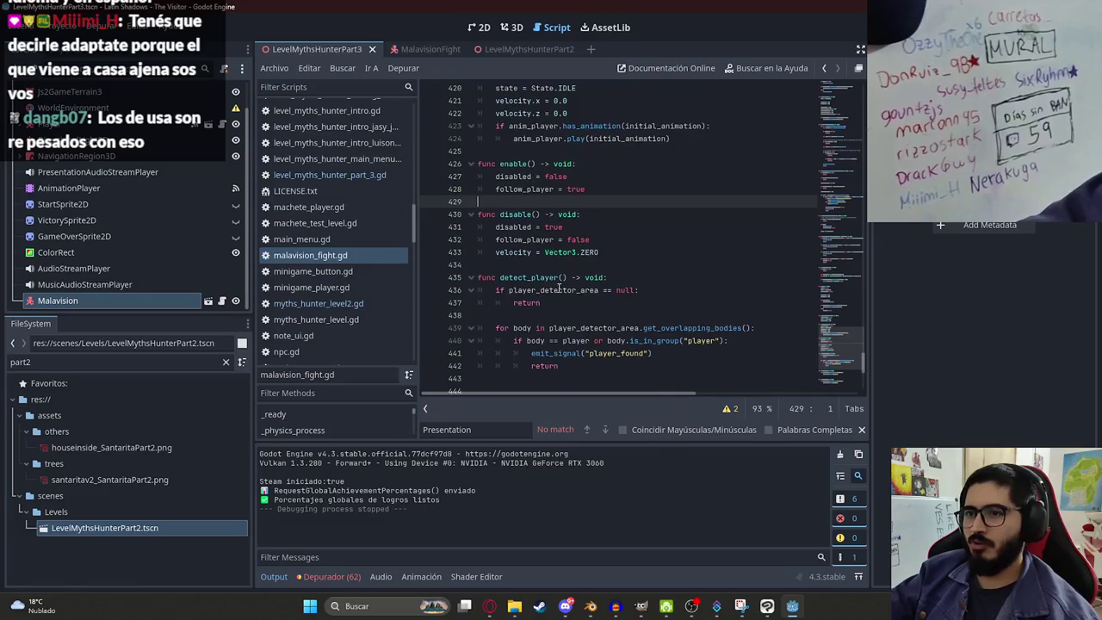
click(505, 317)
key(BackSpace)
scroll(516, 258, down, 3)
key(ctrl+s)
Step: Delete the extra blank lines after the play_scene1, play_follow_player, getup and jumpscare calls
click(517, 253)
key(BackSpace)
click(497, 302)
key(BackSpace)
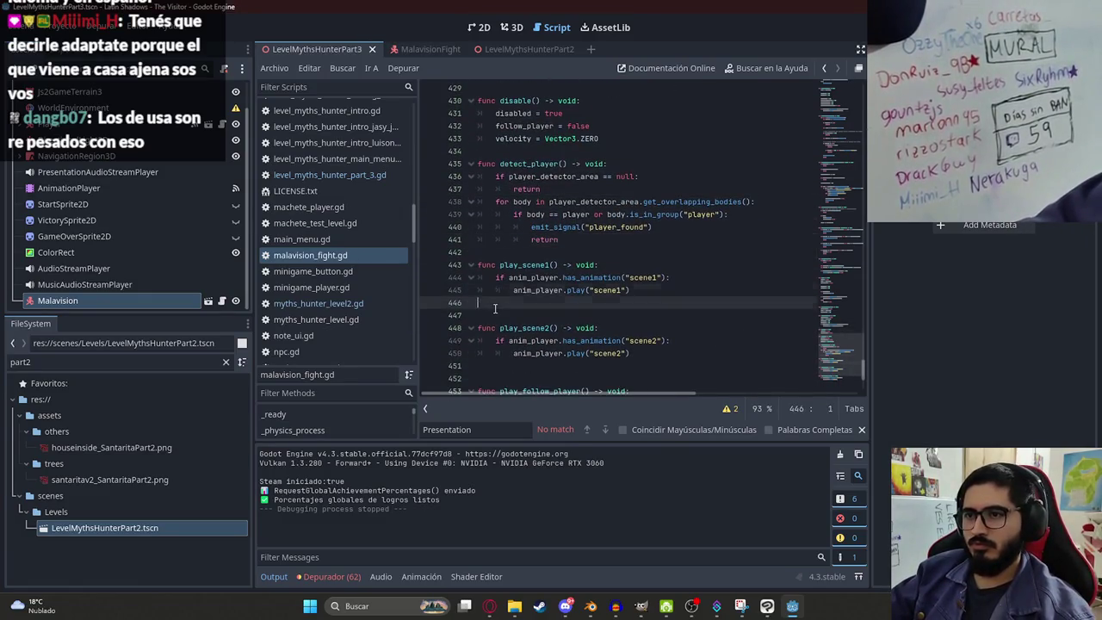
scroll(496, 306, down, 2)
click(495, 292)
key(BackSpace)
scroll(495, 292, down, 2)
click(493, 288)
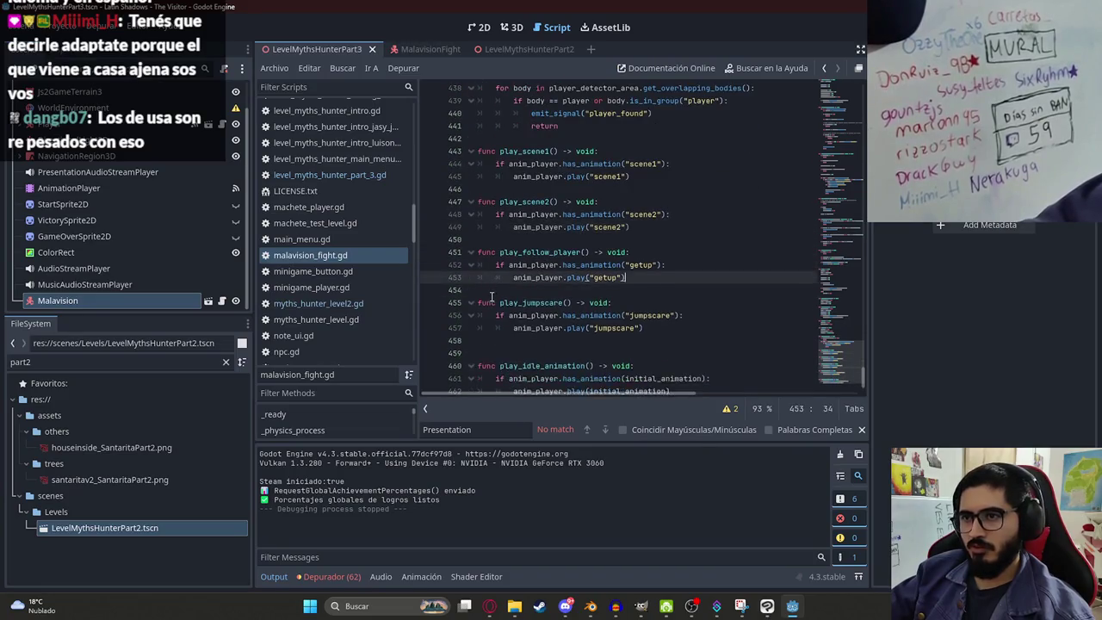
key(BackSpace)
click(495, 315)
key(BackSpace)
click(618, 331)
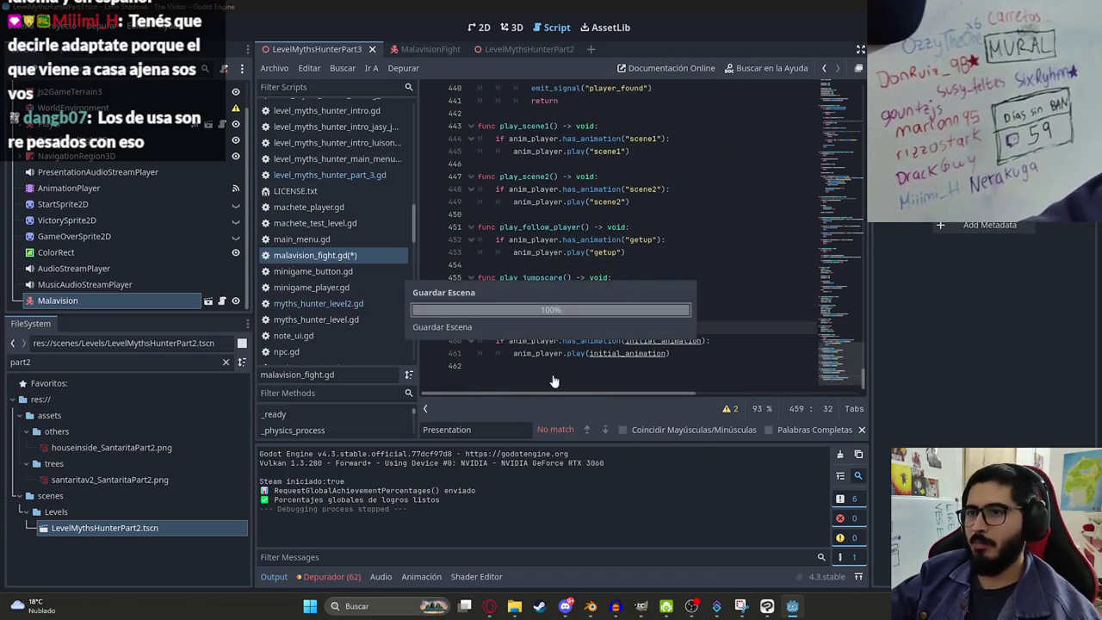
click(584, 367)
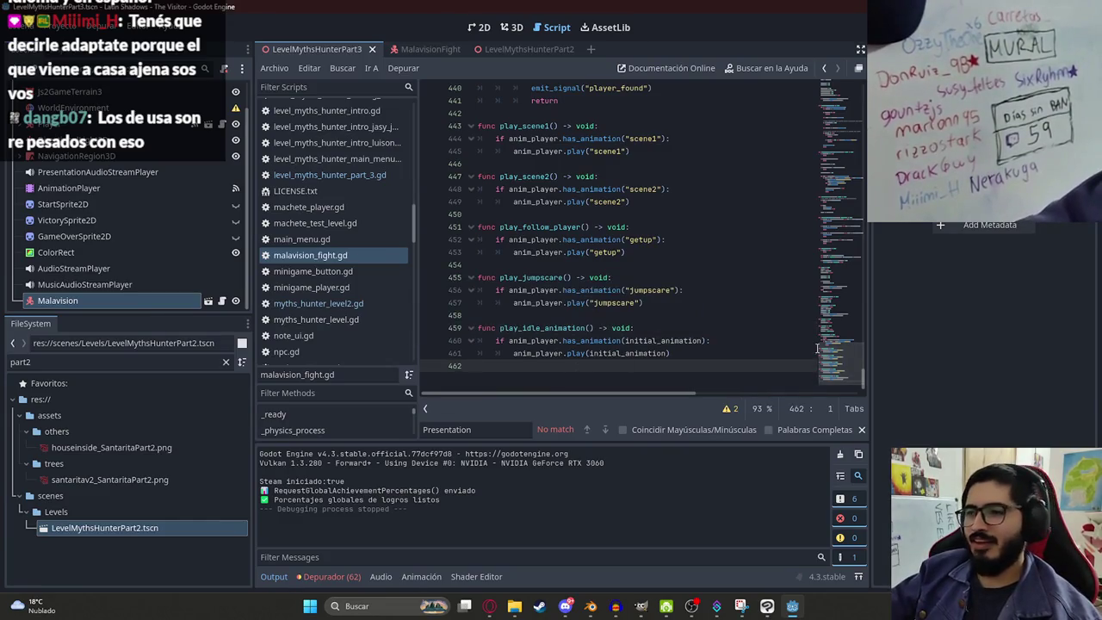
mouse_move(831, 375)
mouse_down()
mouse_move(825, 103)
mouse_move(823, 414)
mouse_move(825, 258)
mouse_move(823, 405)
mouse_move(764, 67)
mouse_up()
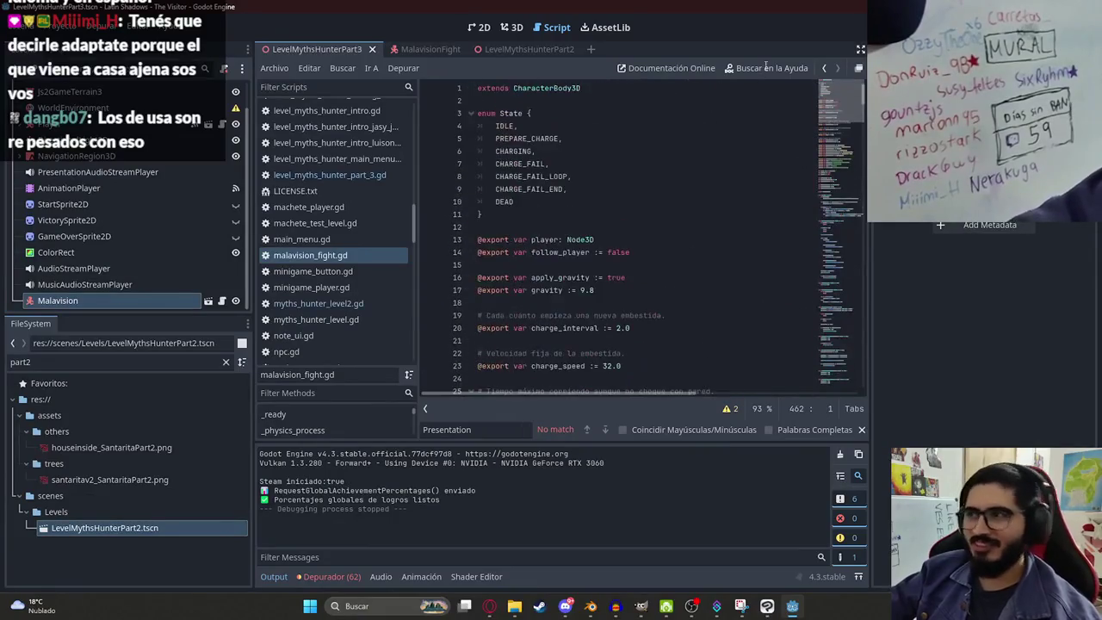
mouse_move(822, 94)
mouse_down()
mouse_move(822, 327)
mouse_move(834, 353)
mouse_move(823, 396)
mouse_move(832, 47)
mouse_up()
click(719, 327)
click(613, 291)
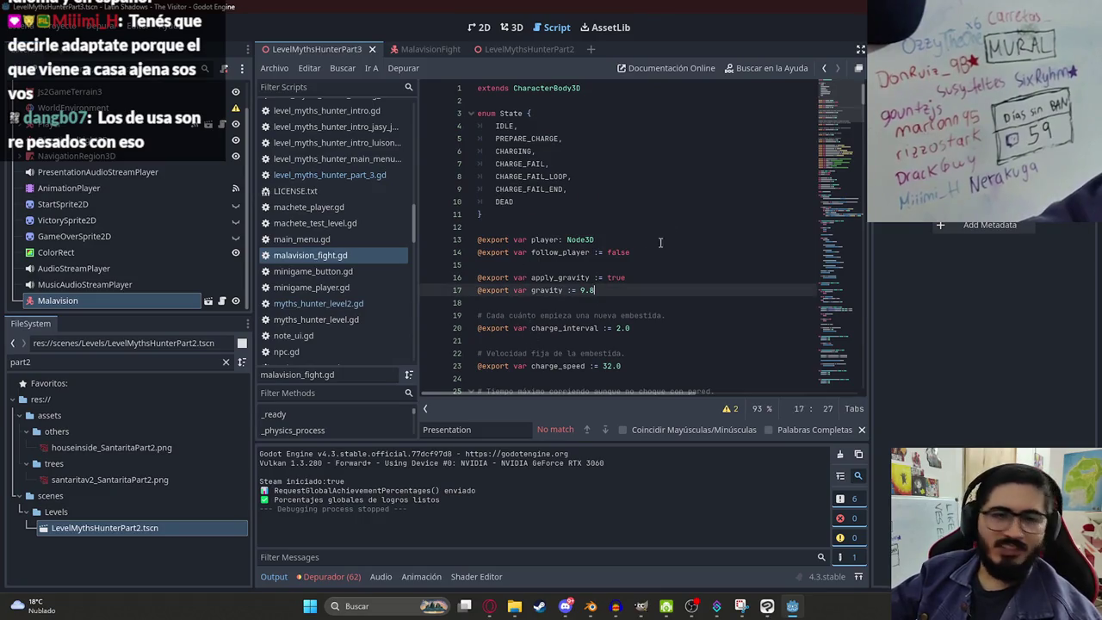
drag(835, 125, 824, 379)
click(657, 317)
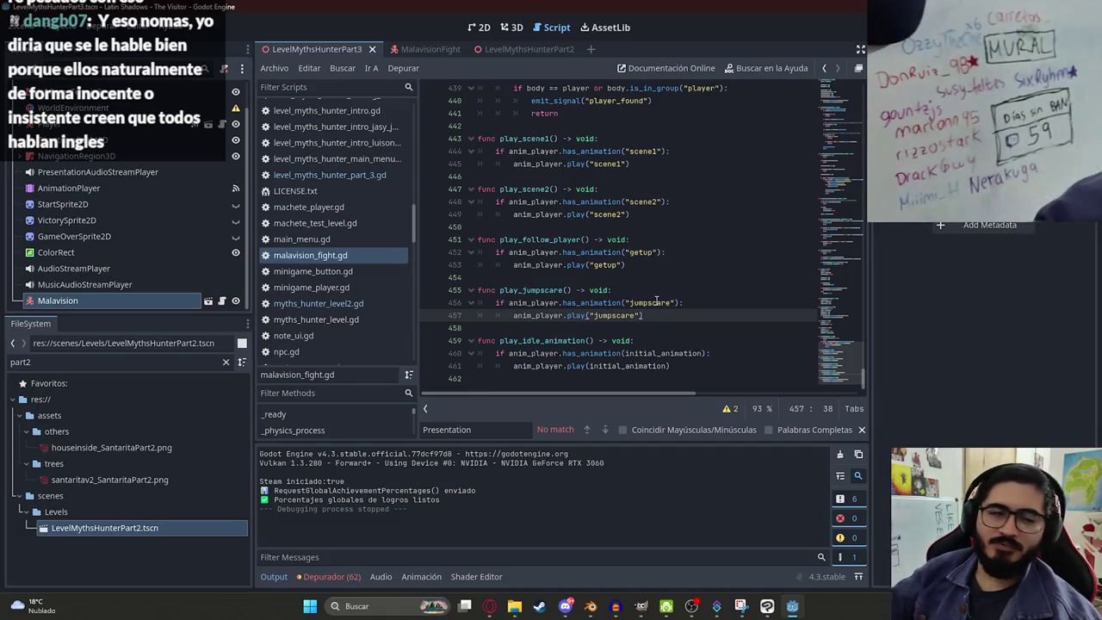
click(551, 277)
scroll(551, 258, up, 2)
scroll(842, 344, up, 20)
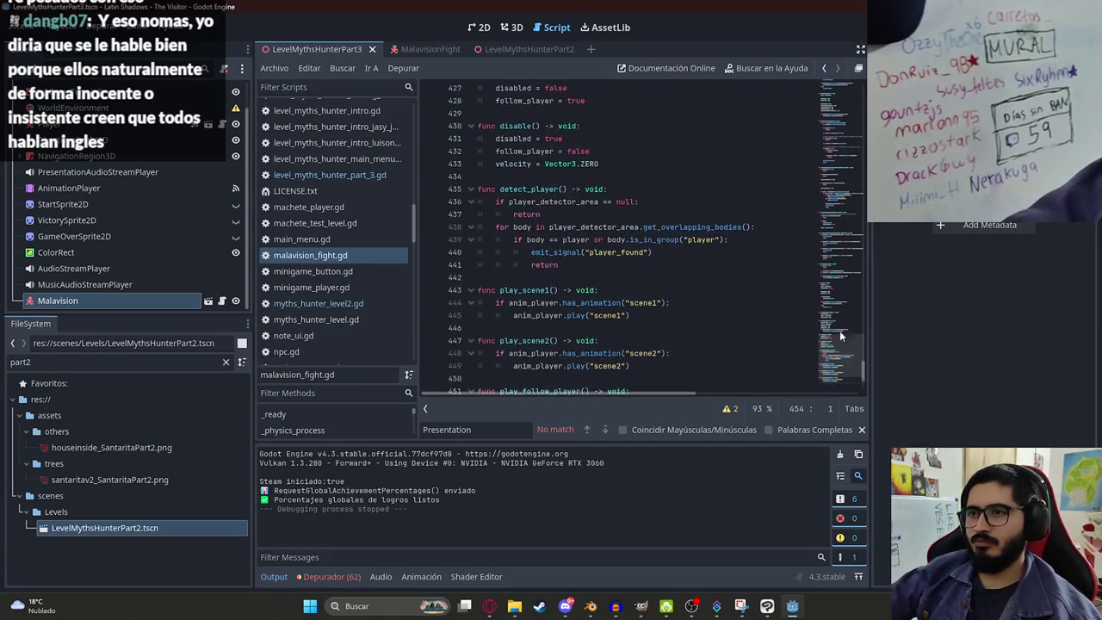
scroll(846, 327, down, 14)
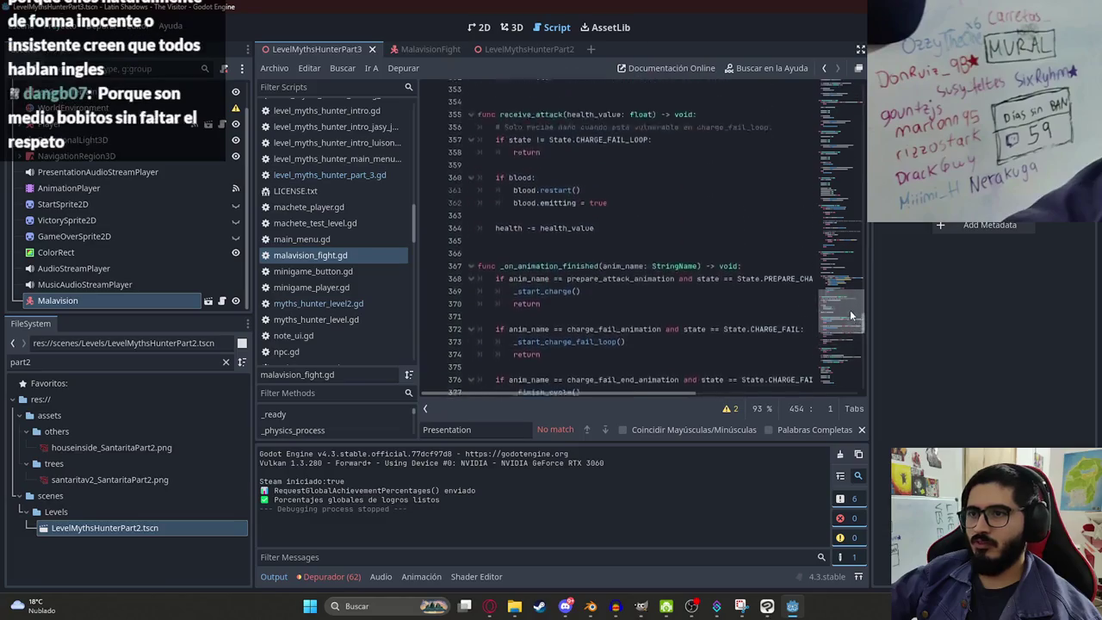
scroll(844, 362, down, 10)
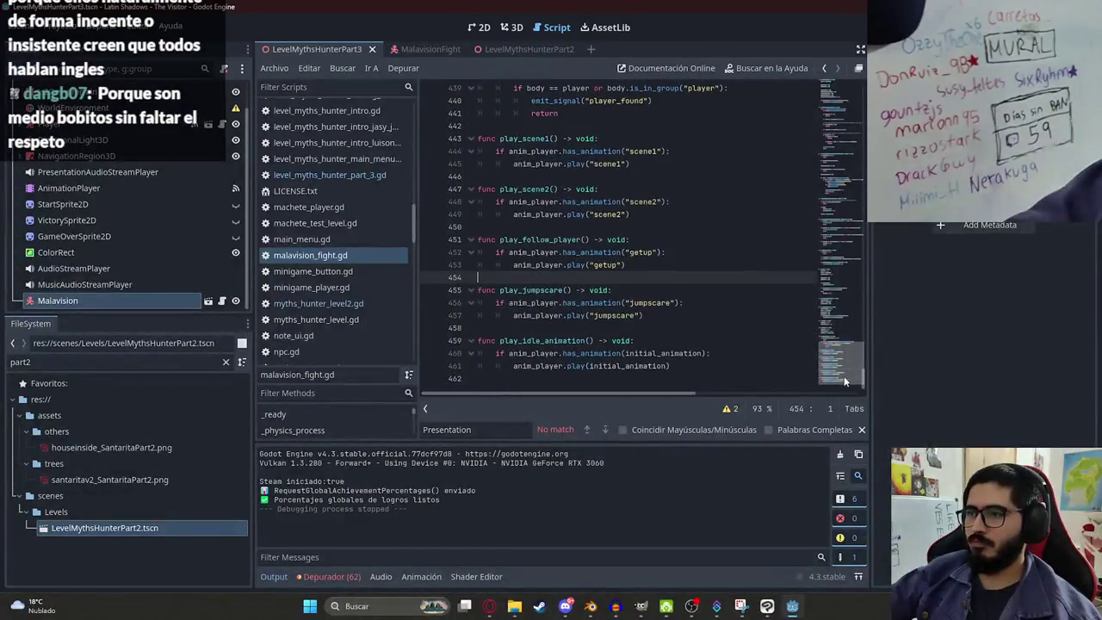
drag(839, 379, 824, 234)
Step: Cycle through the open windows and return to the Godot script editor
key(alt+Tab)
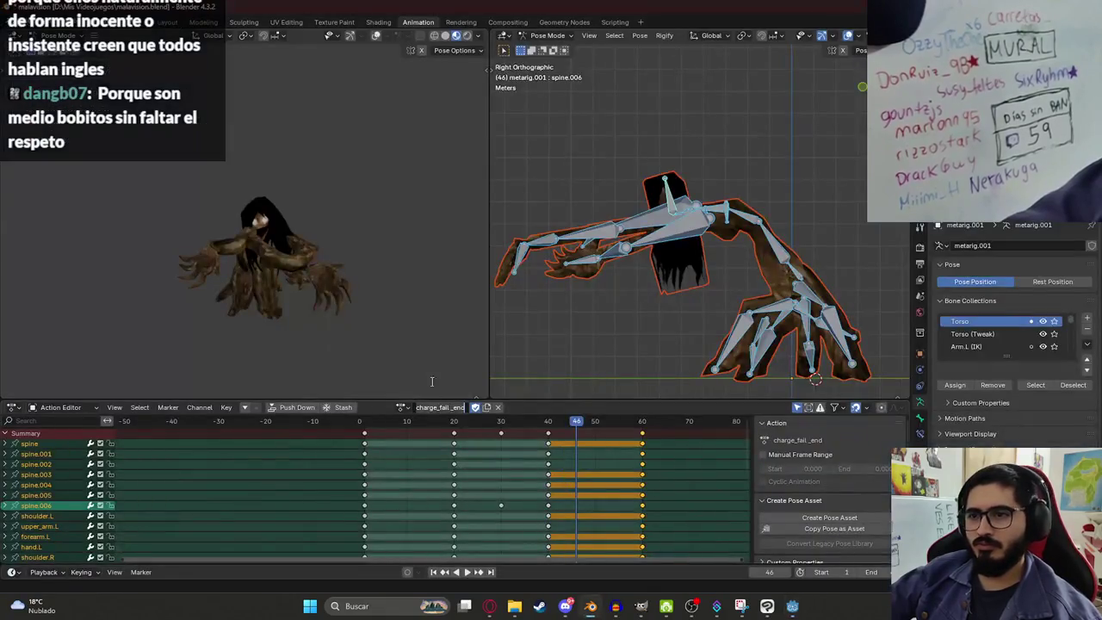
key(alt+Tab)
key(alt+Tab)
key(Tab)
key(alt+Tab)
key(alt+Tab)
click(643, 11)
key(alt+Tab)
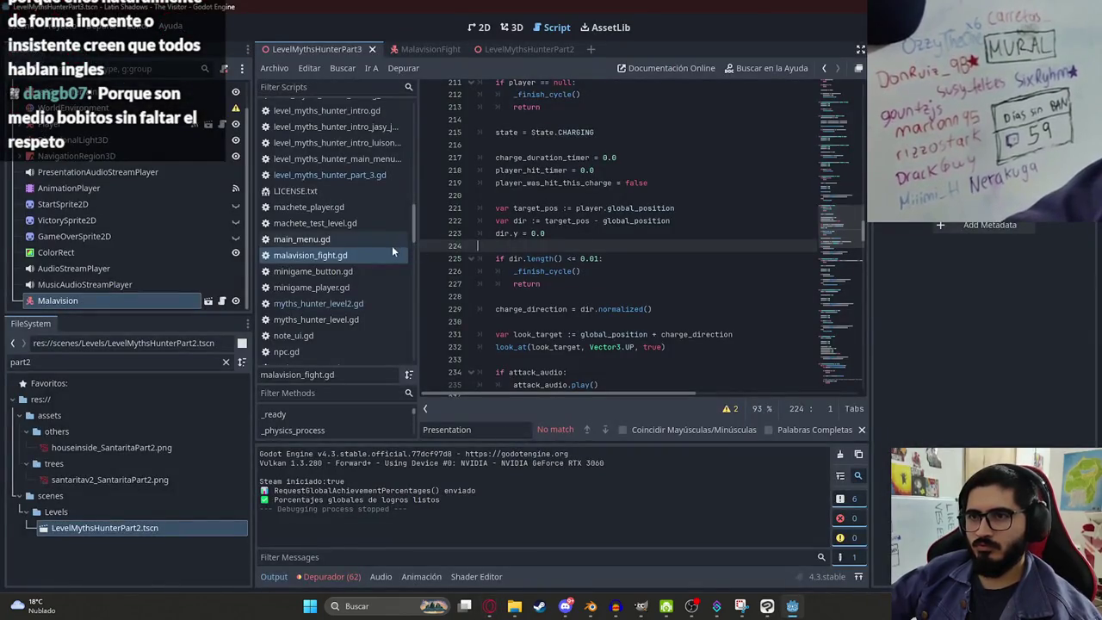
Step: Search malavision_fight.gd for vulnerable_time to see where it is checked
drag(848, 219, 824, 101)
double_click(540, 184)
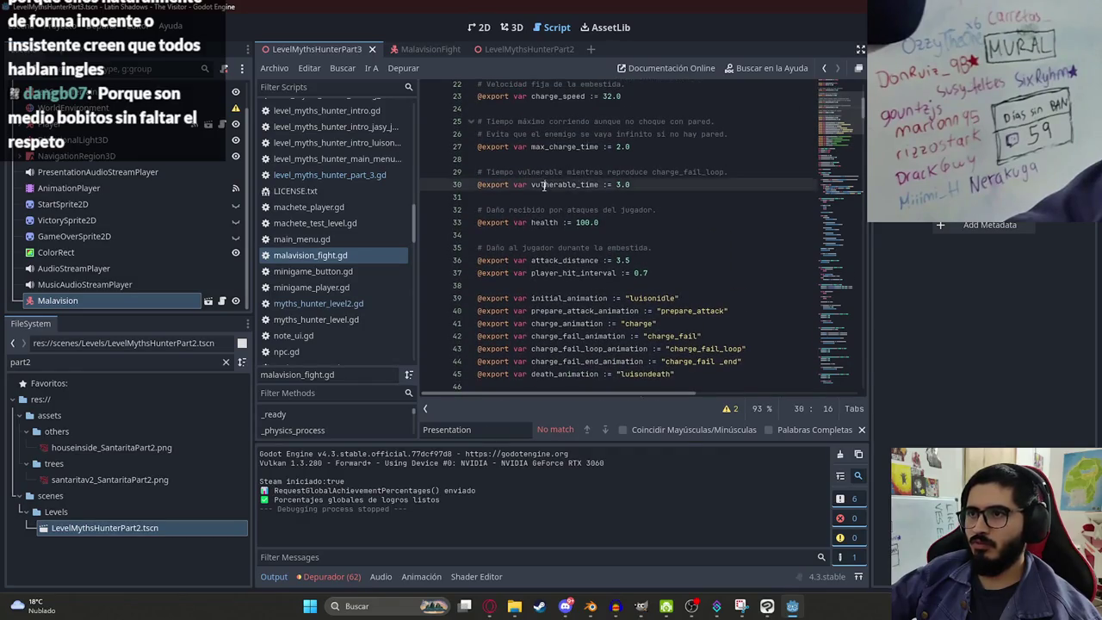
key(ctrl+f)
key(Return)
key(Return)
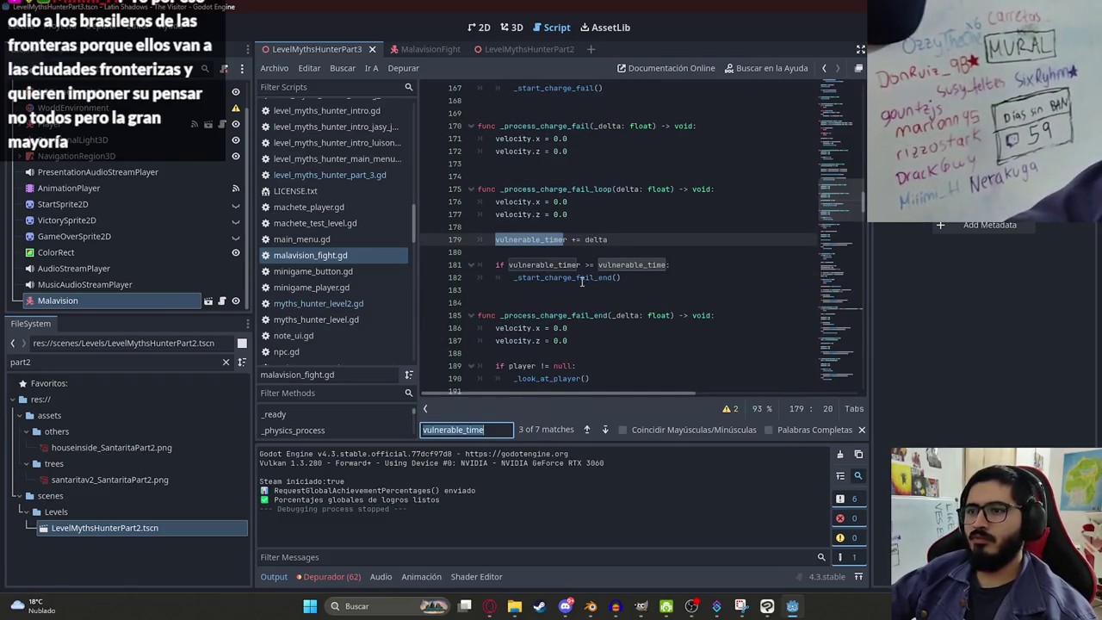
double_click(594, 277)
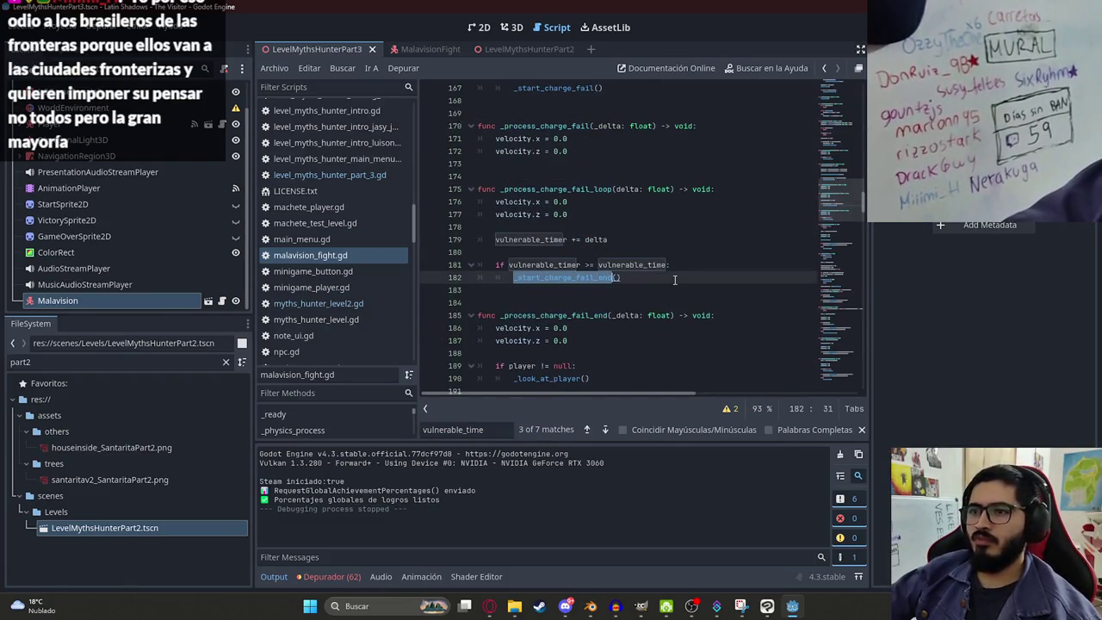
Step: Search for vulnerable_timer to review where it is reset and last used
double_click(545, 264)
key(ctrl+f)
key(Return)
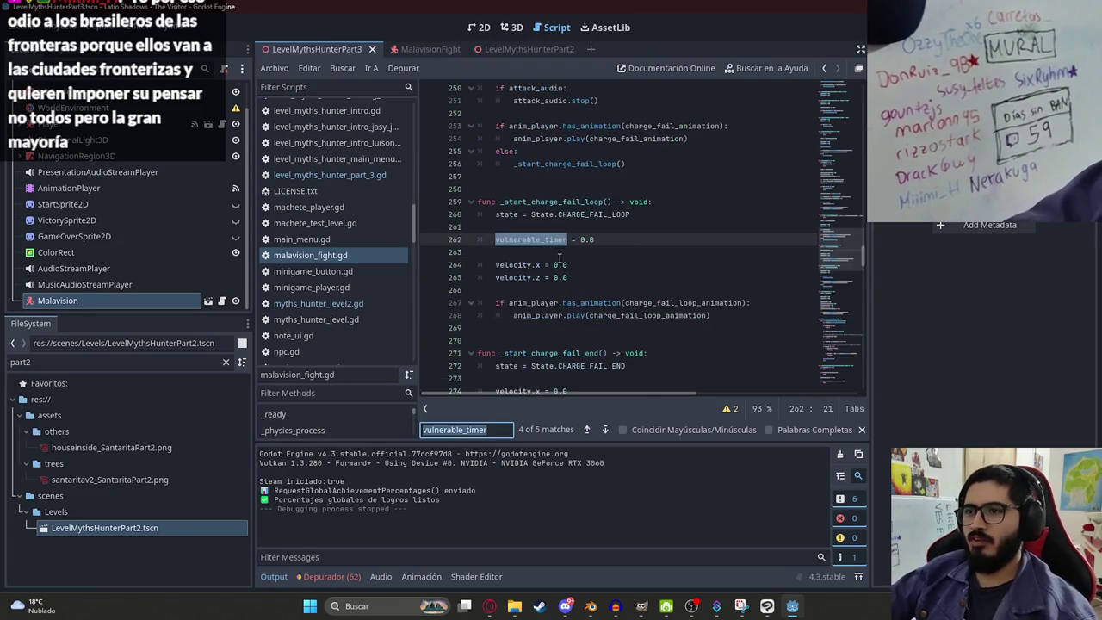
scroll(566, 239, down, 1)
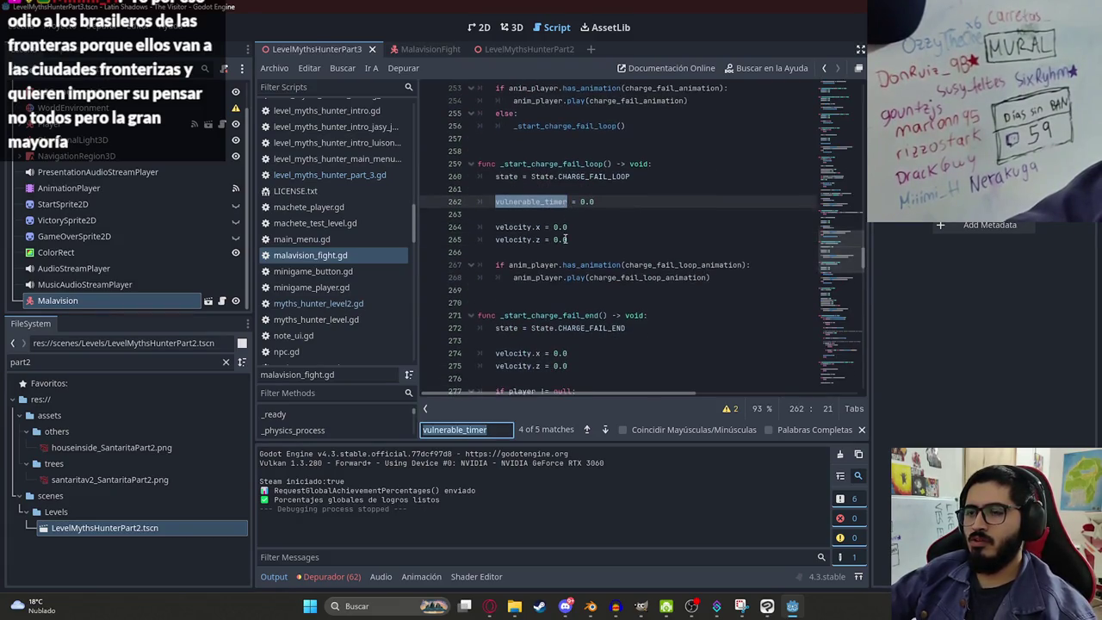
key(Return)
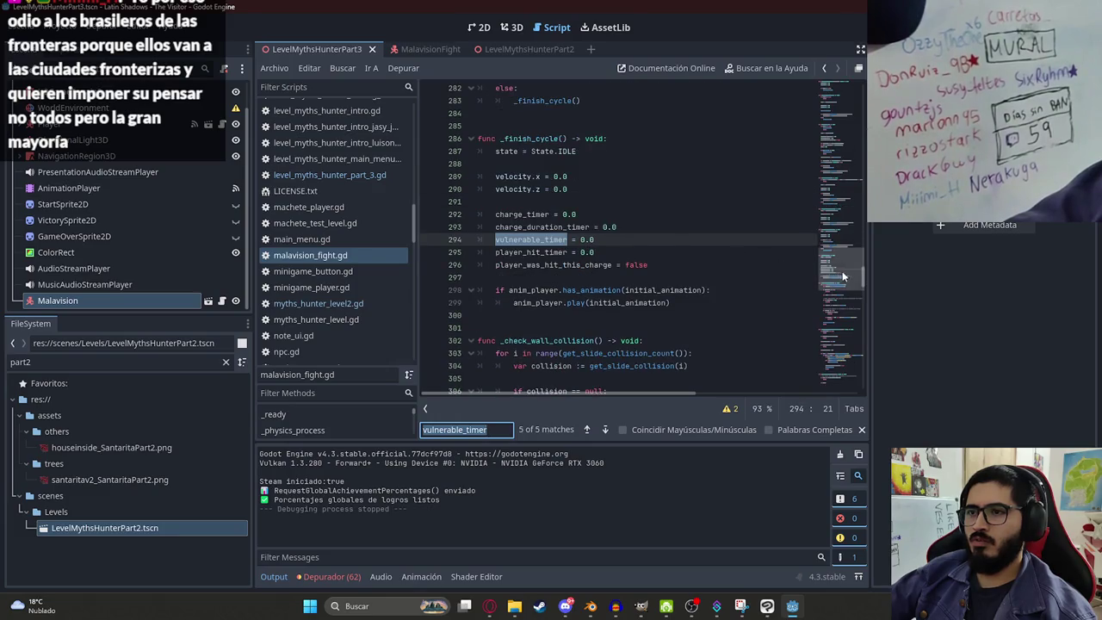
Step: Search the script for 'vulnerable' and step to the vulnerable_time check on line 181
drag(841, 276, 841, 86)
click(647, 163)
key(ctrl+f)
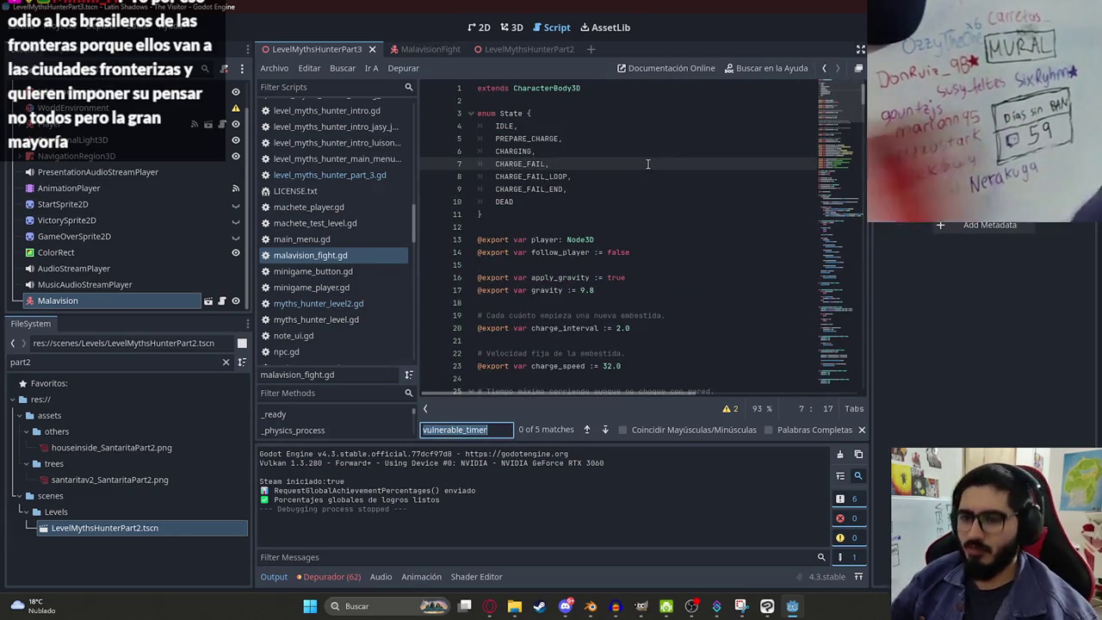
text(vulnerable)
key(Return)
key(Return)
key(Return)
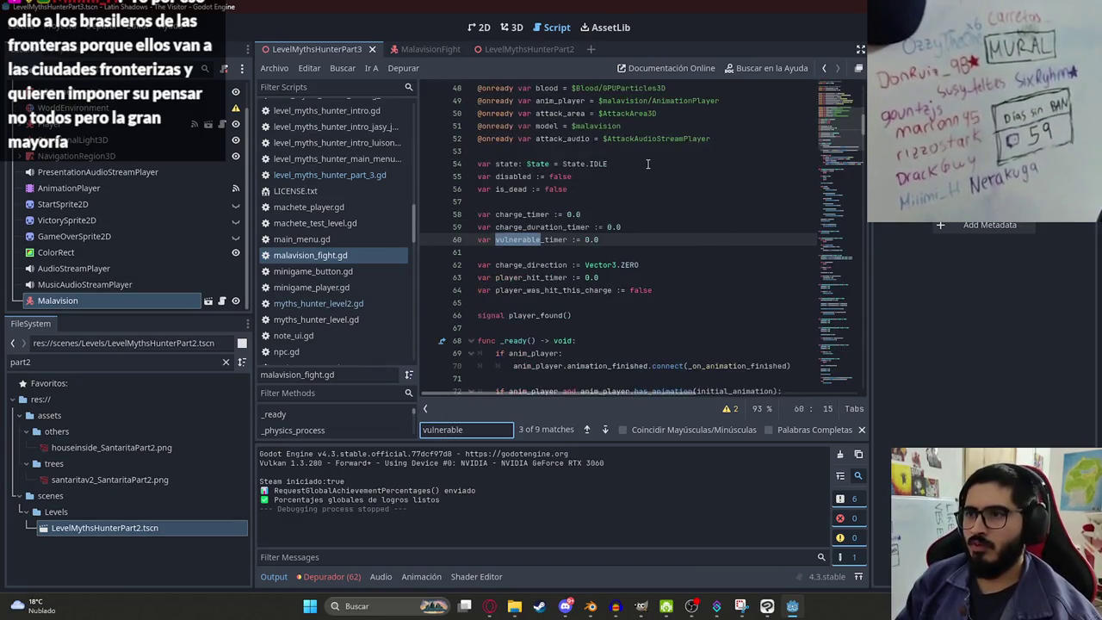
key(Return)
key(Return)
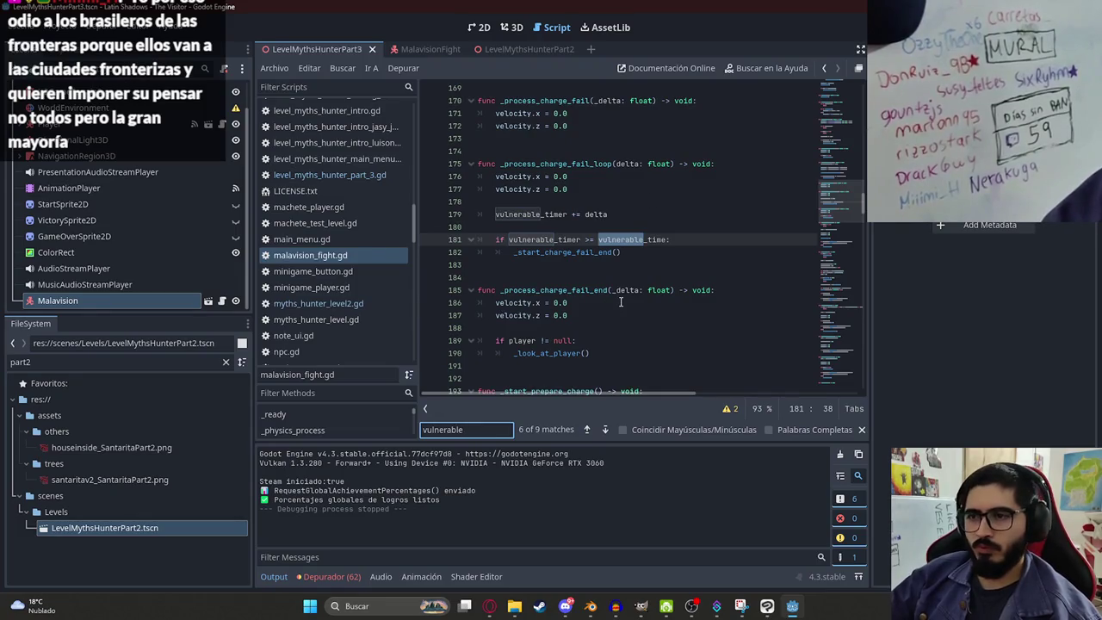
Step: Select the whole malavision_fight.gd script and bring up the ChatGPT conversation
click(619, 301)
key(ctrl+a)
click(489, 606)
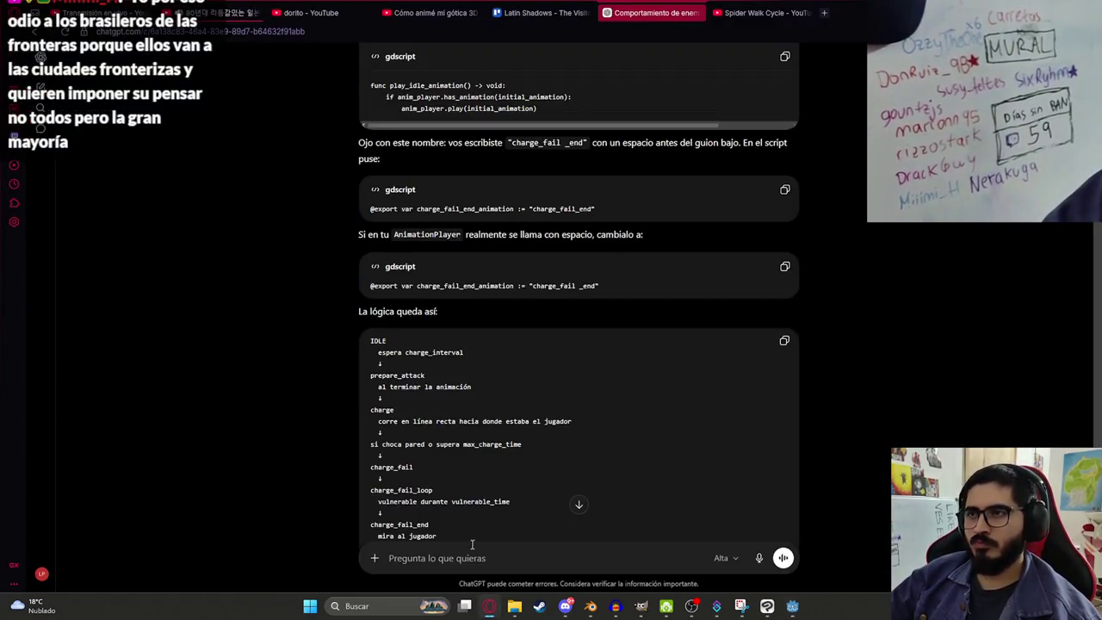
Step: Paste the script into ChatGPT and ask, in Spanish, when the enemy is vulnerable and which variable controls it
key(ctrl+v)
text(Cuando es vul)
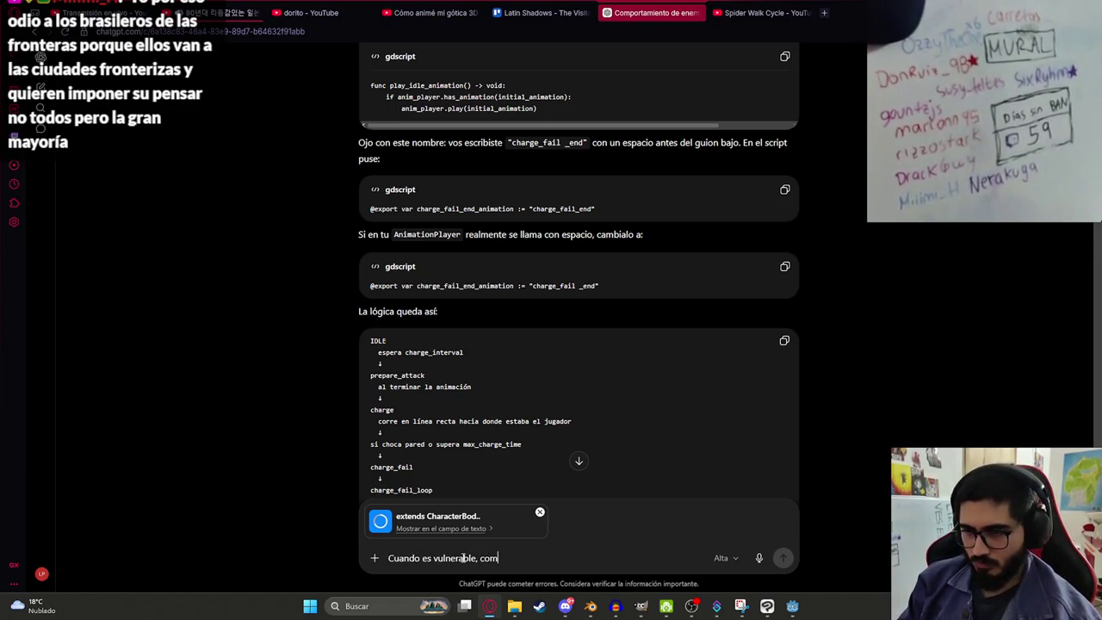
key(BackSpace)
key(BackSpace)
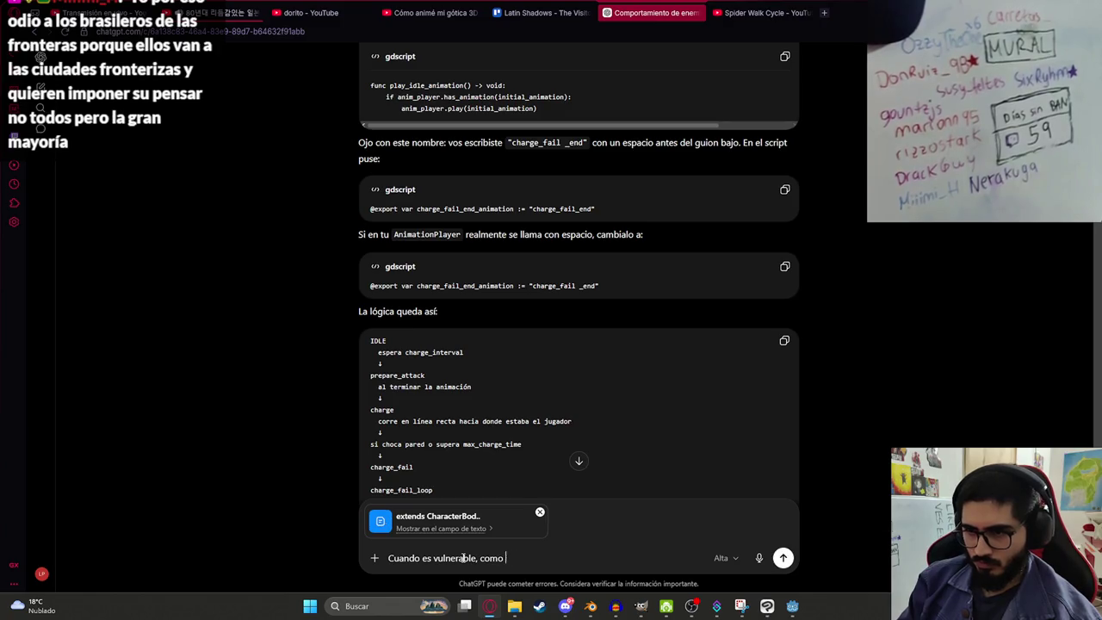
text(lo se? h)
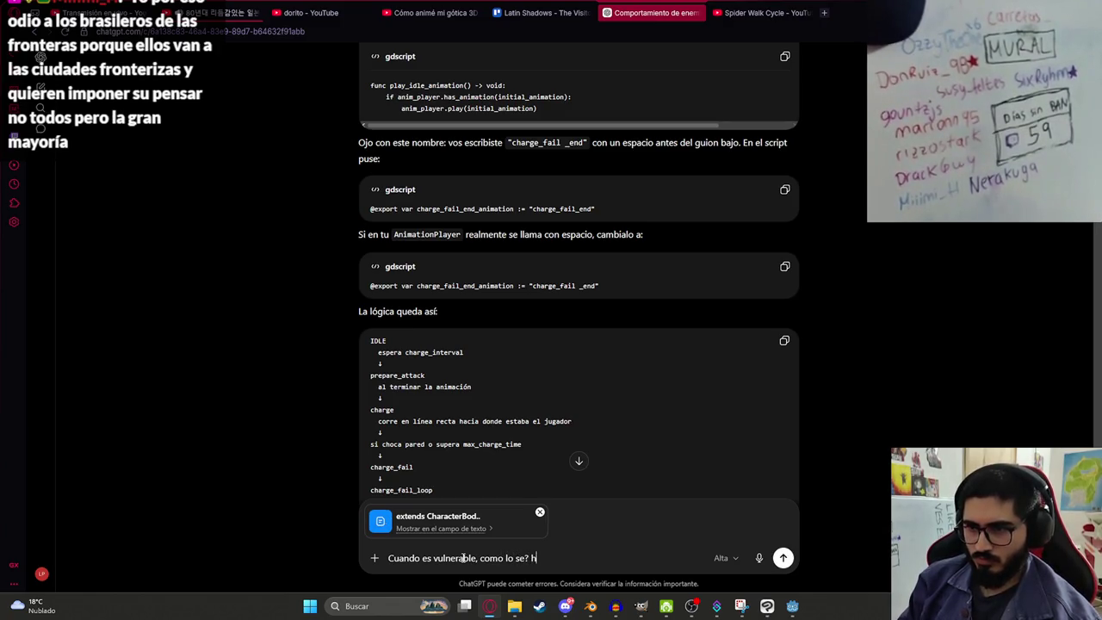
text(ay alguna variable?)
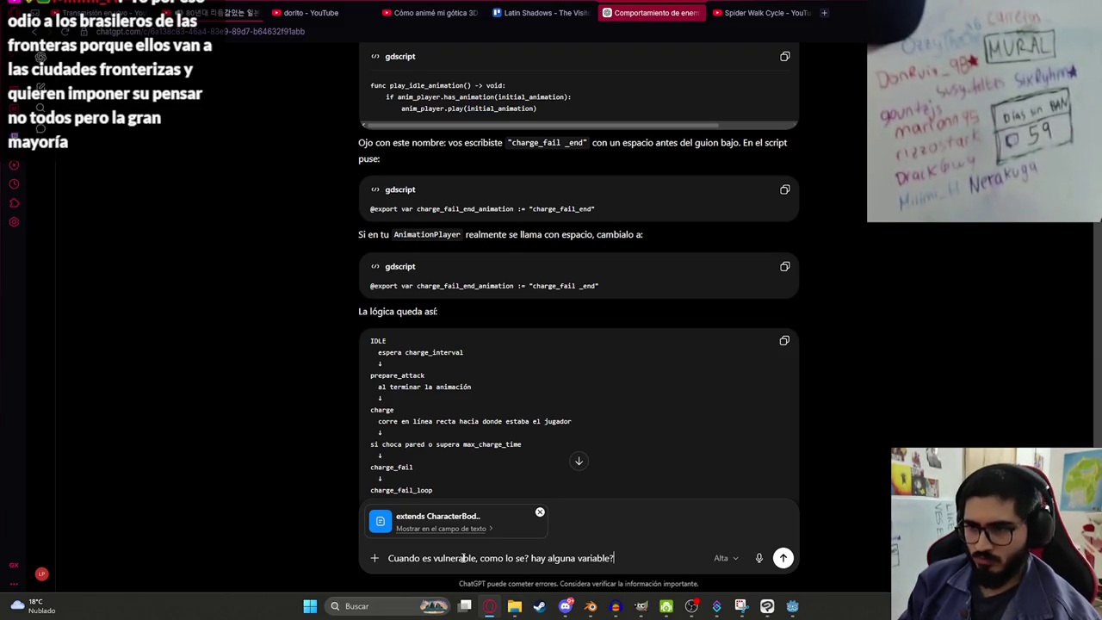
key(Return)
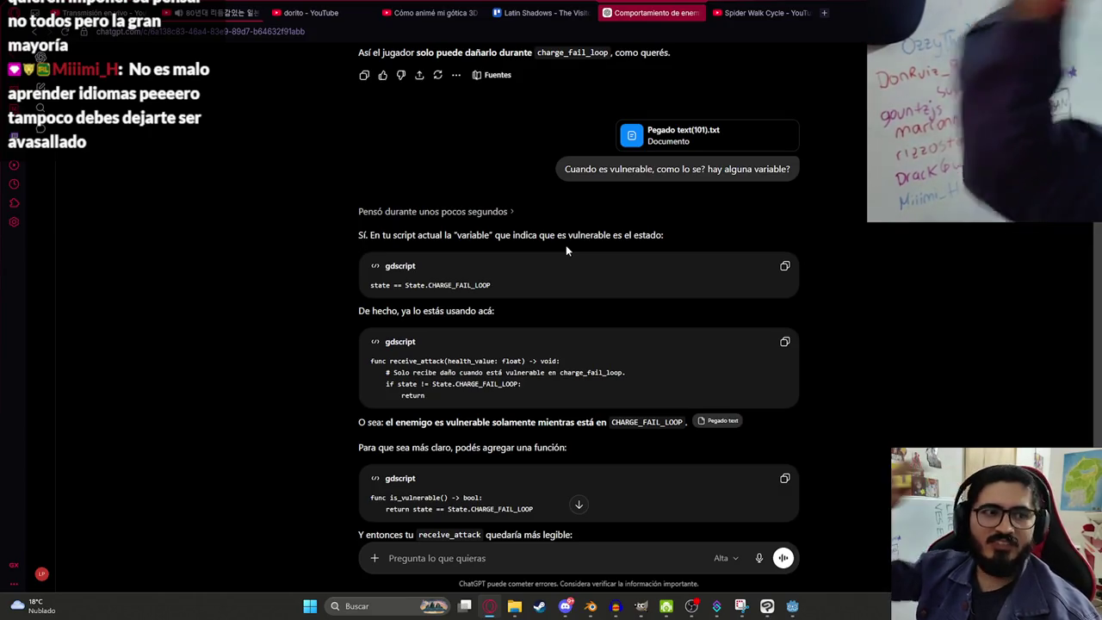
Step: Read ChatGPT's reply, highlighting the CHARGE_FAIL_LOOP state name
click(468, 285)
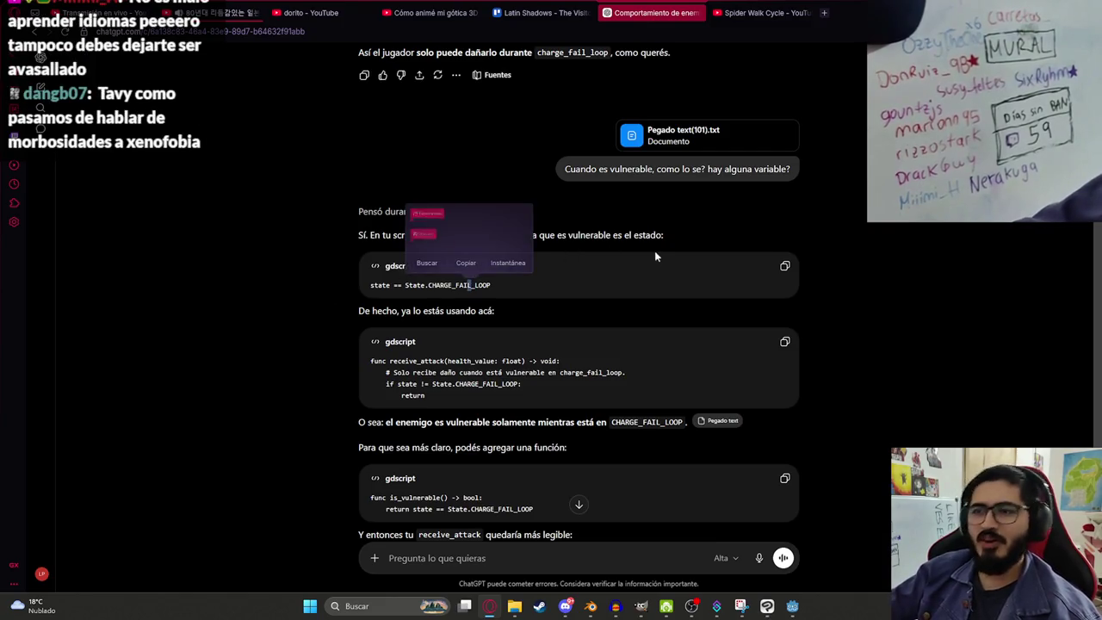
double_click(433, 289)
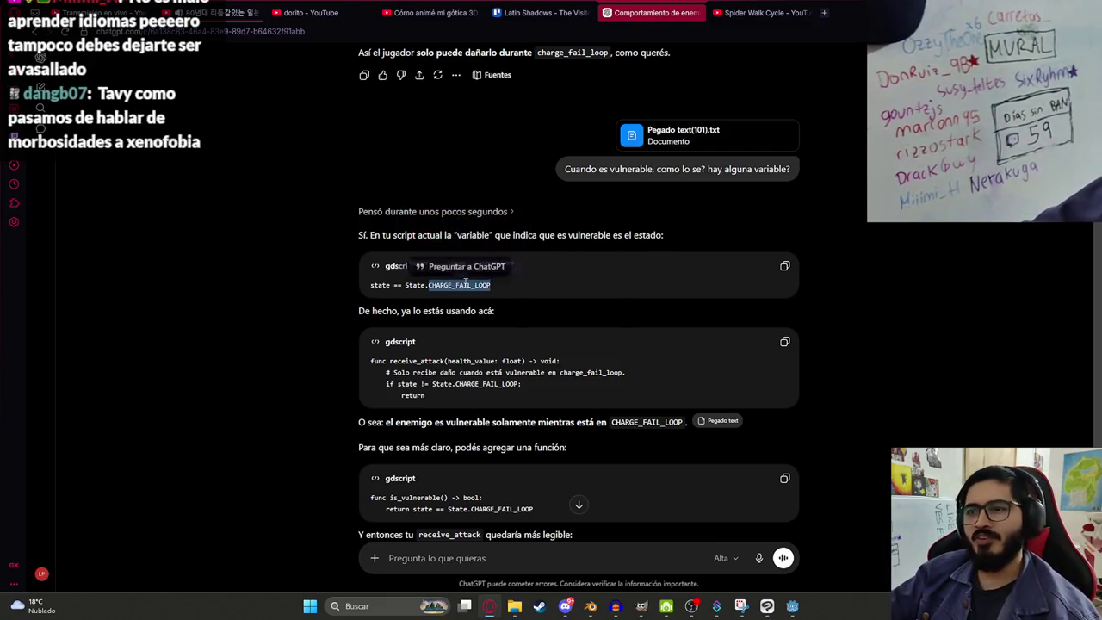
click(422, 295)
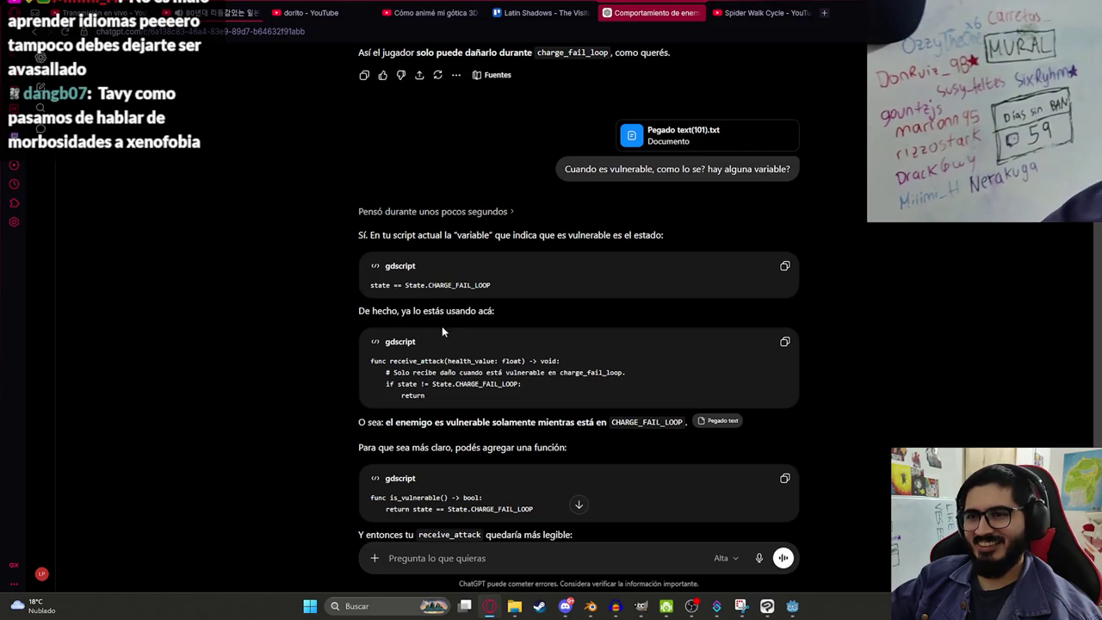
Step: Copy receive_attack from the reply and search for it in the Godot script
double_click(414, 365)
key(ctrl+c)
key(alt+Tab)
key(ctrl+f)
key(ctrl+v)
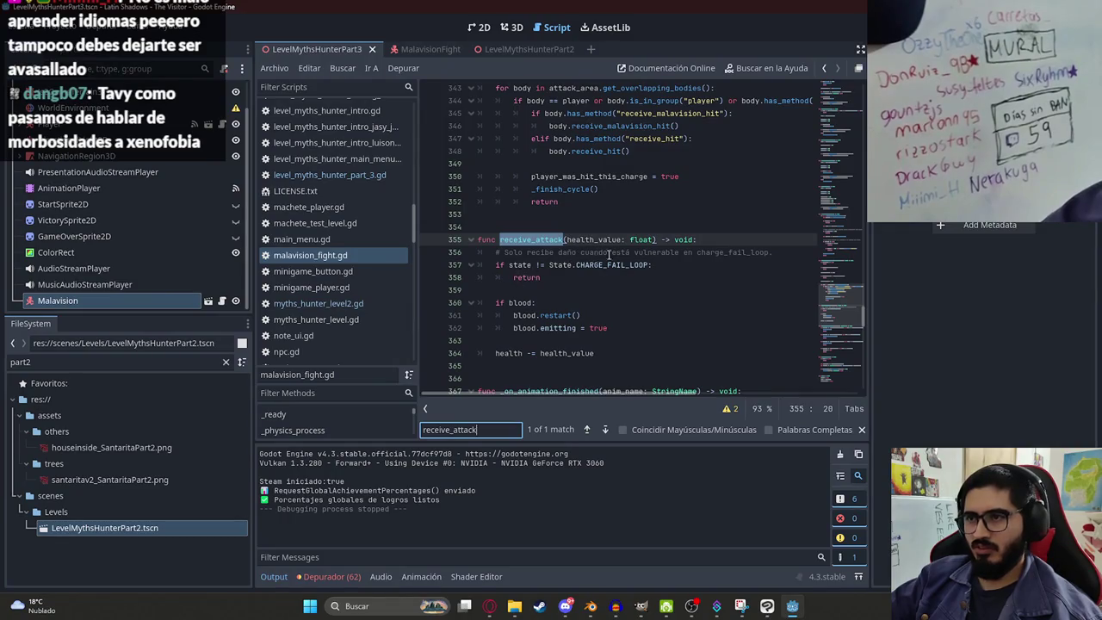
scroll(550, 272, down, 2)
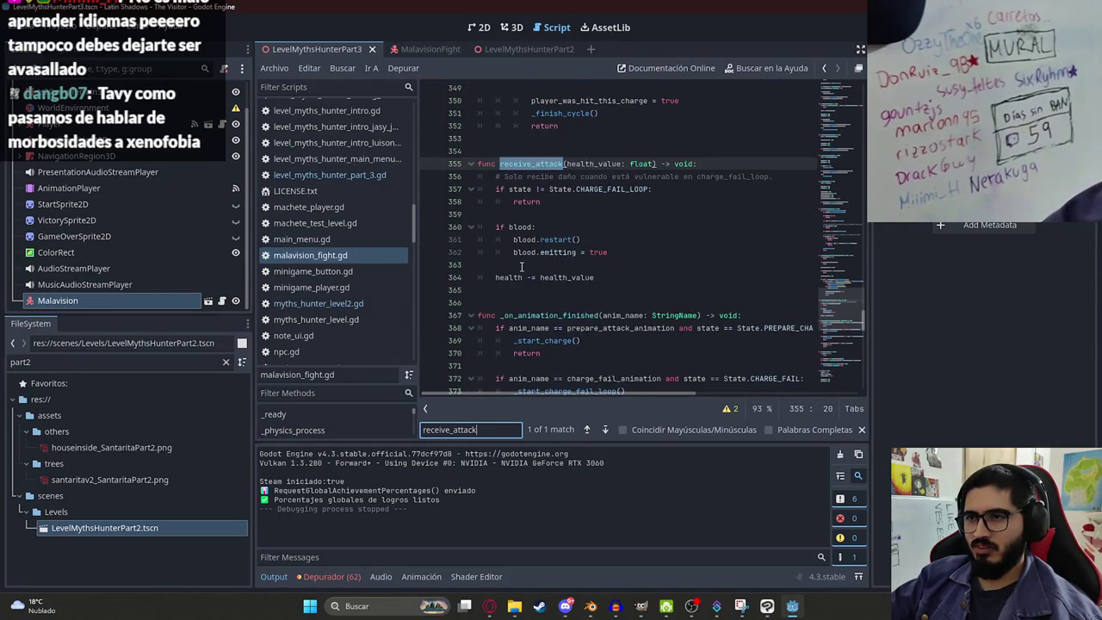
click(522, 266)
double_click(538, 164)
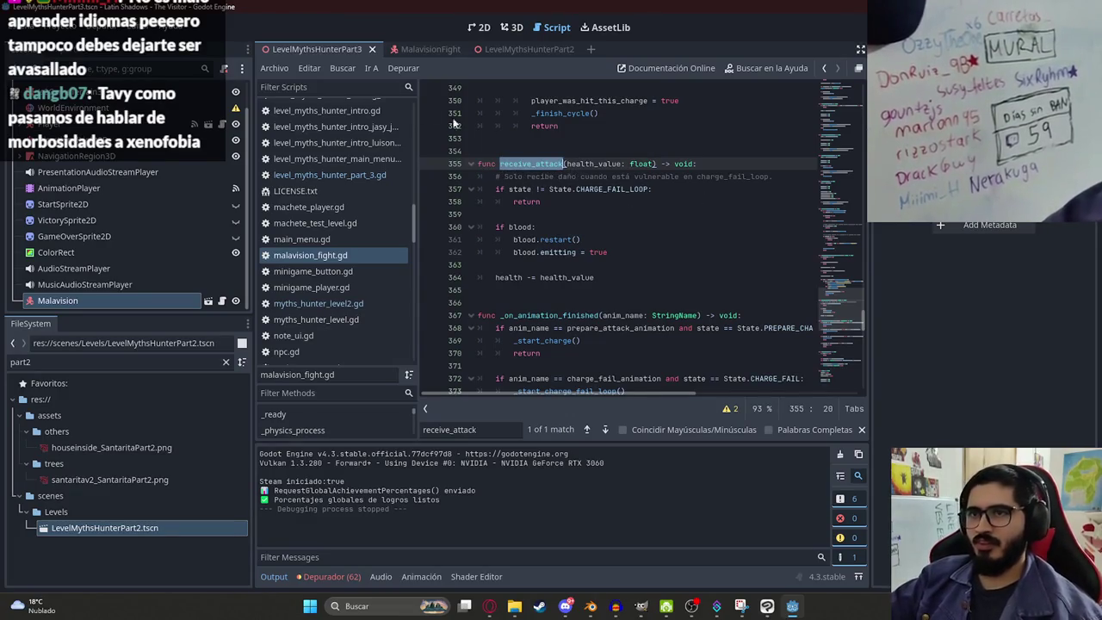
scroll(374, 167, up, 2)
scroll(342, 221, down, 4)
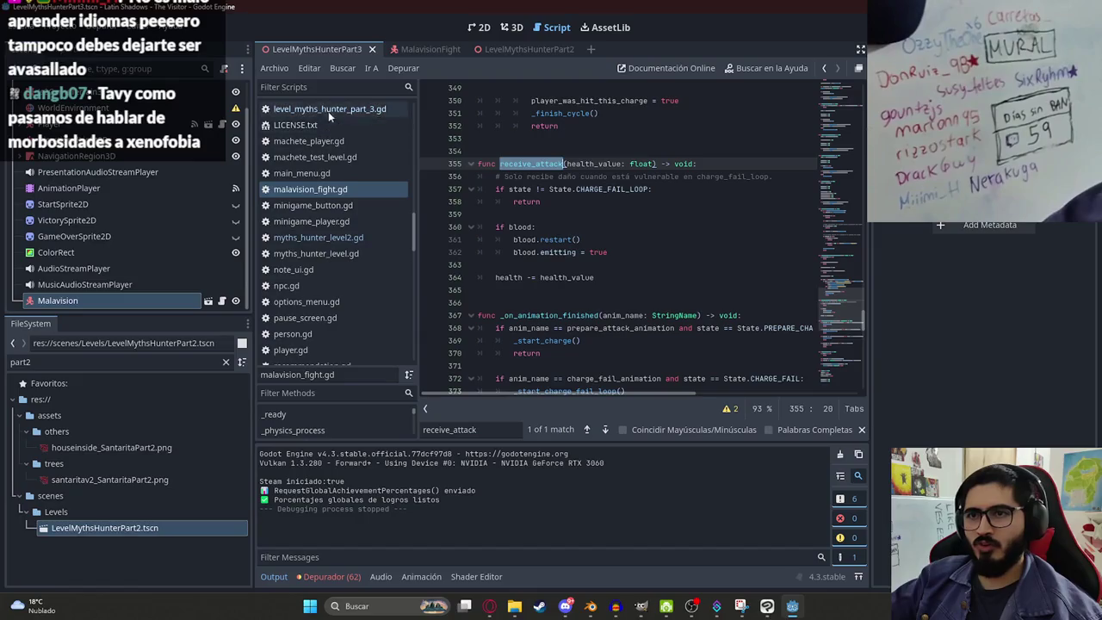
Step: Filter the script list with 'mach' and open js2_machete_player.gd
click(314, 85)
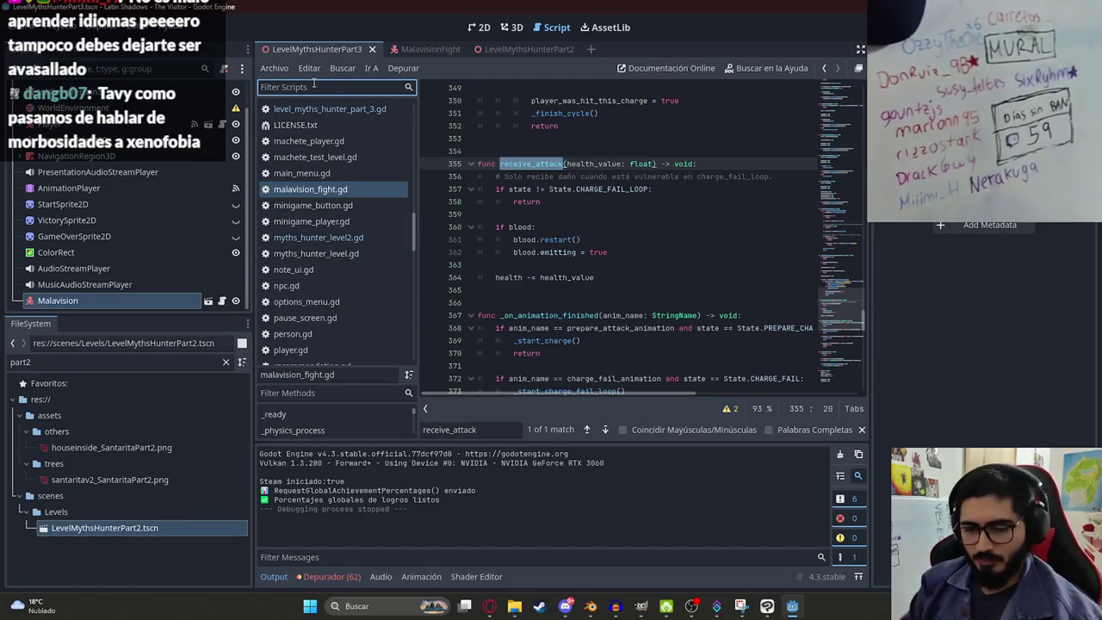
text(mach)
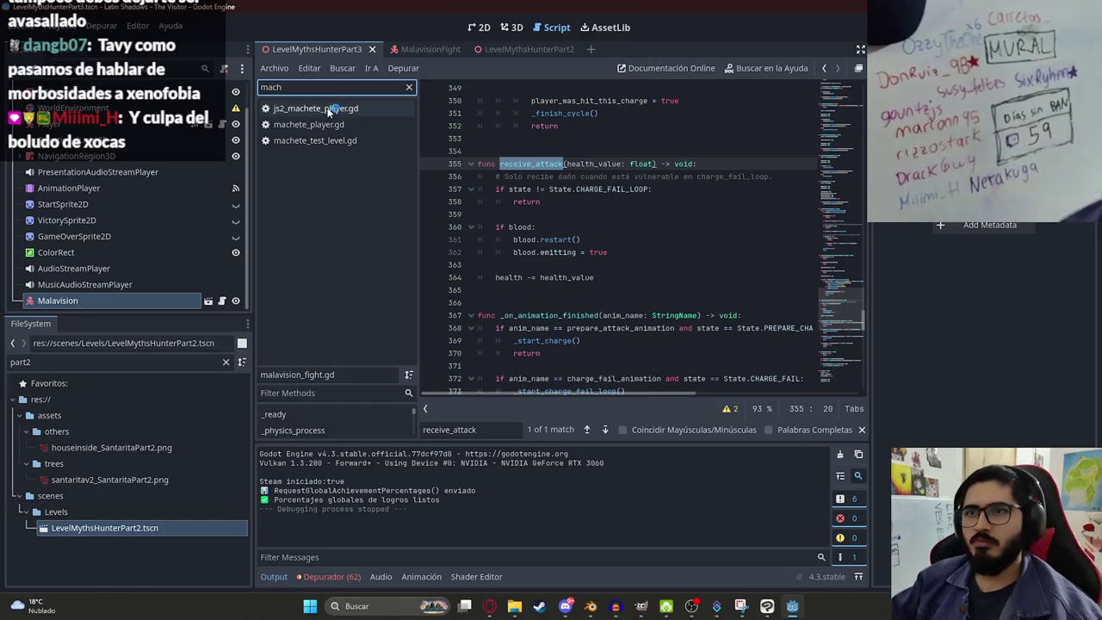
click(344, 108)
click(409, 87)
click(642, 229)
Step: Search for 'attac' and move to the attack-processing code
key(ctrl+f)
text(attac)
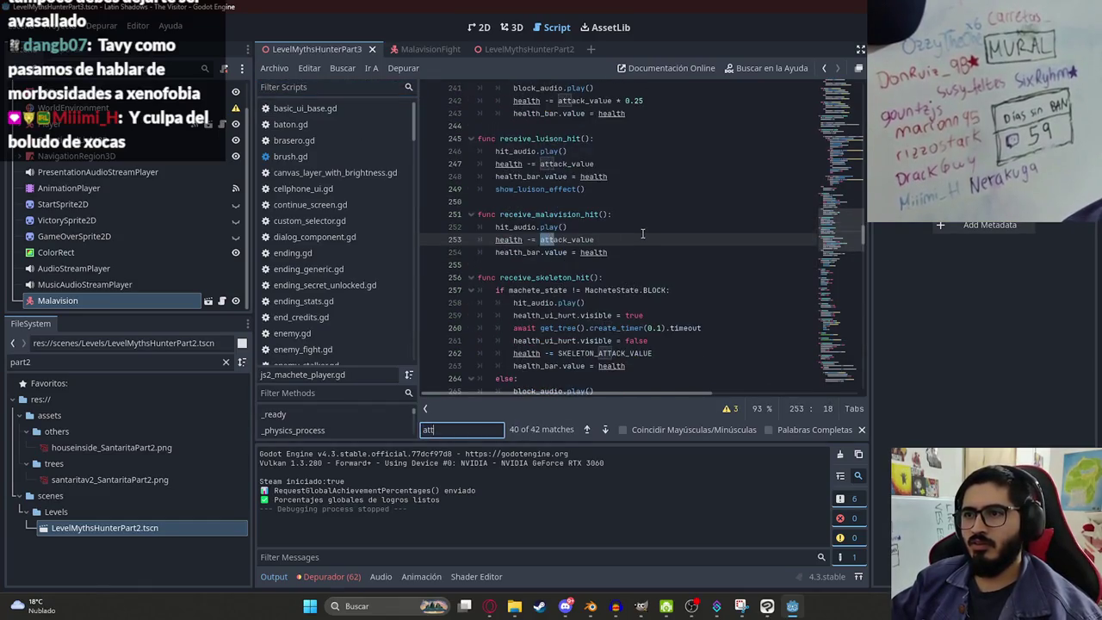
click(855, 148)
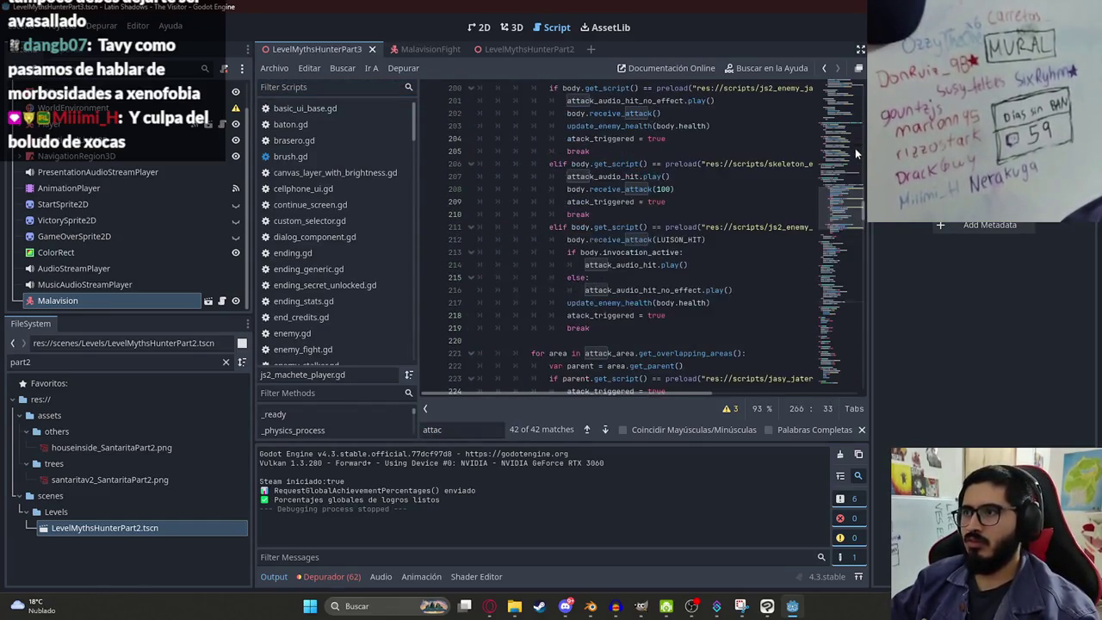
click(853, 189)
scroll(853, 189, down, 7)
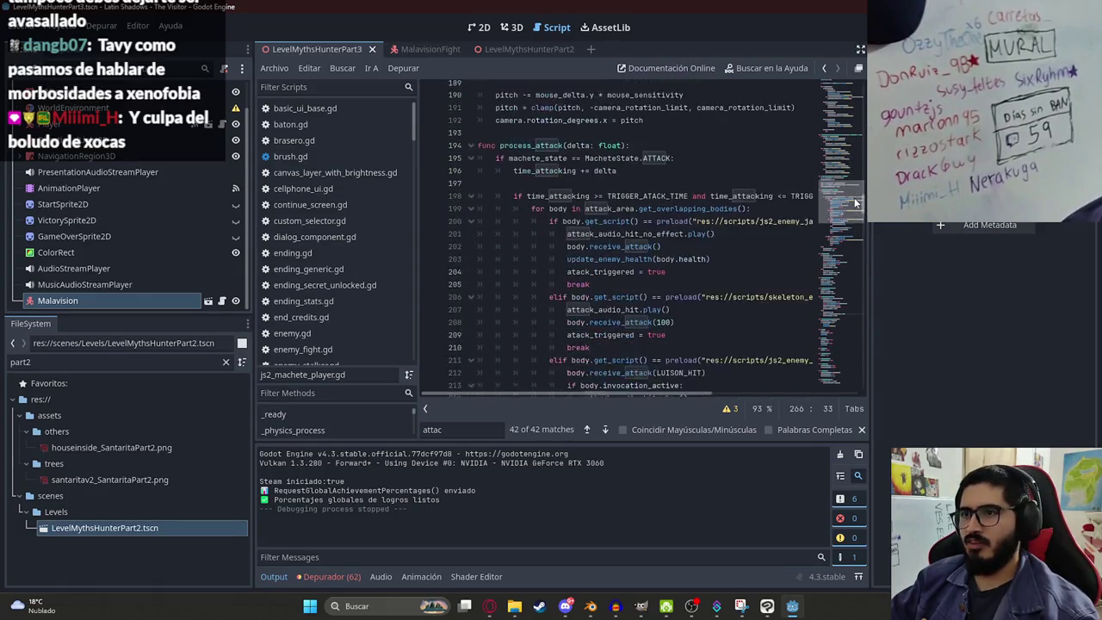
Step: Add a line after the Luison branch's break and start typing 'elif body.get_script()'
click(617, 351)
key(Return)
key(BackSpace)
text(elif body.ge)
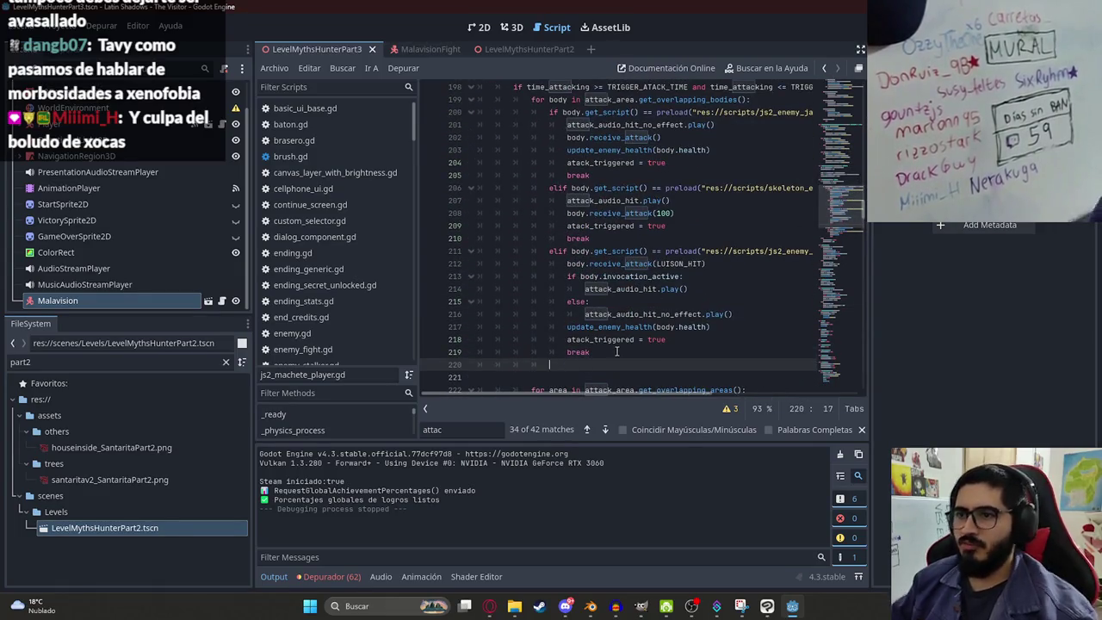
text(t_script())
Step: Complete the body.get_script() call and begin the preload( comparison
key(Down)
key(Up)
key(End)
key(BackSpace)
key(BackSpace)
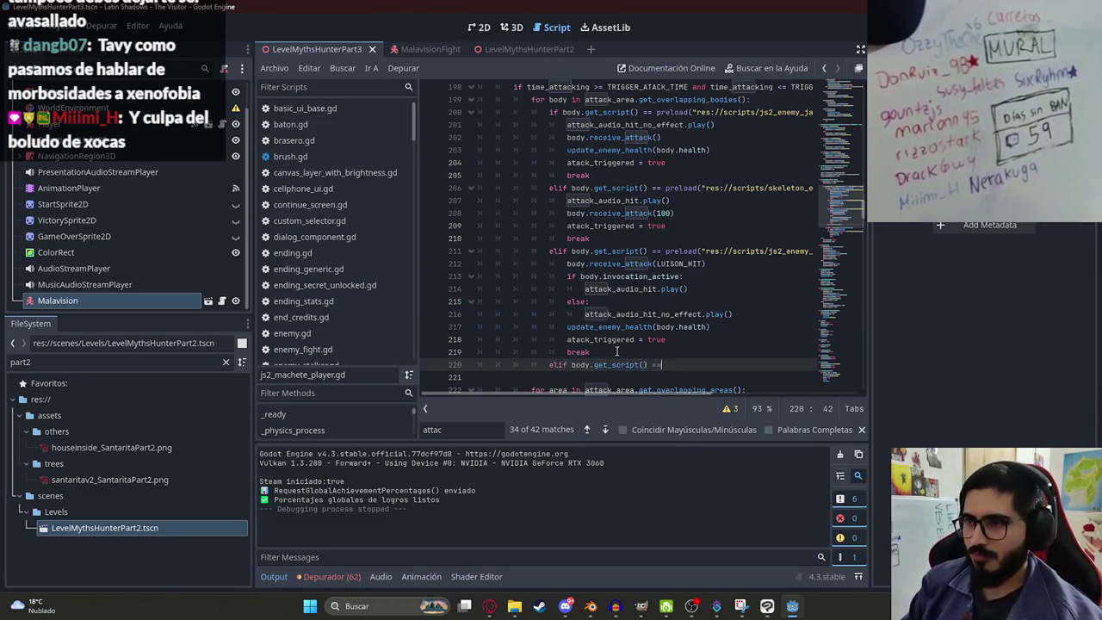
text(pp)
key(BackSpace)
text(realo)
text(ad()
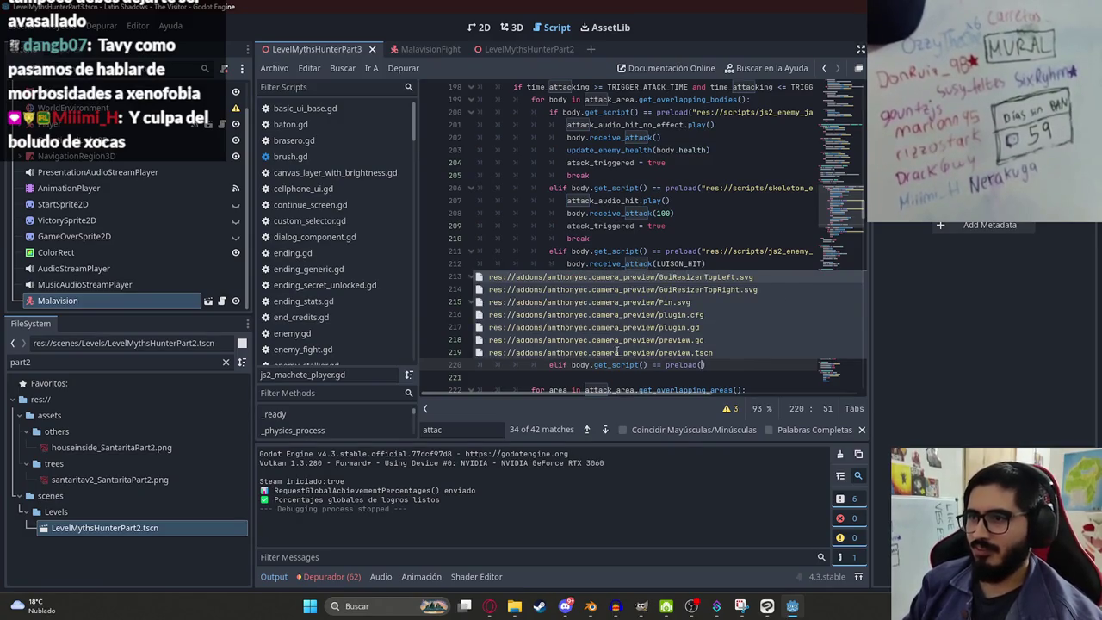
text(js2)
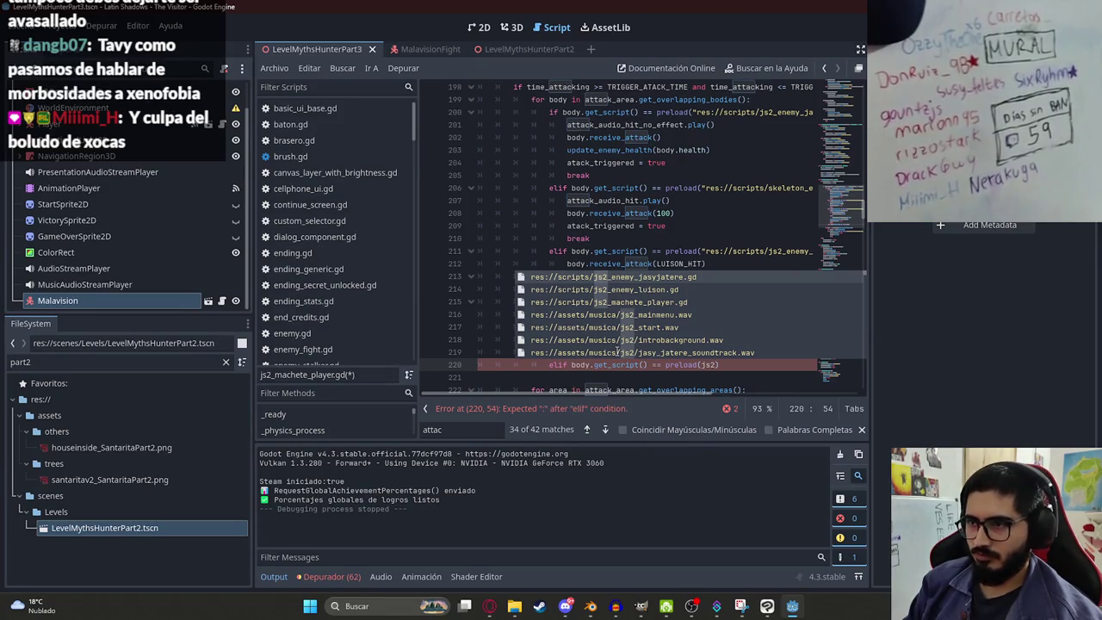
text(mal)
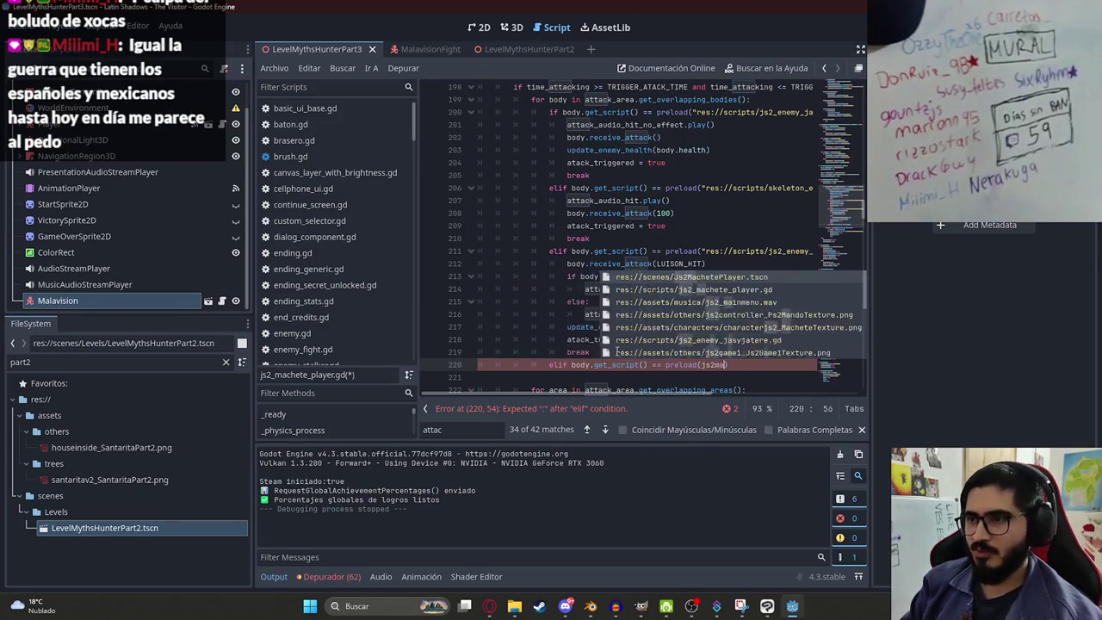
Step: Pick malavision_fight.gd as the preload path, end the elif with a colon and start its body
key(BackSpace)
key(BackSpace)
key(BackSpace)
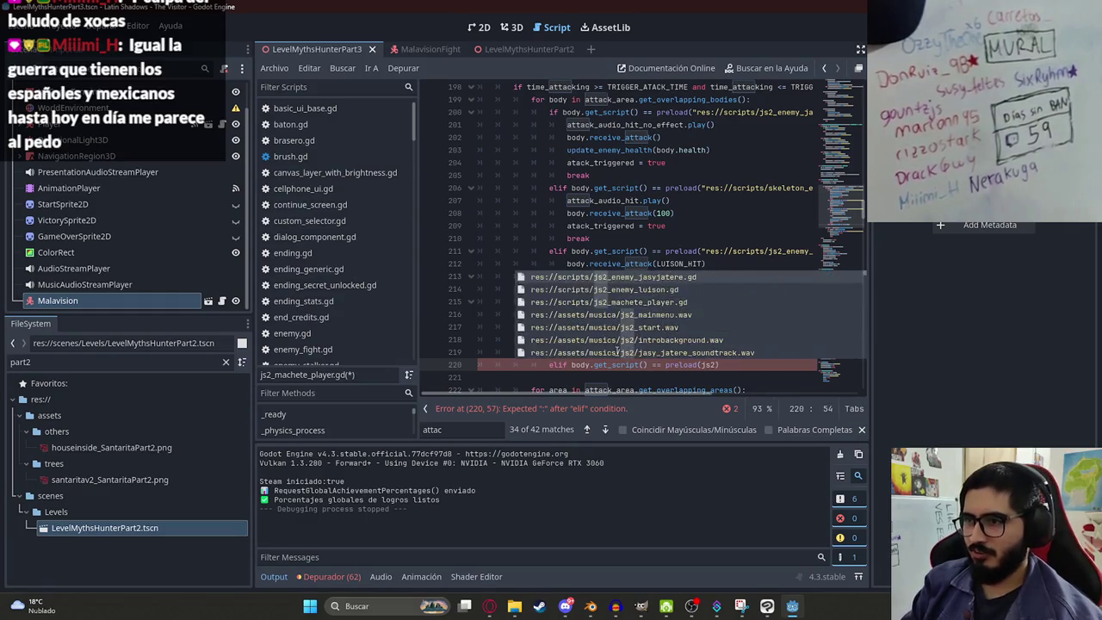
text(mali)
key(BackSpace)
text(avision)
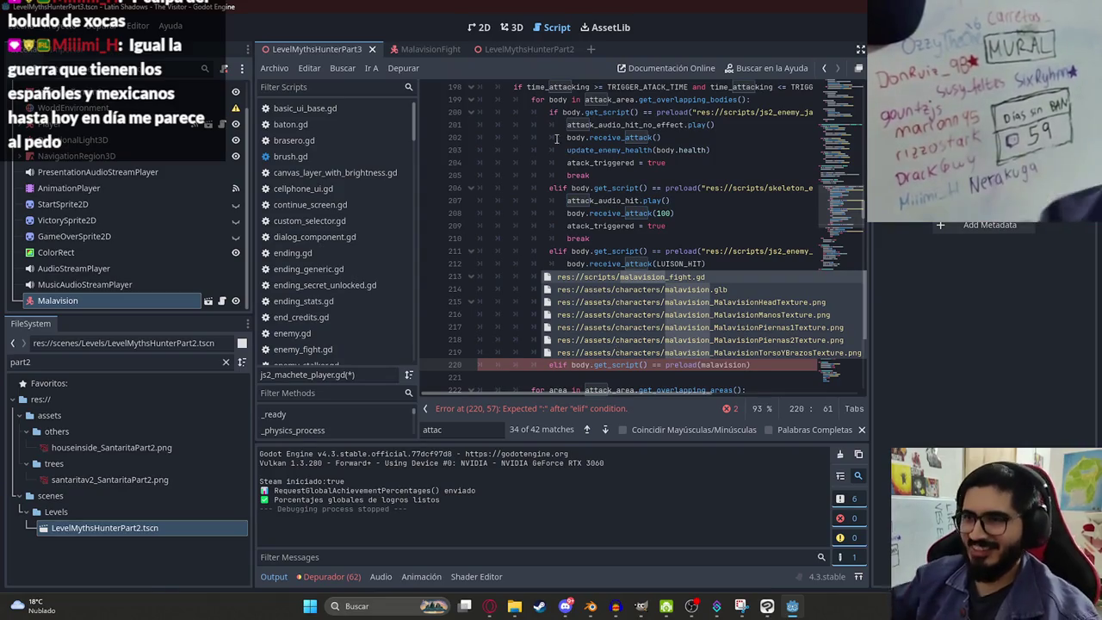
click(678, 278)
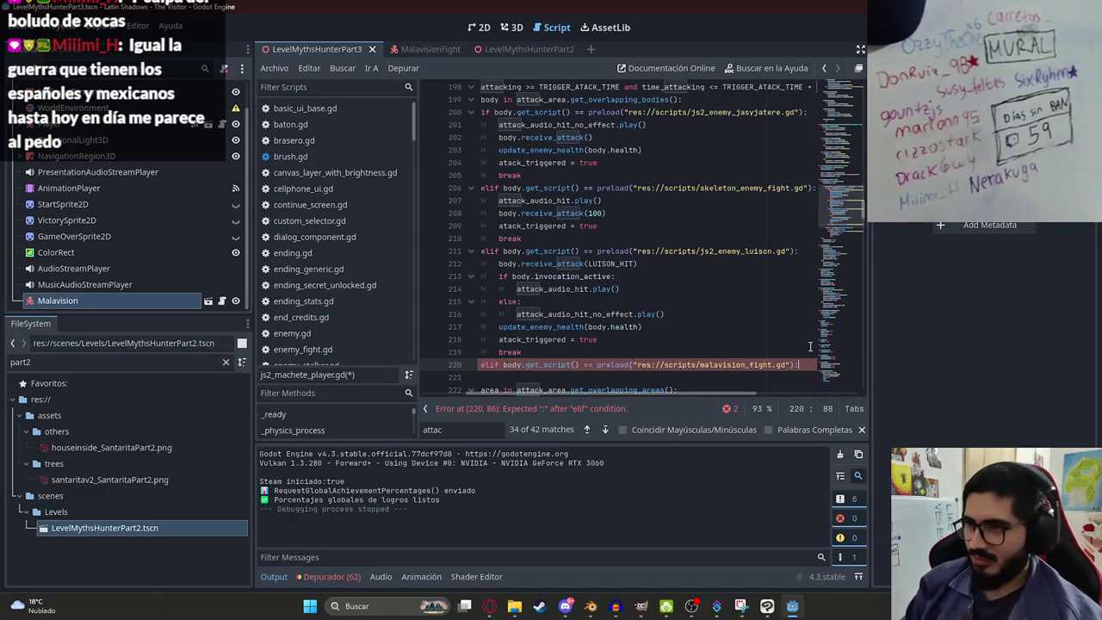
text(:)
key(Return)
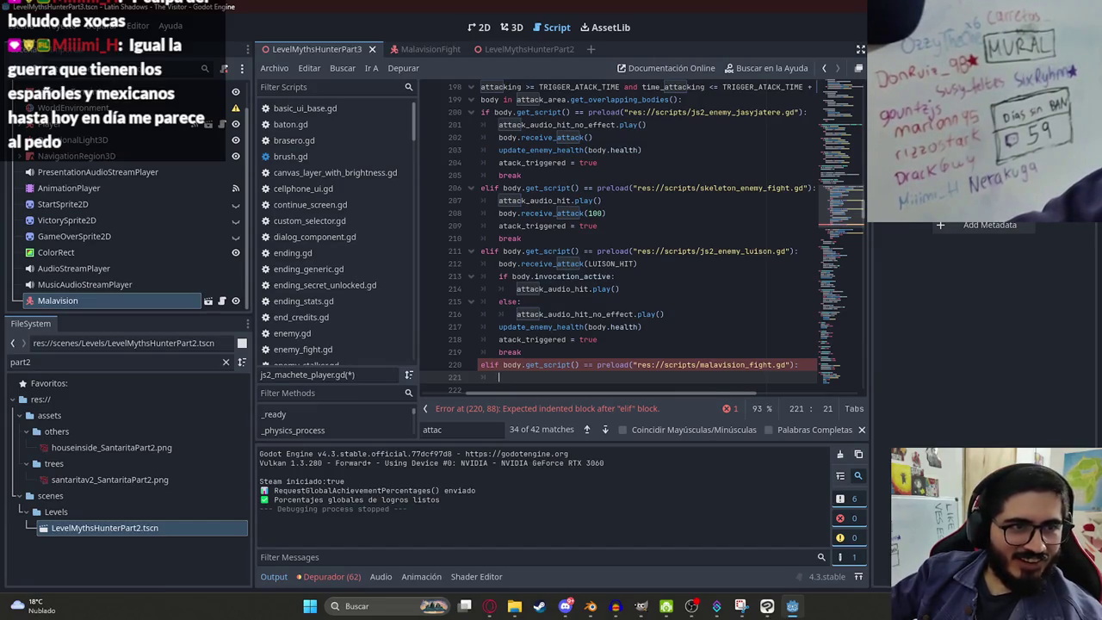
Step: Go to the constants at the top and duplicate the LUISON_HIT constant line
scroll(560, 284, down, 2)
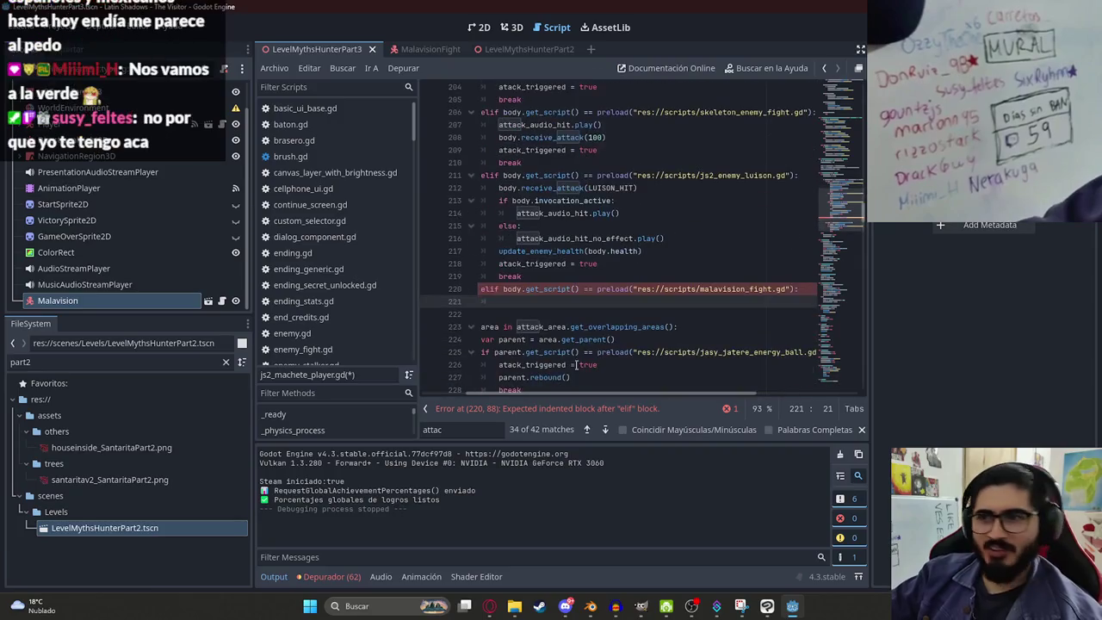
scroll(564, 289, left, 2)
scroll(564, 289, up, 1)
drag(586, 313, 556, 226)
click(565, 341)
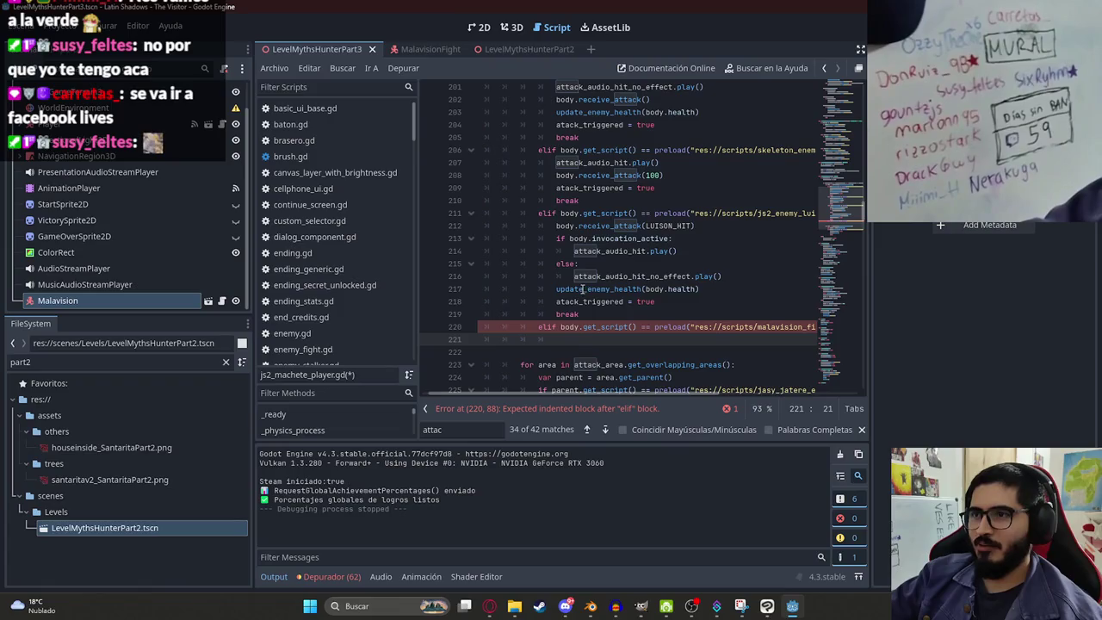
ctrl+click(664, 290)
click(608, 204)
key(ctrl+shift+d)
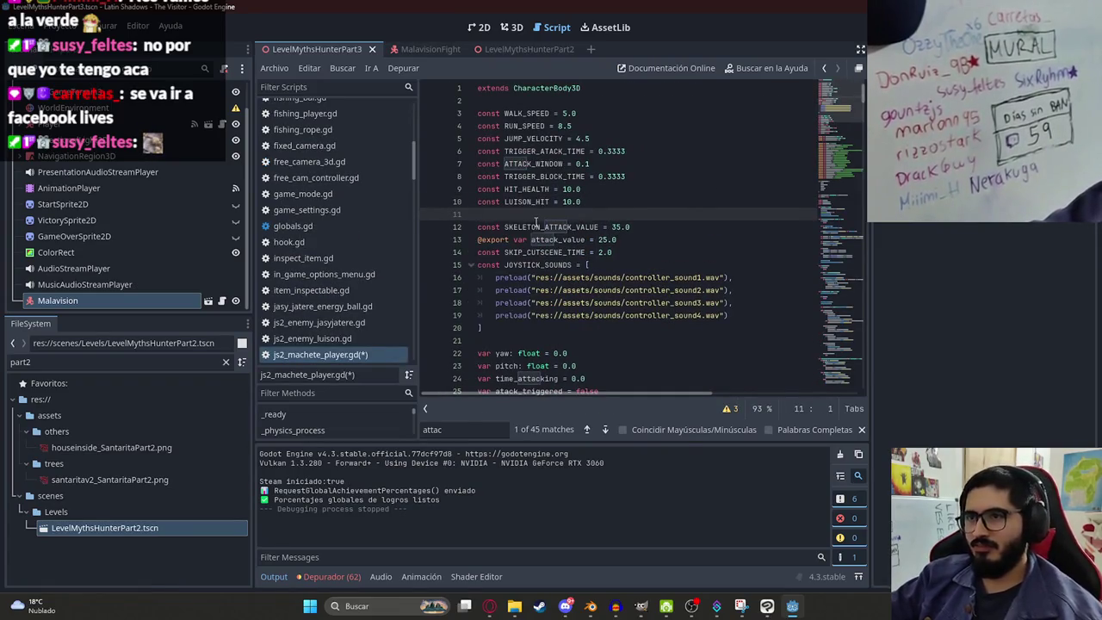
Step: Rename the duplicate to MALAVISION_HIT, use it in the Malavision branch's hit call, and save
double_click(529, 213)
text(MALAVISION)
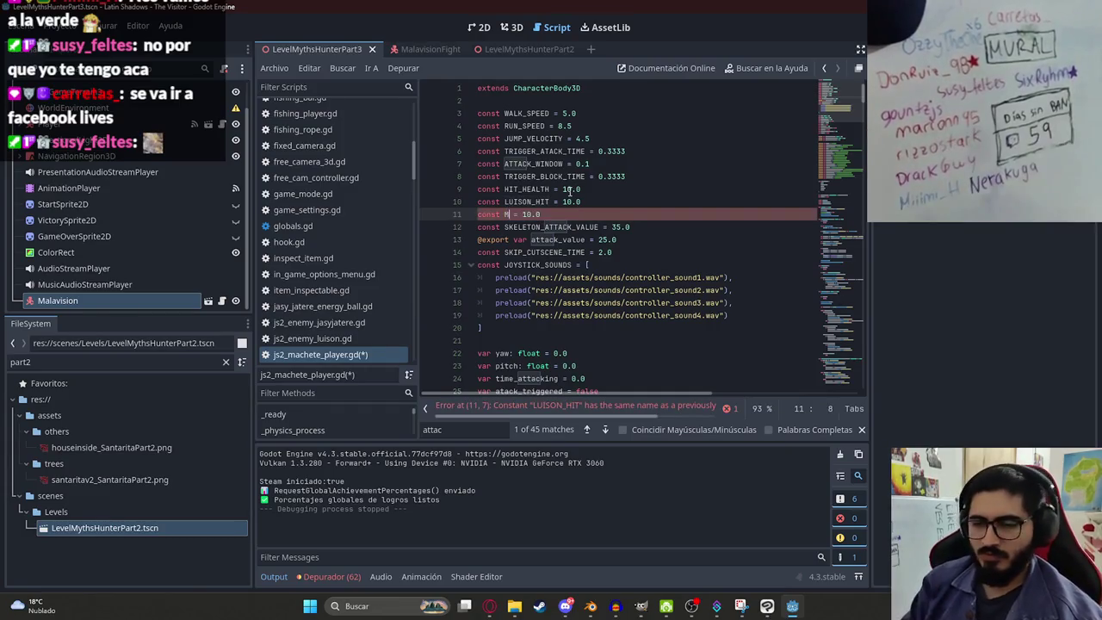
text(_HIT)
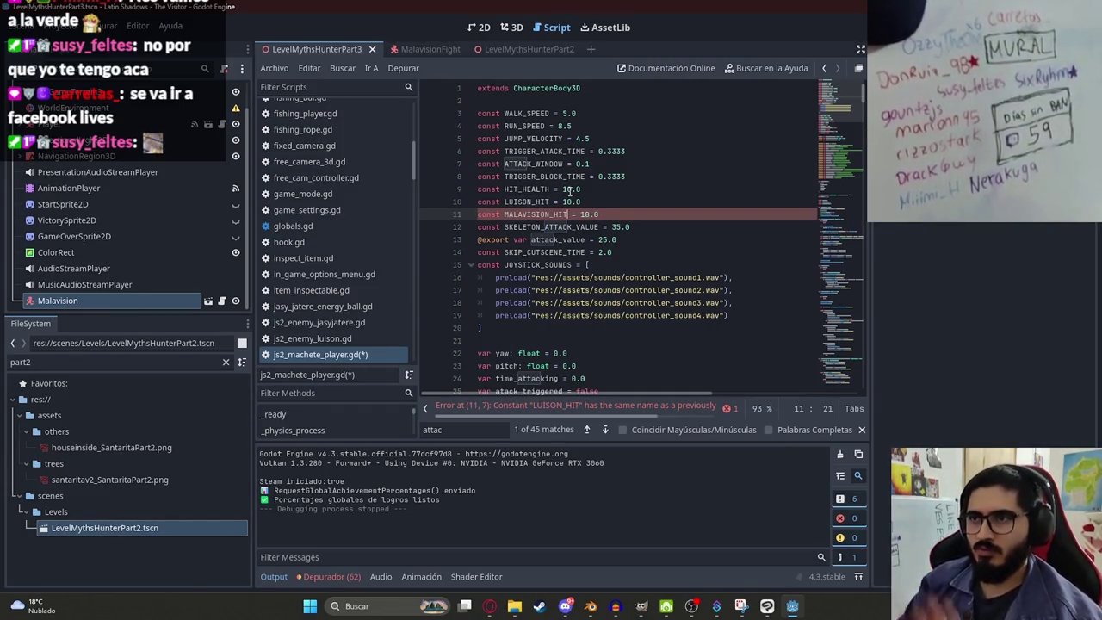
double_click(535, 213)
key(ctrl+c)
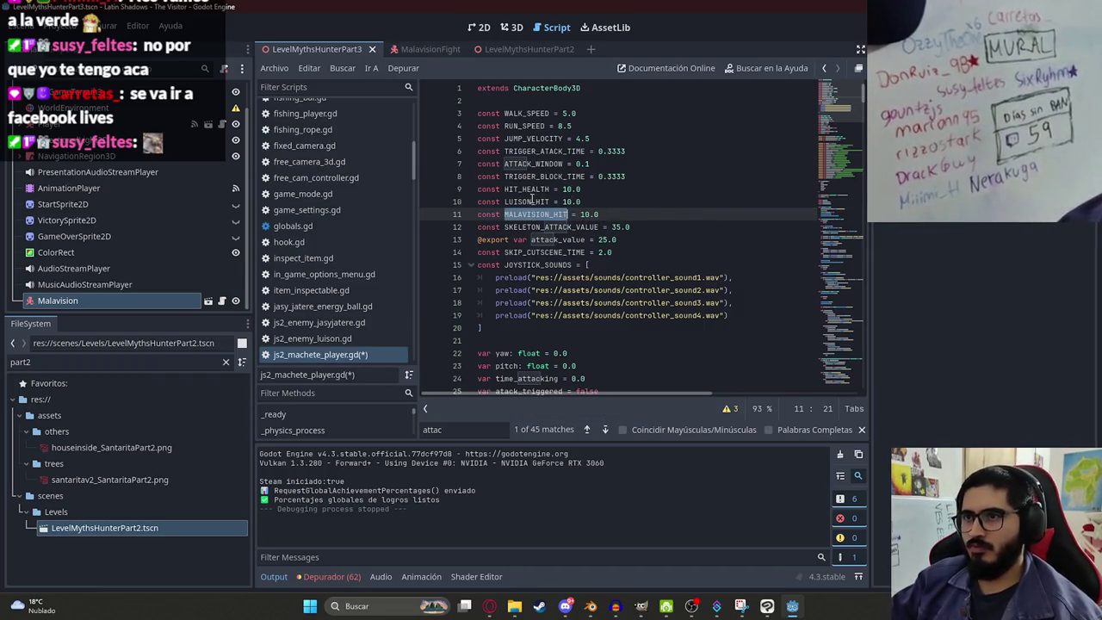
double_click(534, 201)
key(ctrl+f)
key(Return)
click(688, 188)
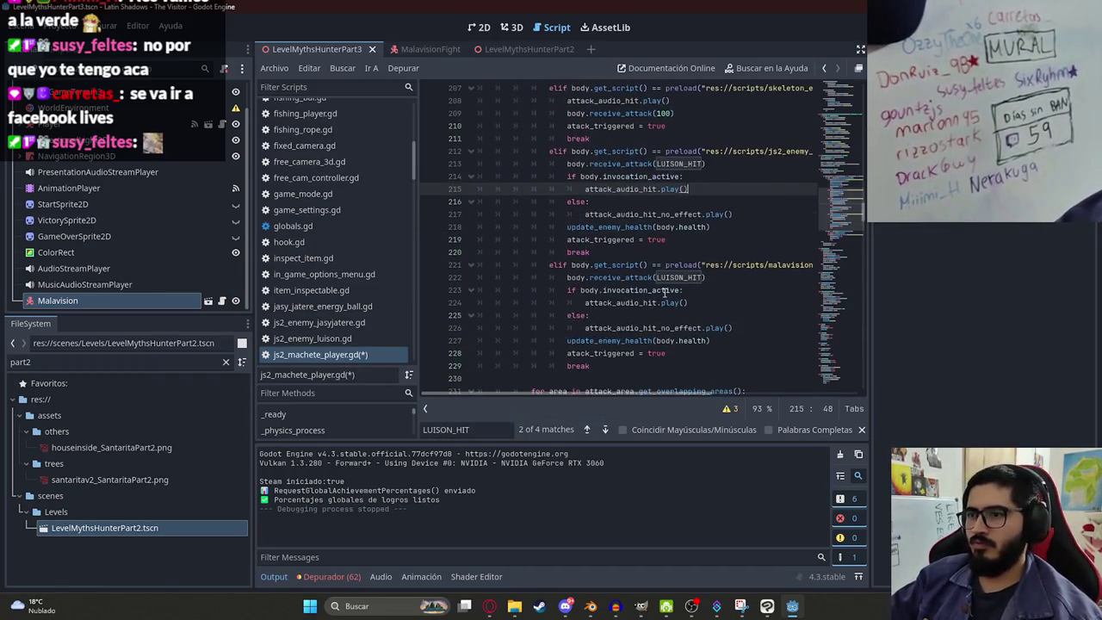
double_click(680, 277)
key(ctrl+v)
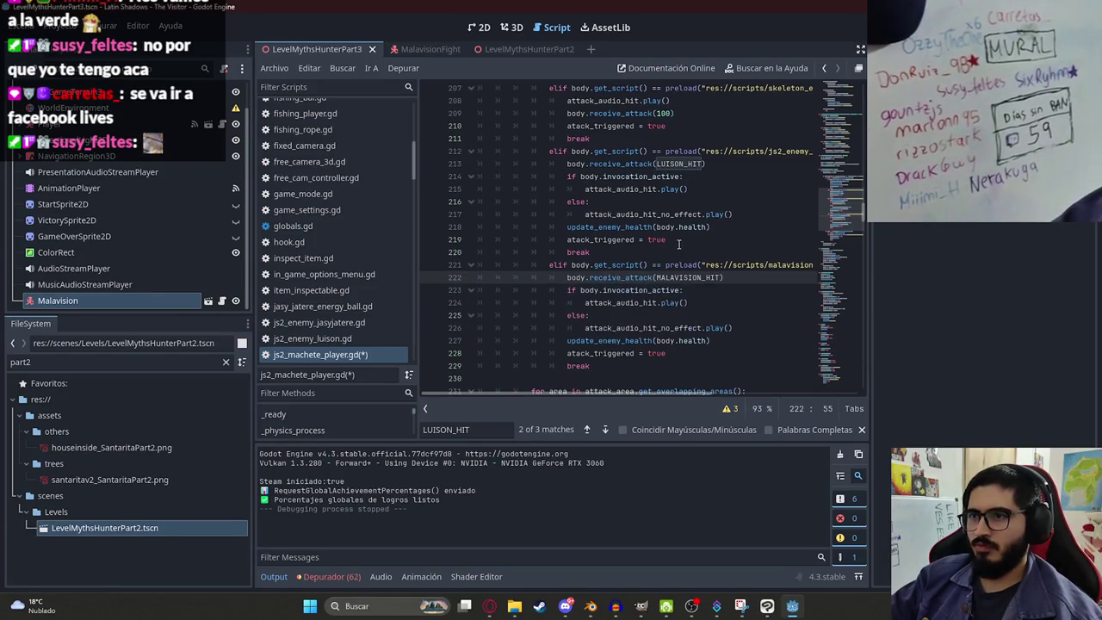
key(ctrl+s)
Step: Delete the invocation_active if/else block from the Malavision branch
double_click(641, 290)
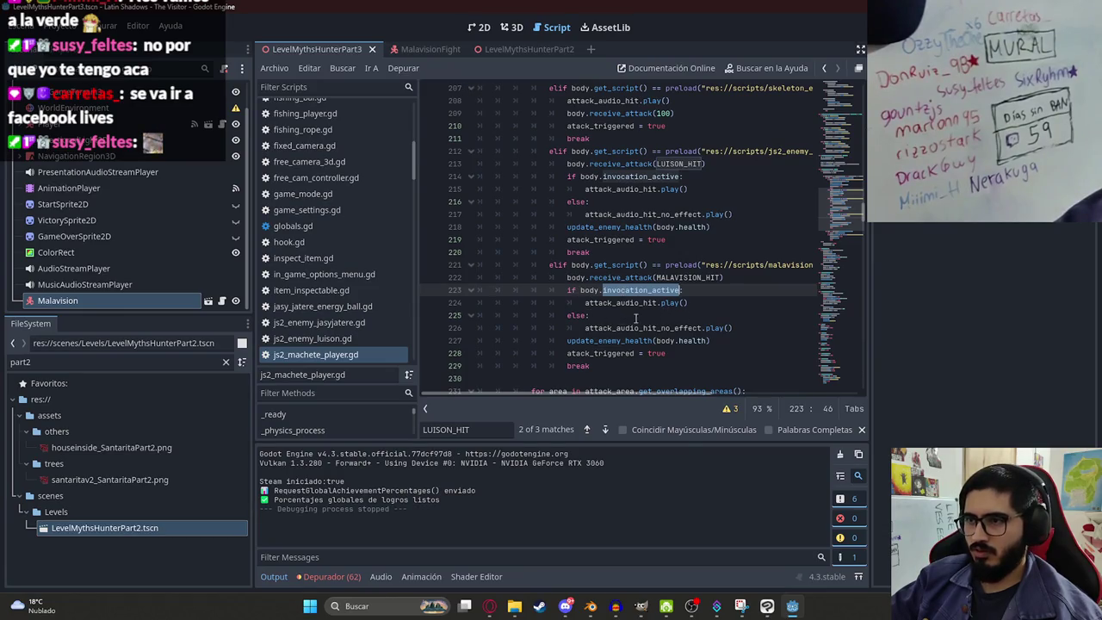
click(599, 277)
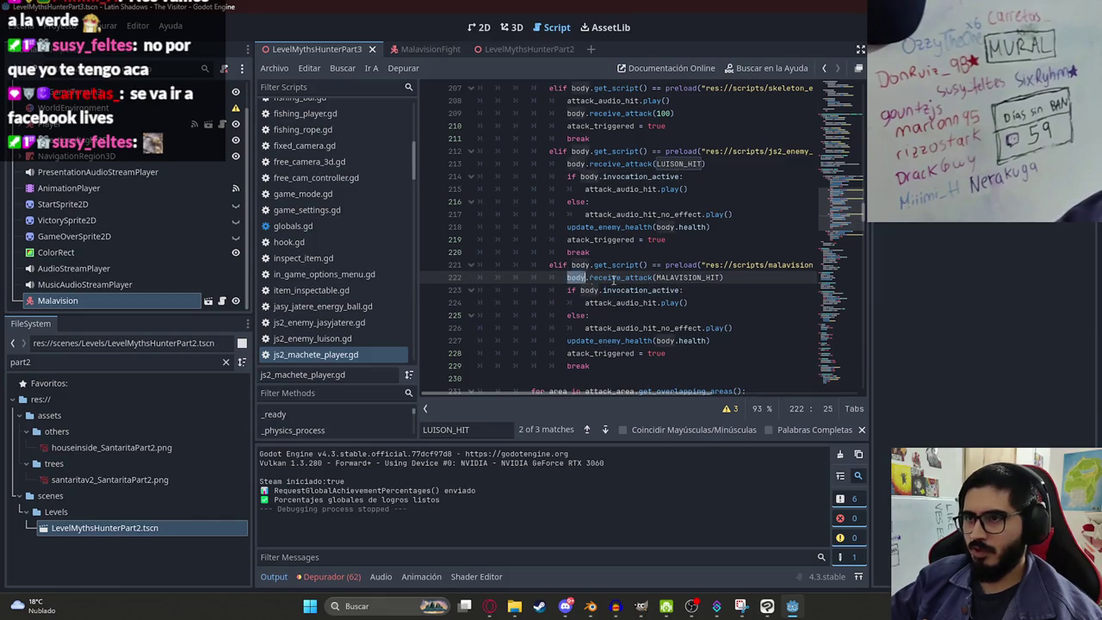
double_click(699, 277)
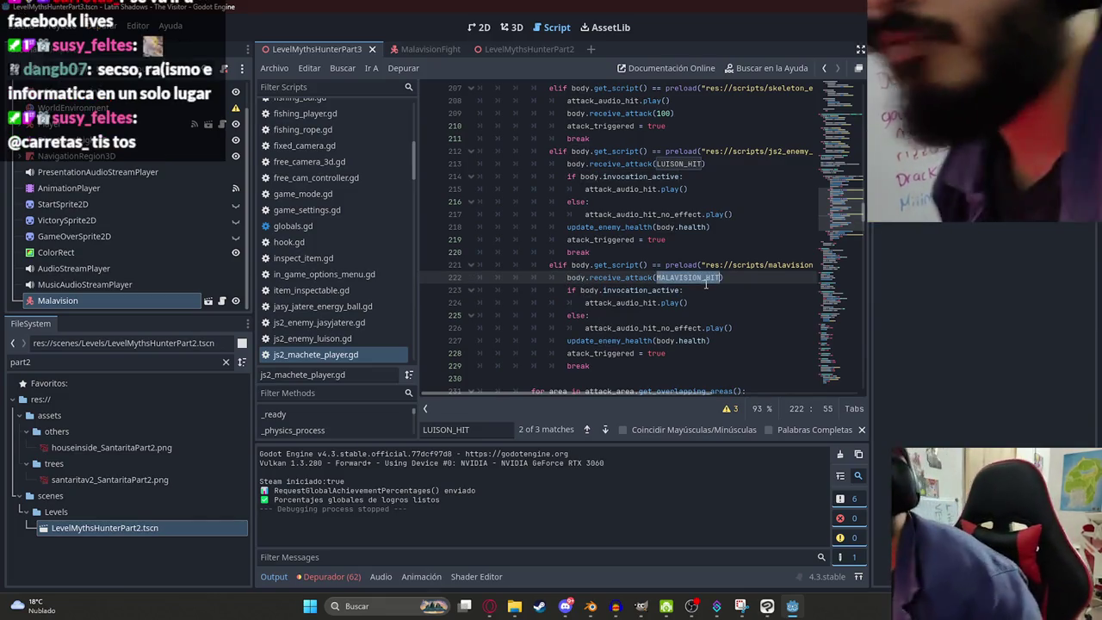
drag(732, 328, 404, 287)
key(BackSpace)
key(BackSpace)
click(622, 302)
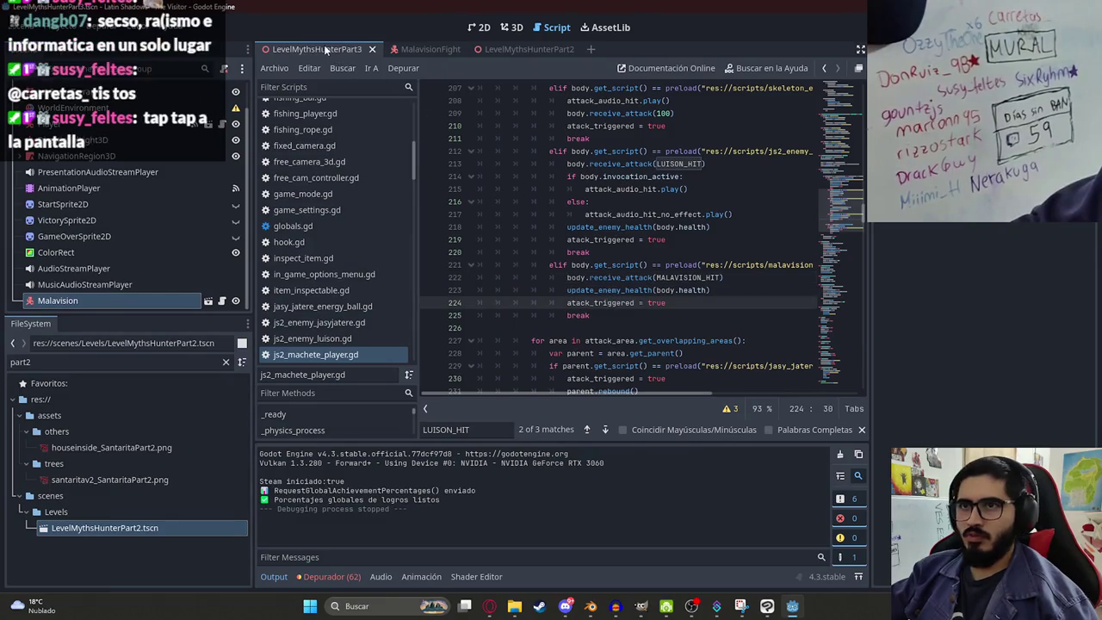
Step: Run the LevelMythsHunterPart3 scene from its tab menu, then relaunch the game with F5
right_click(322, 46)
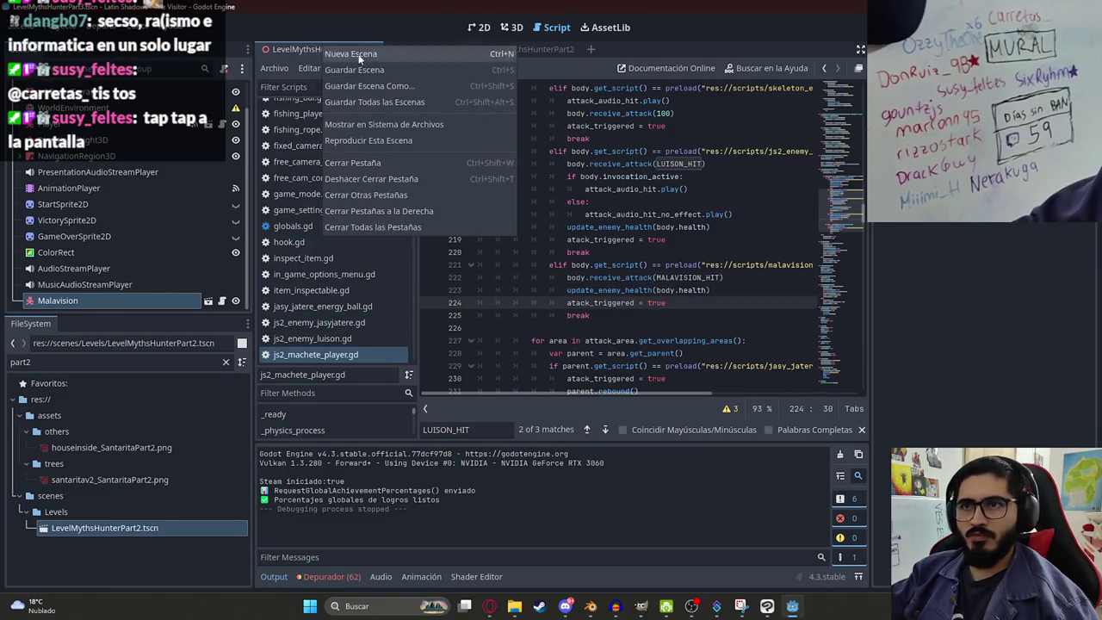
click(358, 141)
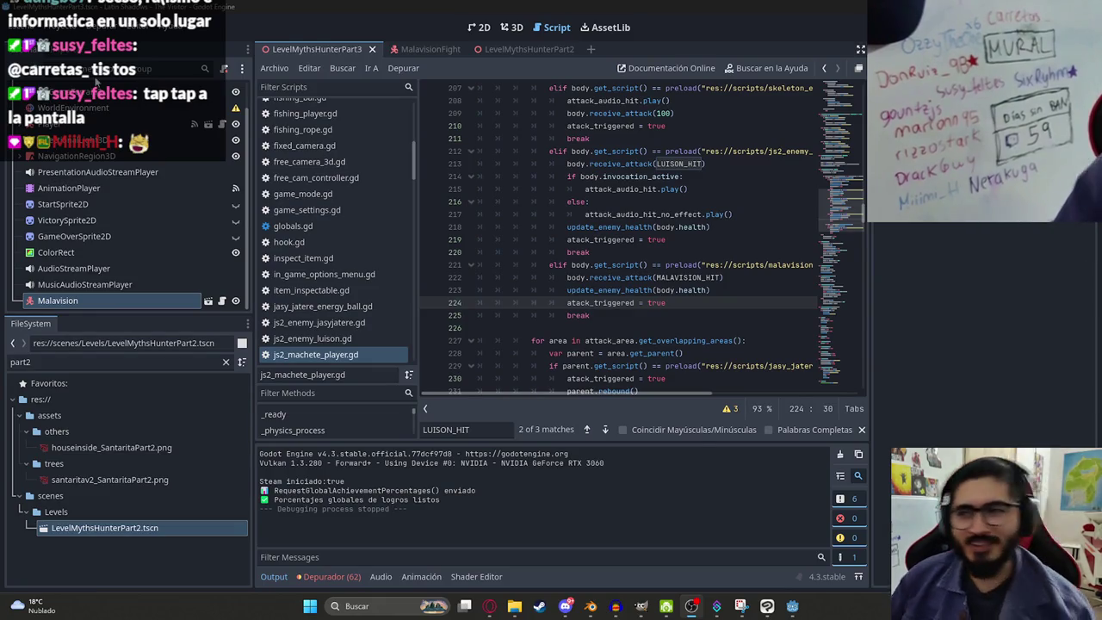
right_click(333, 85)
click(423, 152)
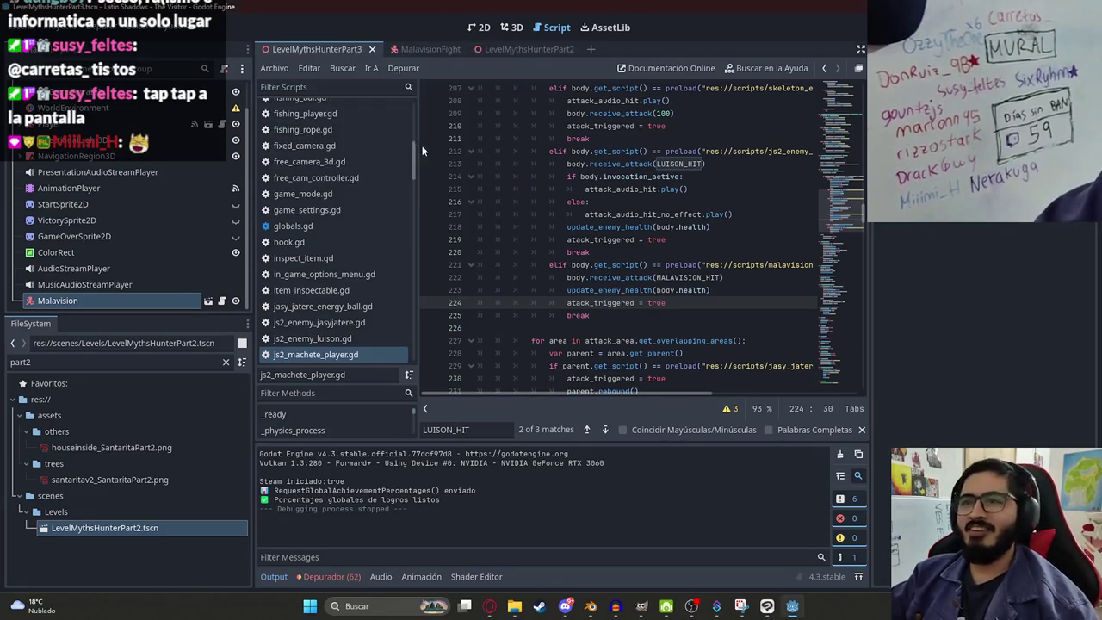
key(F5)
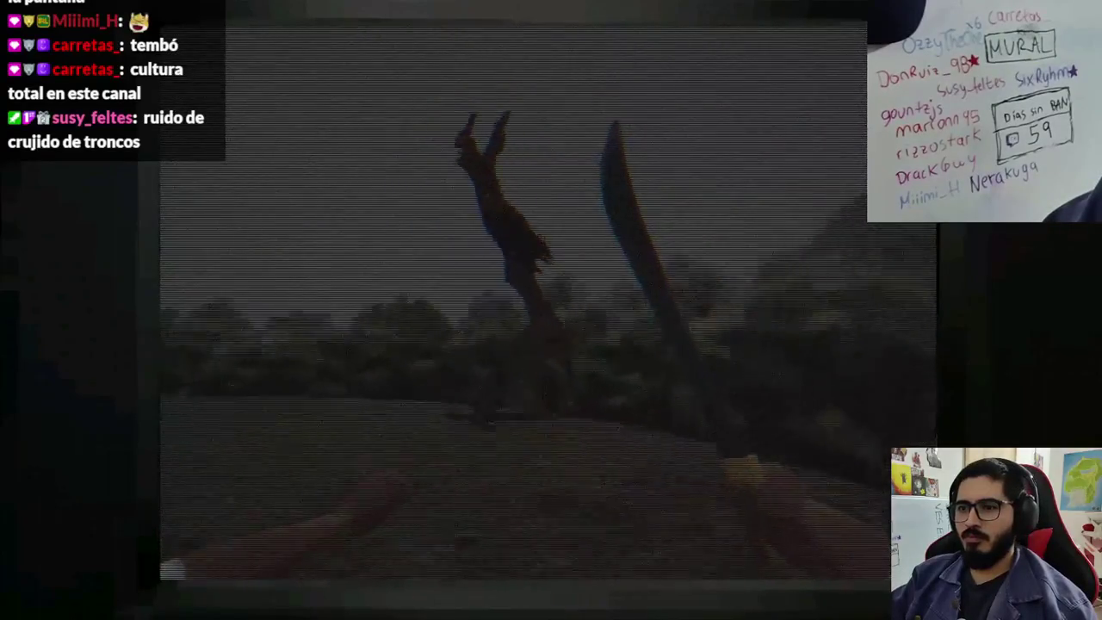
Step: Close the running game window and bring Discord to the front
key(alt+F4)
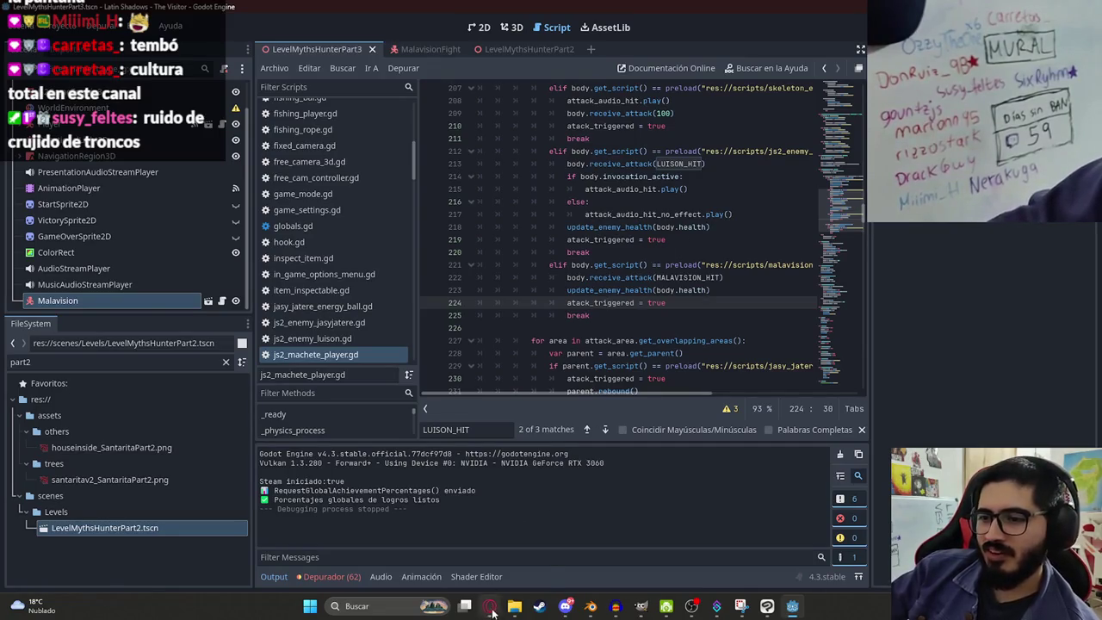
mouse_move(494, 605)
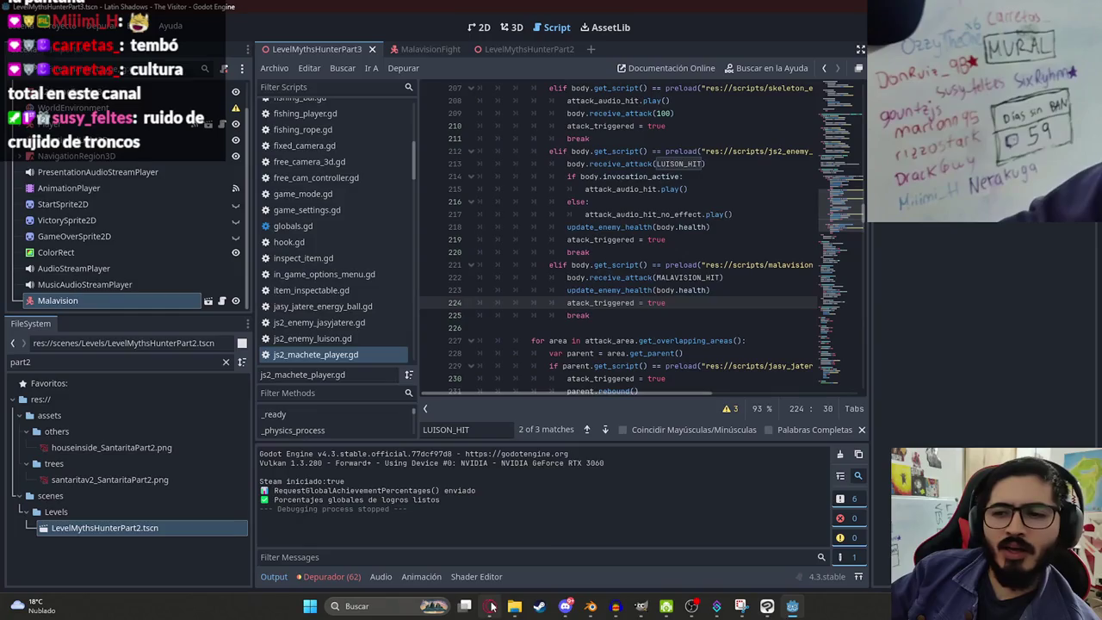
click(570, 608)
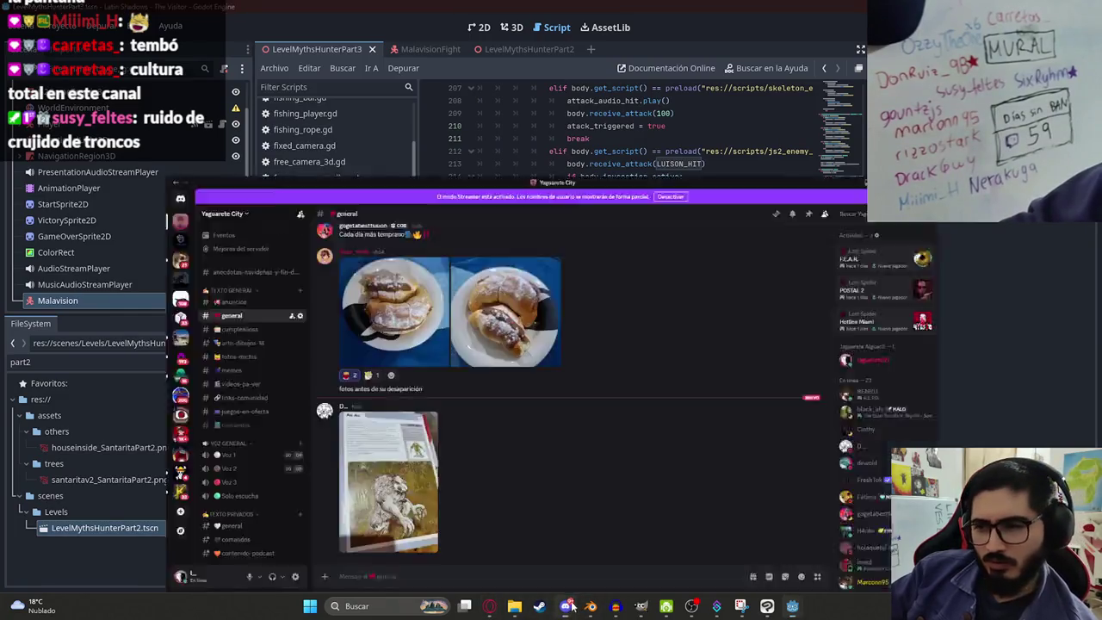
Step: Scroll back through #general, then switch to the #videos-pa-ver channel
scroll(551, 405, up, 15)
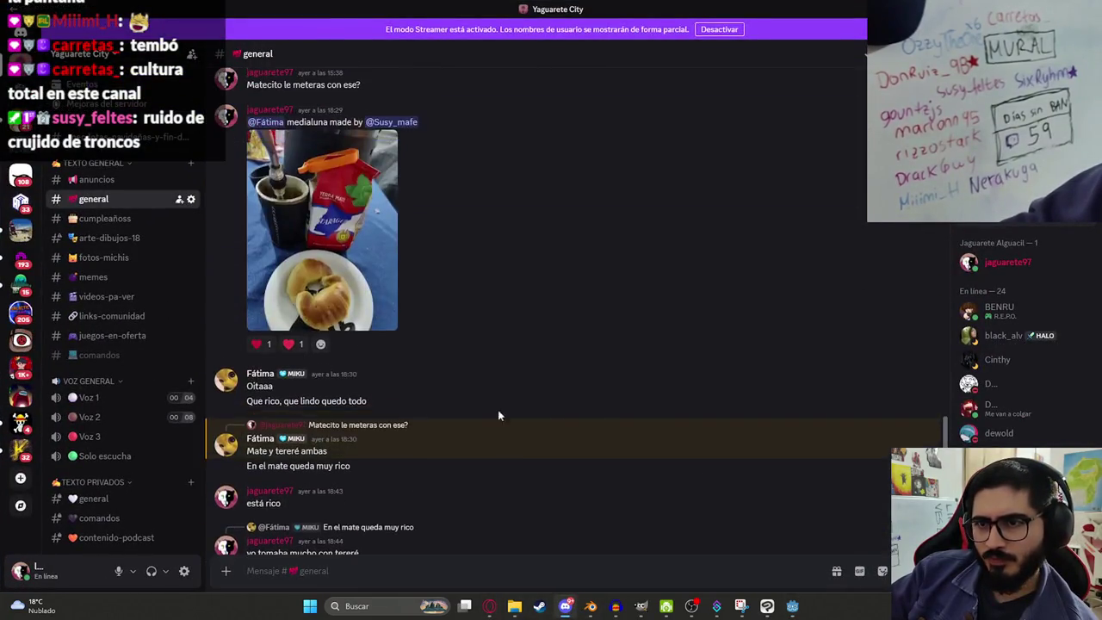
scroll(383, 404, up, 15)
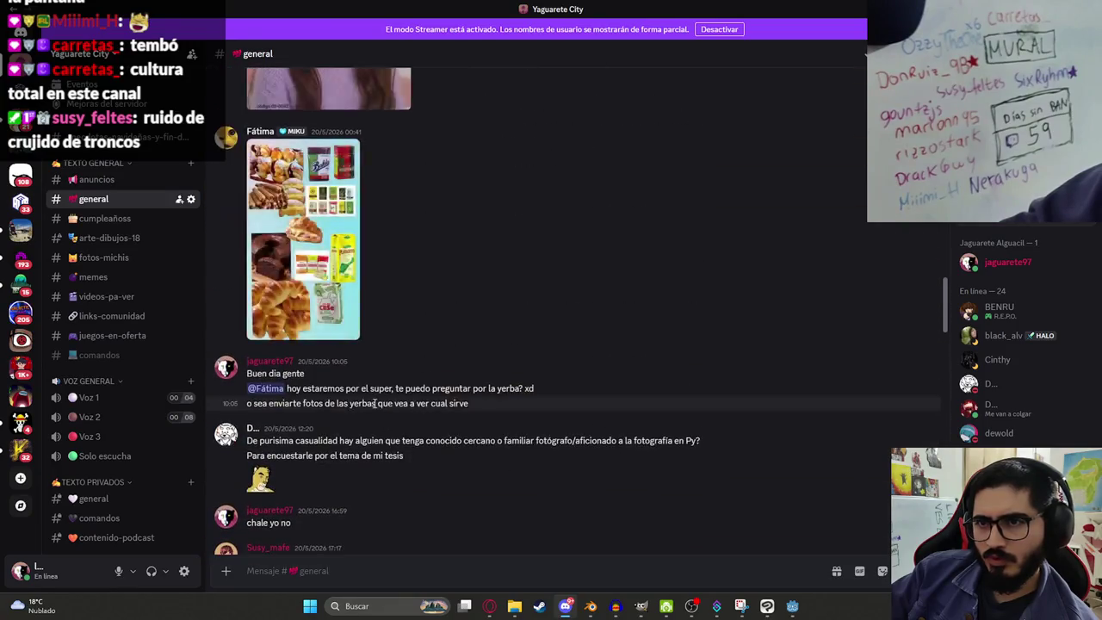
scroll(366, 401, up, 5)
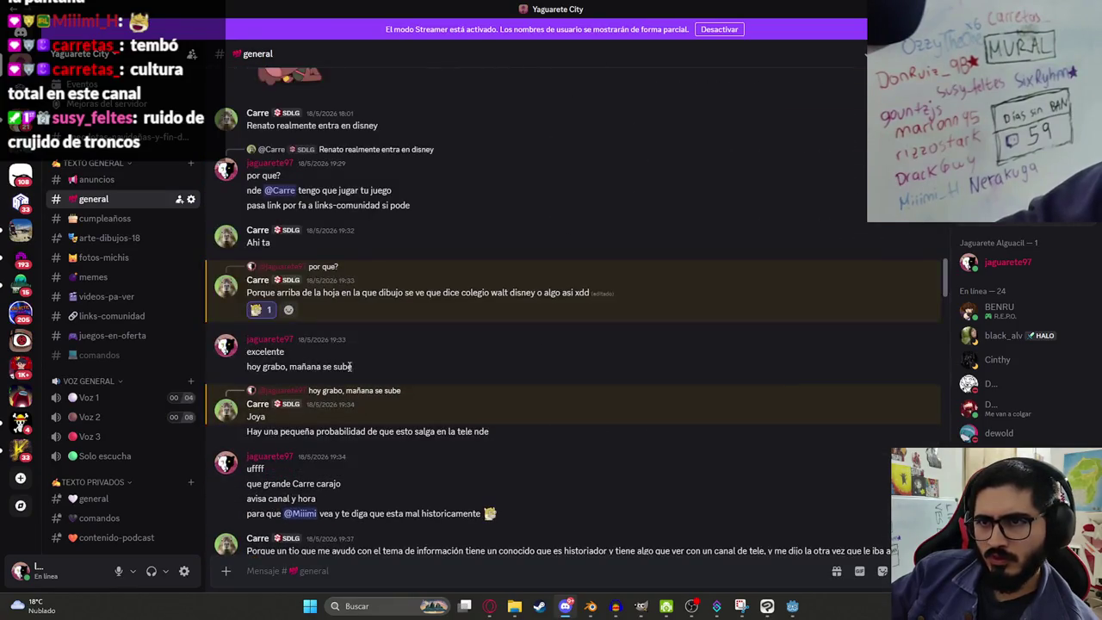
scroll(356, 342, up, 3)
scroll(356, 342, up, 10)
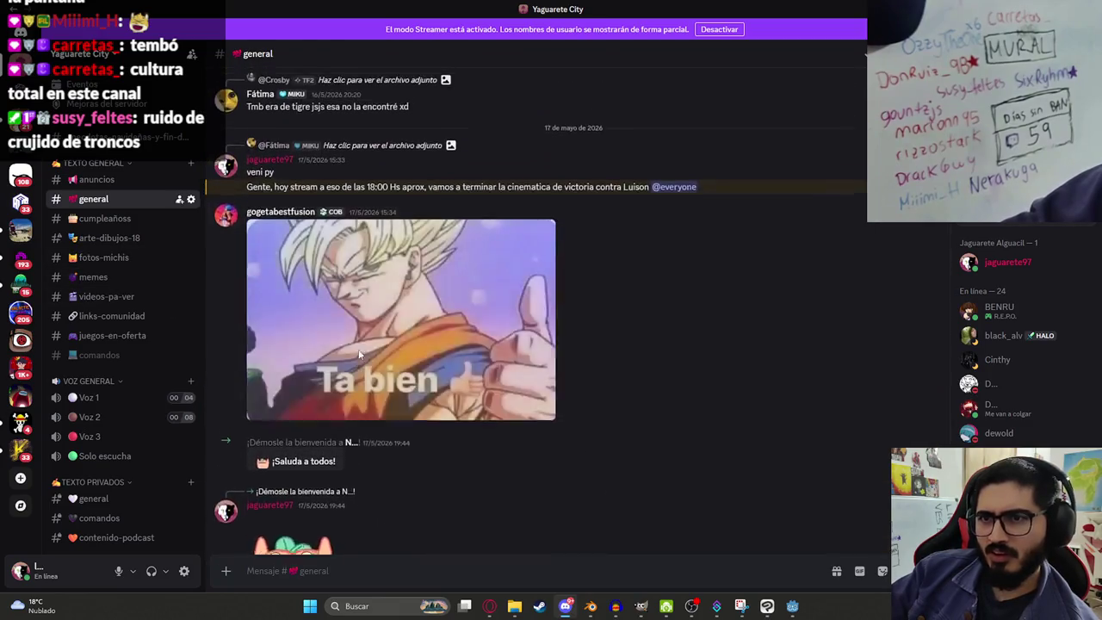
scroll(365, 351, up, 10)
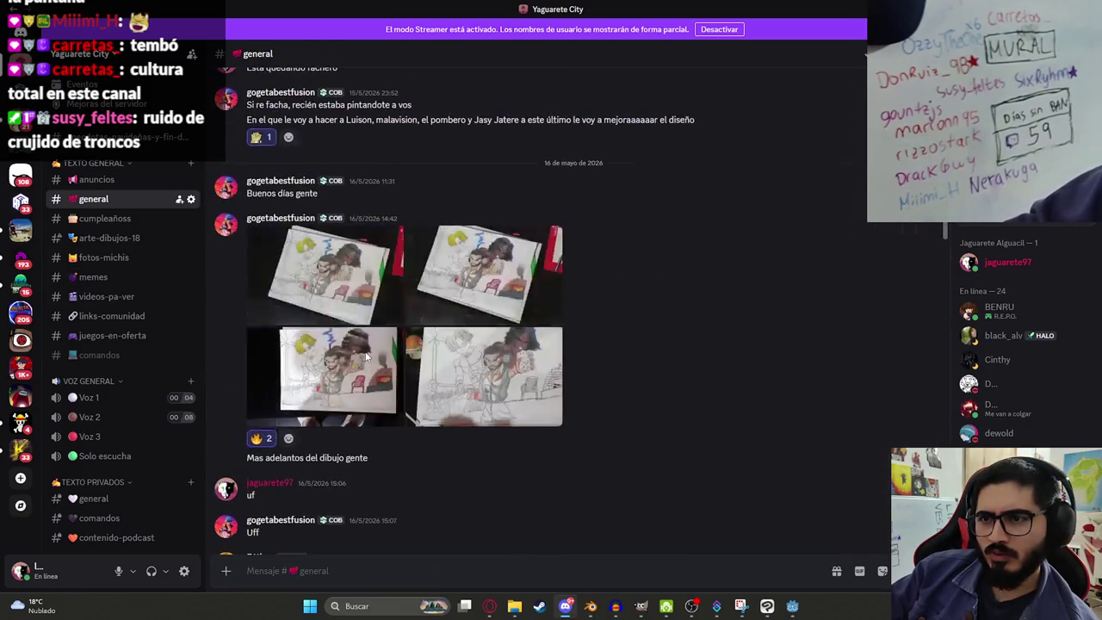
scroll(365, 357, up, 10)
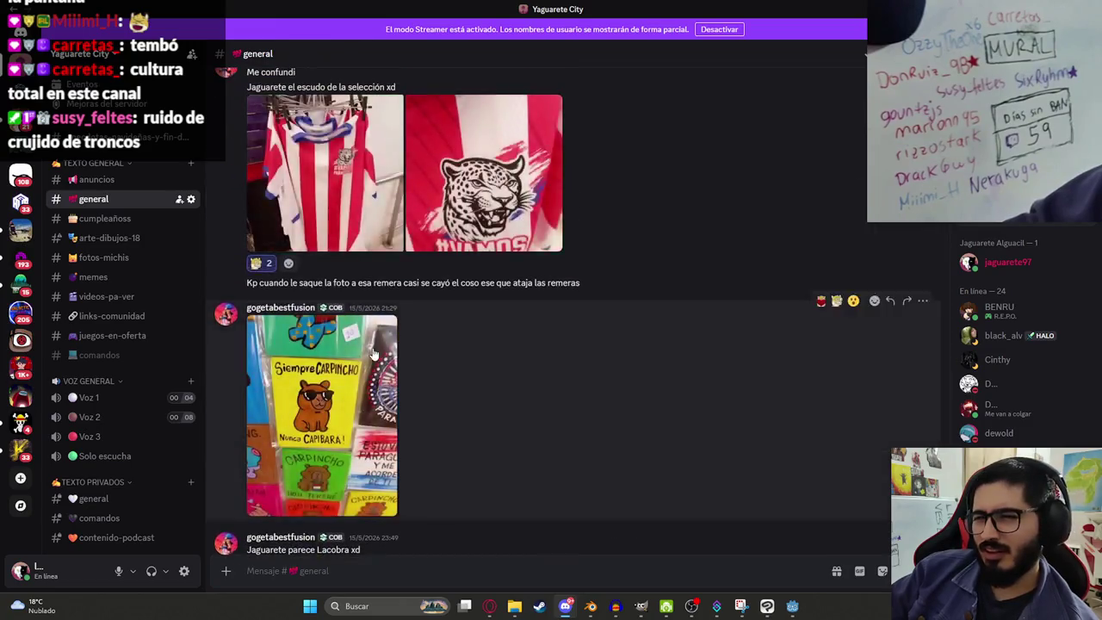
scroll(372, 351, up, 10)
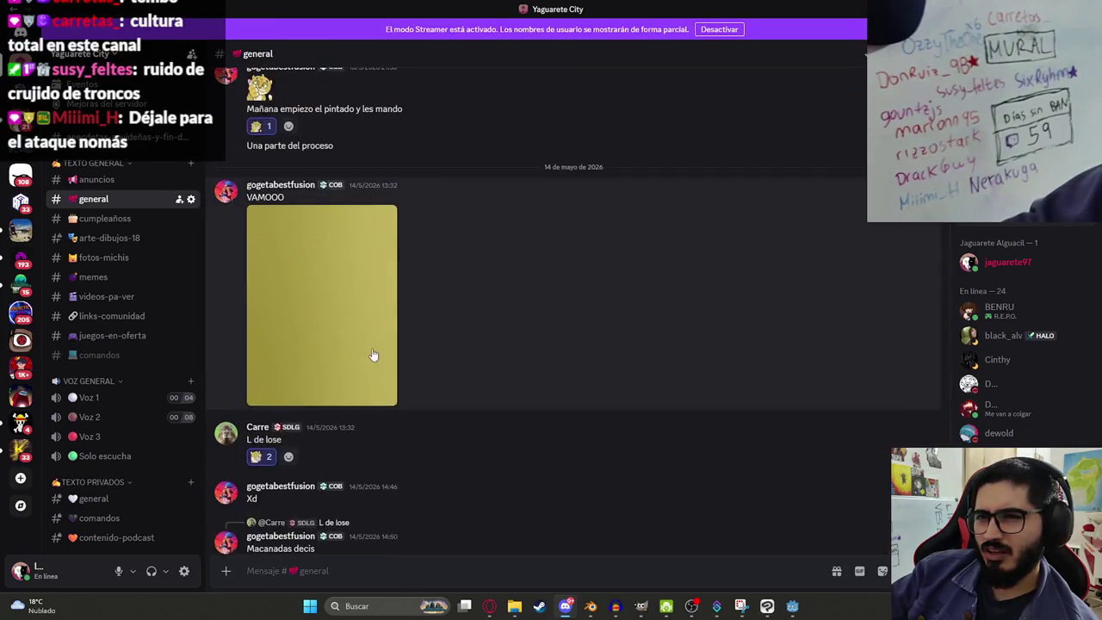
scroll(372, 353, up, 10)
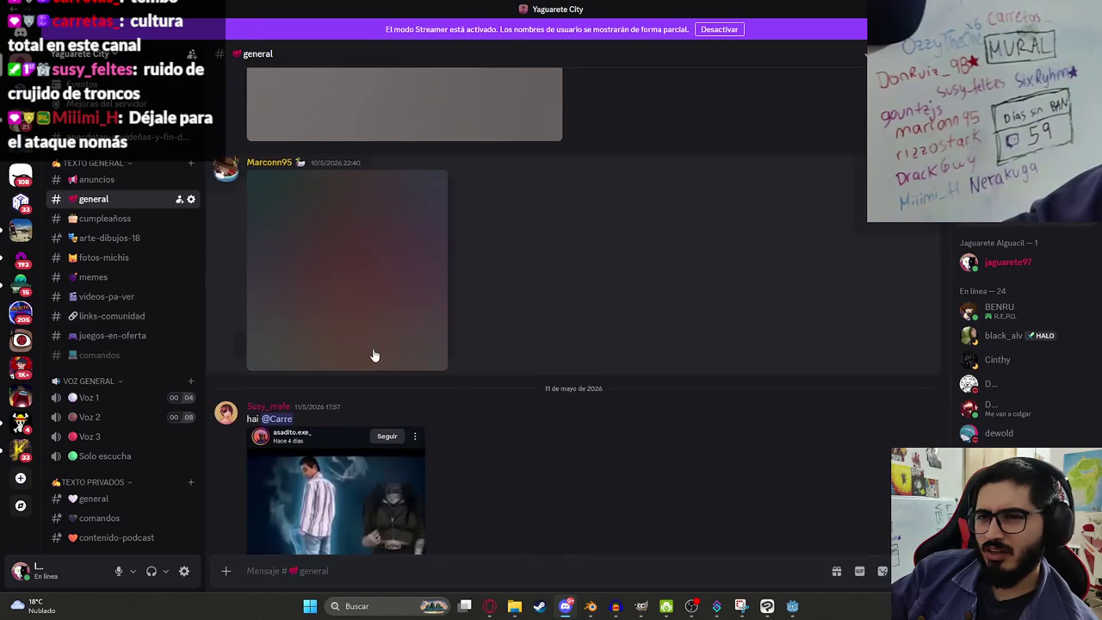
scroll(374, 353, up, 3)
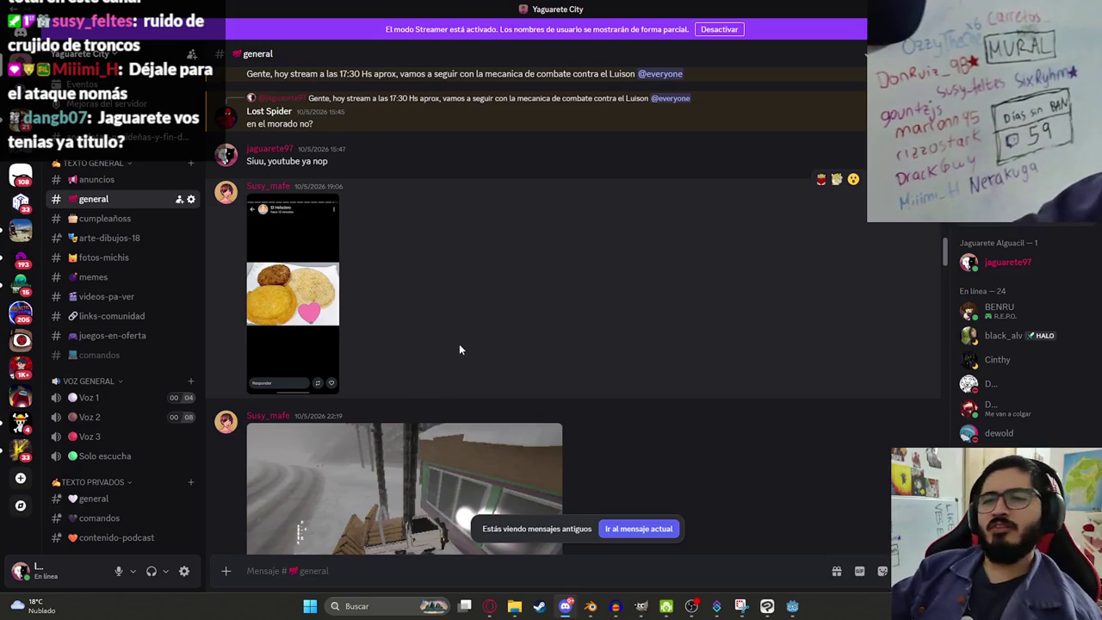
scroll(457, 346, up, 5)
scroll(447, 340, up, 10)
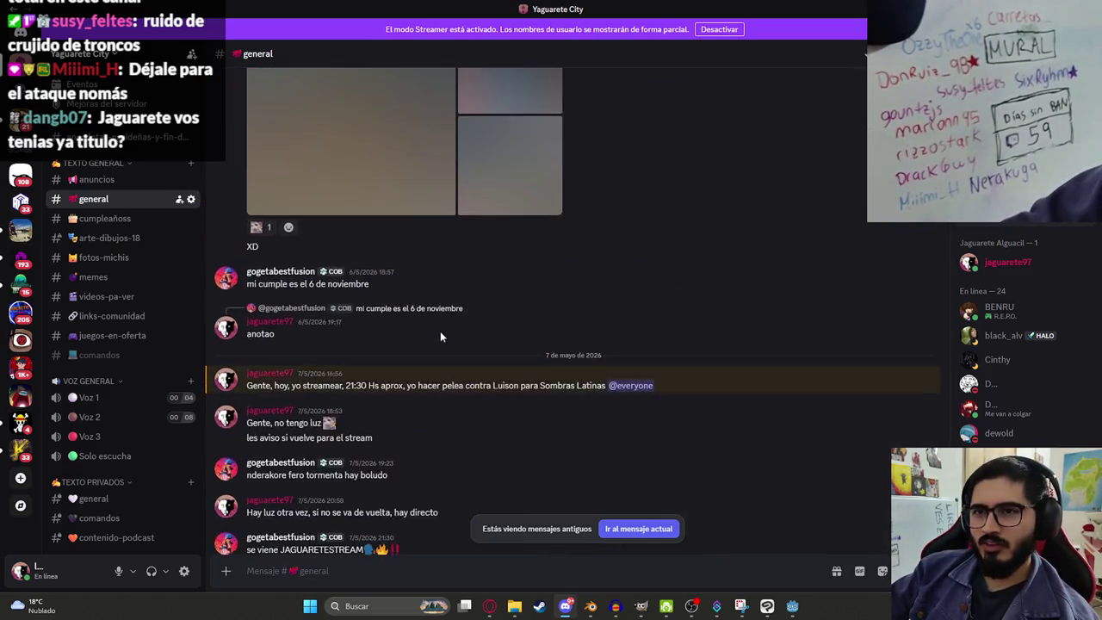
scroll(413, 328, up, 10)
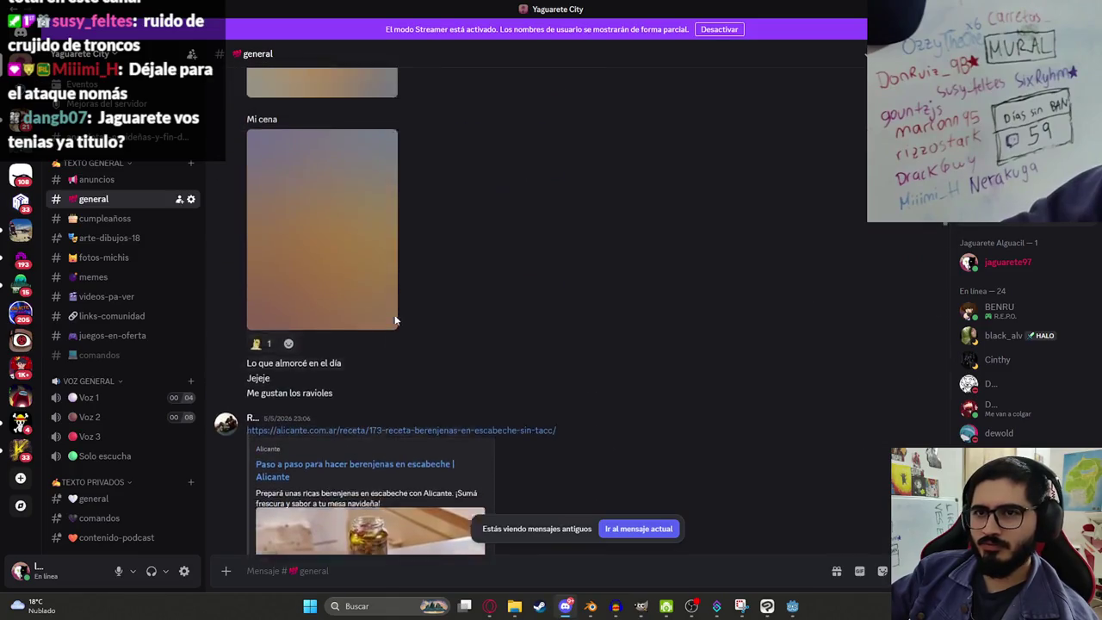
scroll(381, 326, up, 15)
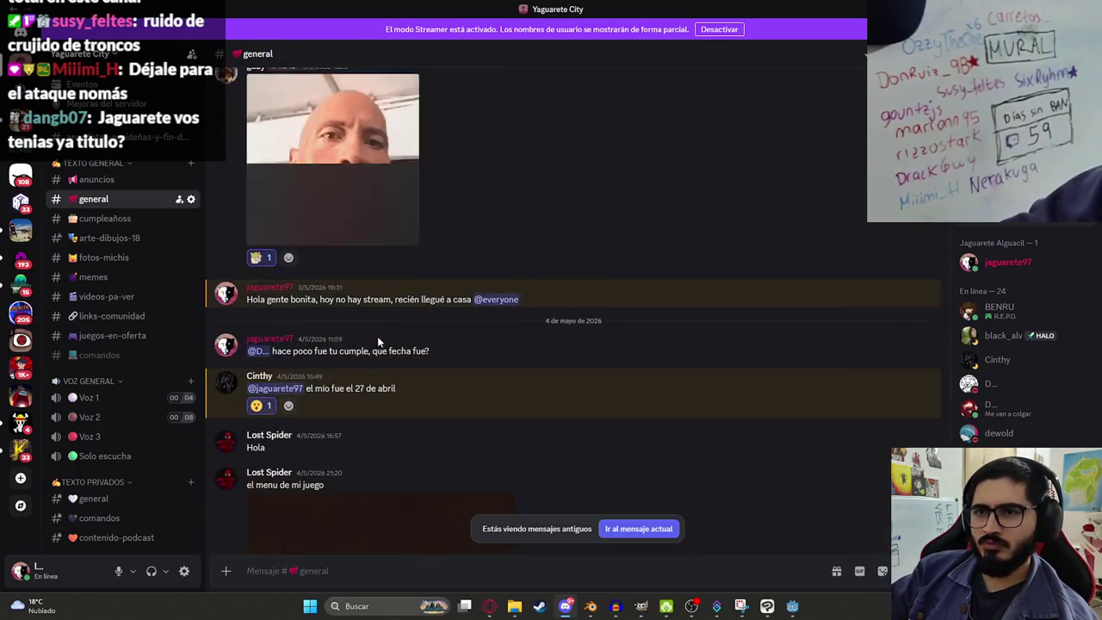
scroll(388, 344, up, 15)
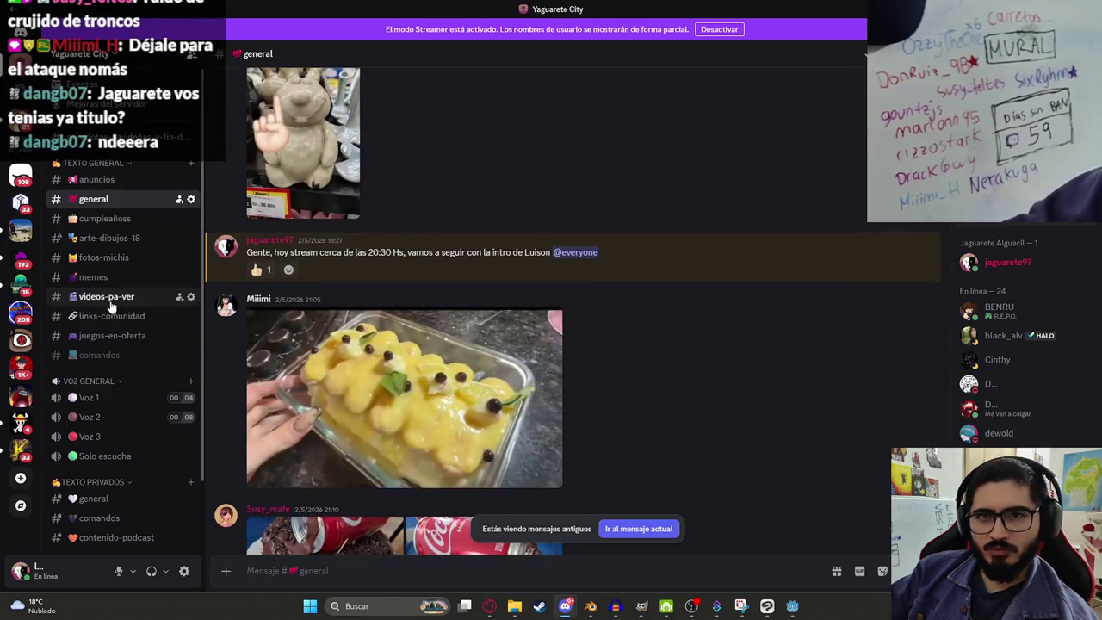
click(104, 298)
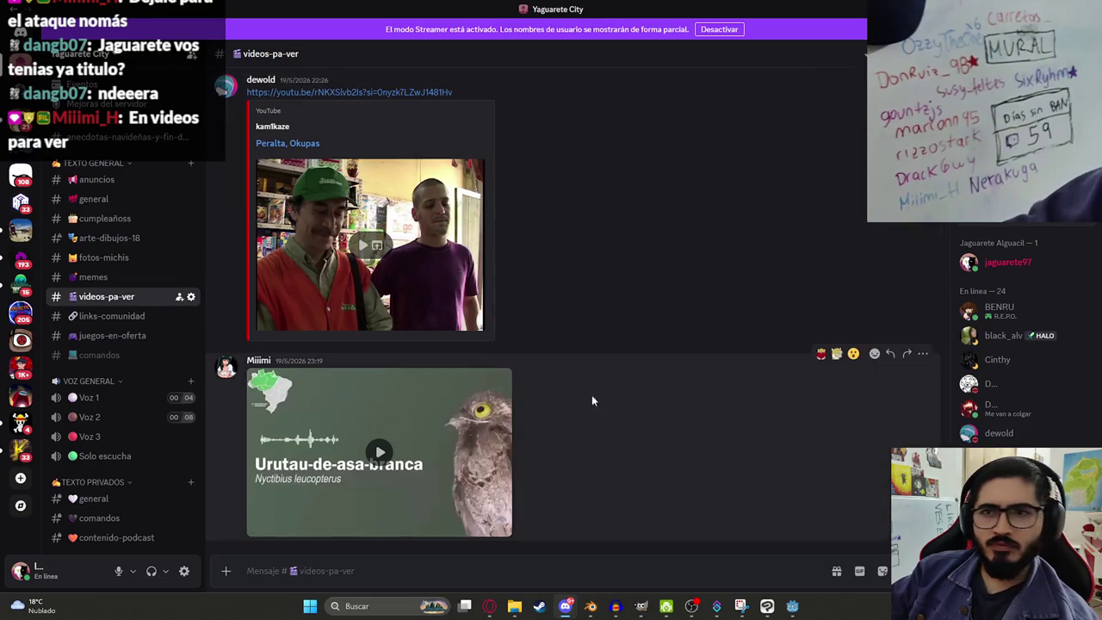
Step: Watch the Urutau-de-asa-branca video from the start, pause at 0:14, and minimize Discord
click(379, 452)
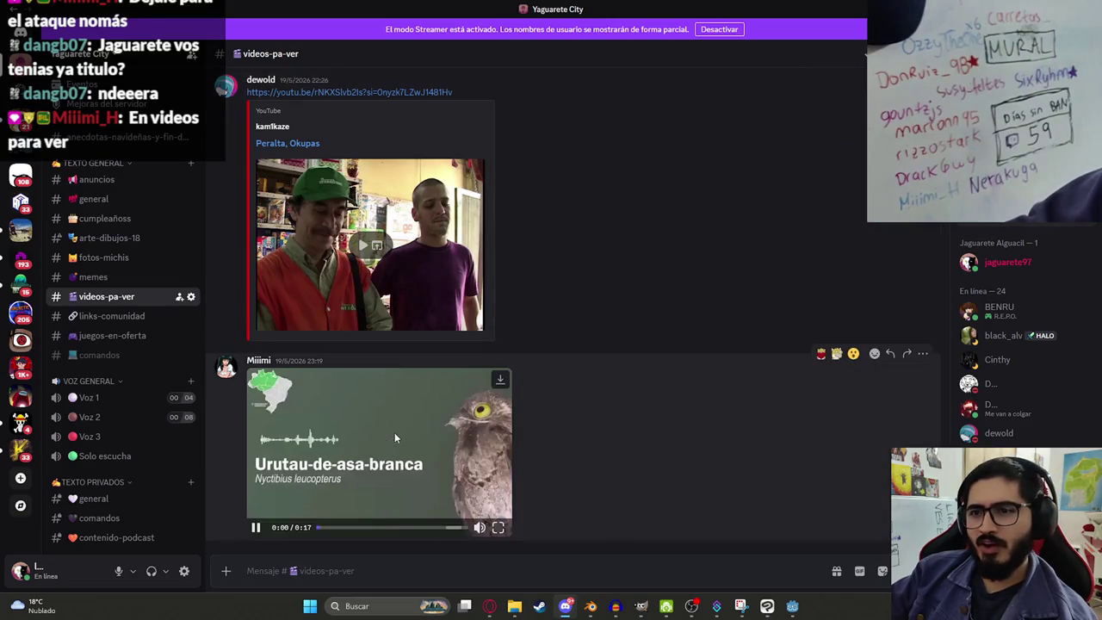
click(254, 527)
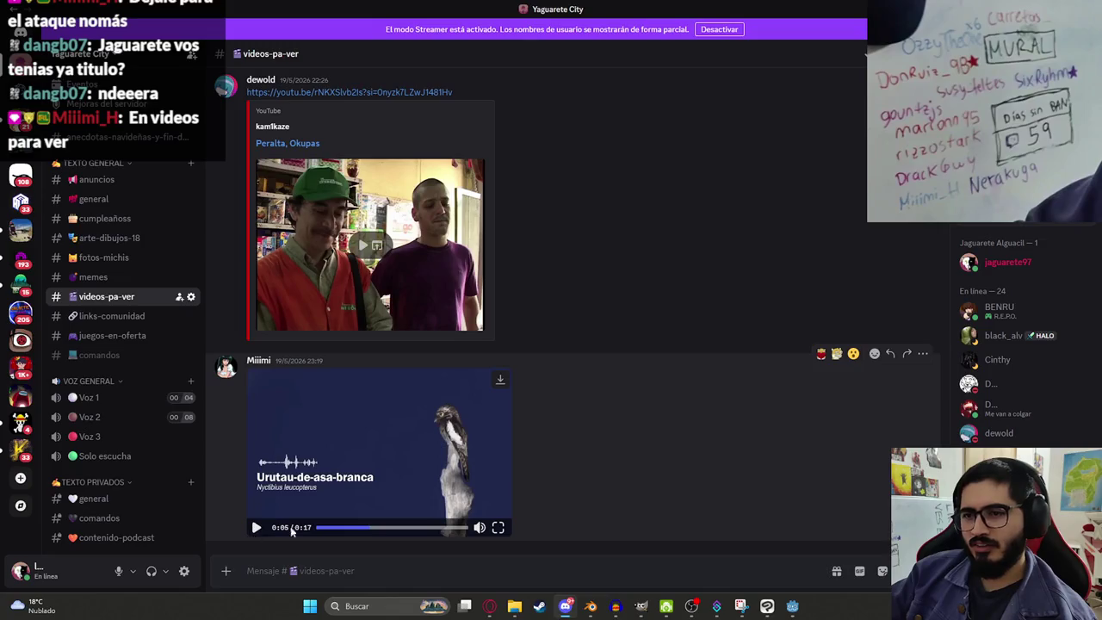
click(320, 527)
click(255, 530)
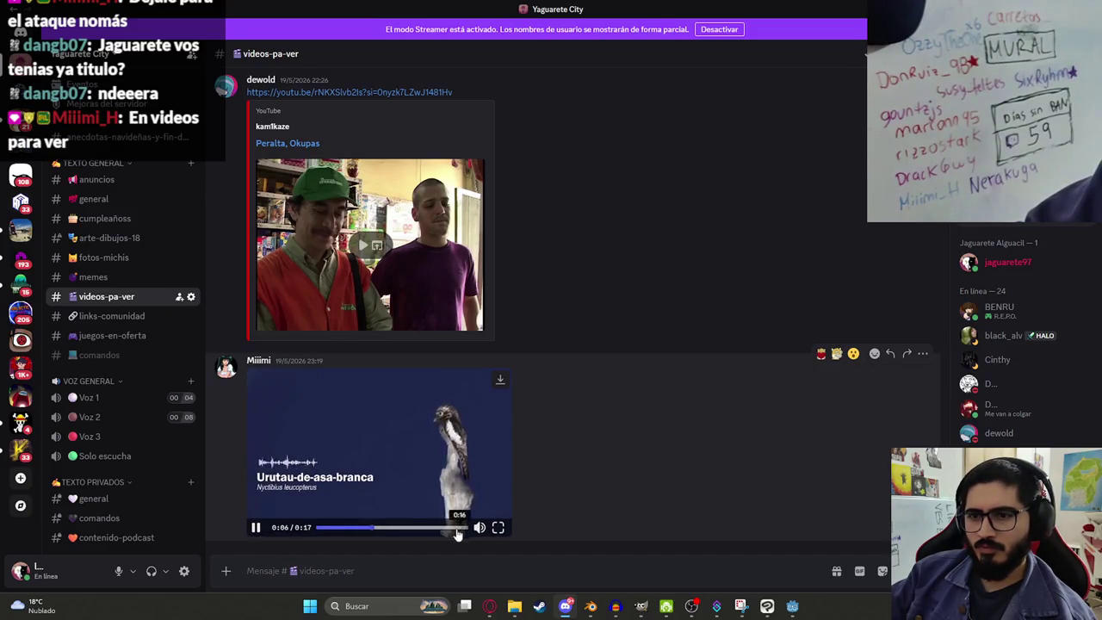
click(412, 527)
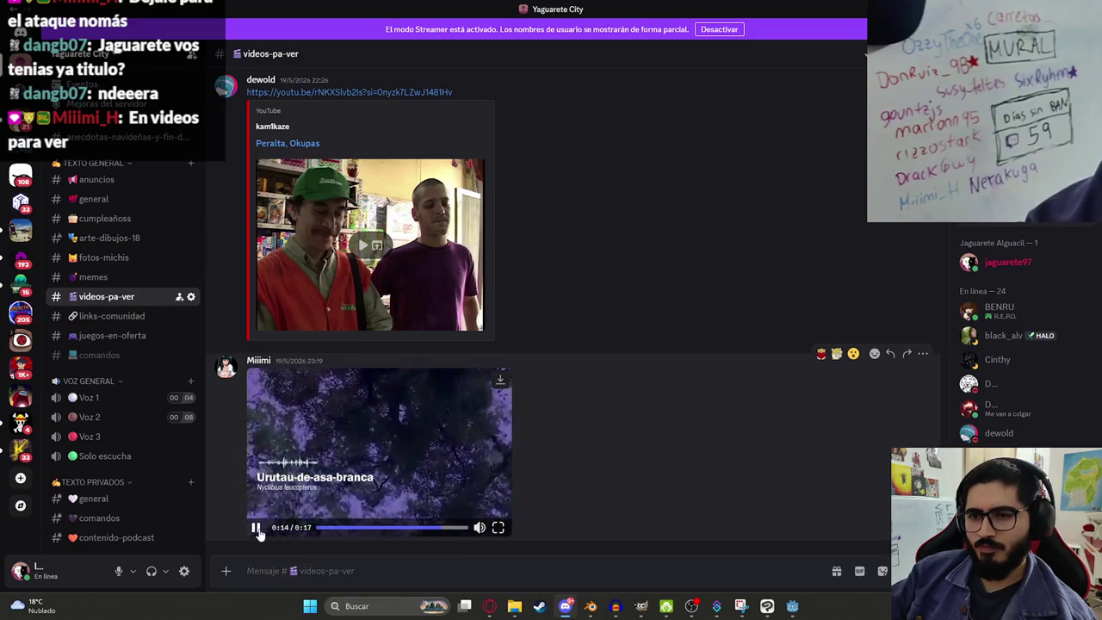
click(256, 527)
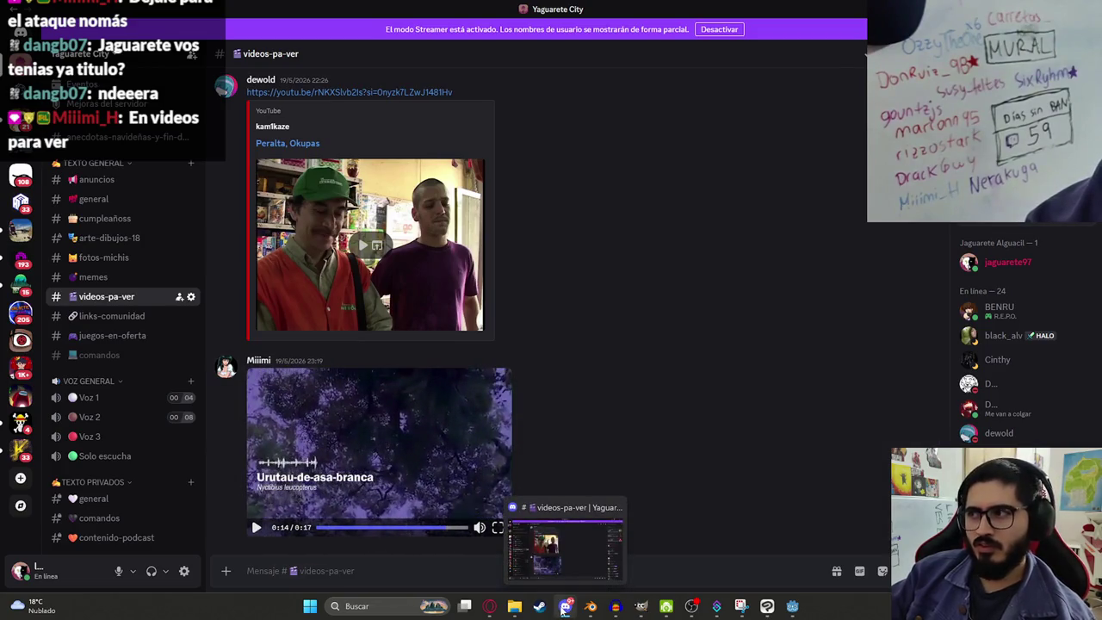
click(565, 606)
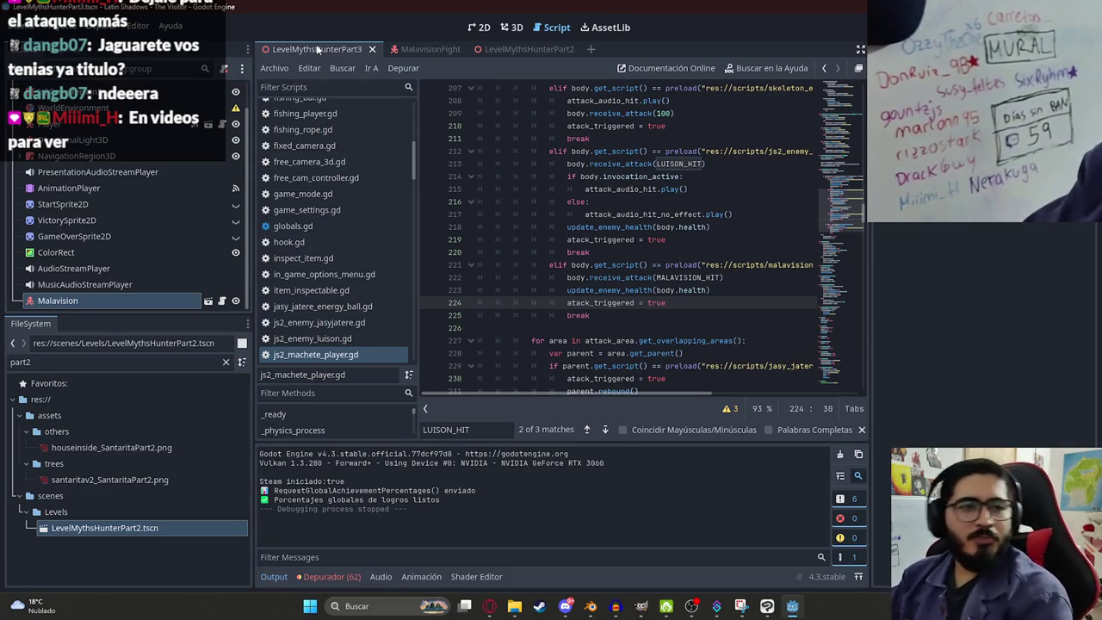
Step: Review the player's else branch, the Malavision hit branch and its receive_attack call
click(596, 214)
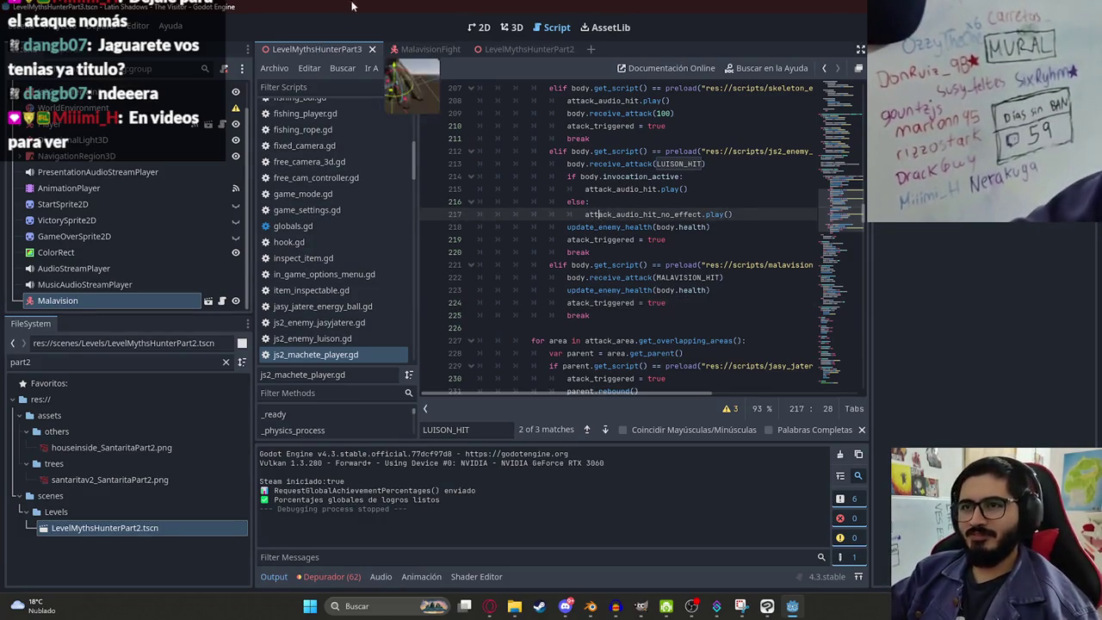
key(Up)
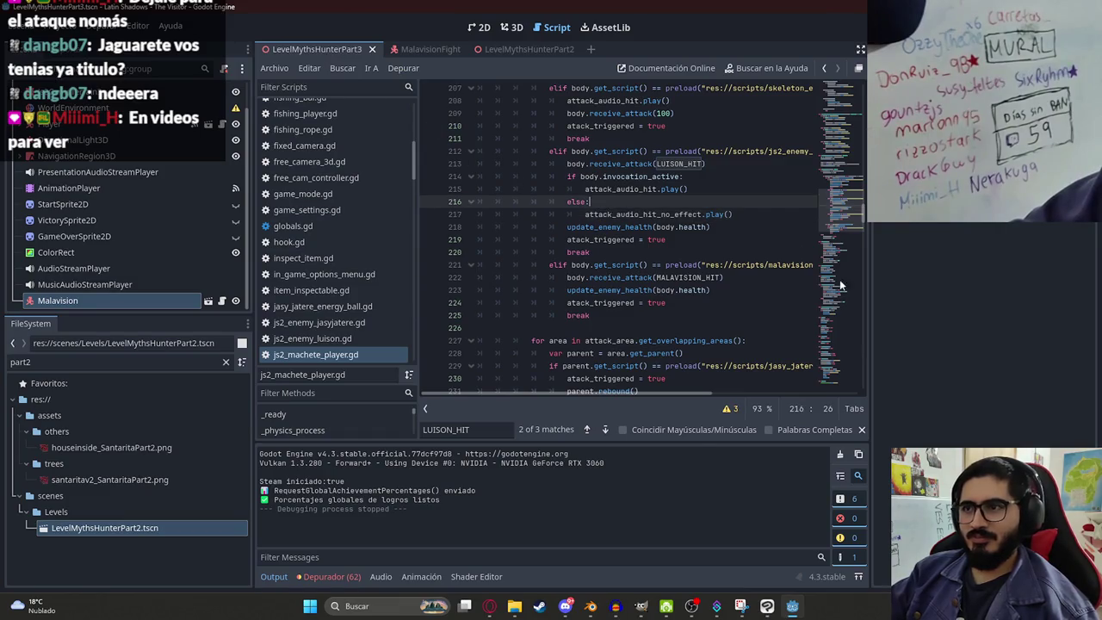
click(689, 240)
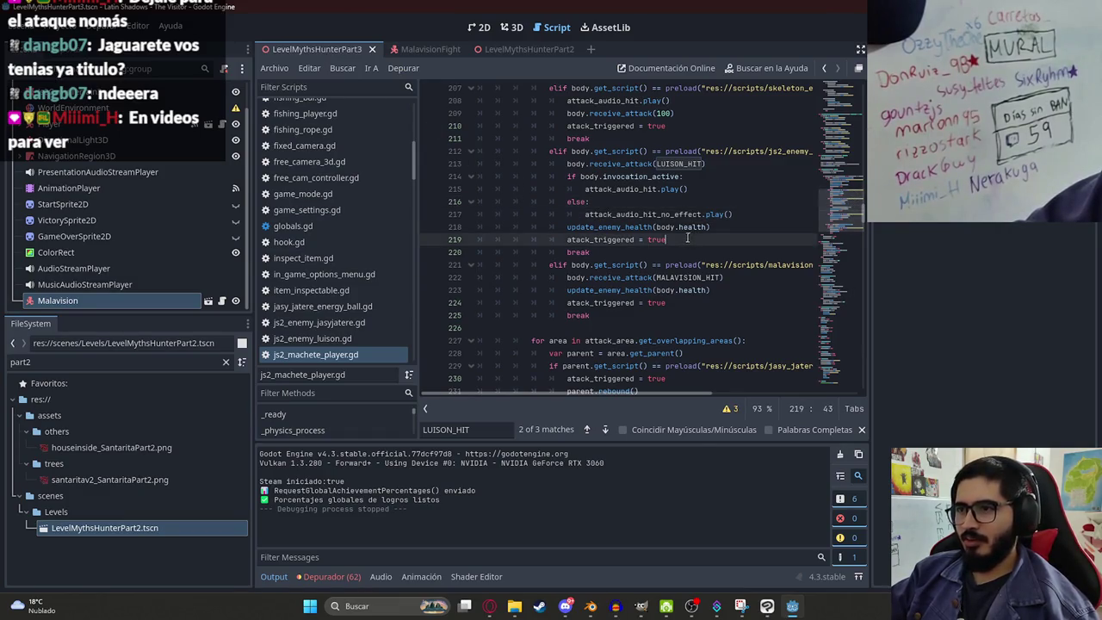
scroll(693, 272, up, 1)
drag(647, 395, 687, 395)
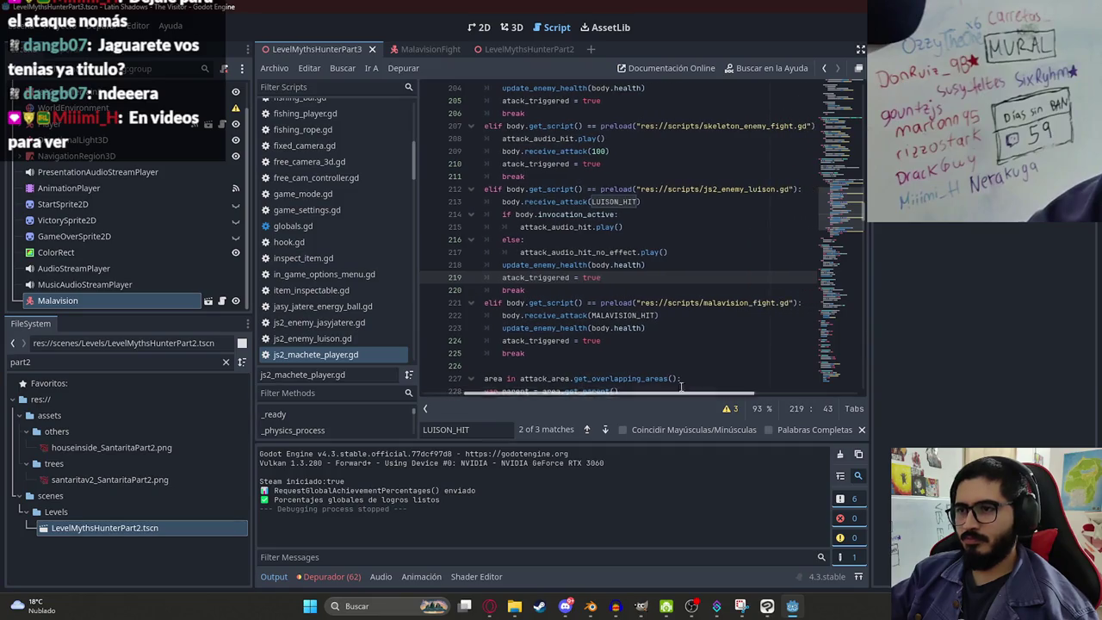
click(552, 320)
click(559, 239)
scroll(559, 231, down, 1)
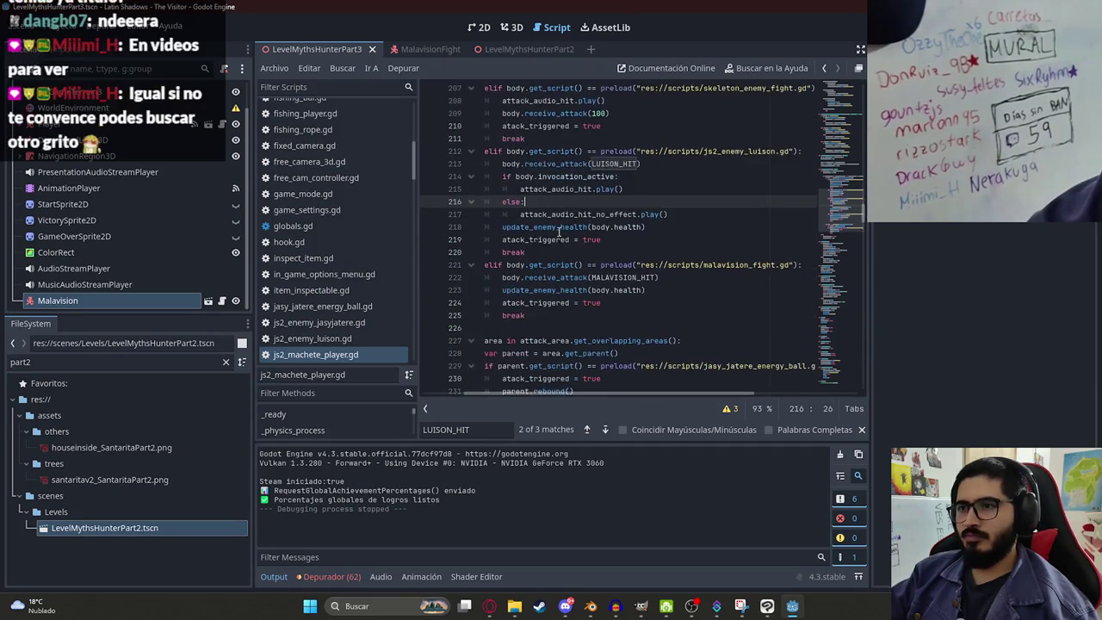
click(564, 278)
scroll(539, 257, up, 1)
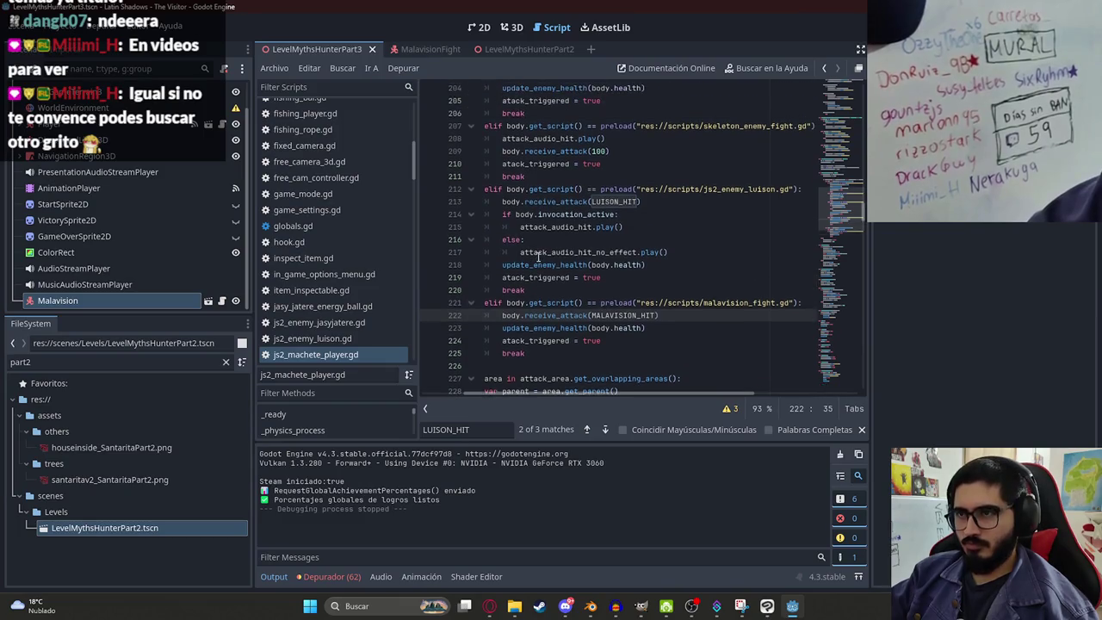
scroll(602, 271, up, 1)
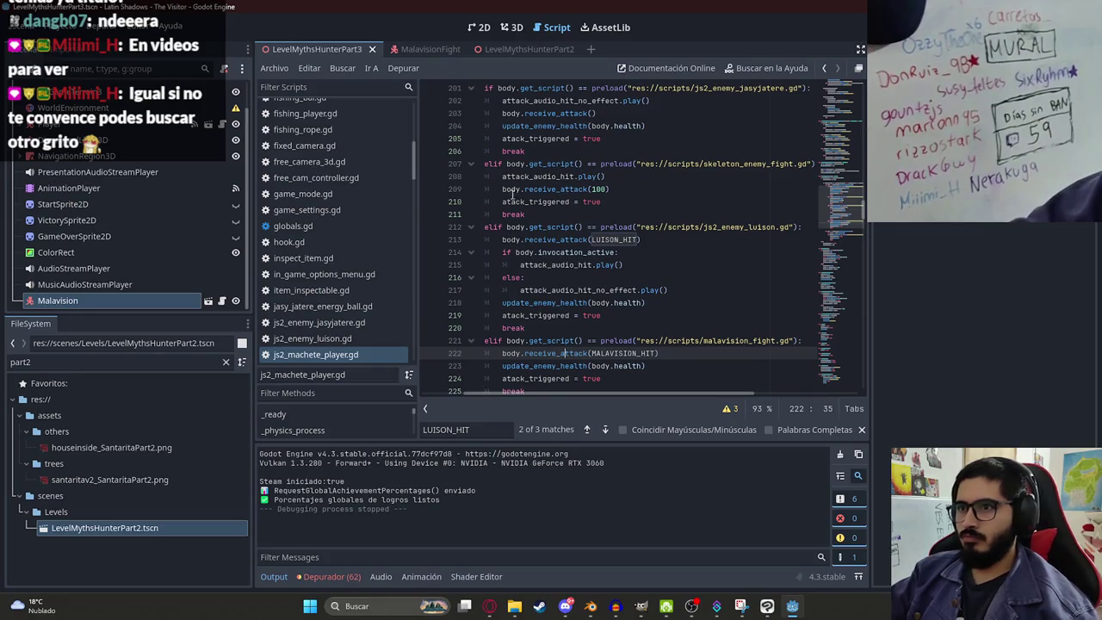
Step: Trace receive_attack, update_enemy_health and attack_audio_hit_no_effect usages, including update_enemy_health's definition
double_click(556, 189)
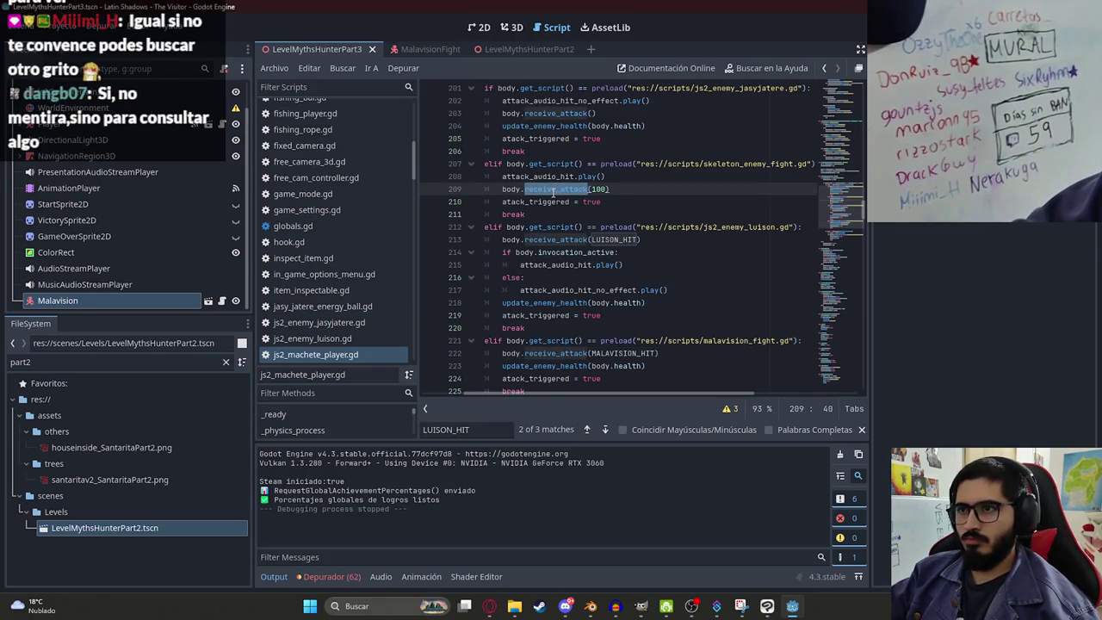
scroll(528, 189, up, 1)
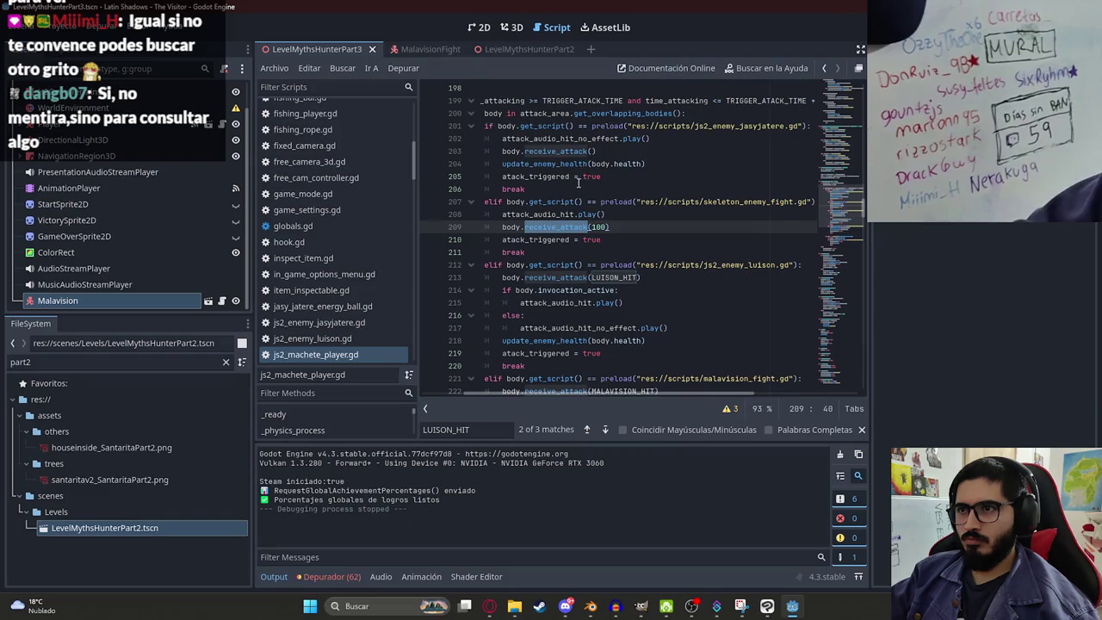
double_click(532, 163)
double_click(542, 151)
double_click(561, 138)
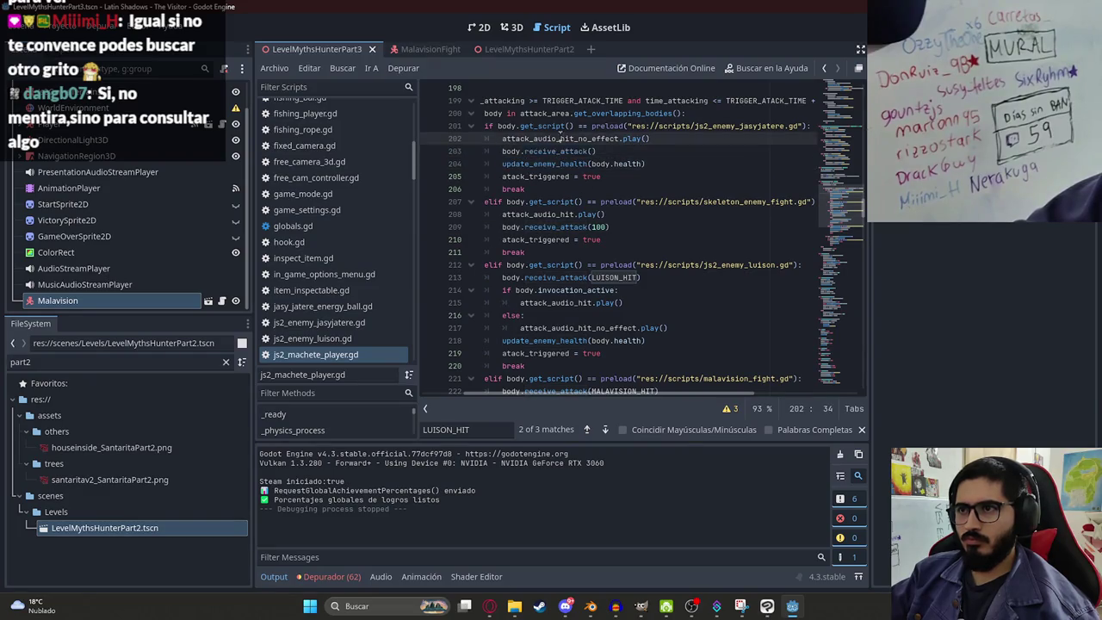
click(594, 138)
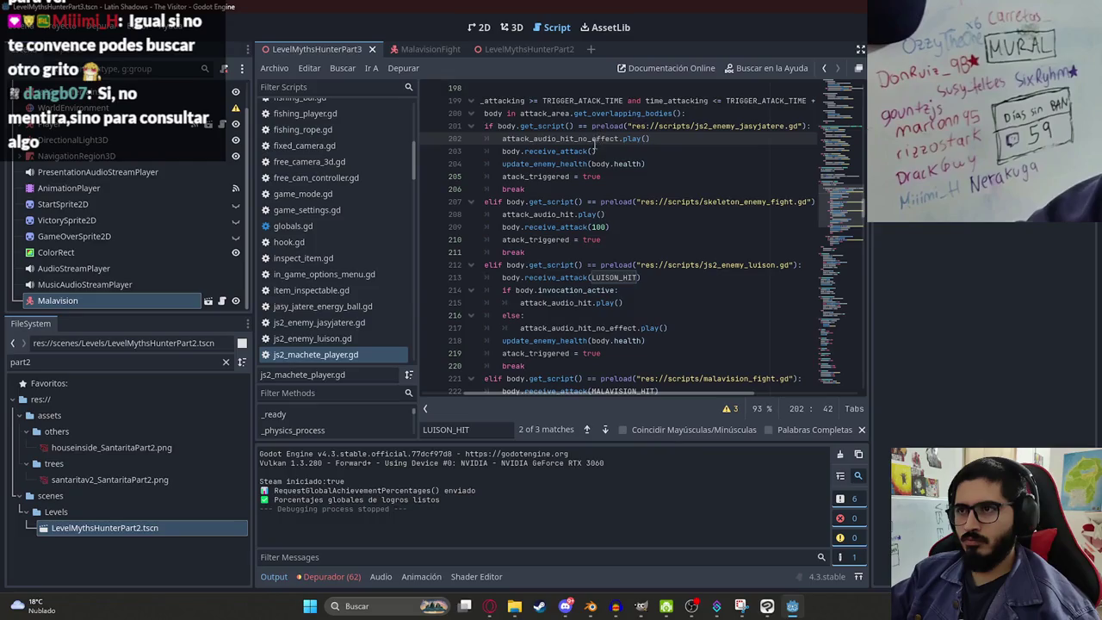
scroll(597, 141, down, 3)
click(563, 228)
double_click(579, 290)
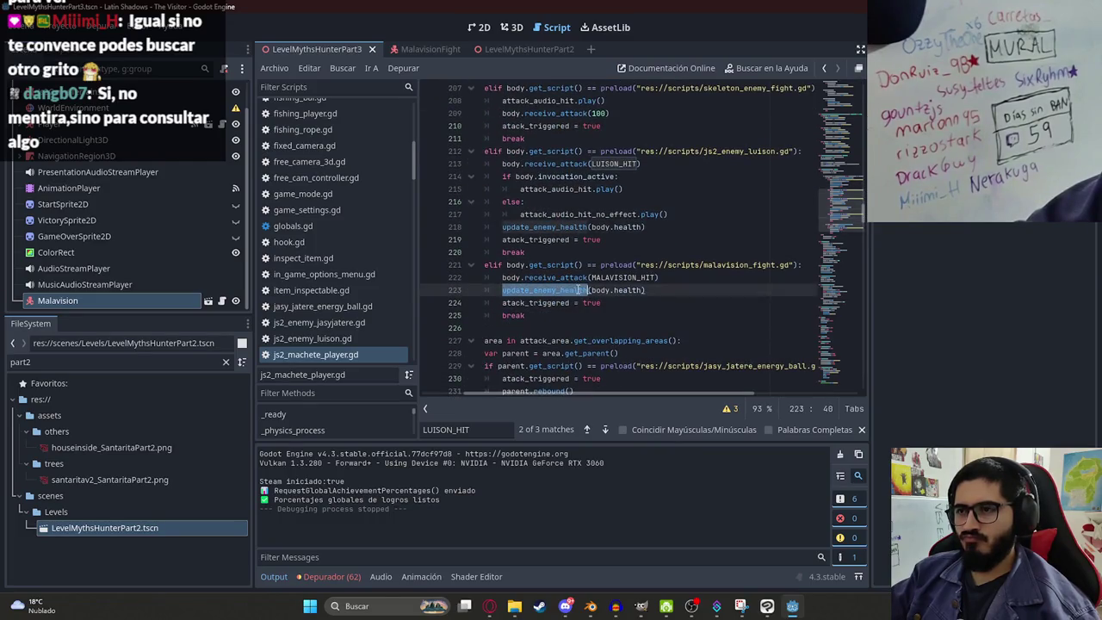
ctrl+click(558, 291)
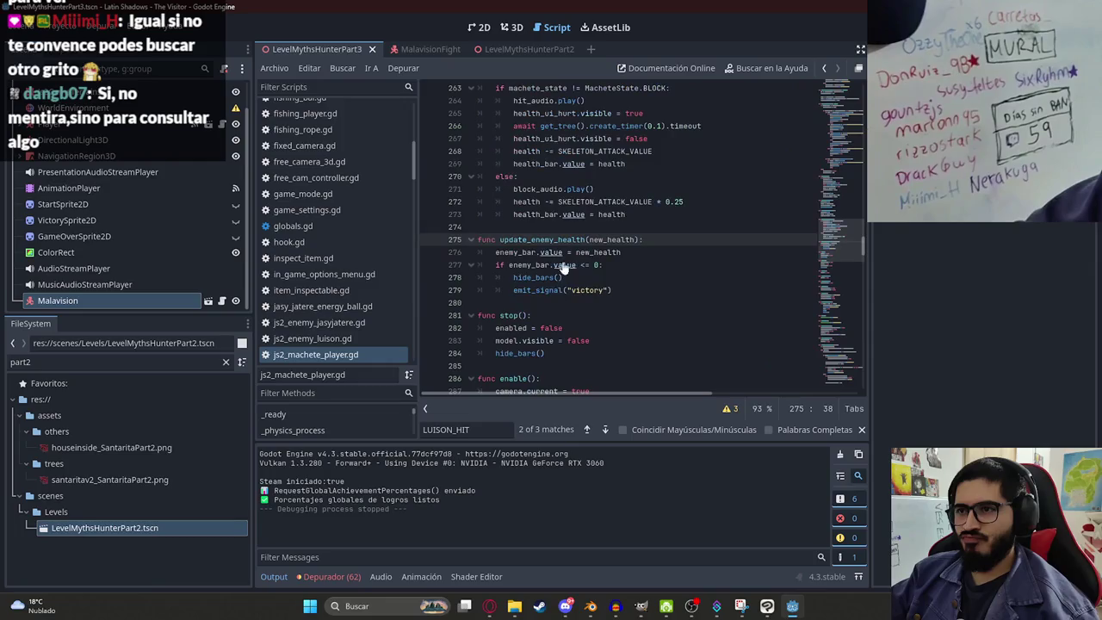
double_click(525, 277)
key(alt+Left)
scroll(623, 234, up, 5)
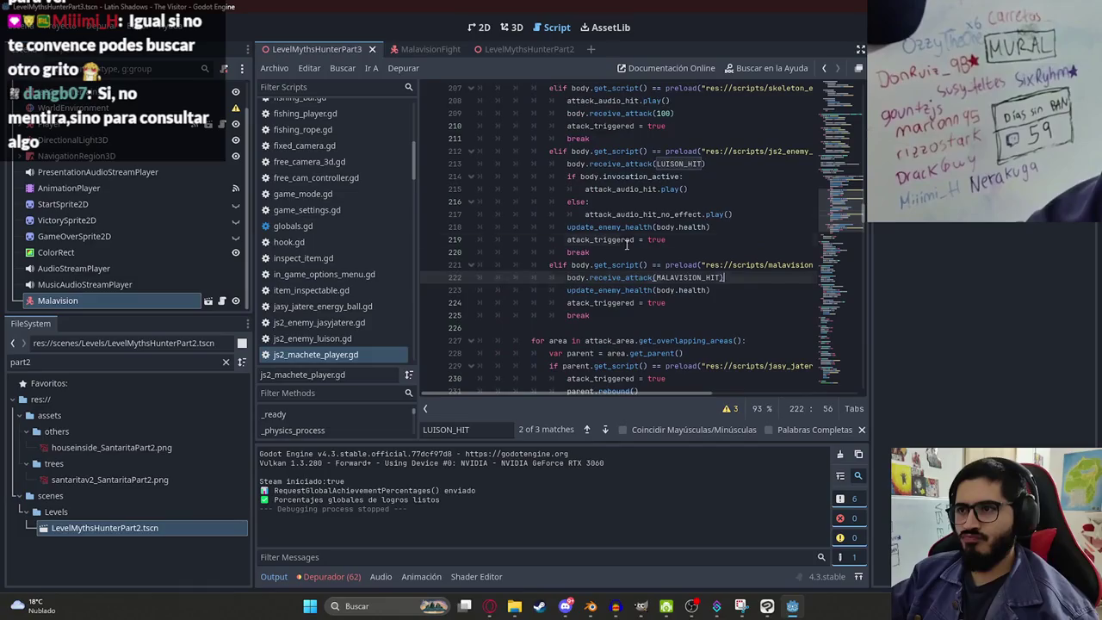
double_click(621, 277)
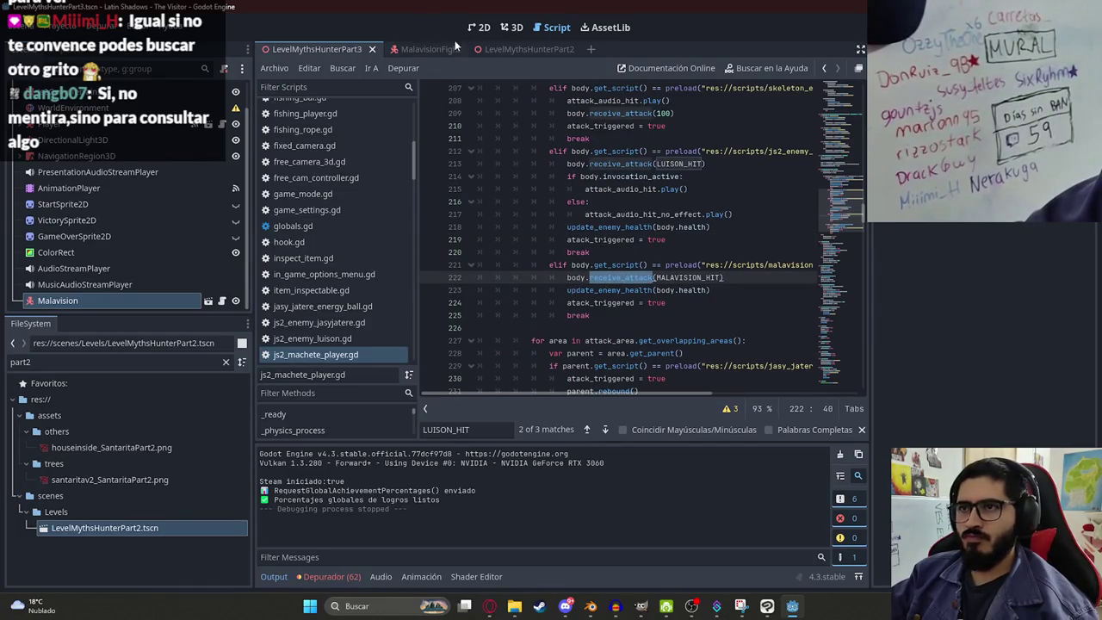
Step: Open Malavision's script from the MalavisionFight scene and search it for receive_attack
click(420, 50)
ctrl+click(621, 277)
key(ctrl+f)
text(receive_attack)
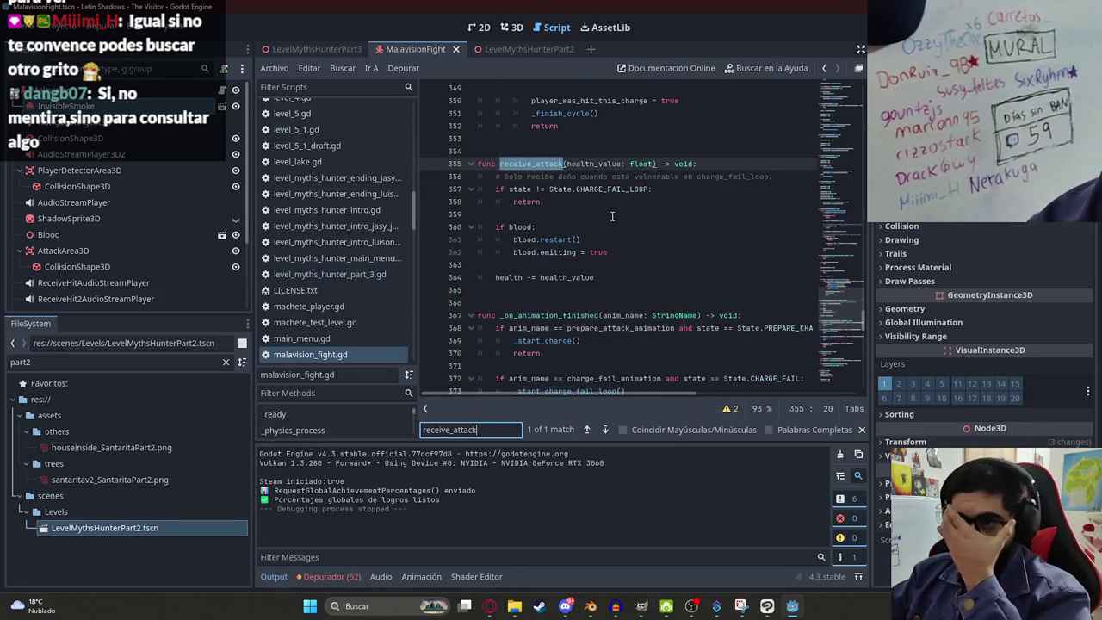
Step: Filter the script list by 'jas' and open js2_enemy_jasyjatere.gd
scroll(383, 223, down, 2)
scroll(338, 243, down, 1)
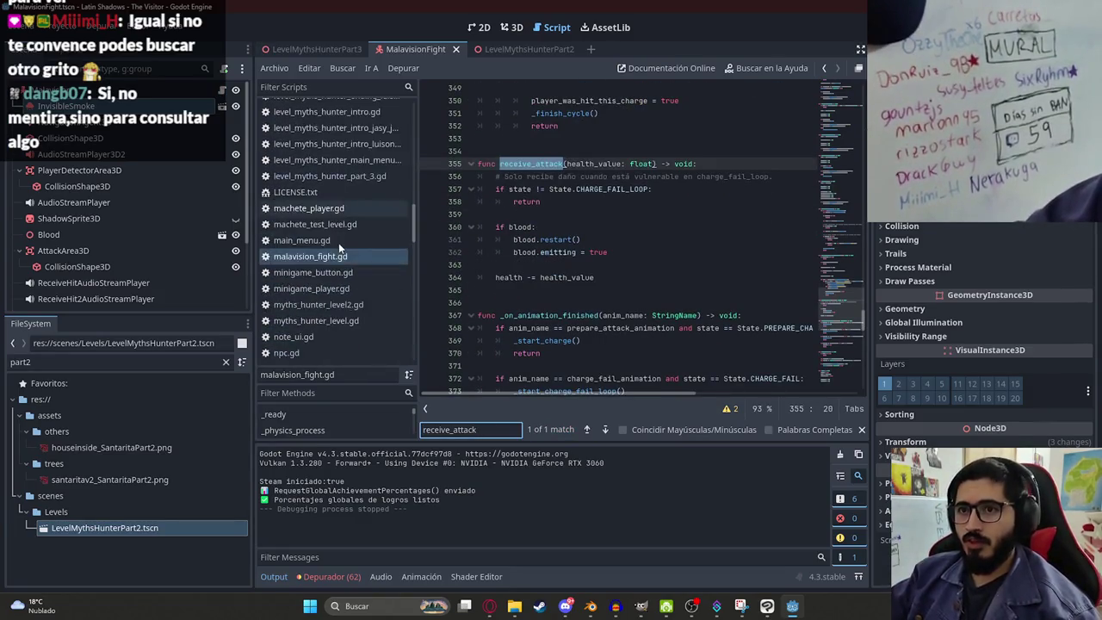
click(326, 87)
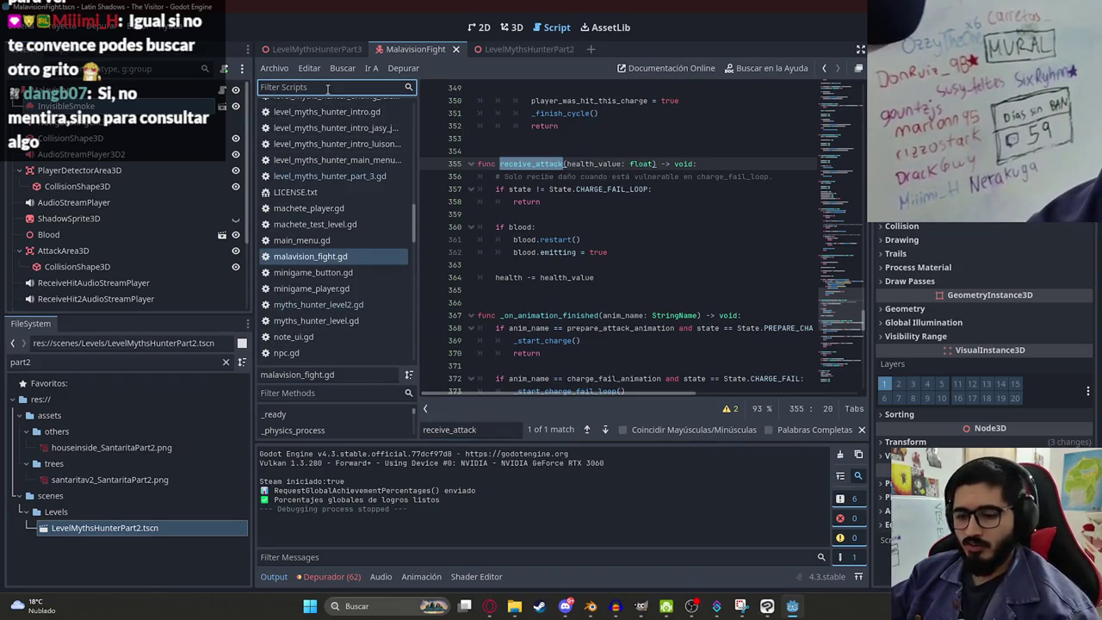
text(jas)
click(337, 124)
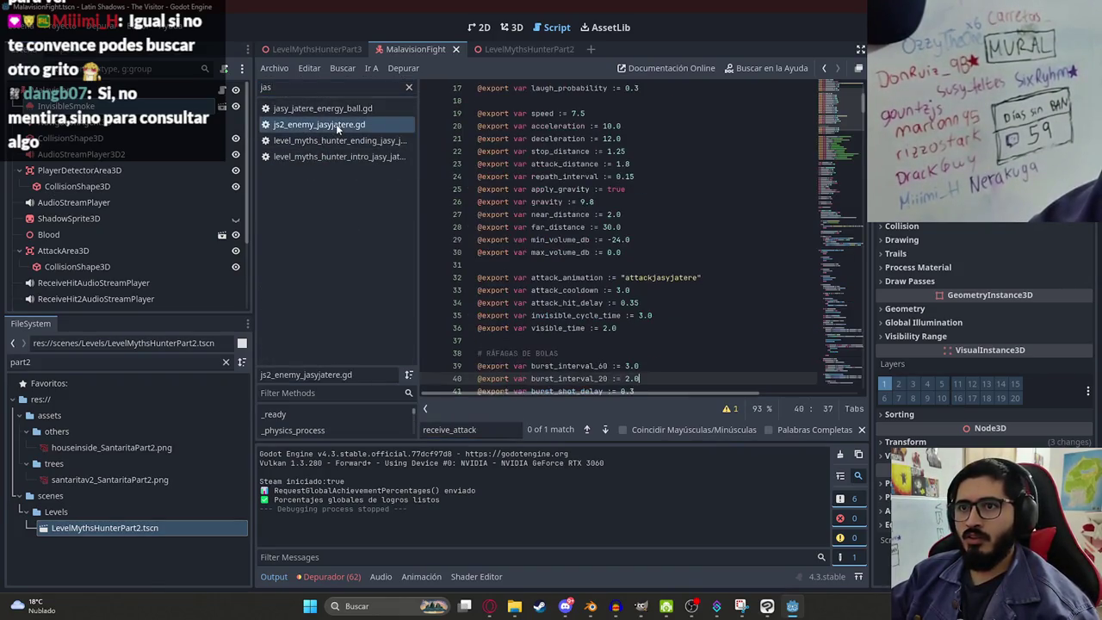
Step: Find receive_attack and select its hit sound line 388 and the blood restart/emitting lines
scroll(842, 138, down, 5)
key(ctrl+f)
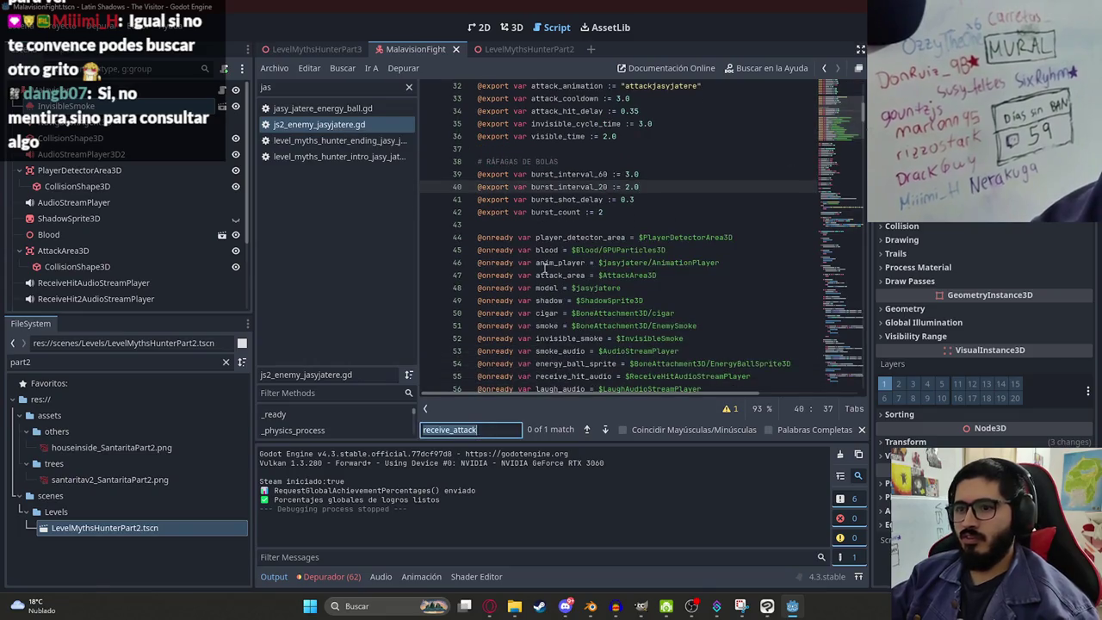
key(Return)
scroll(533, 250, down, 3)
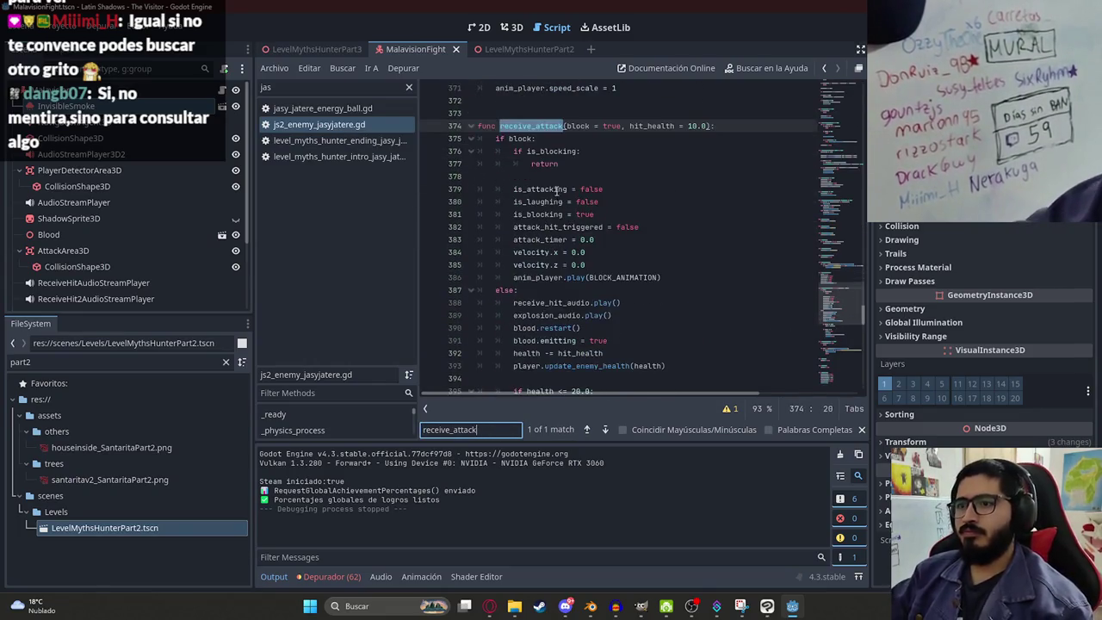
scroll(602, 258, down, 1)
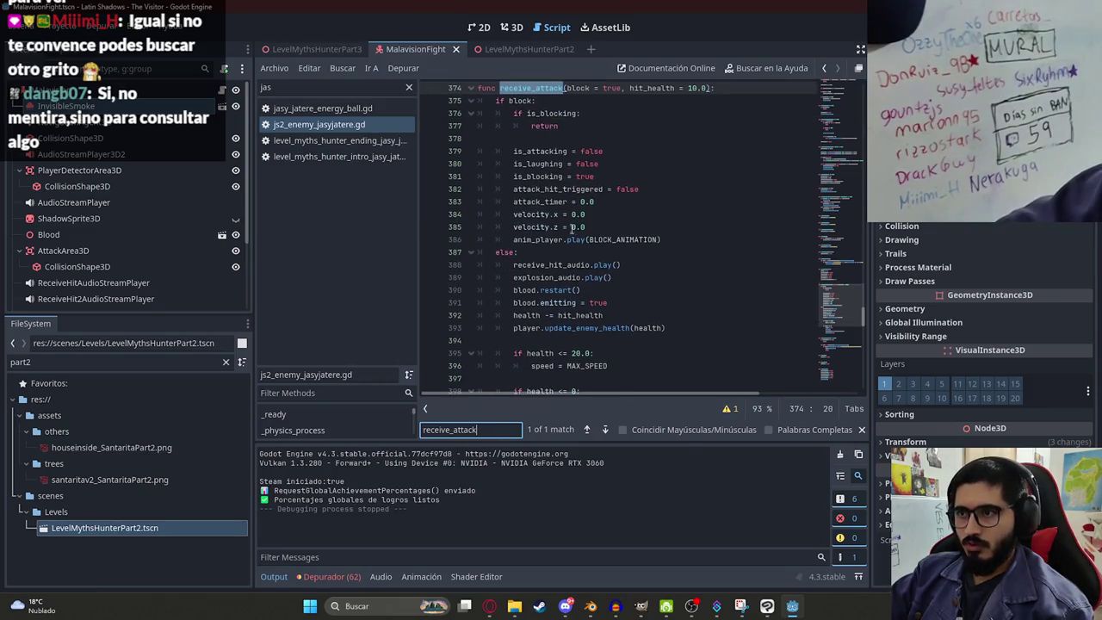
scroll(621, 264, down, 2)
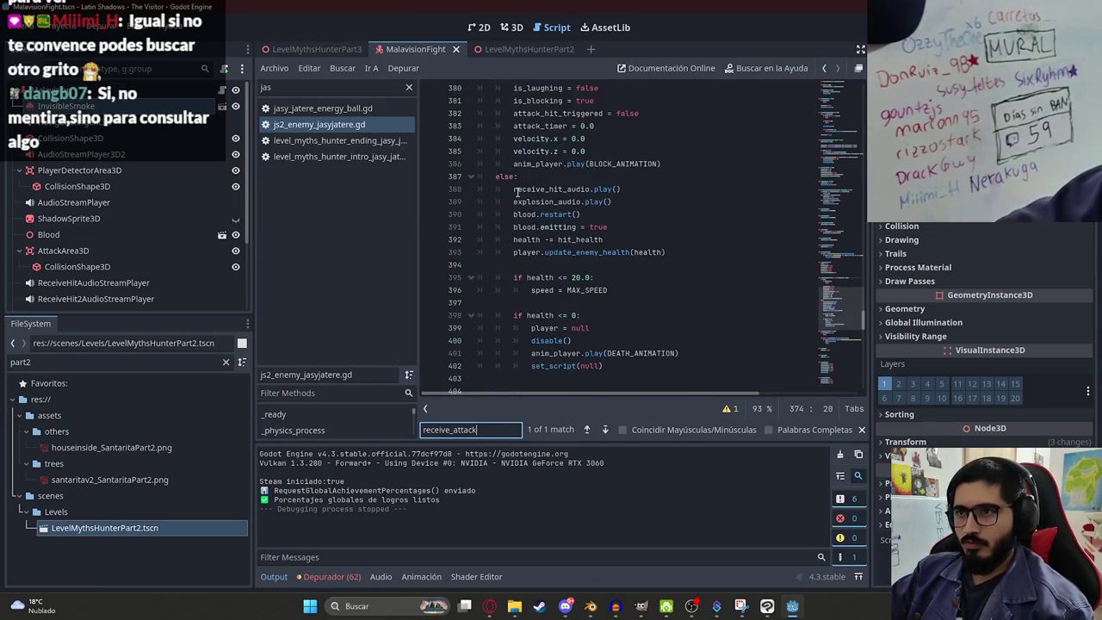
drag(513, 188, 672, 189)
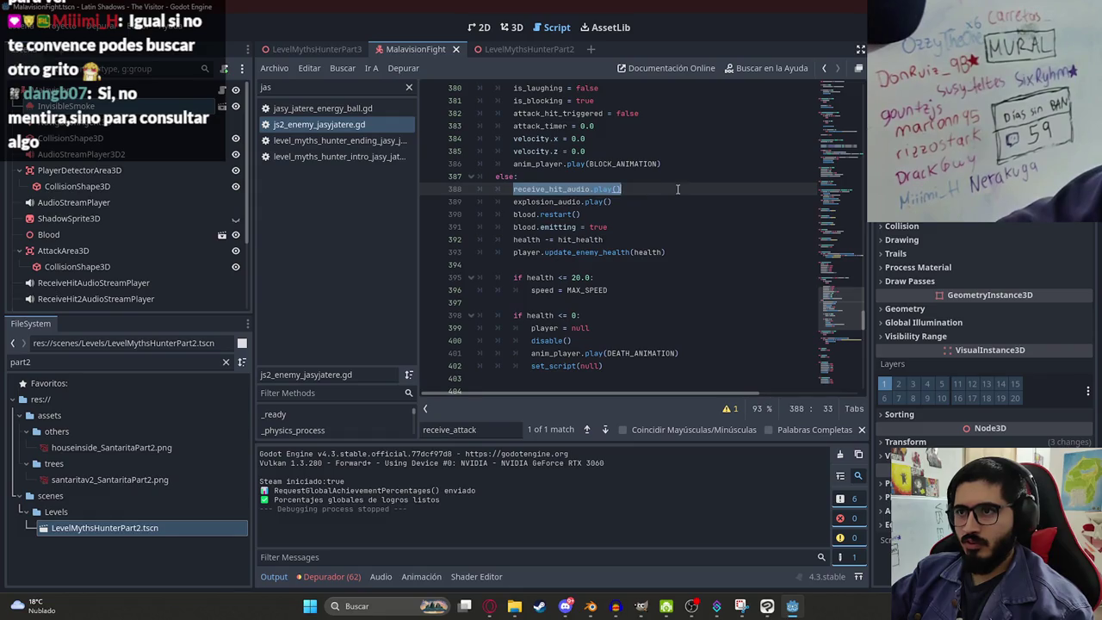
drag(513, 214, 656, 228)
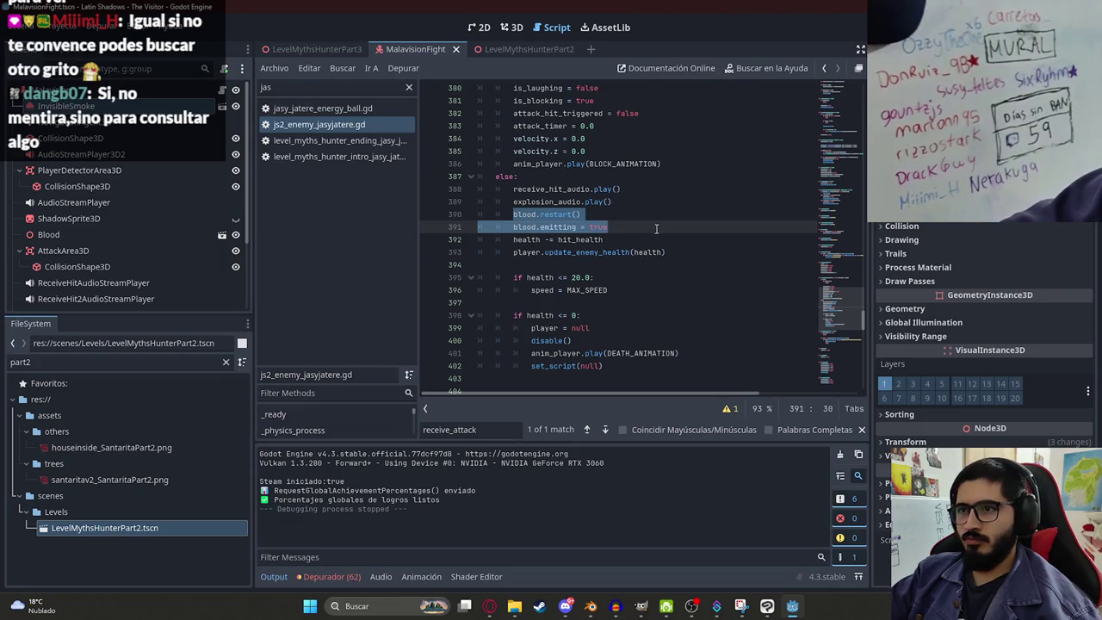
Step: Filter scripts by 'mal' and open malavision_fight.gd at receive_attack
click(331, 49)
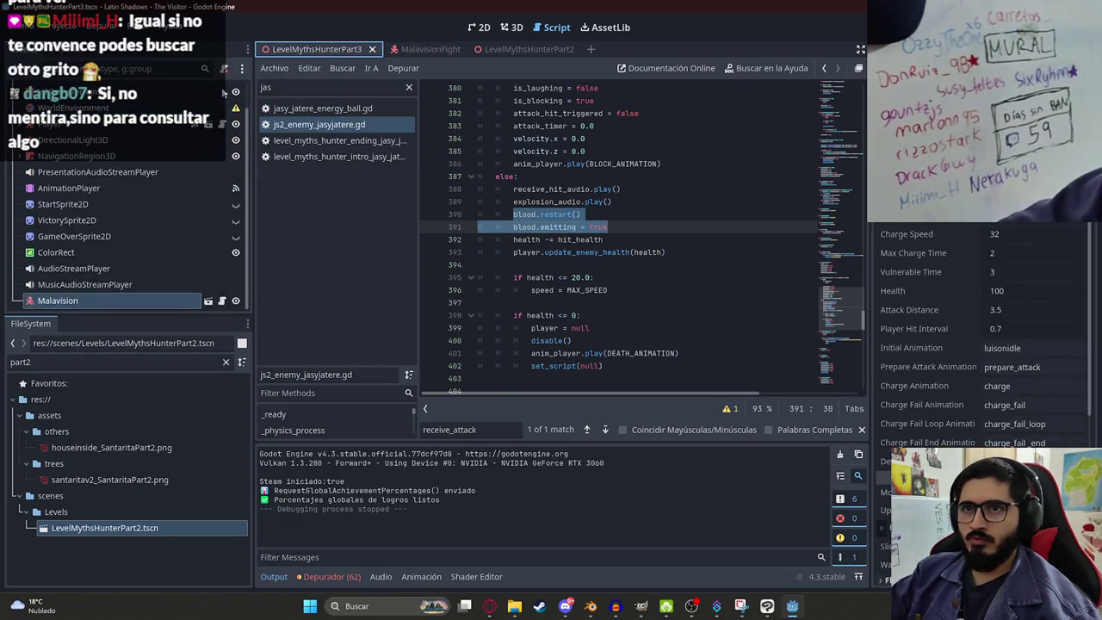
click(408, 87)
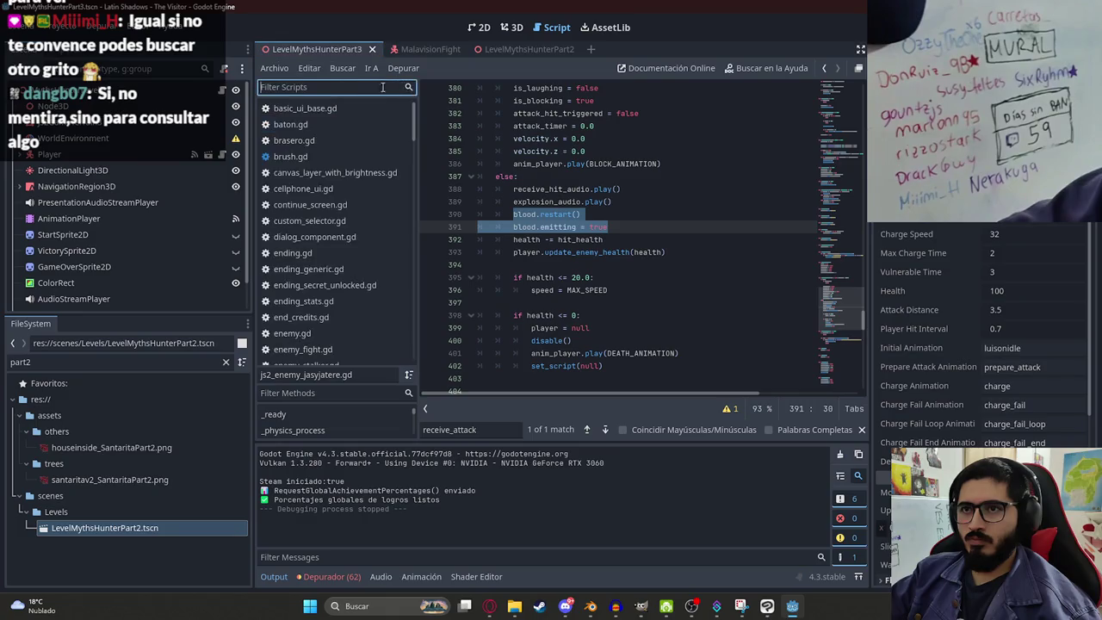
text(mal)
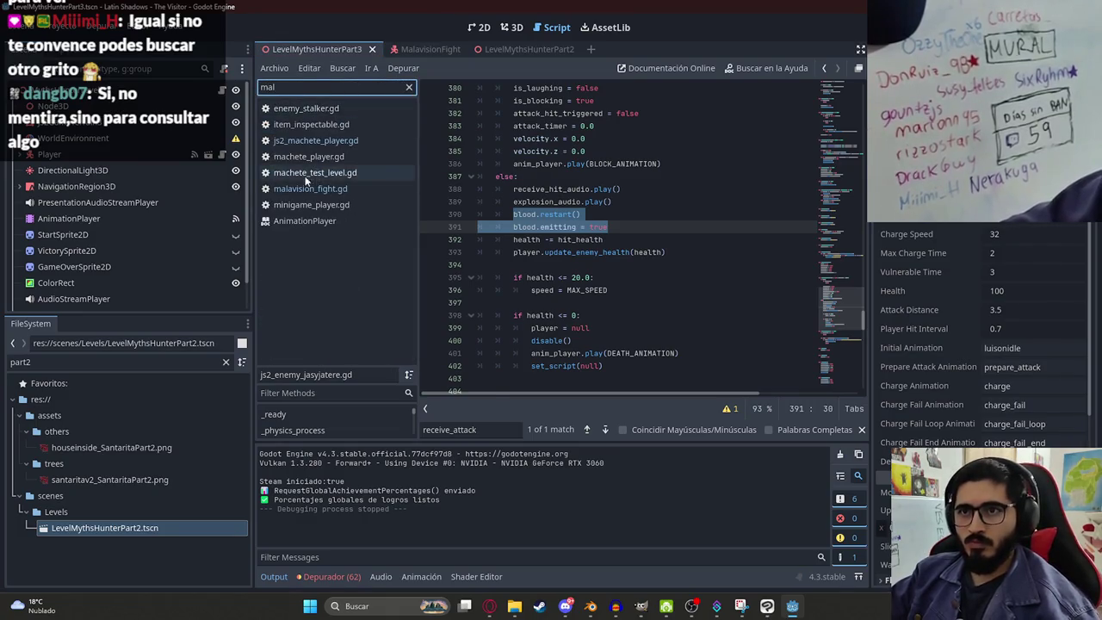
click(310, 189)
click(409, 87)
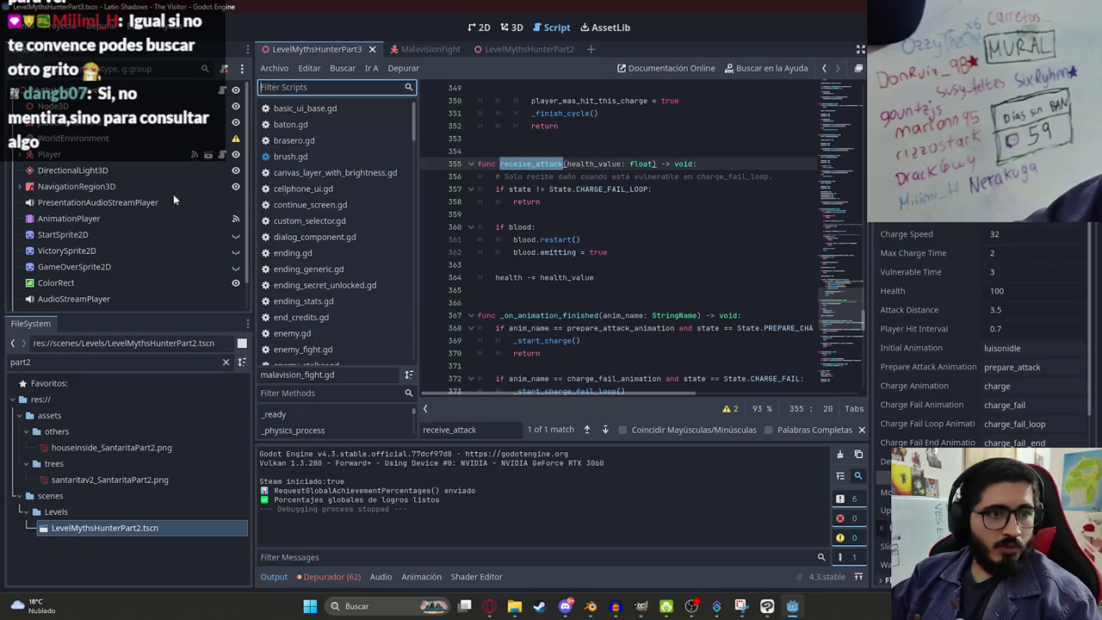
Step: Add a line after the health subtraction on line 364 and select blood on line 361
click(603, 277)
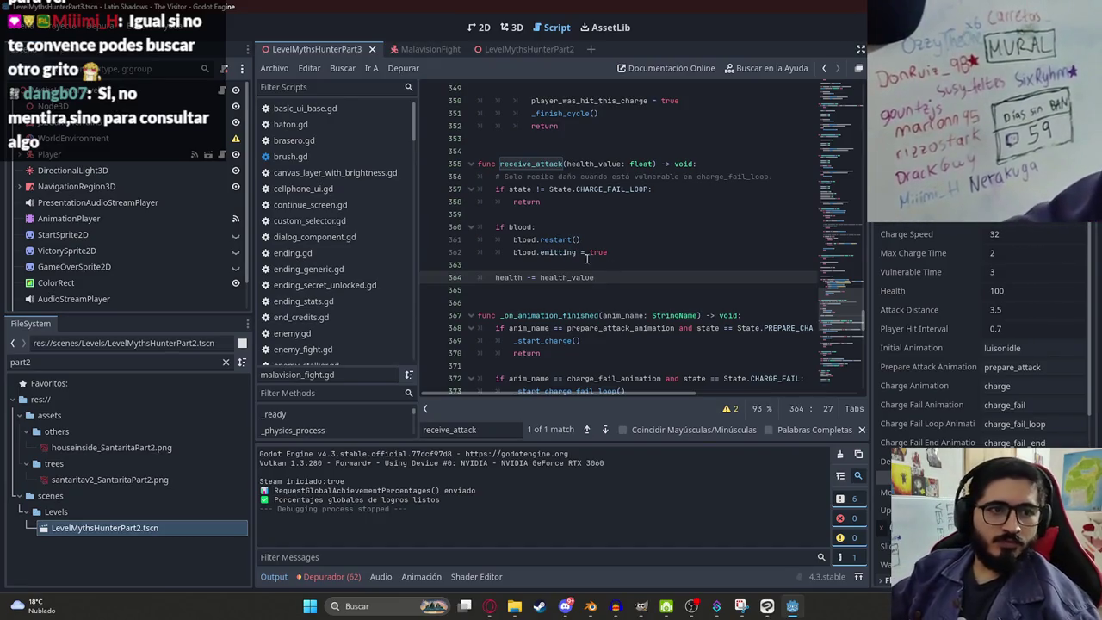
key(Return)
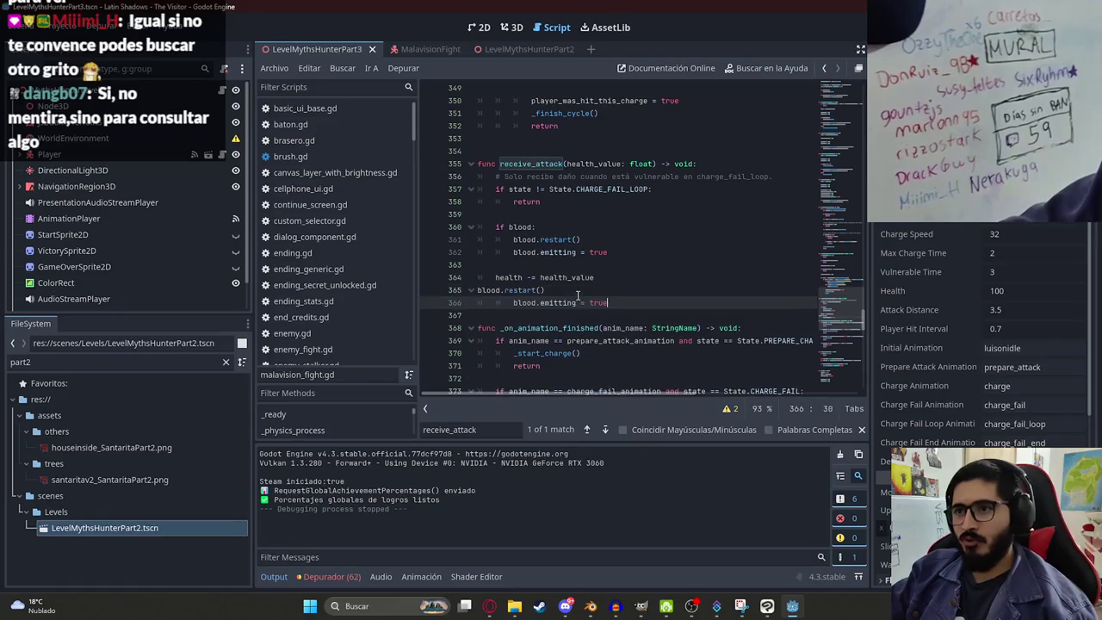
click(532, 266)
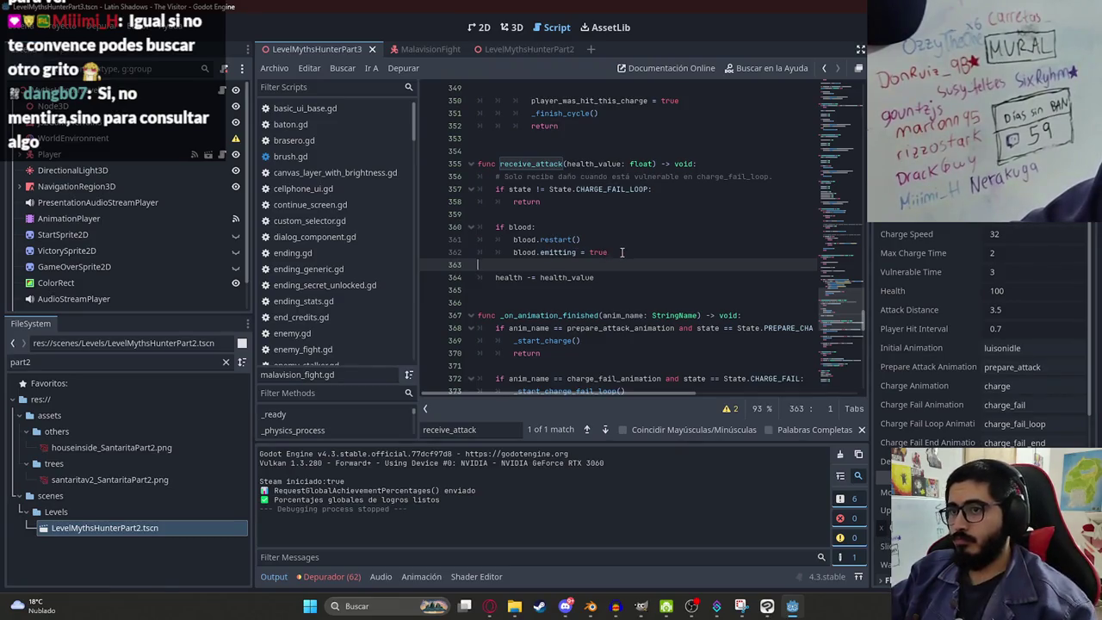
drag(622, 251, 514, 240)
double_click(525, 240)
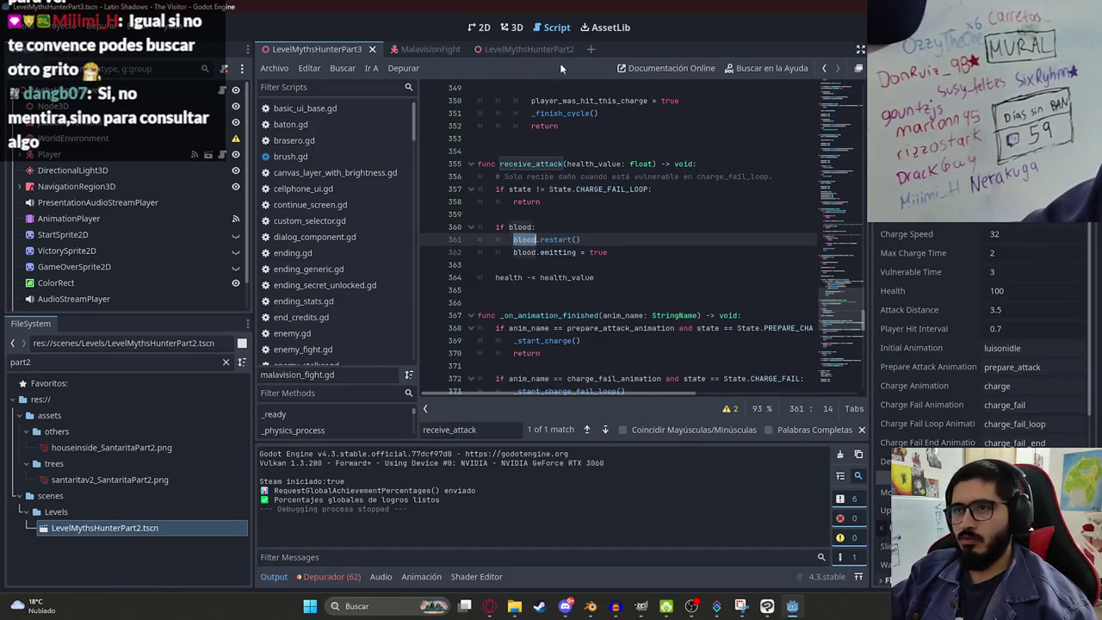
click(517, 29)
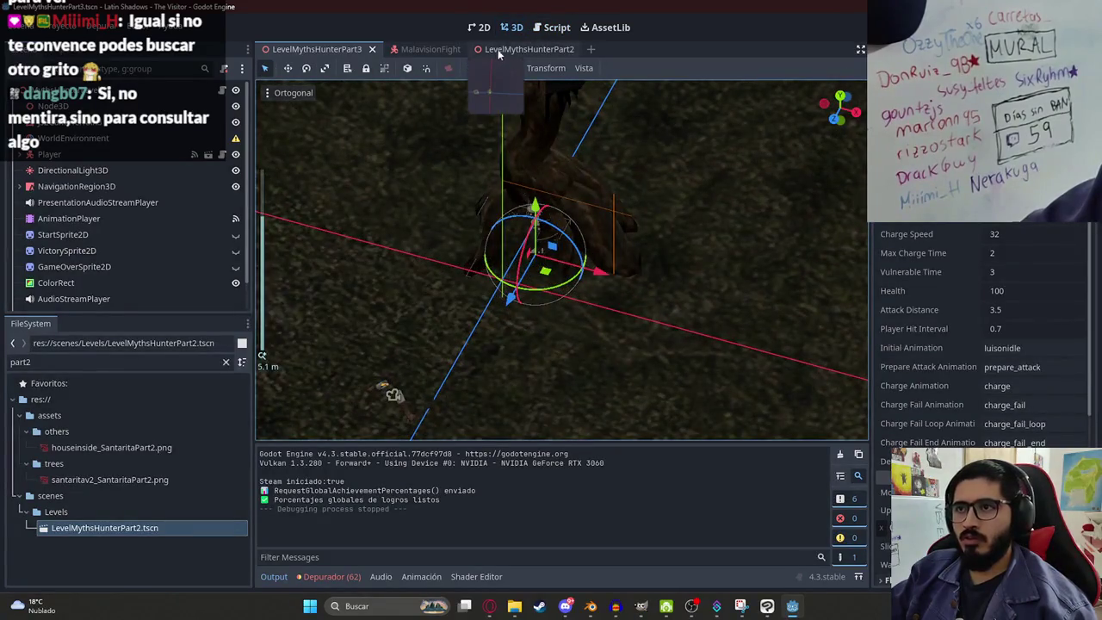
Step: Select the Blood node in the MalavisionFight scene
click(431, 49)
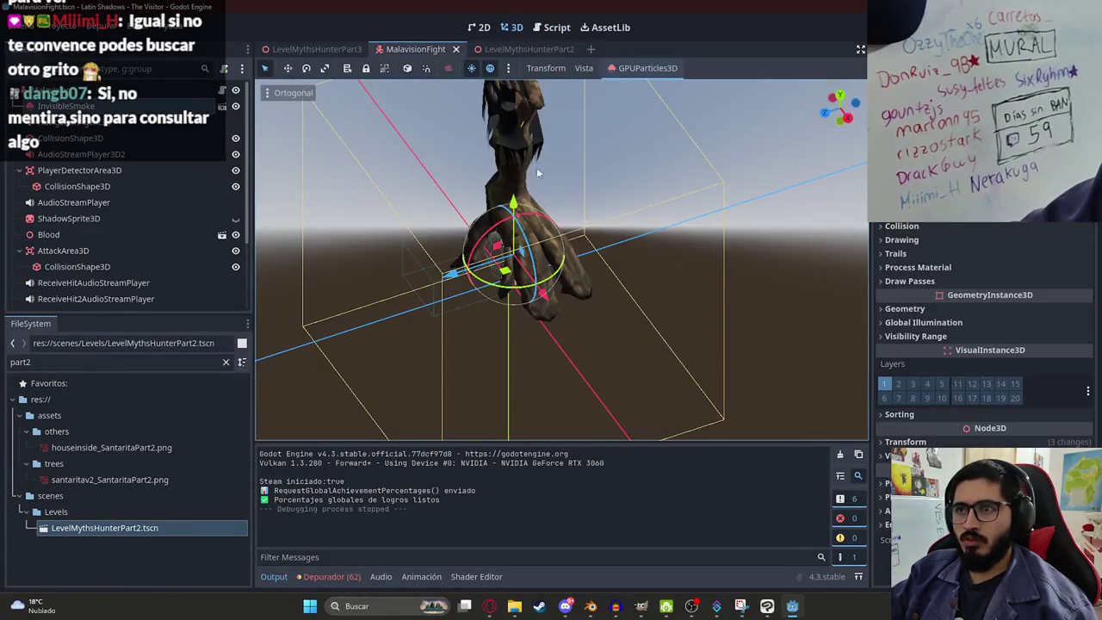
scroll(45, 200, down, 1)
click(75, 207)
scroll(984, 319, up, 3)
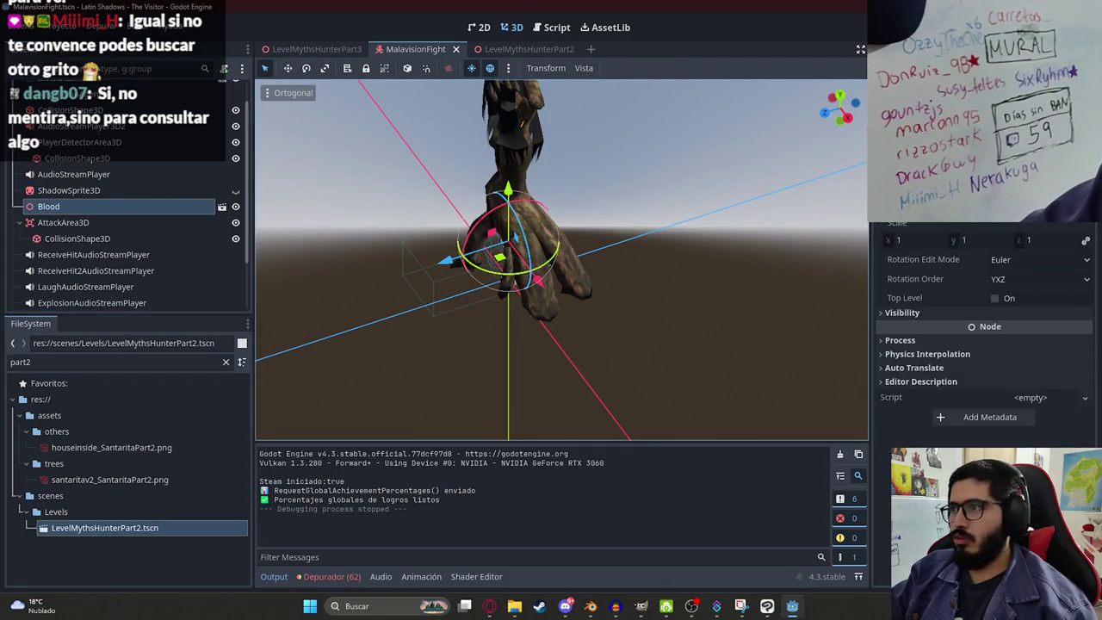
scroll(984, 318, down, 2)
scroll(984, 318, up, 2)
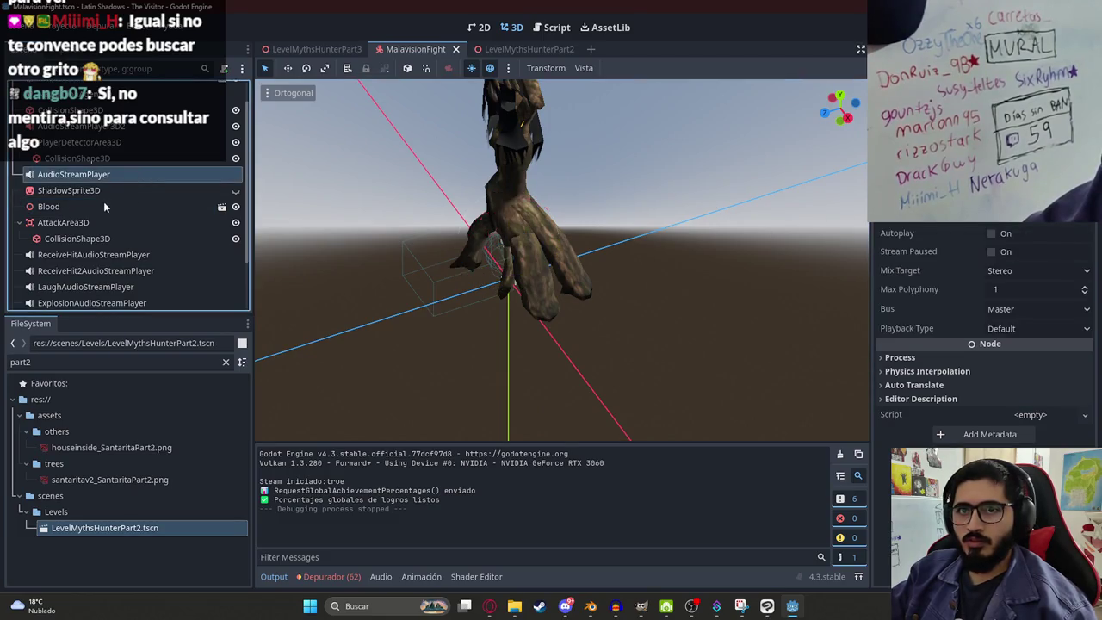
scroll(730, 210, up, 4)
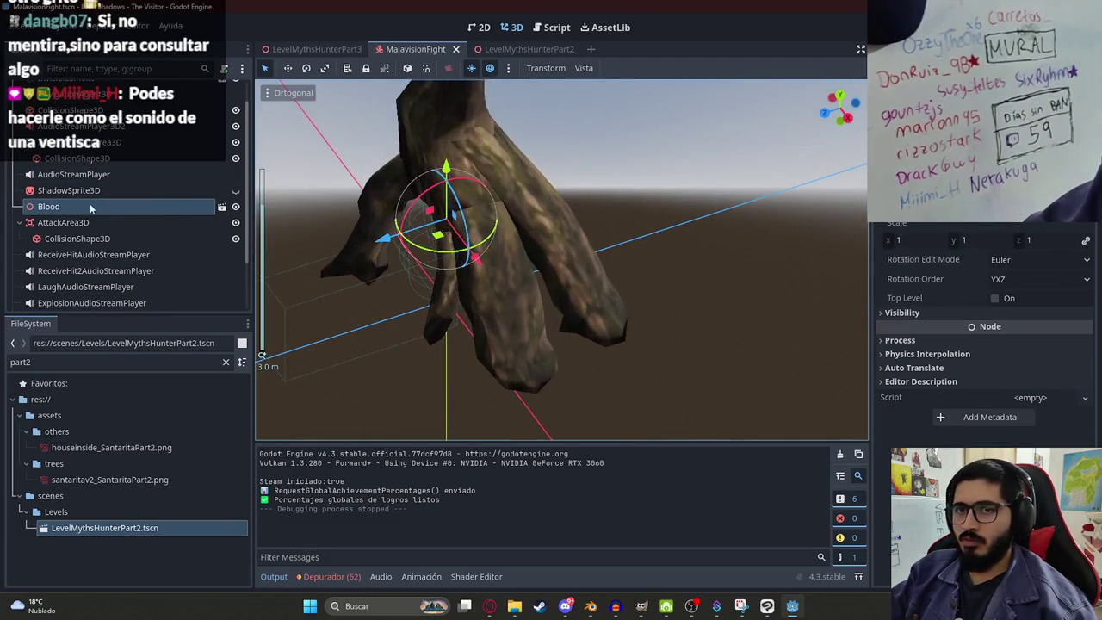
scroll(34, 227, up, 1)
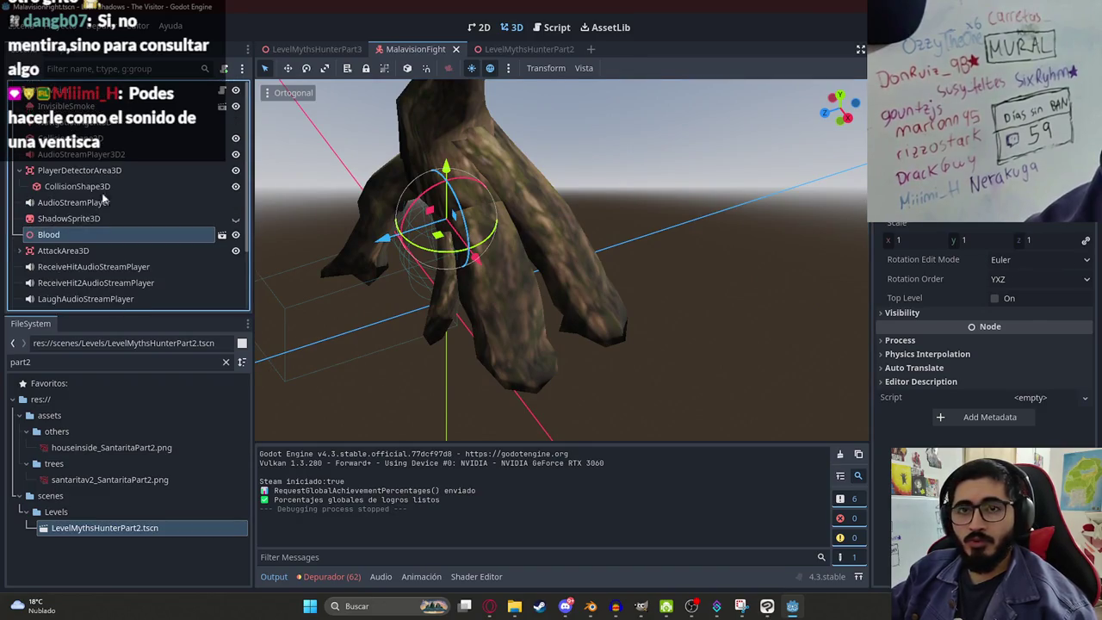
Step: Filter the FileSystem by 'jasy' and open JasyJatereFight.tscn
double_click(79, 360)
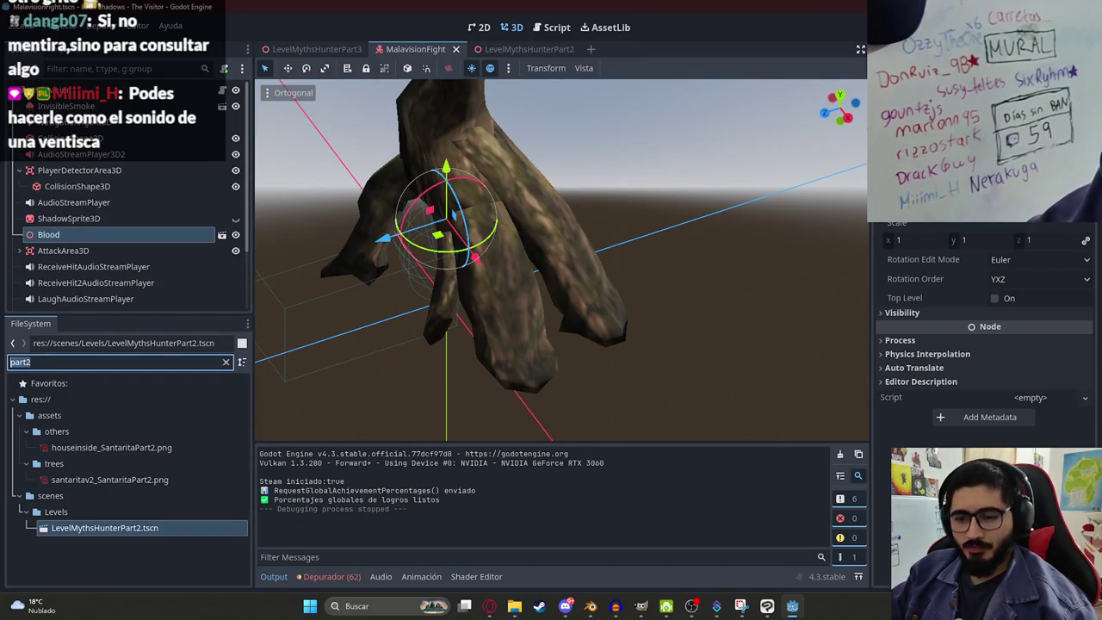
text(jasy)
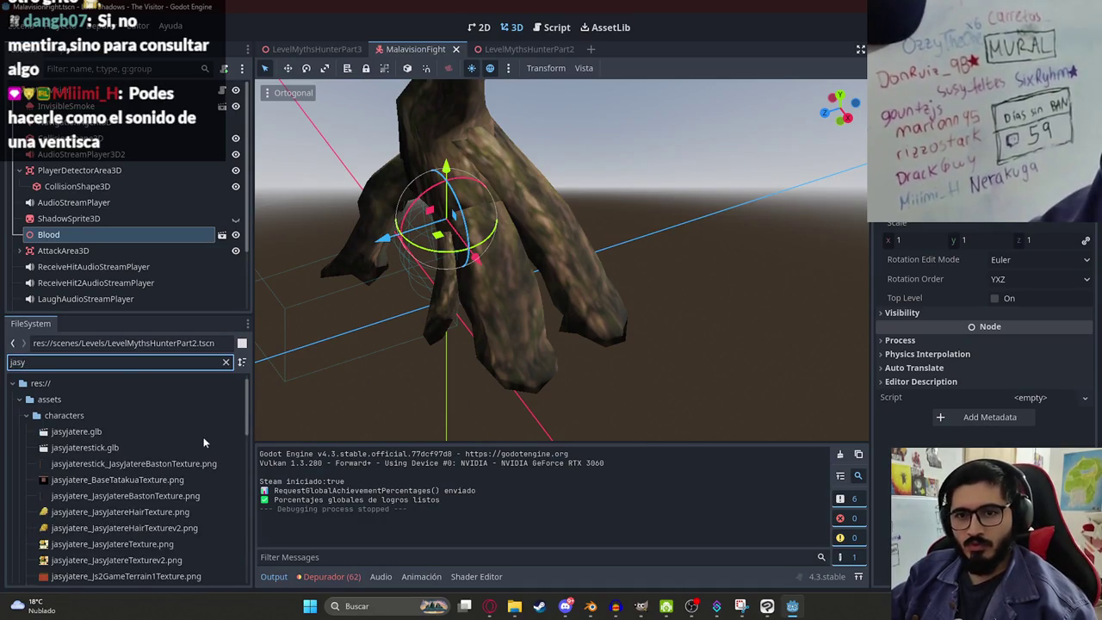
scroll(166, 476, down, 10)
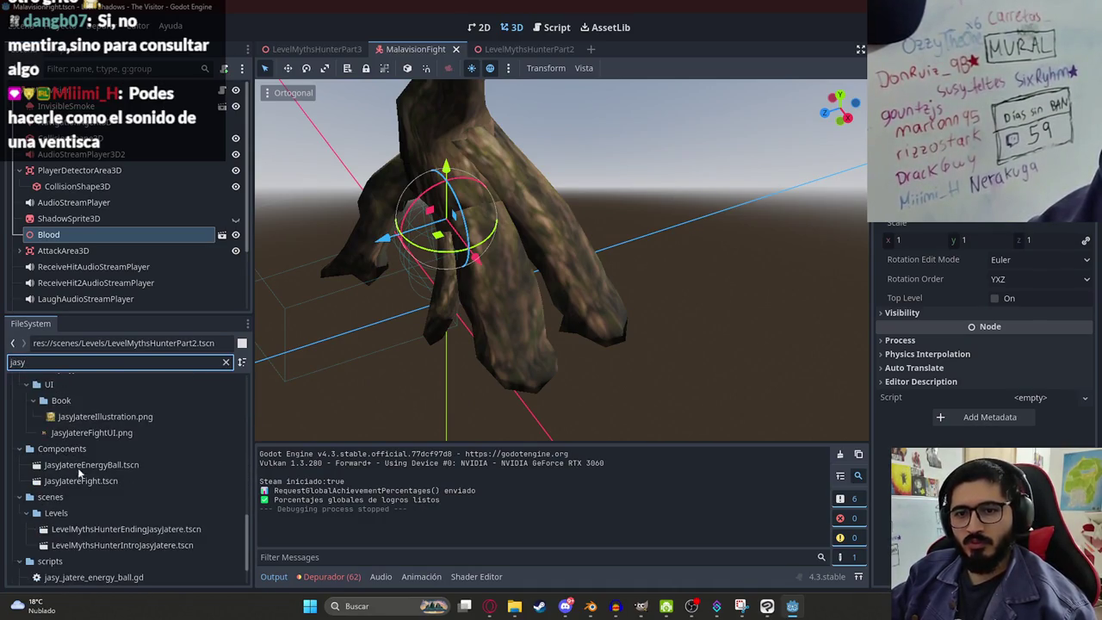
double_click(117, 482)
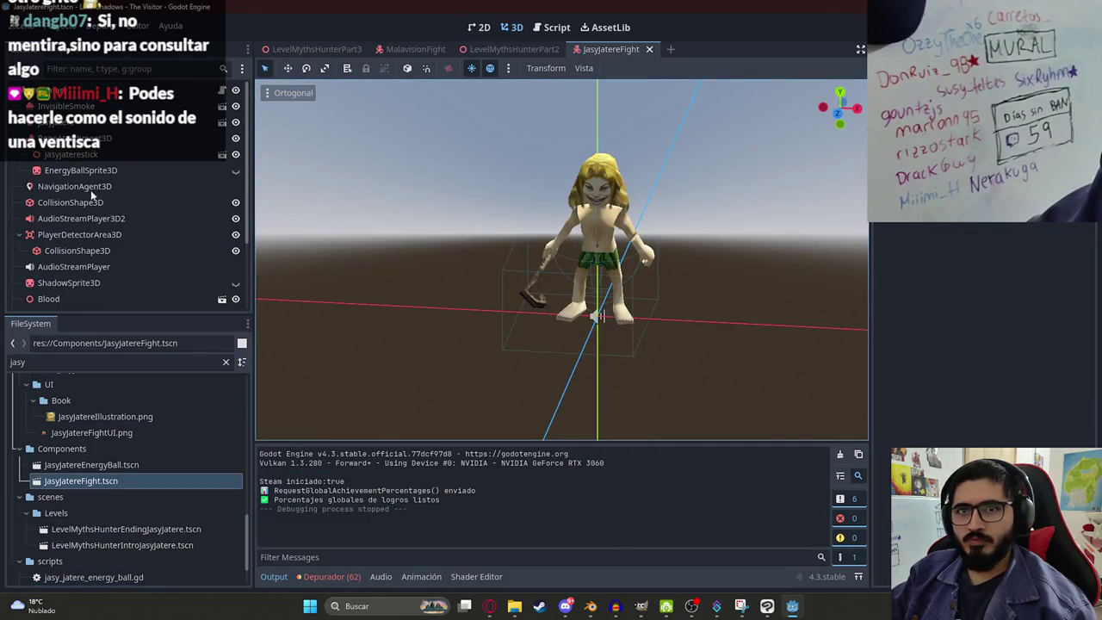
Step: Inspect the Blood nodes and open the BloodHitSprayJs2 scene to view its particle emitter
click(53, 298)
scroll(89, 269, down, 3)
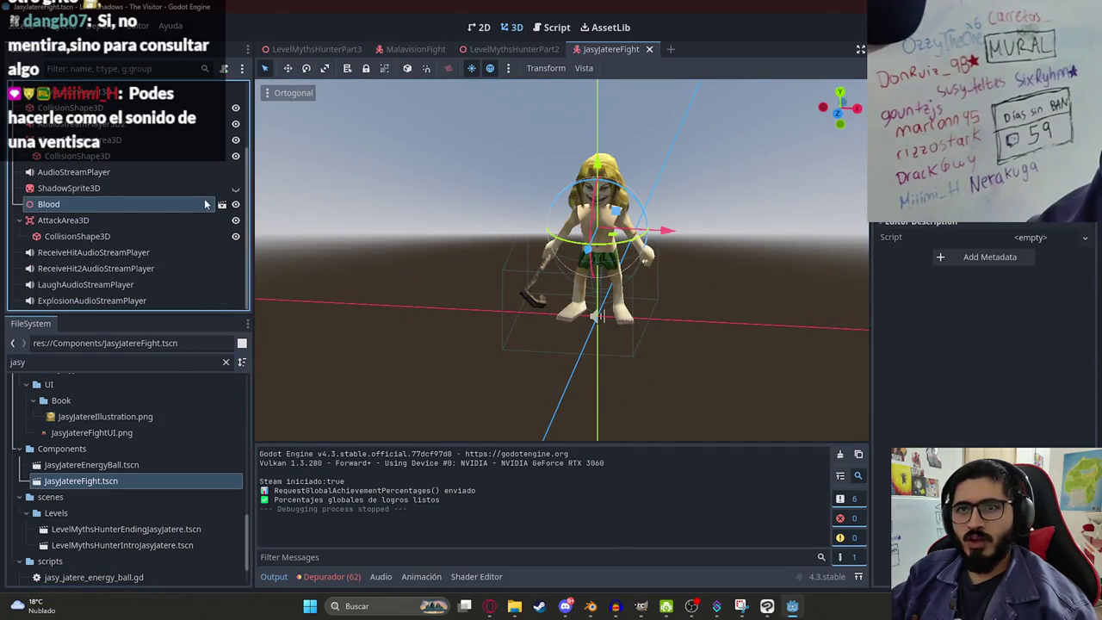
click(333, 49)
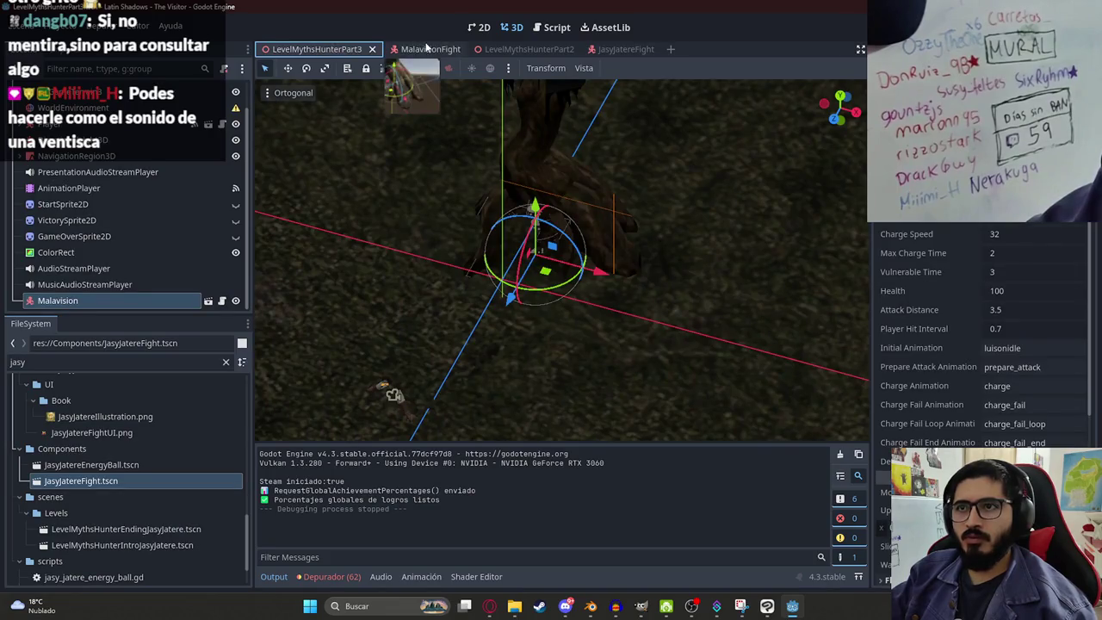
click(426, 49)
click(207, 234)
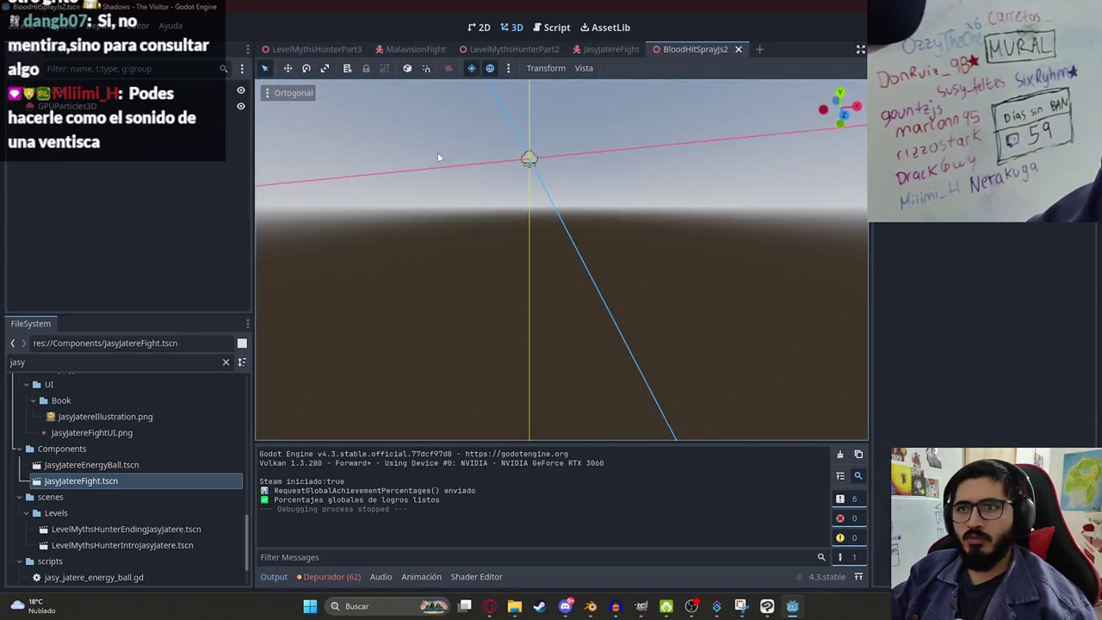
click(529, 159)
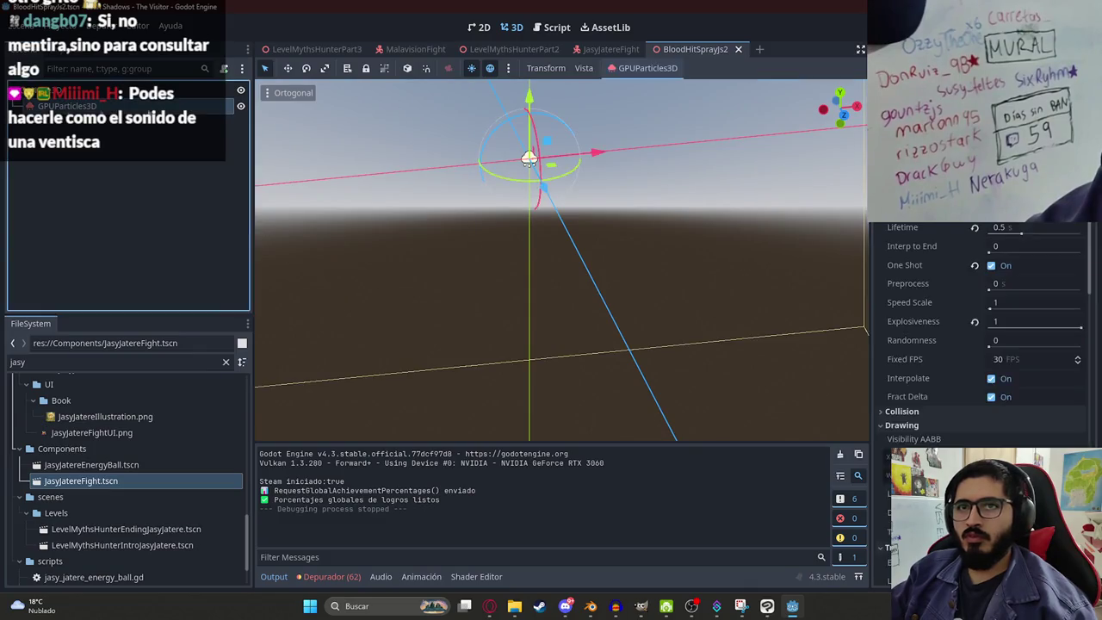
Step: Close BloodHitSprayJs2 without saving and close JasyJatereFight, returning to MalavisionFight
click(747, 49)
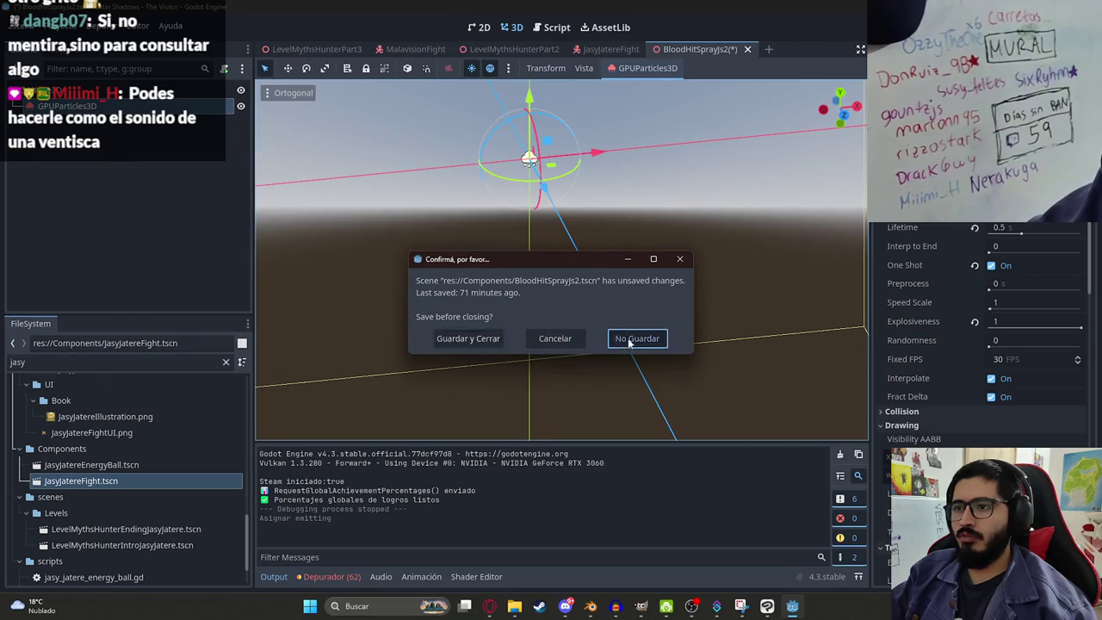
click(634, 338)
click(649, 49)
click(431, 49)
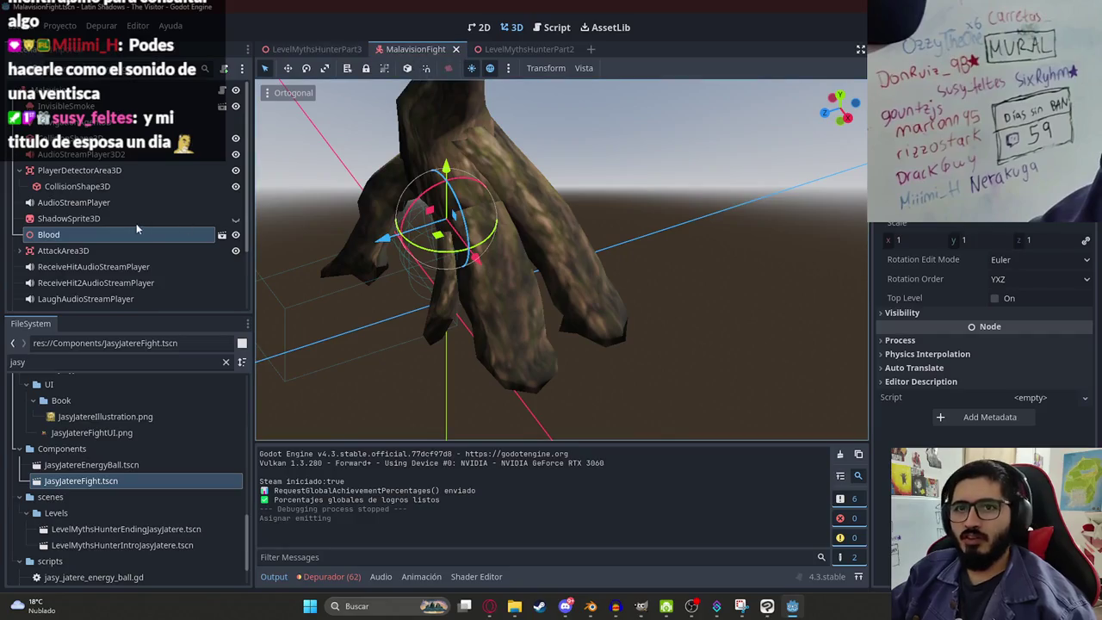
Step: Enable Editable Children on Blood and frame its GPUParticles3D emitter
right_click(136, 228)
click(222, 472)
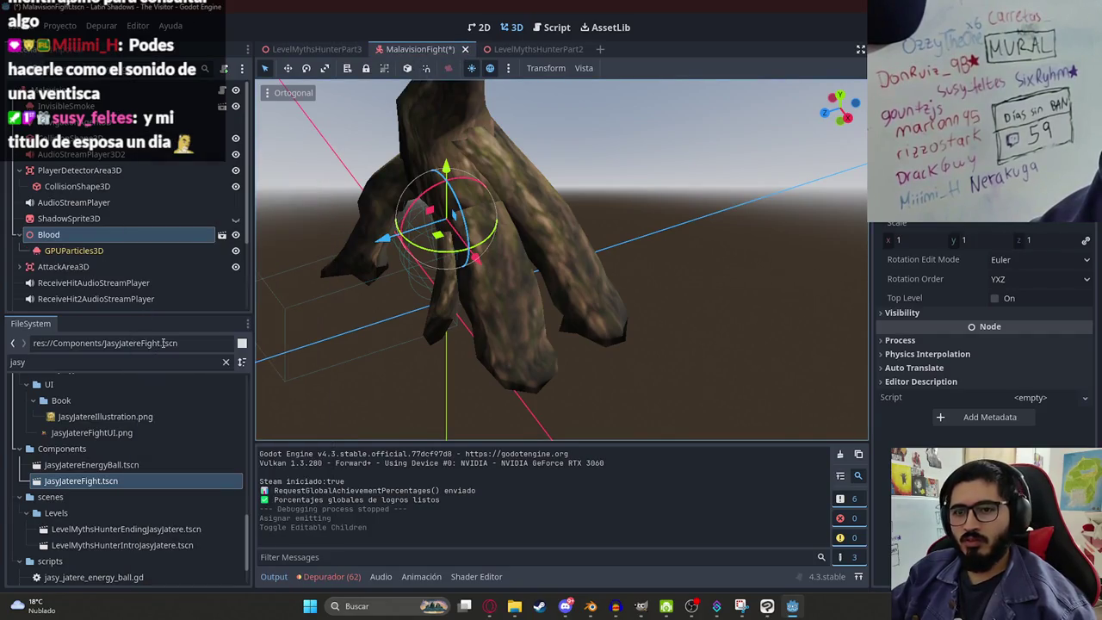
click(100, 252)
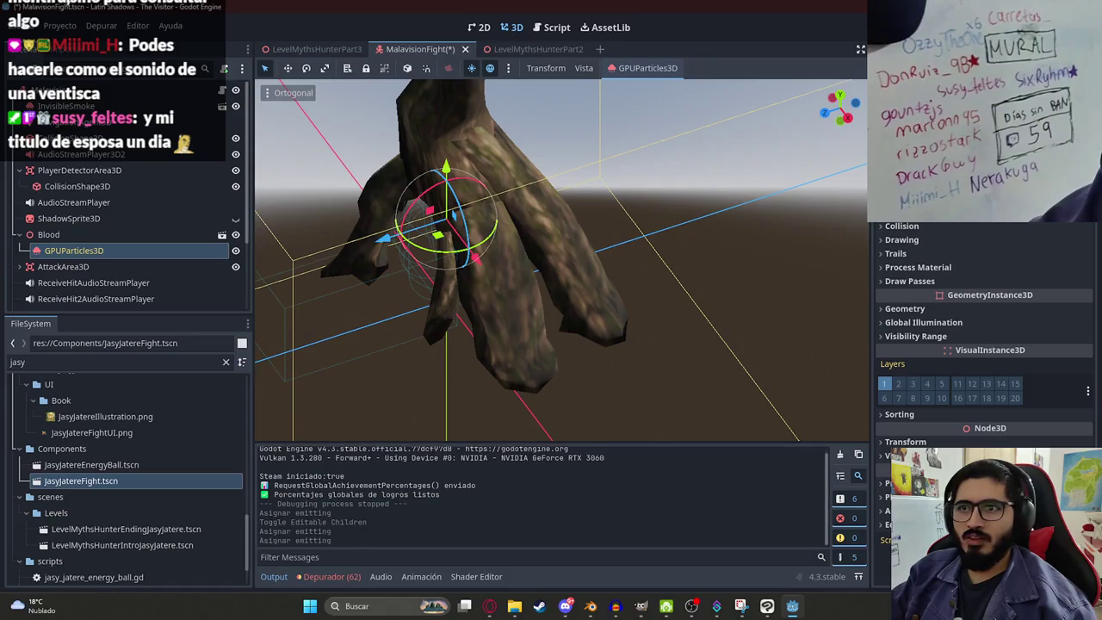
key(f)
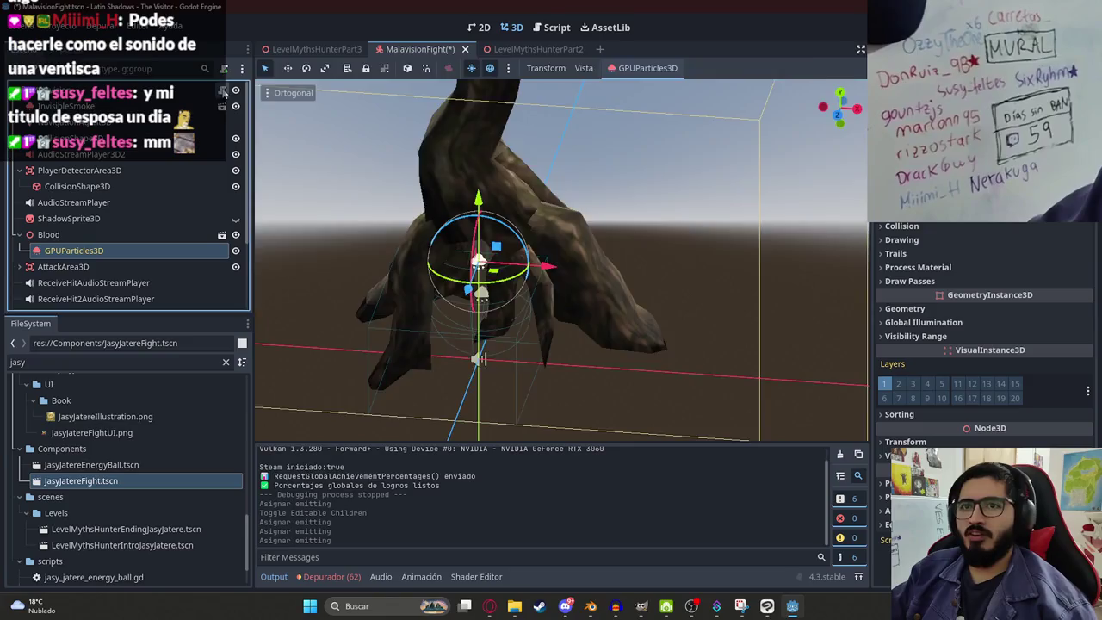
click(550, 26)
click(519, 226)
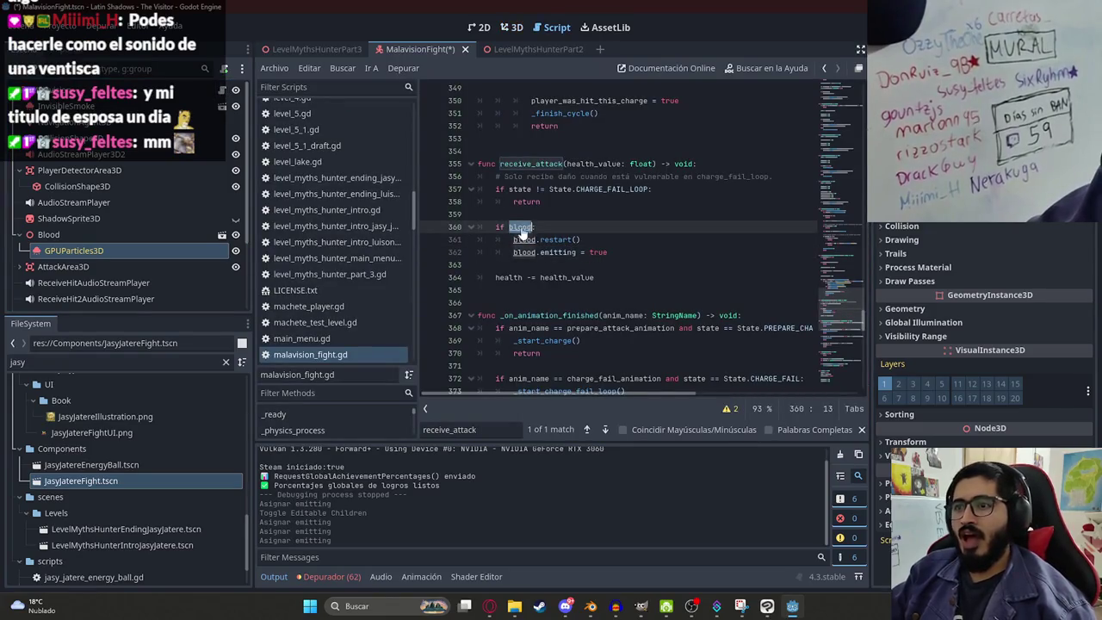
Step: Delete the stray blank line 365 after health -= health_value and save malavision_fight.gd
ctrl+click(519, 226)
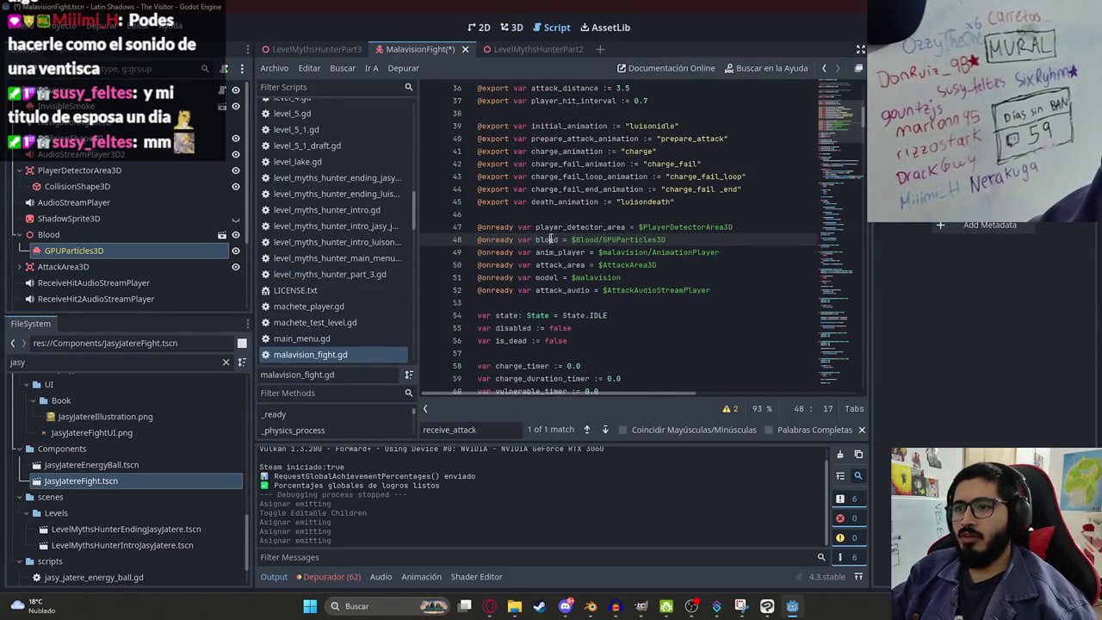
double_click(549, 239)
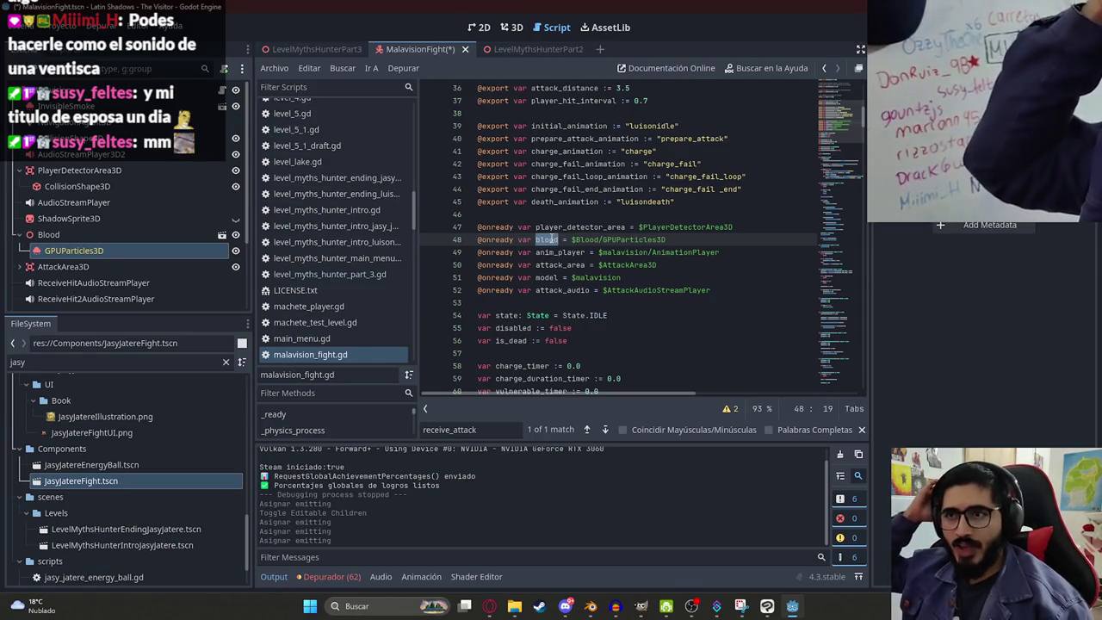
key(ctrl+f)
key(Return)
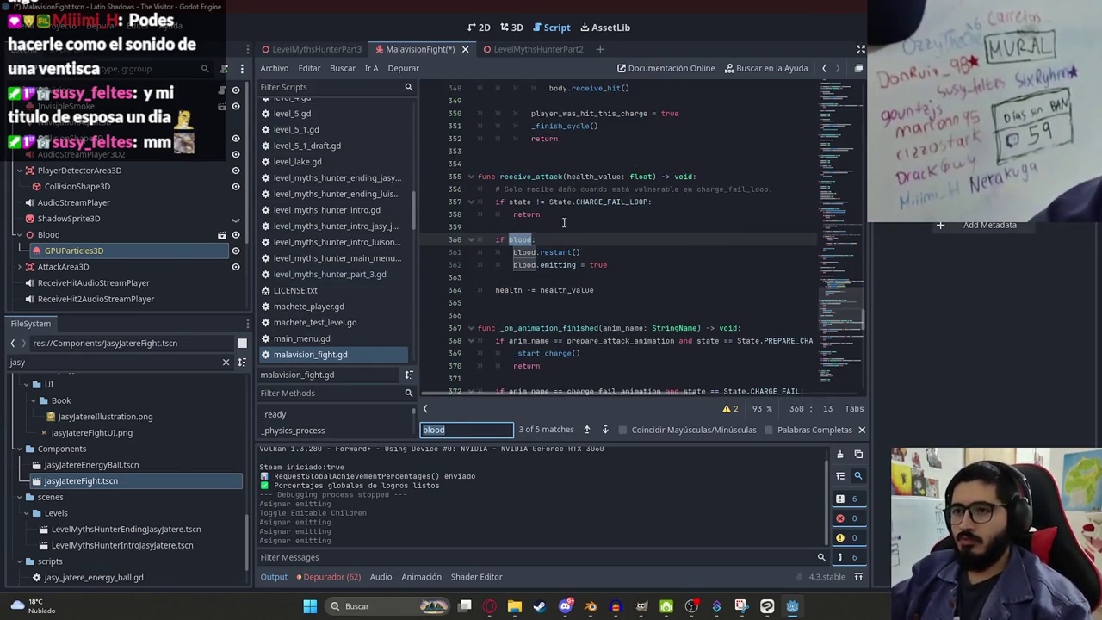
click(600, 290)
click(519, 305)
key(BackSpace)
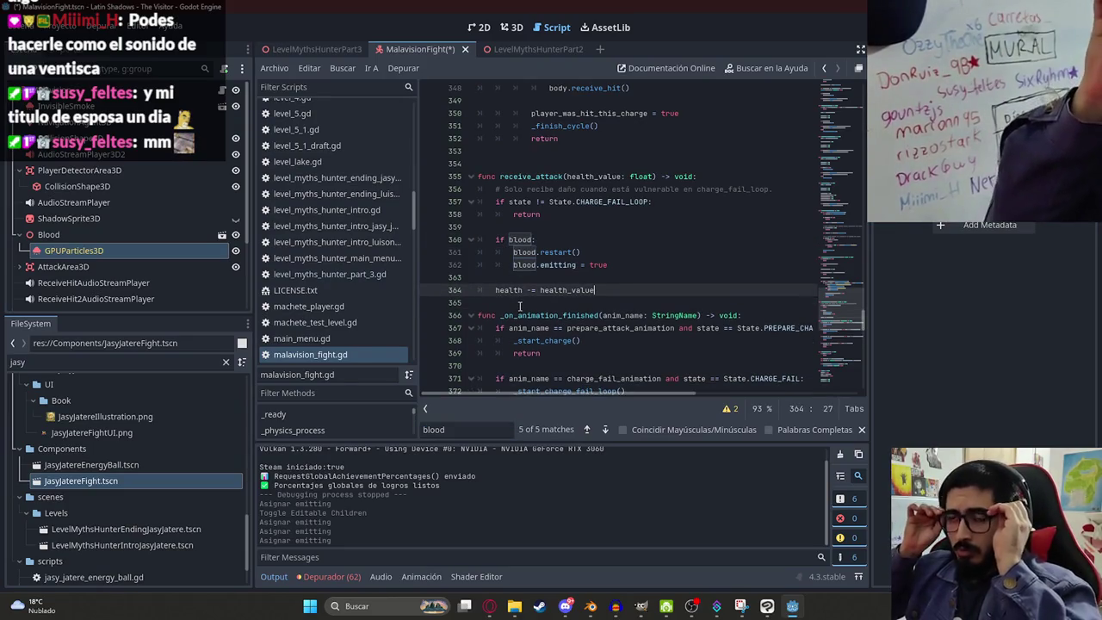
key(ctrl+s)
Step: Add a new indented line under 'if blood:'
click(569, 241)
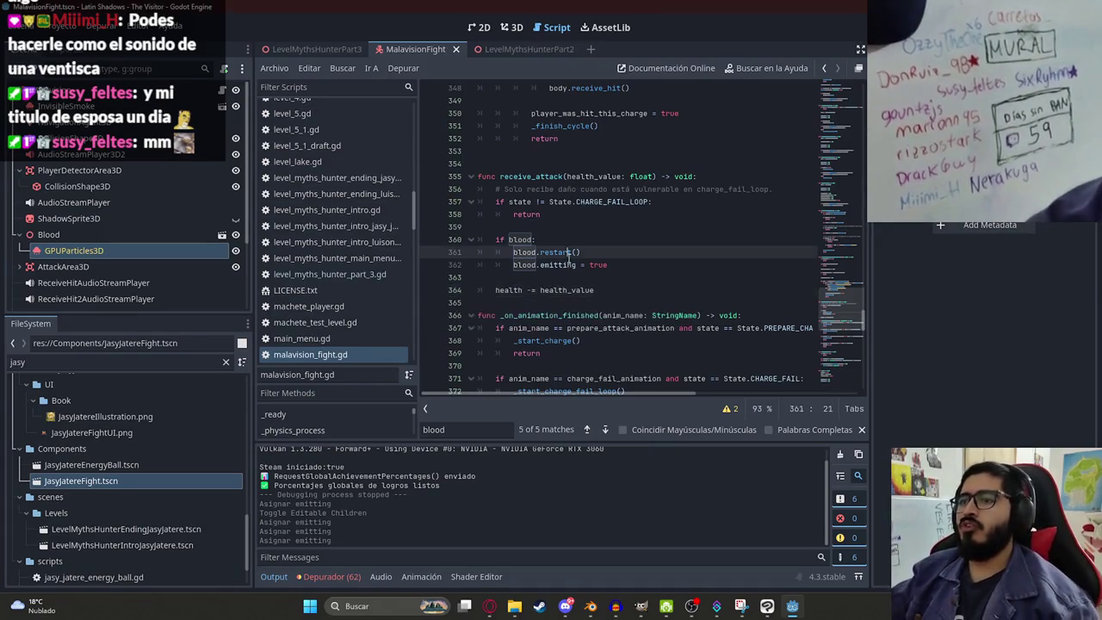
key(Return)
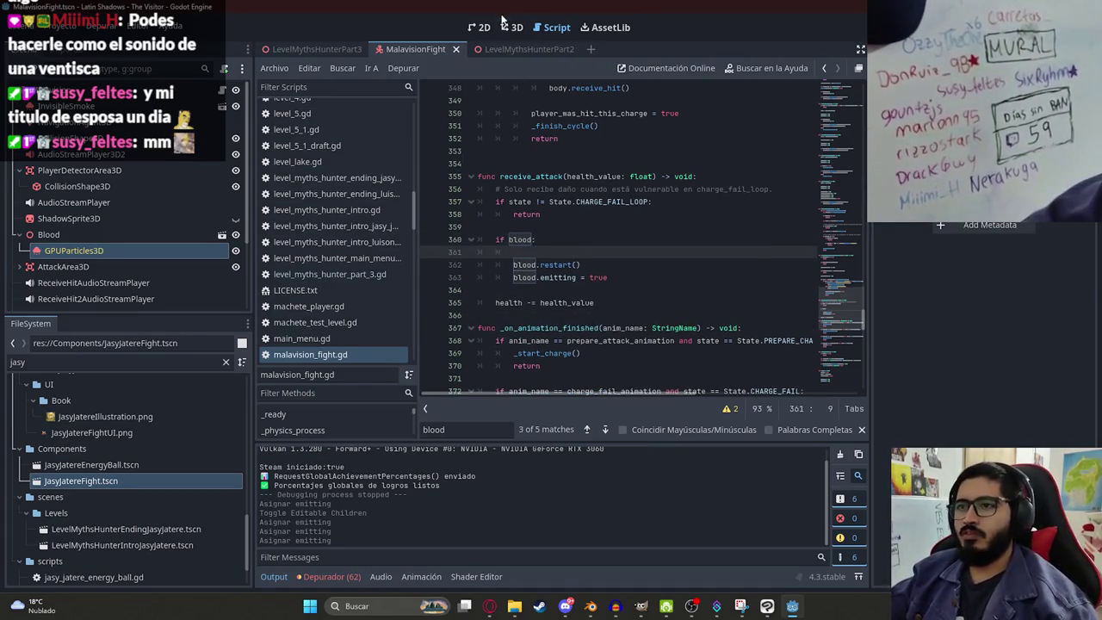
click(514, 27)
Step: Select the ReceiveHitAudioStreamPlayer node and preview its sound
scroll(118, 265, down, 2)
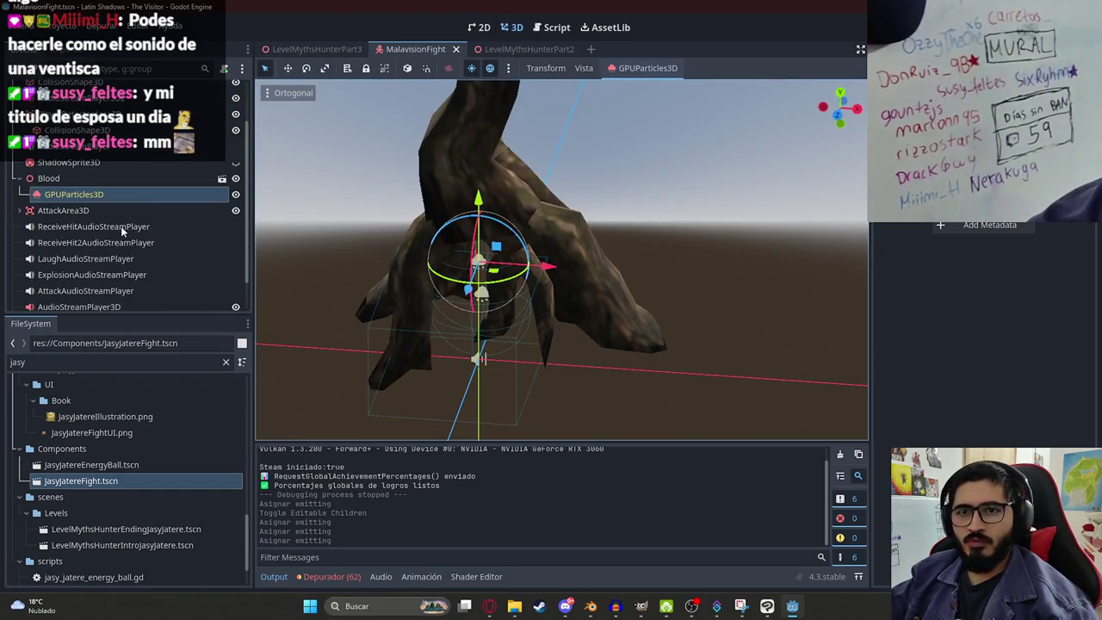
click(122, 227)
click(1007, 217)
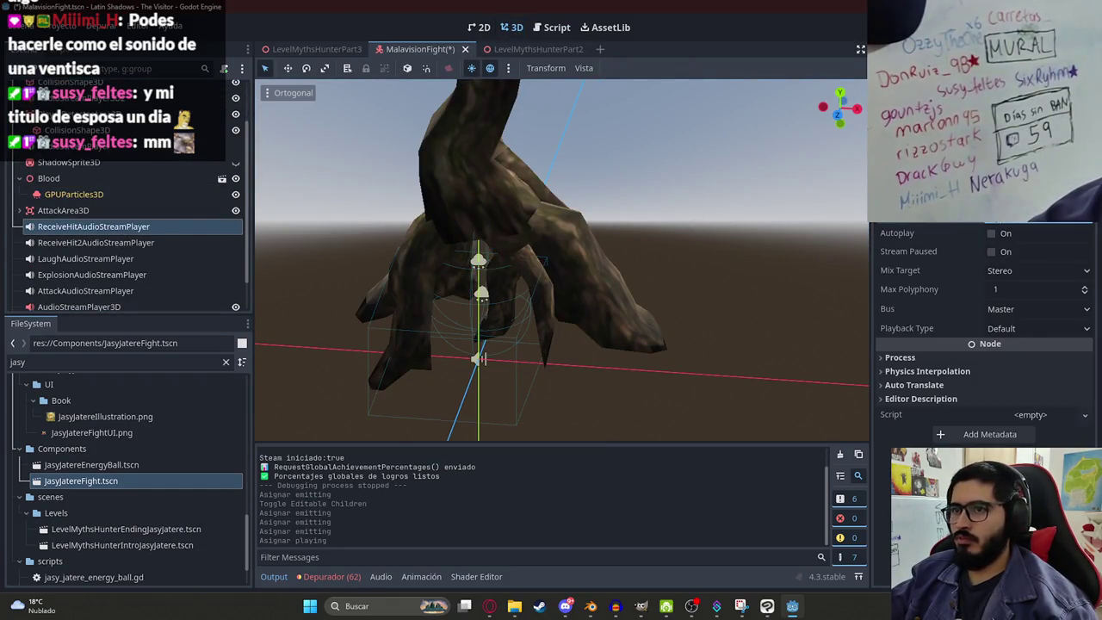
scroll(123, 284, up, 2)
key(ctrl+F3)
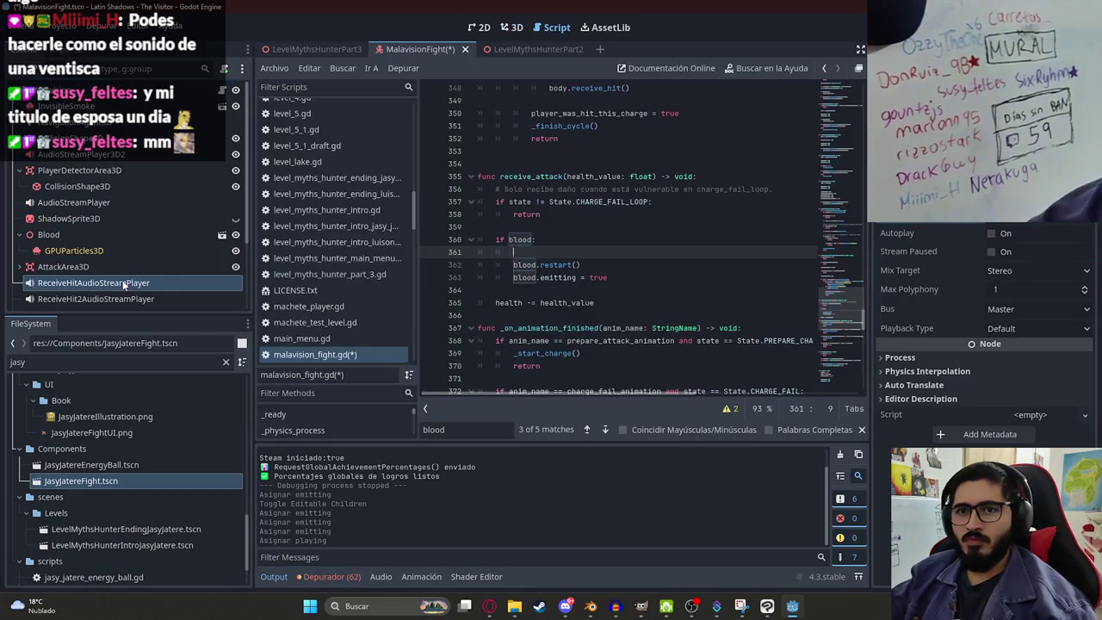
click(651, 226)
key(ctrl+f)
key(ctrl+v)
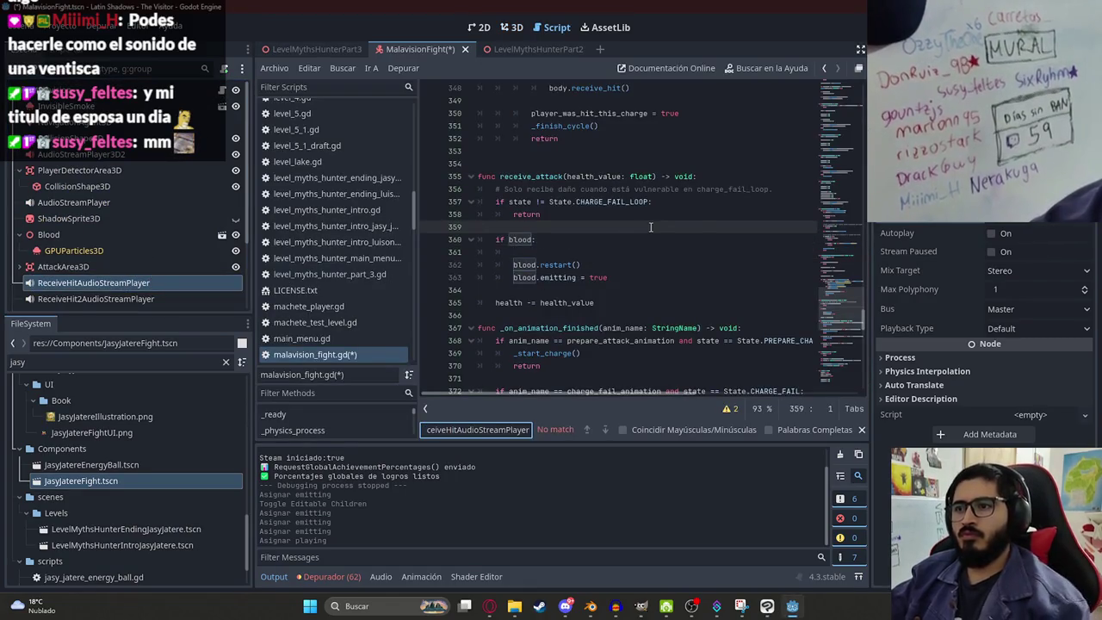
click(852, 187)
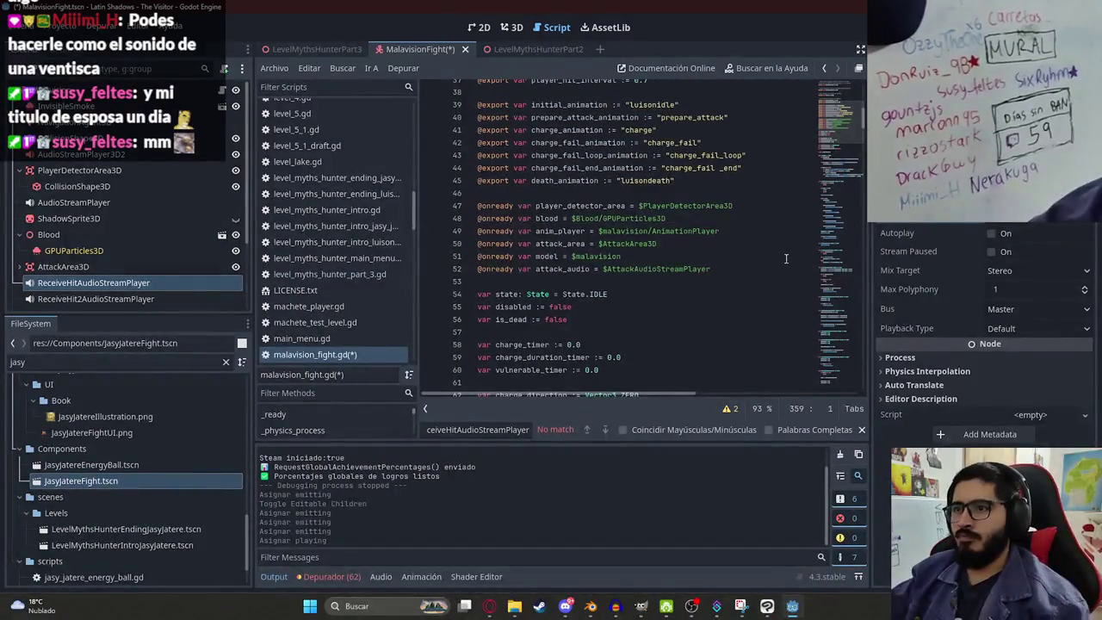
click(766, 268)
key(Return)
text(@onready)
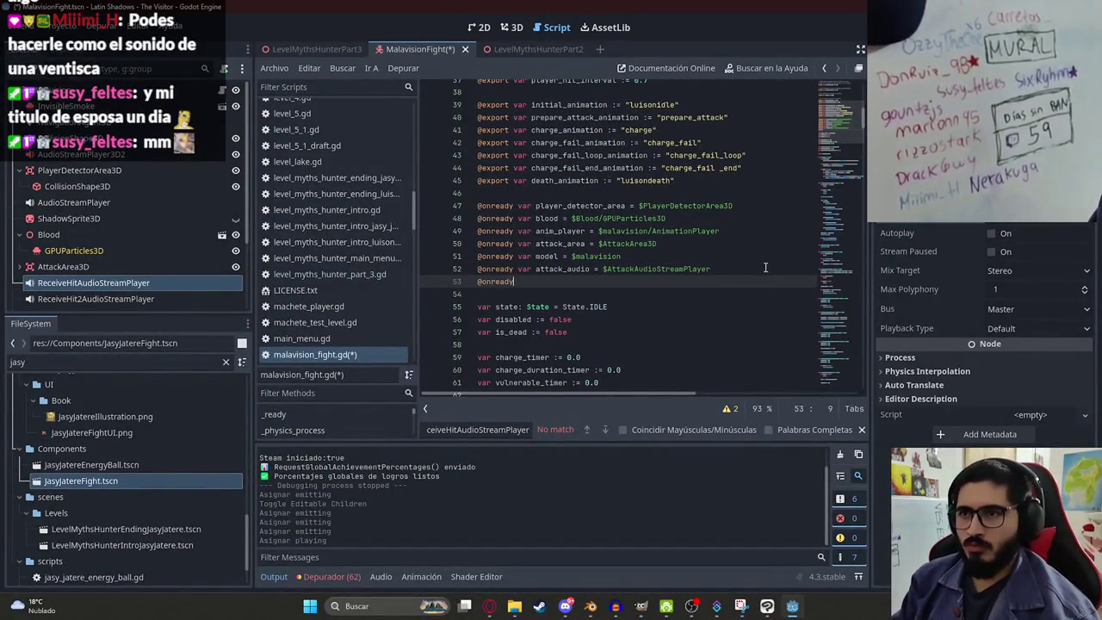
text( var receive_attack_audio = $)
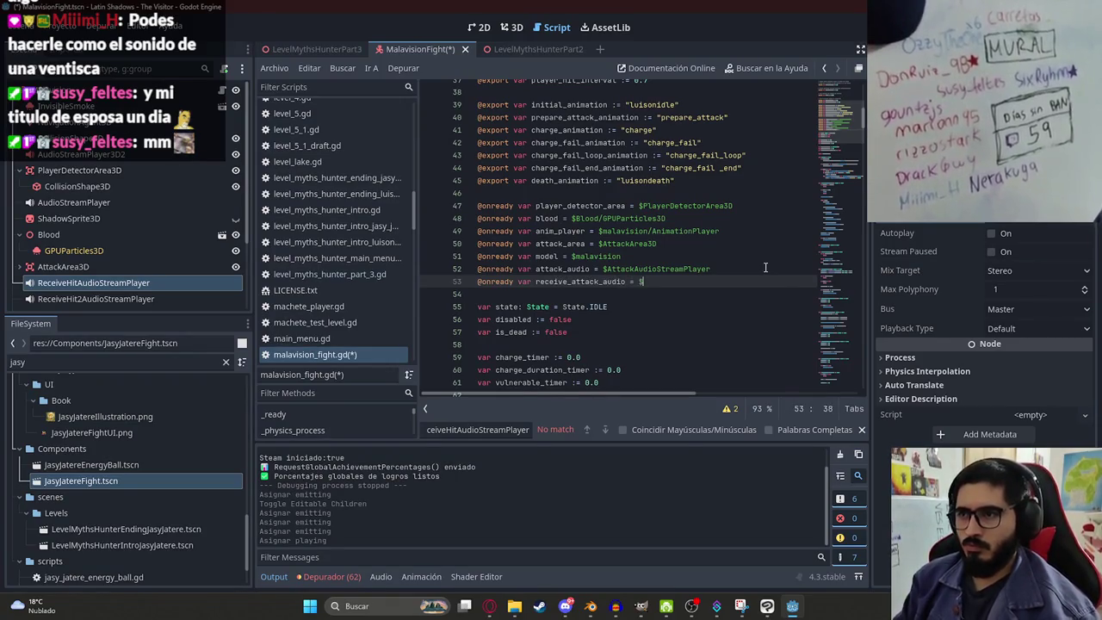
text(ReceiveHitAudioStreamPlayer)
click(690, 293)
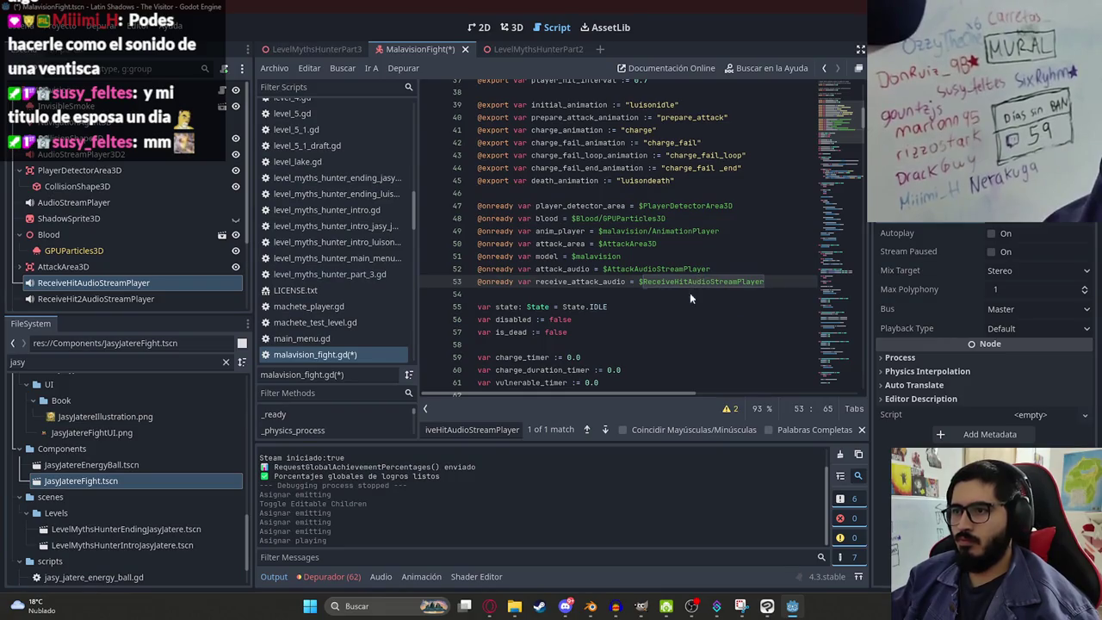
Step: Add receive_attack_audio.play() inside the blood check and save the script
double_click(581, 281)
key(ctrl+c)
key(ctrl+f)
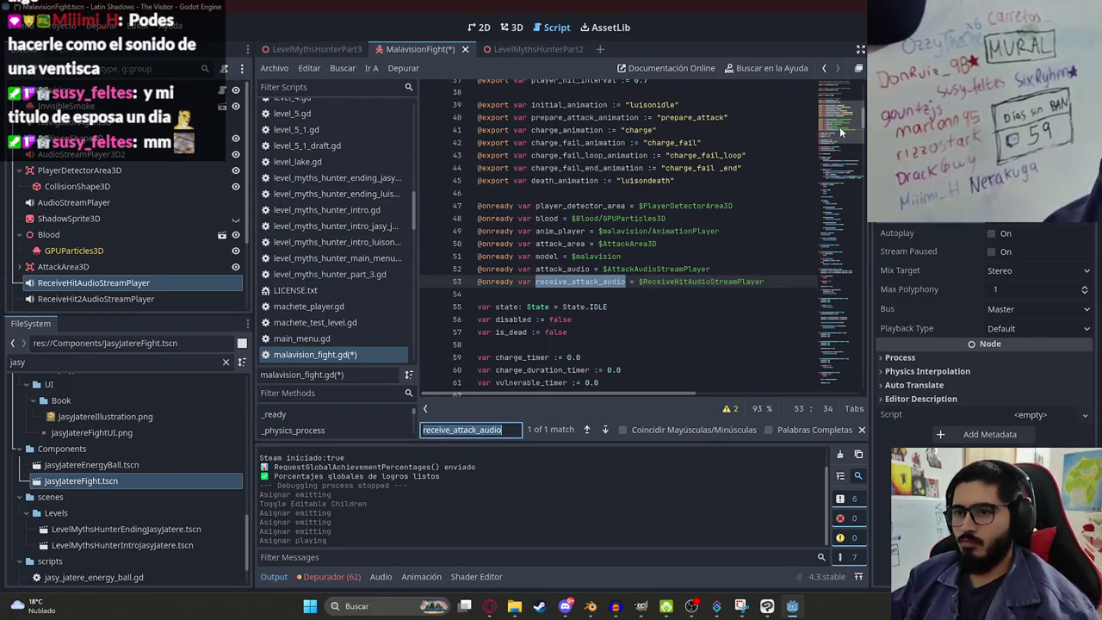
text(blood)
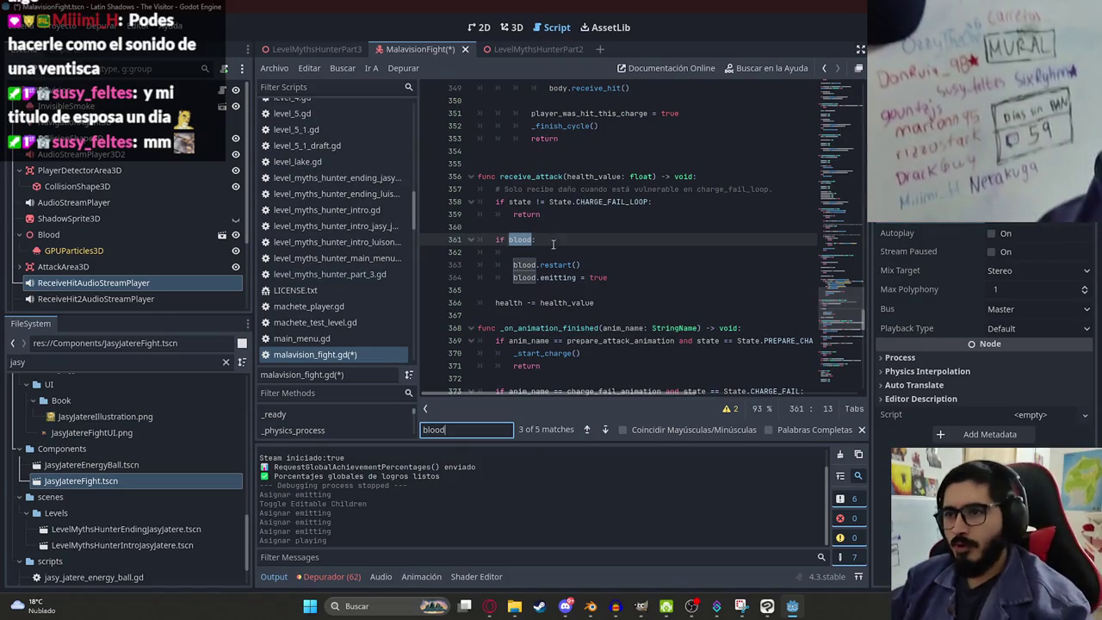
click(554, 251)
key(ctrl+v)
text(.play)
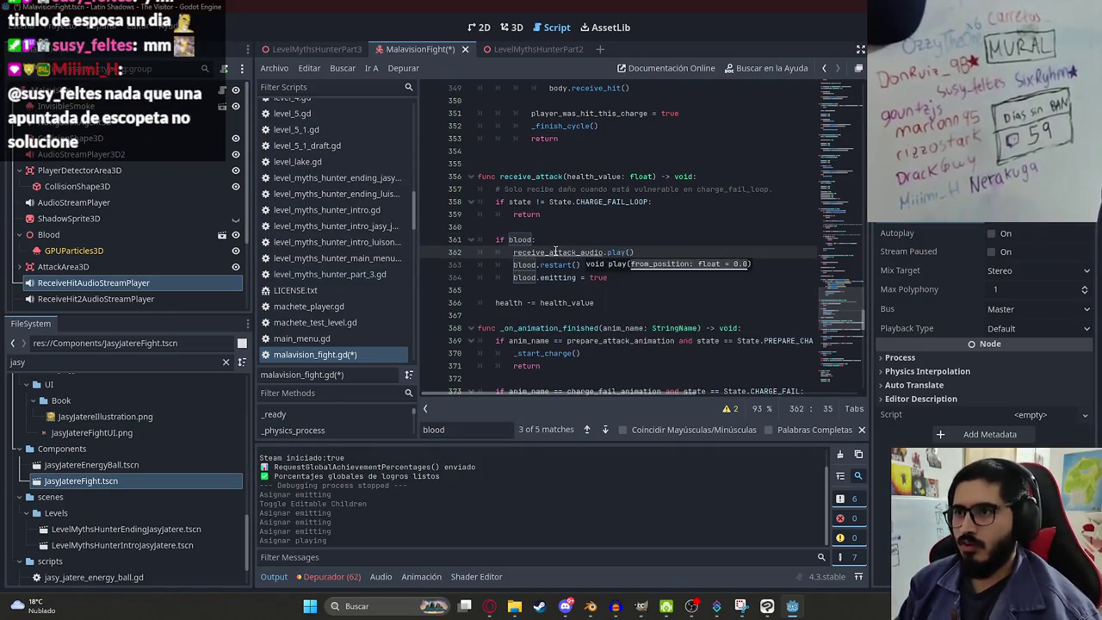
key(Return)
key(ctrl+s)
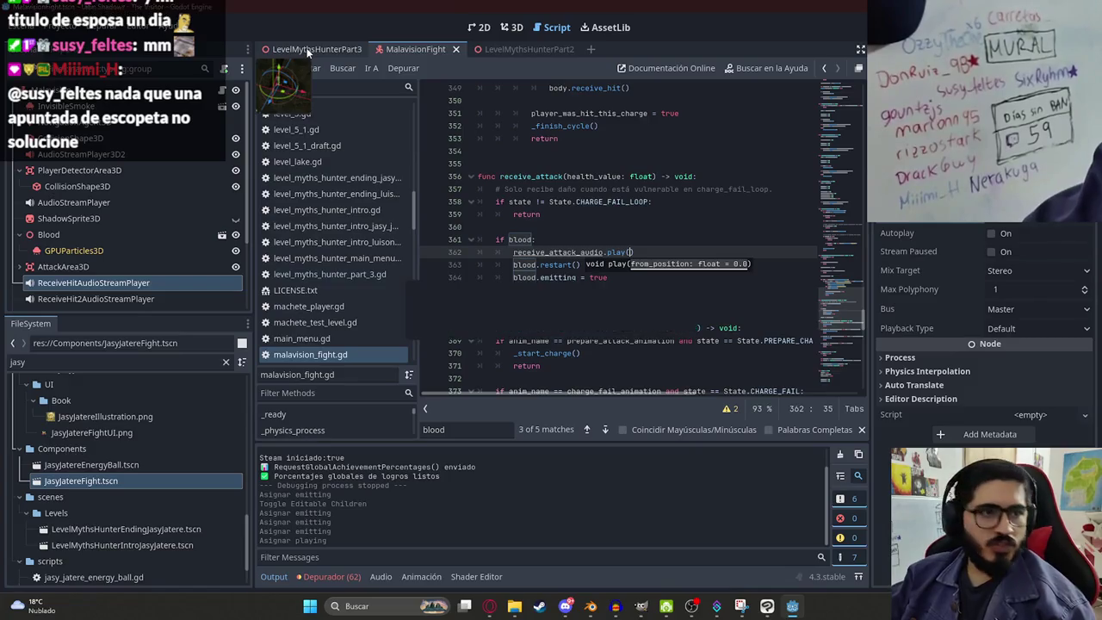
Step: Switch to LevelMythsHunterPart3 and choose to play this scene from its tab menu
click(312, 49)
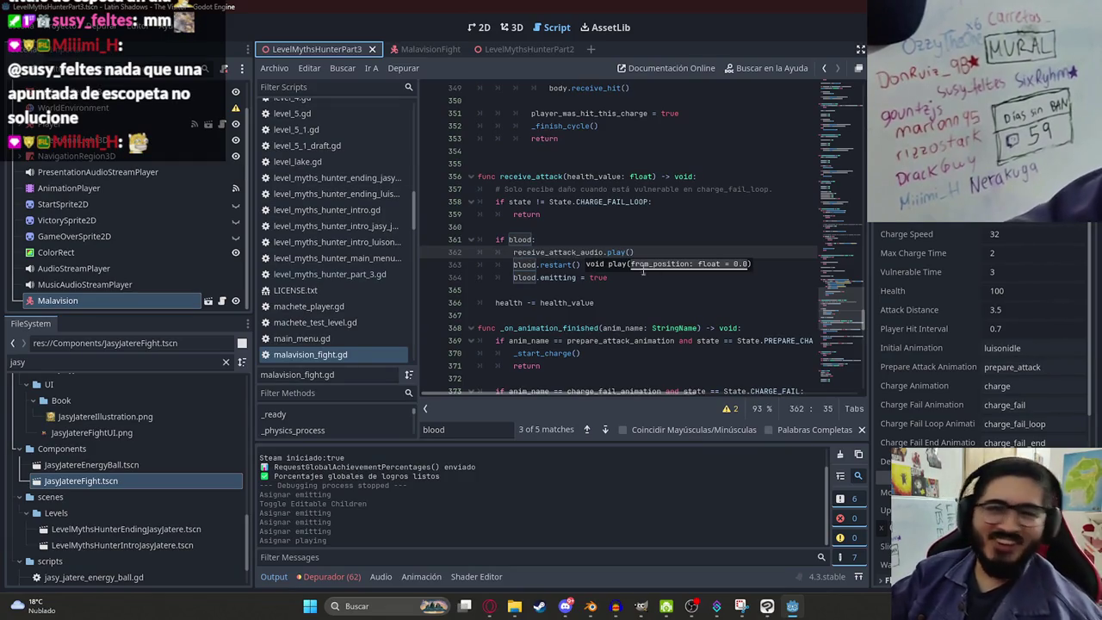
click(404, 69)
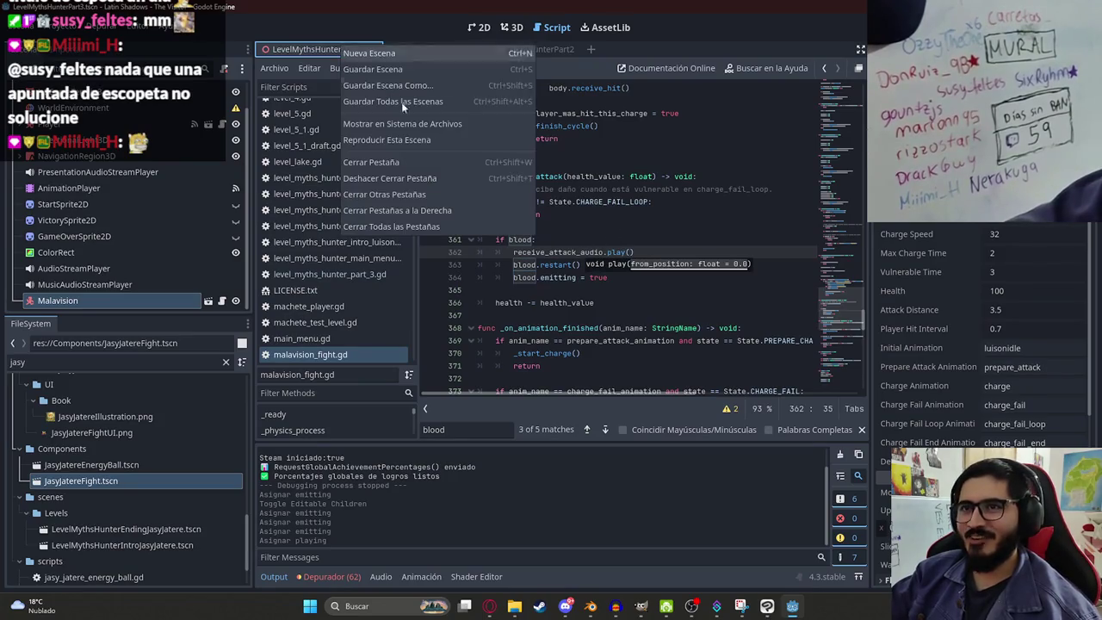
click(462, 139)
Step: Run the level, strike Malavision four times with the machete, then stop the game
key(F5)
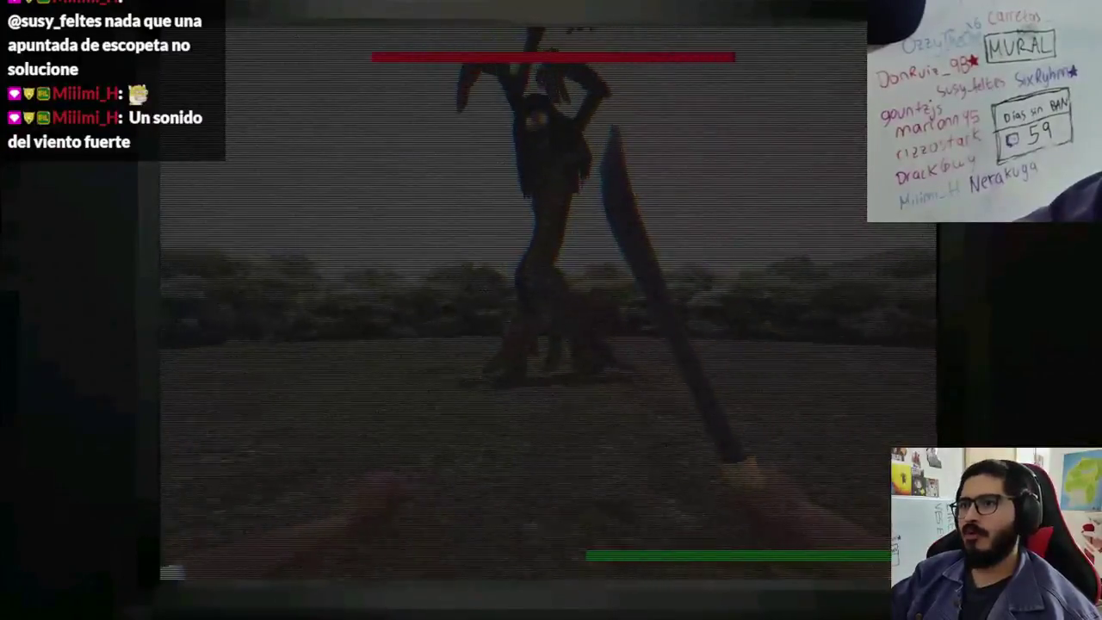
click(551, 310)
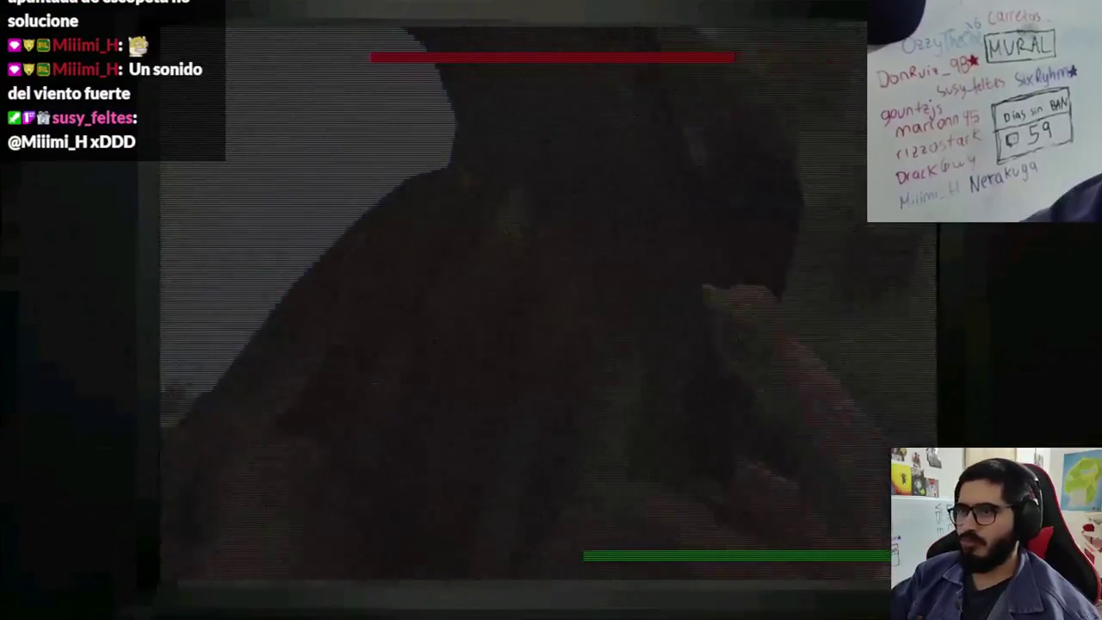
click(551, 310)
click(551, 310)
click(551, 310)
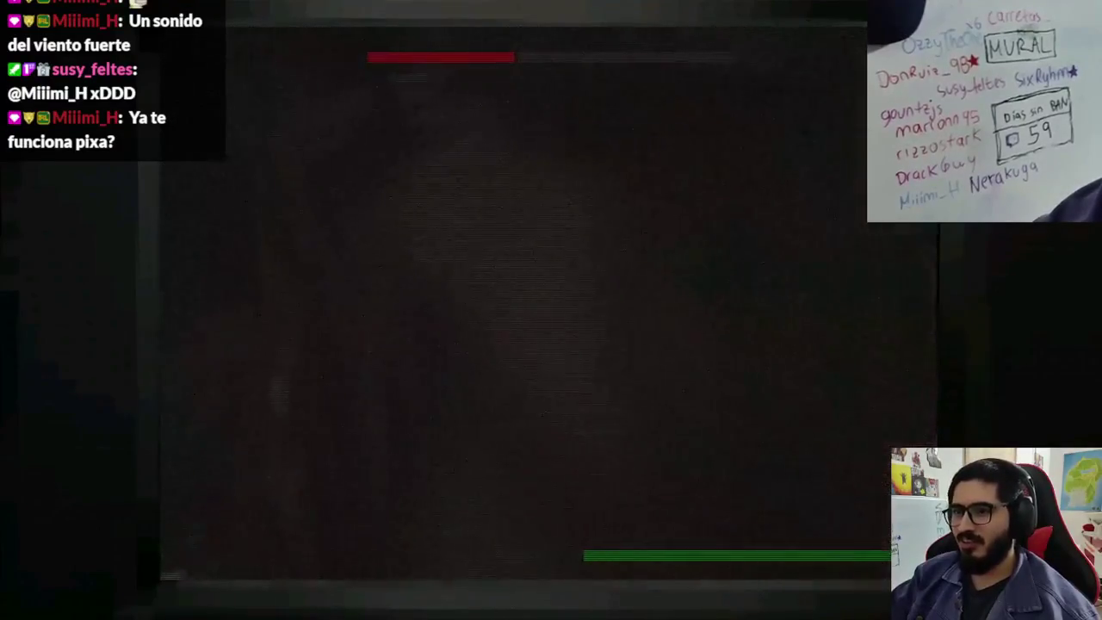
key(alt+F4)
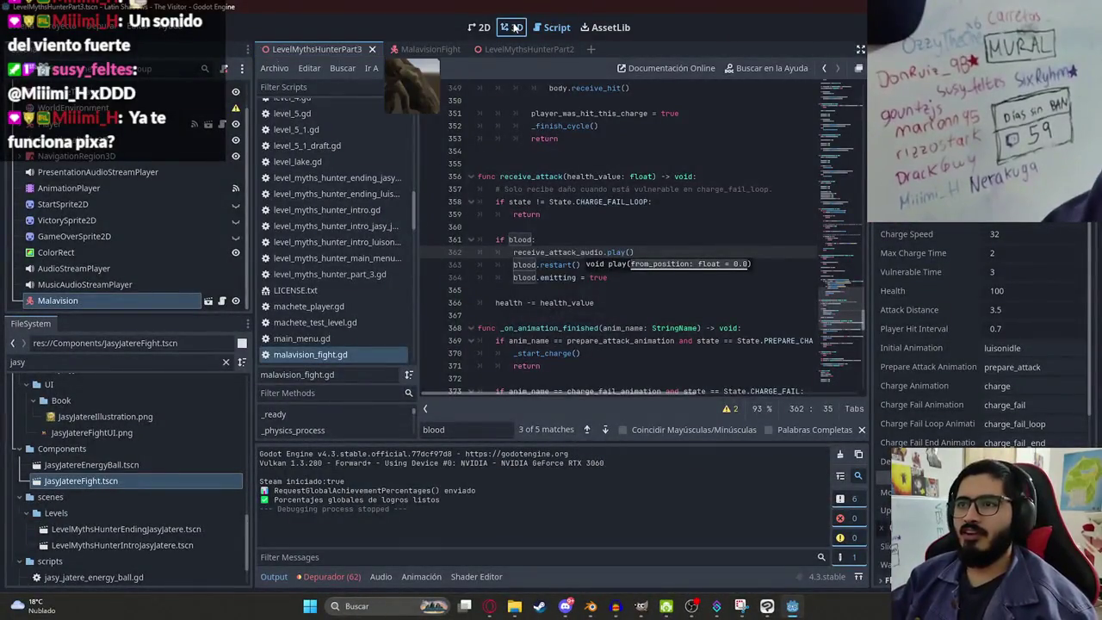
Step: Set the MalavisionFight Blood node's scale to 5
click(511, 27)
click(437, 48)
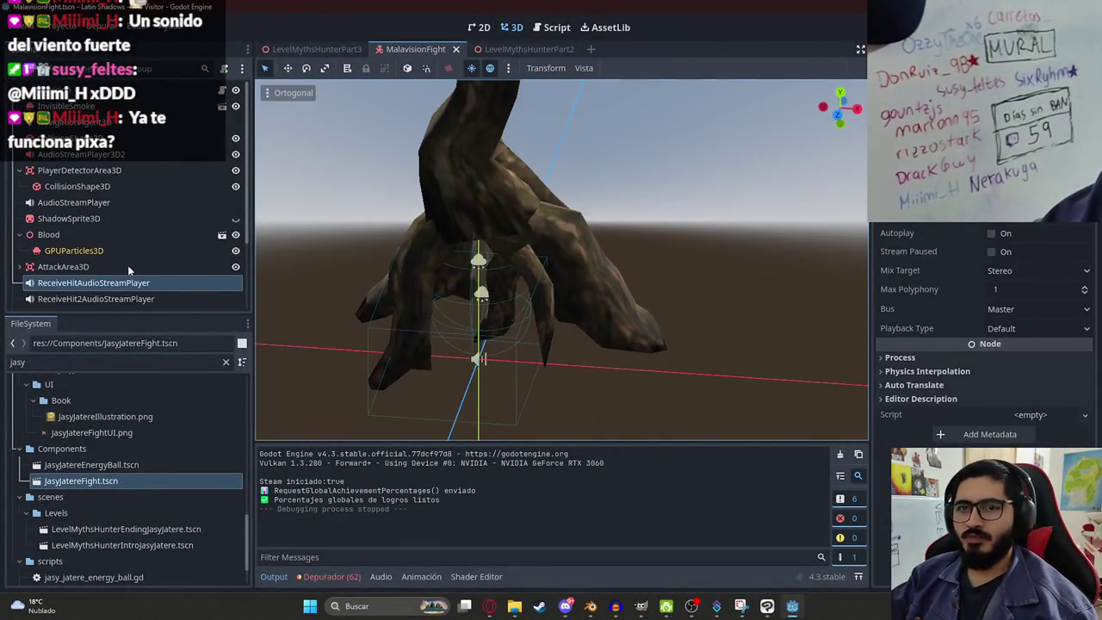
click(85, 235)
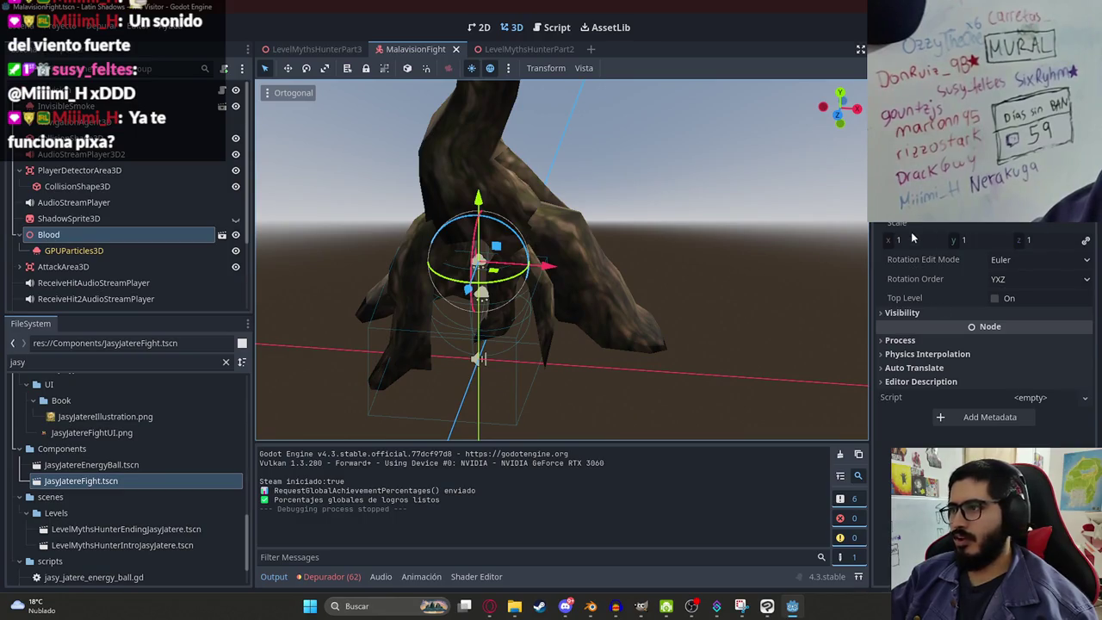
click(912, 236)
text(5)
key(Return)
Step: Move the GPUParticles3D emitter higher up the trunk, previewing the blood burst
click(203, 249)
click(996, 214)
scroll(598, 203, down, 2)
click(996, 214)
drag(516, 206, 517, 159)
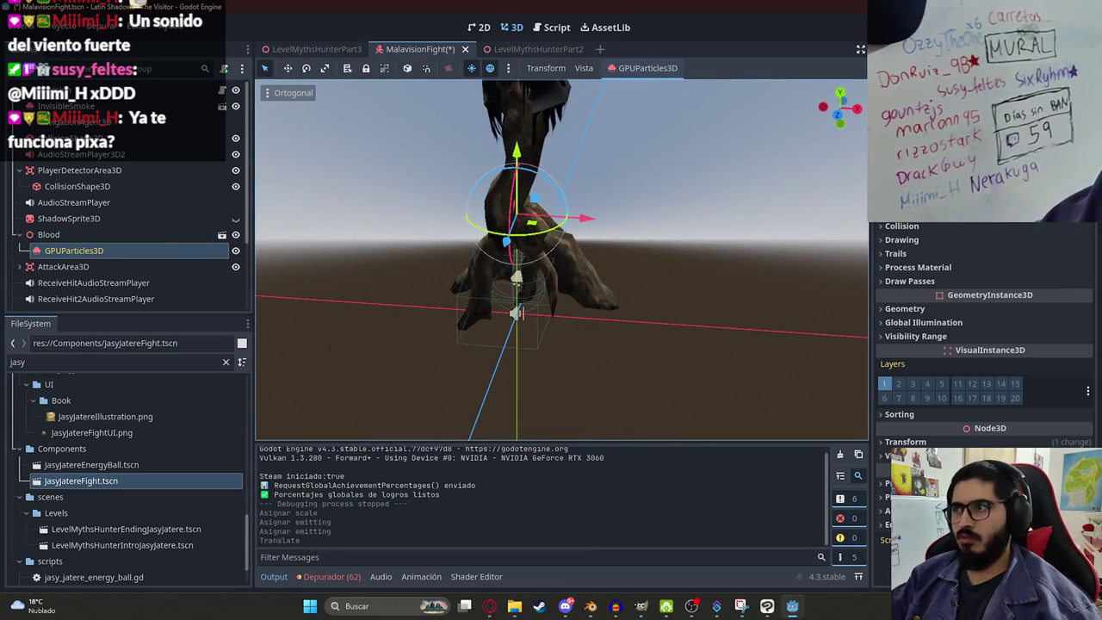
click(996, 213)
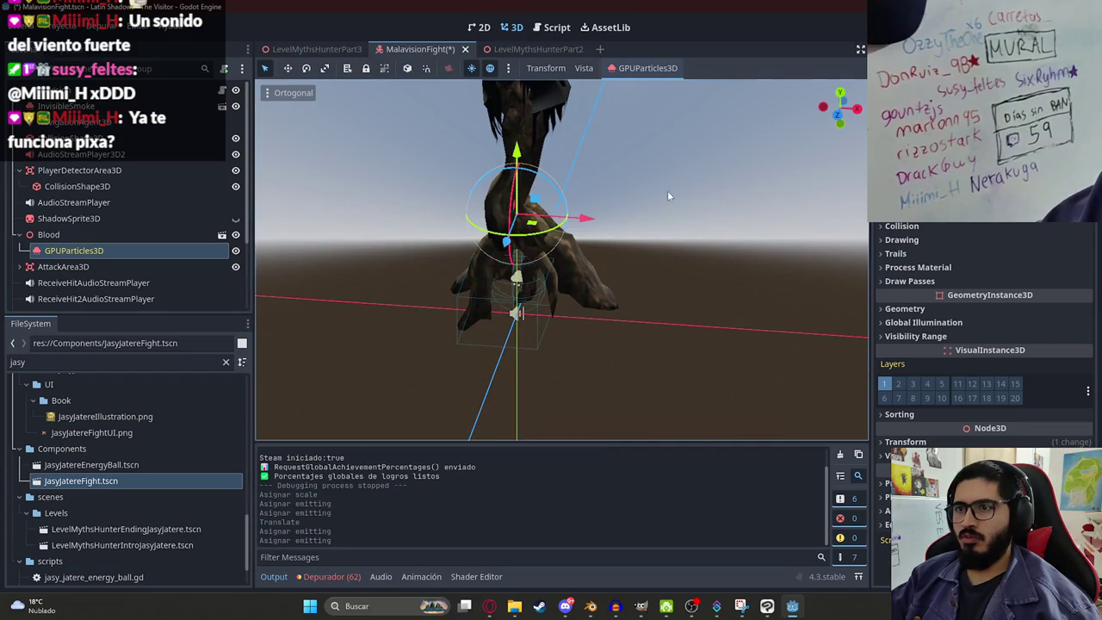
drag(681, 188, 535, 239)
click(996, 214)
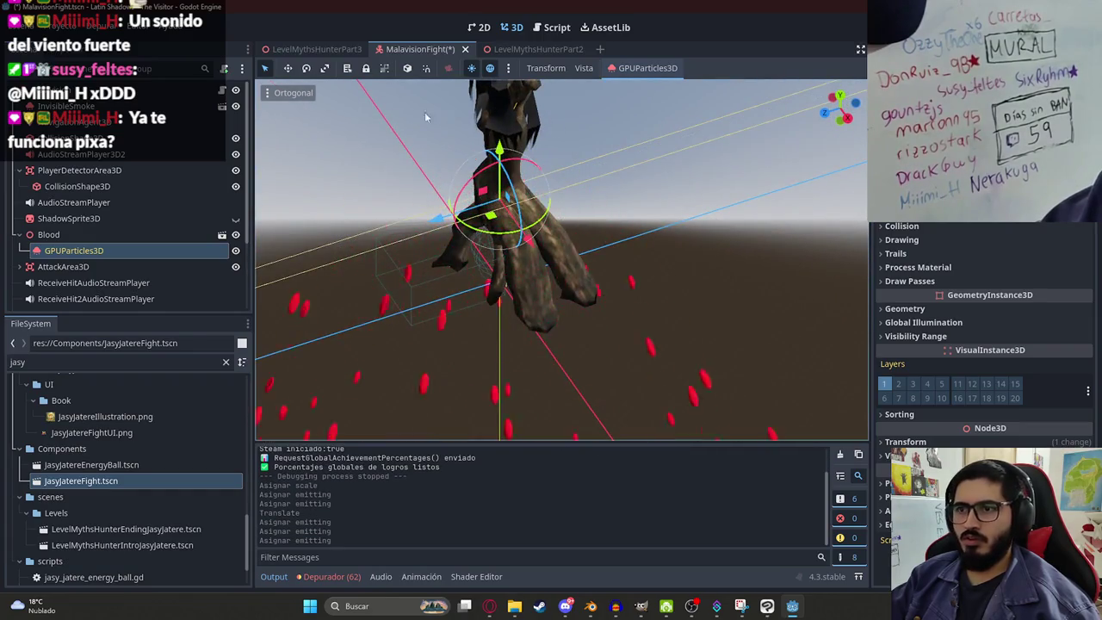
Step: Launch the LevelMythsHunterPart3 level to test the changes
click(324, 48)
right_click(321, 50)
click(360, 146)
key(F5)
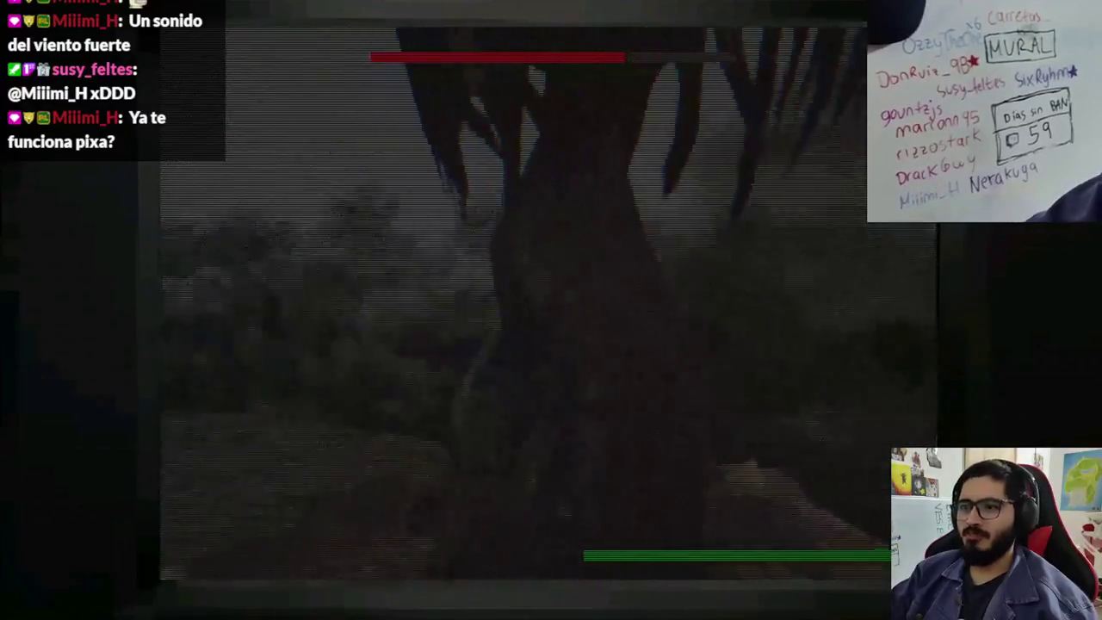
key(F8)
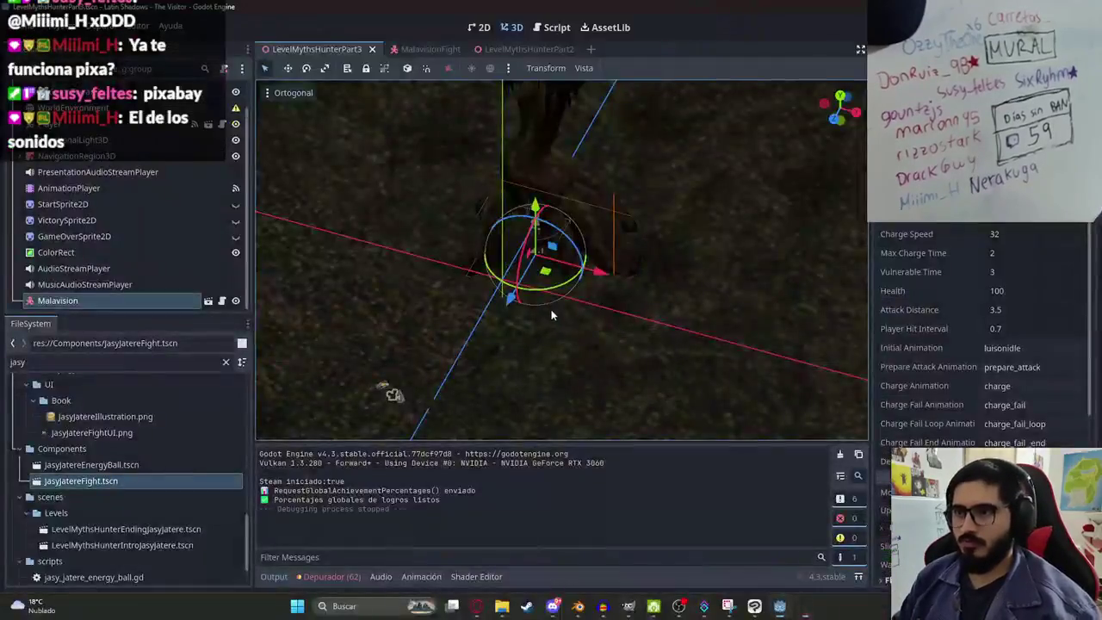
Step: In MalavisionFight, set the Blood node's scale to 3 and preview the smaller GPUParticles3D burst
click(422, 49)
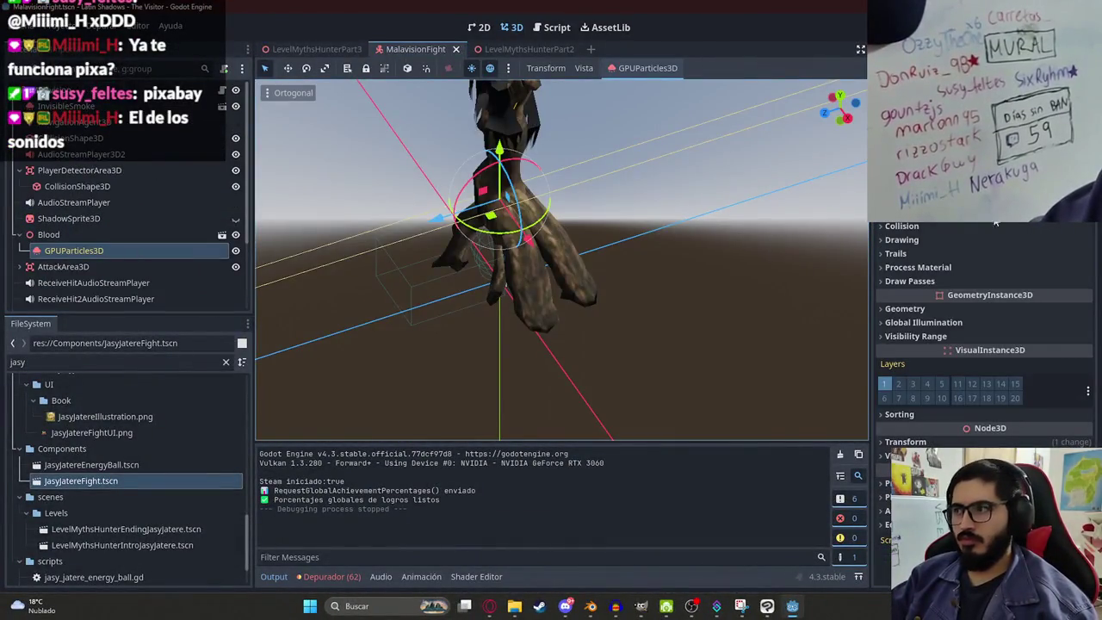
click(103, 235)
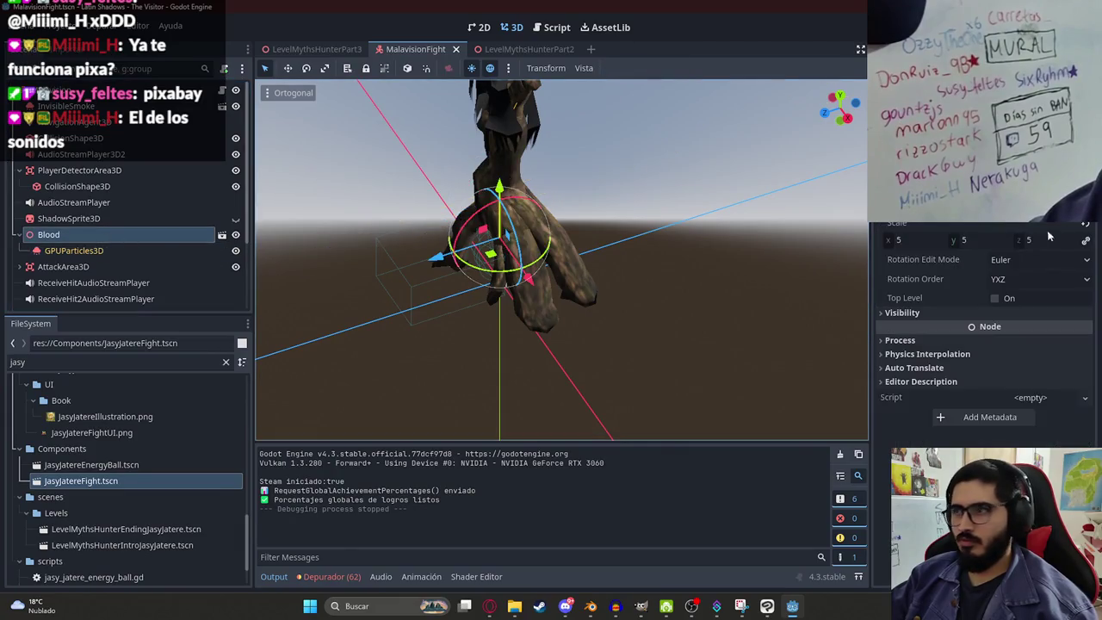
click(909, 243)
text(3)
key(Return)
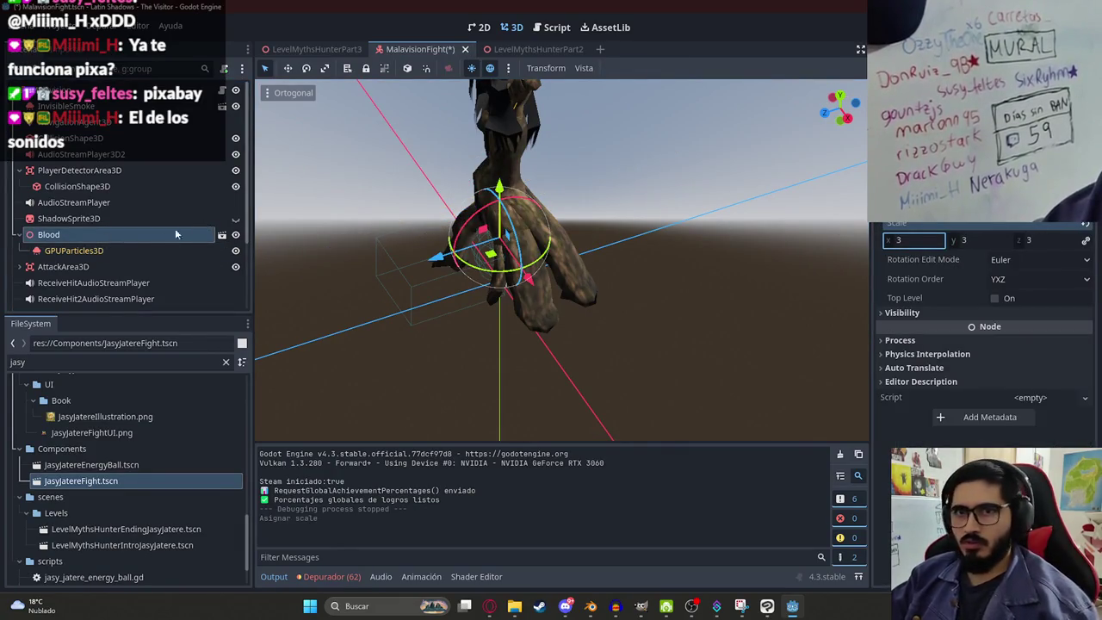
click(86, 250)
click(990, 143)
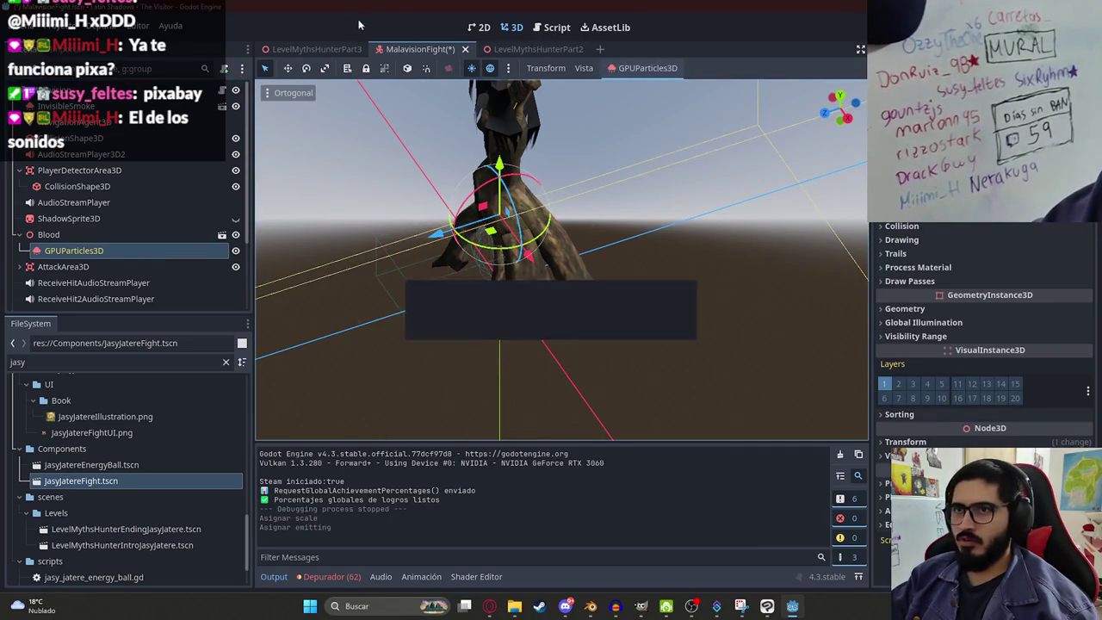
Step: Run the LevelMythsHunterPart3 scene again with Reproducir Esta Escena
click(317, 49)
right_click(319, 49)
click(388, 134)
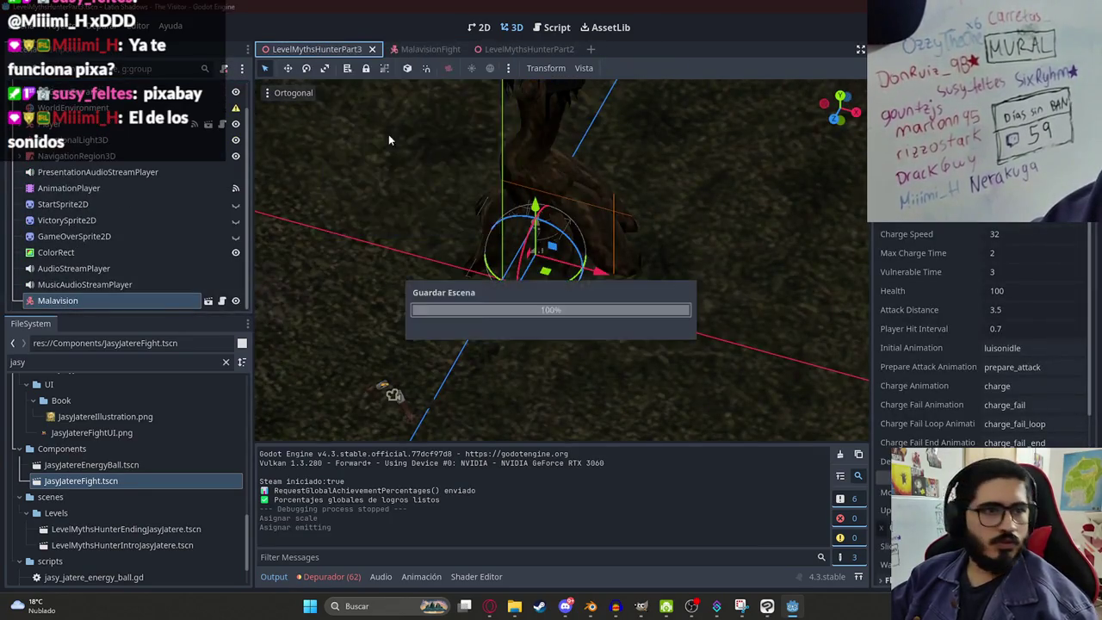
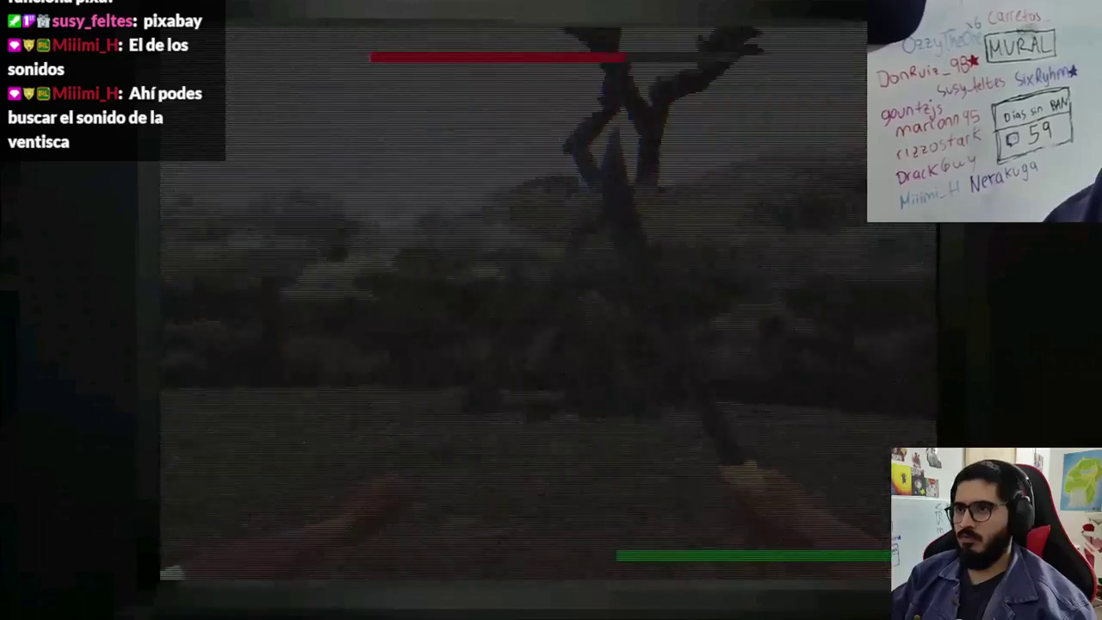
Step: Stop the Godot playtest, switch to the Opera browser and open a new tab
key(F8)
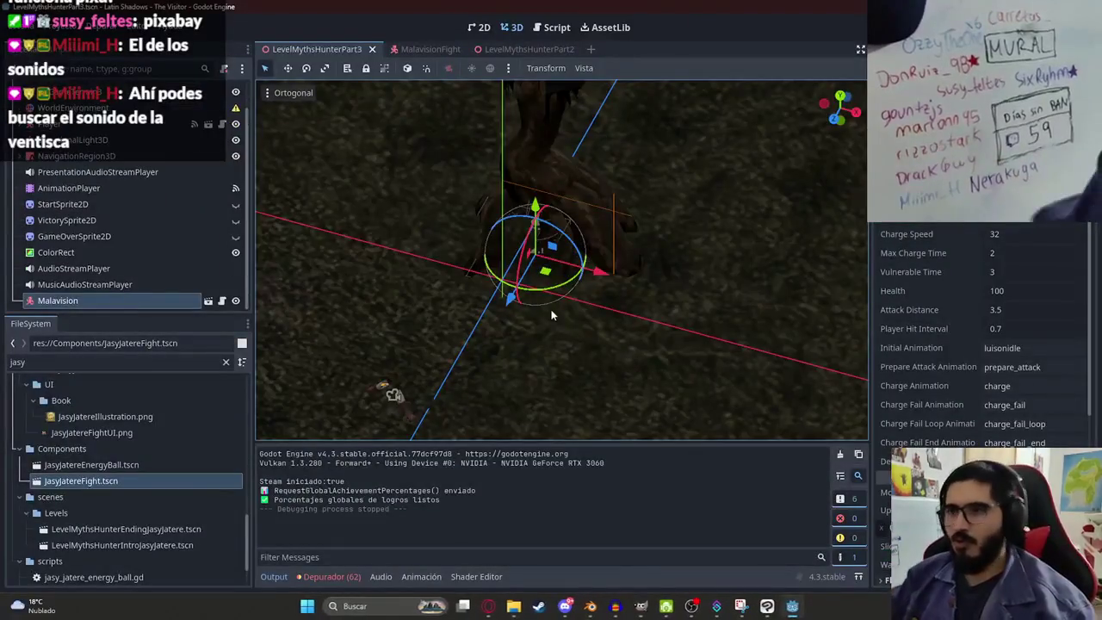
click(487, 605)
click(823, 12)
Step: Go to pixabay.com and search its sound effects for 'ventisca'
text(pi)
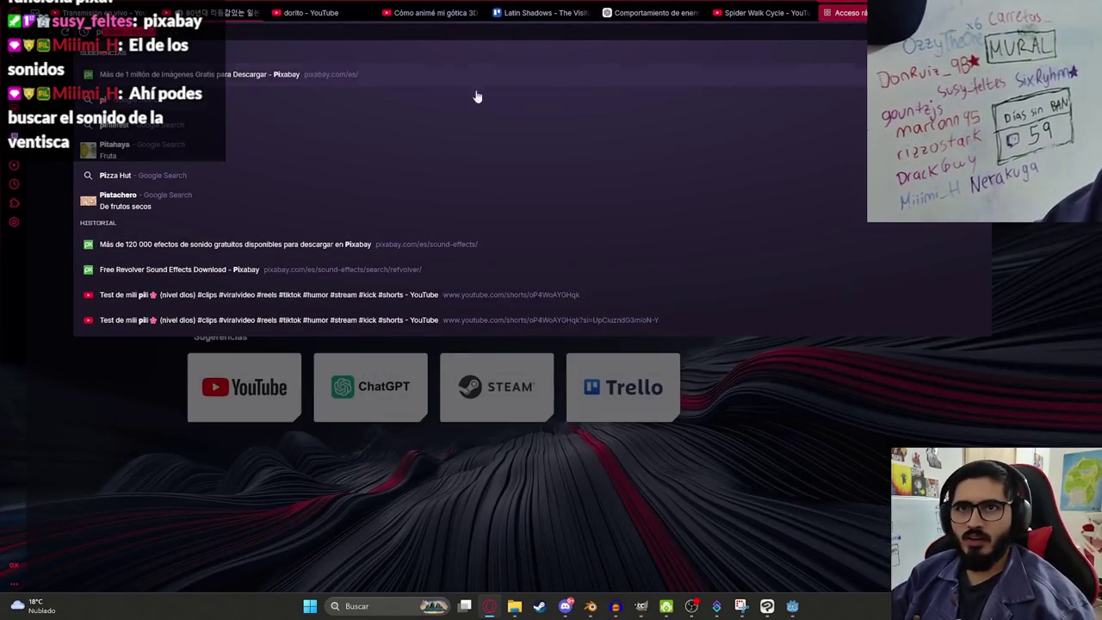
key(Return)
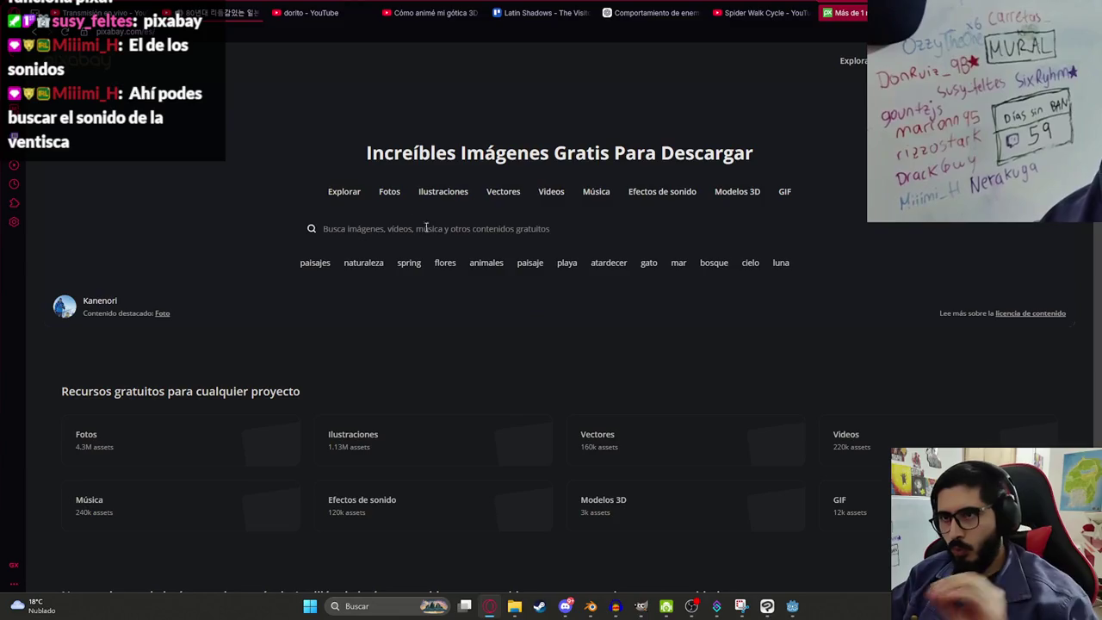
click(412, 229)
click(680, 197)
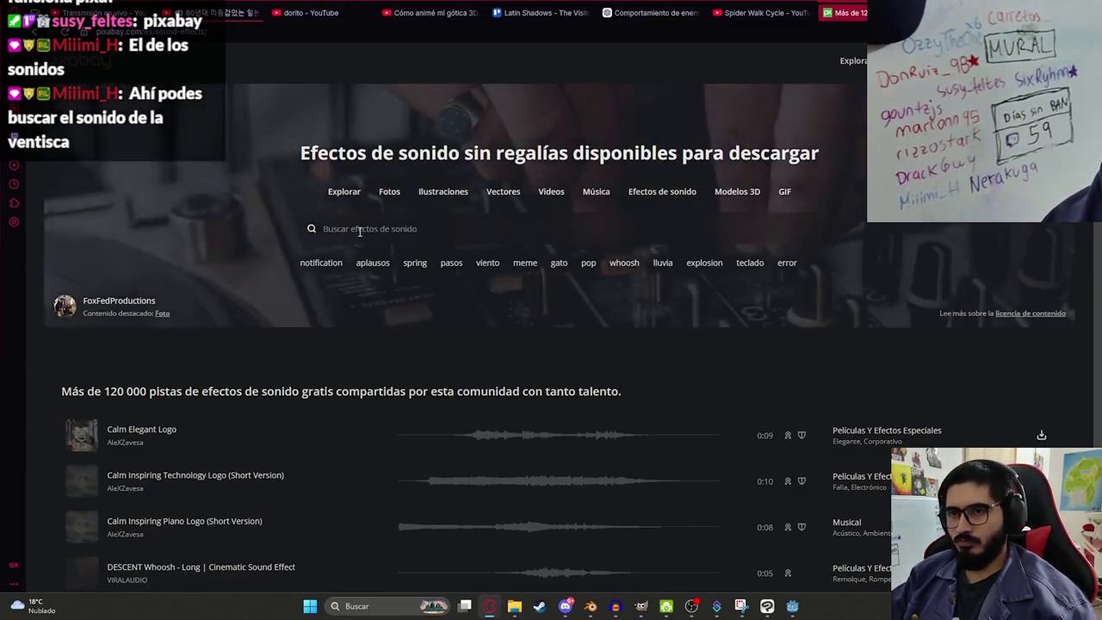
click(341, 229)
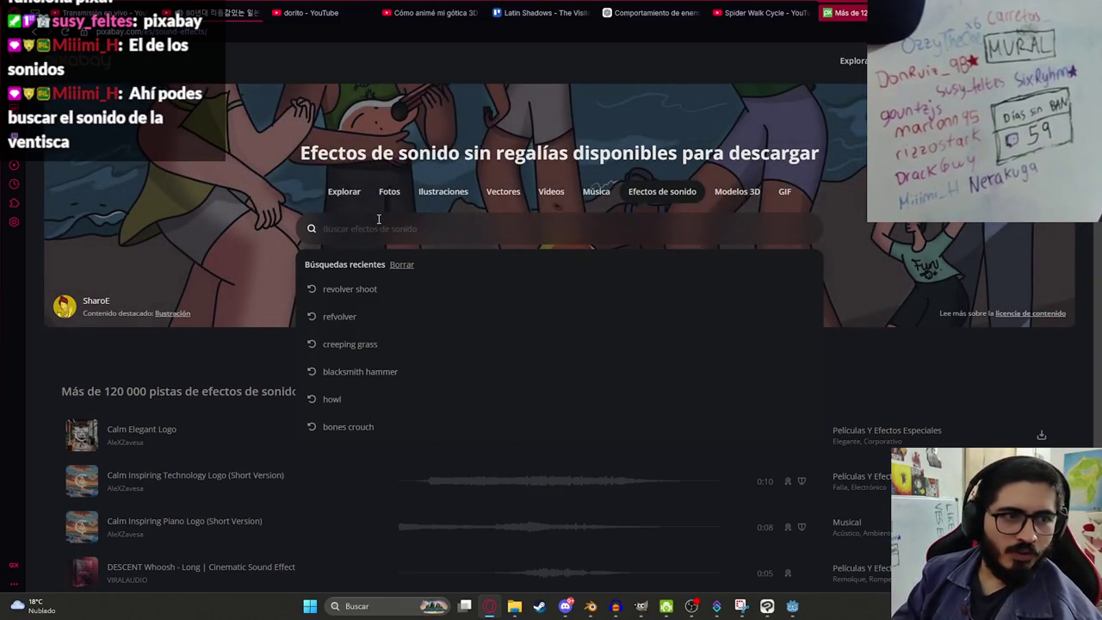
text(ventisca)
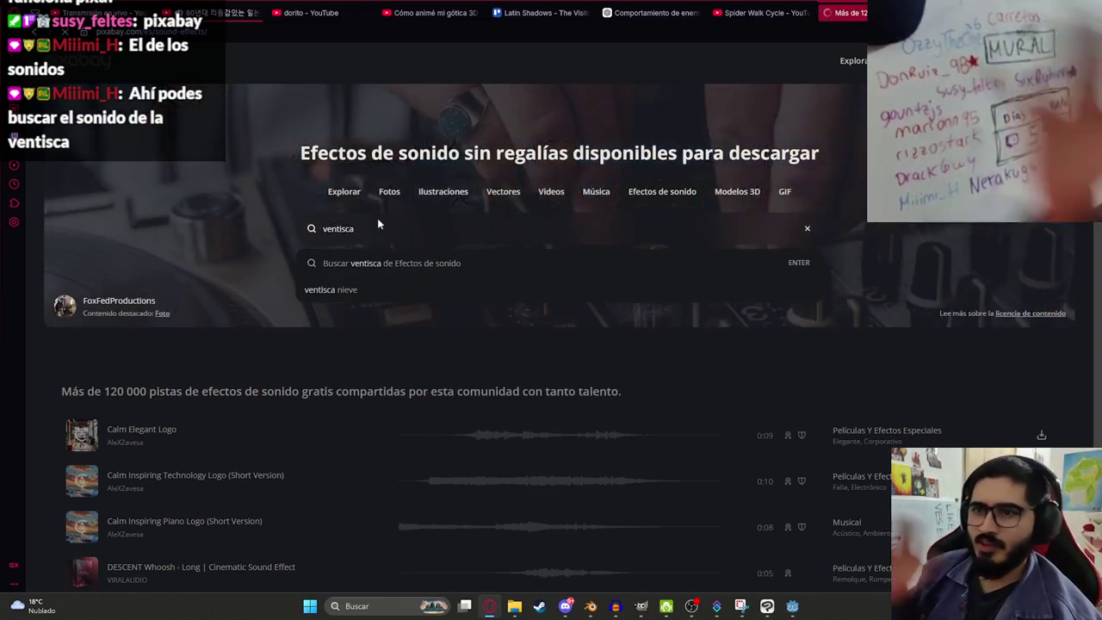
key(Return)
Step: Preview the first wind results, from Blizzard Wind through Freezing Winter Wind
click(404, 291)
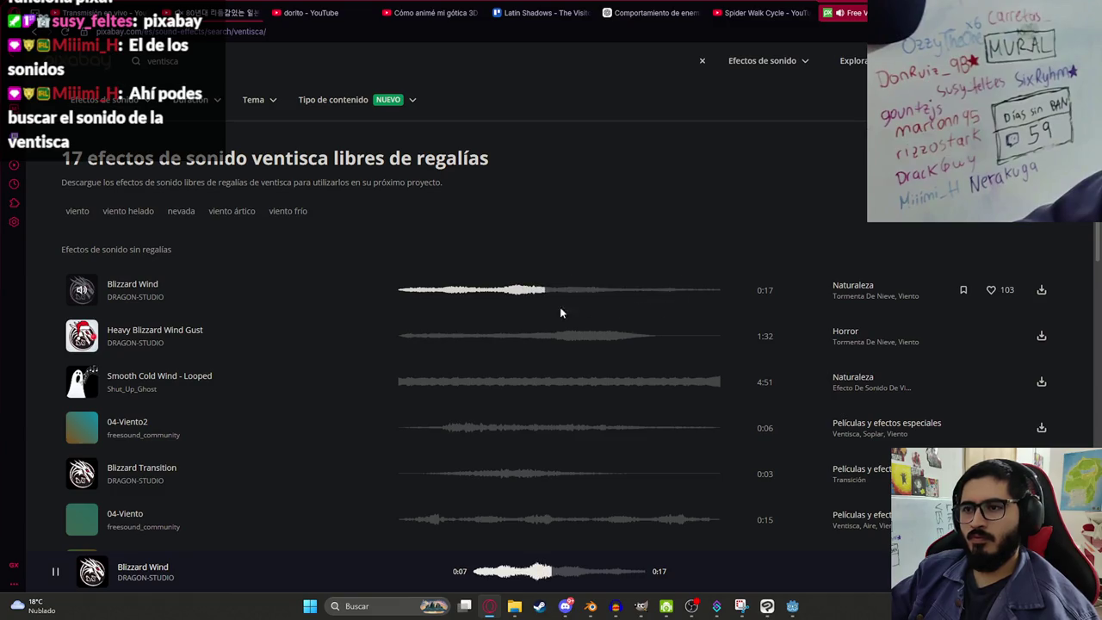
click(411, 339)
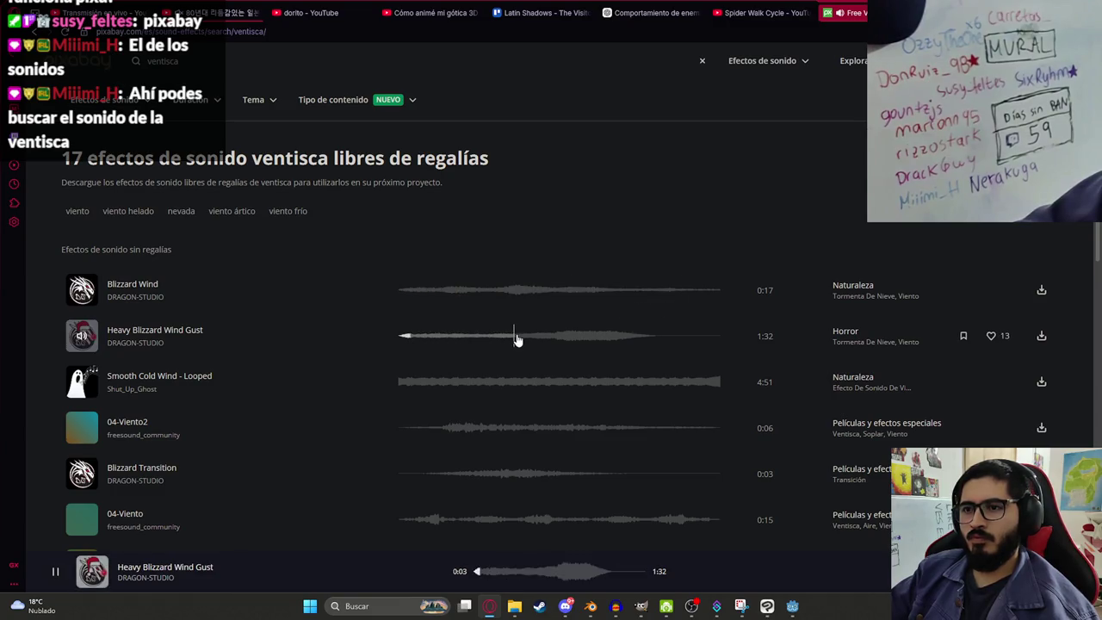
click(408, 383)
click(446, 427)
scroll(440, 421, down, 1)
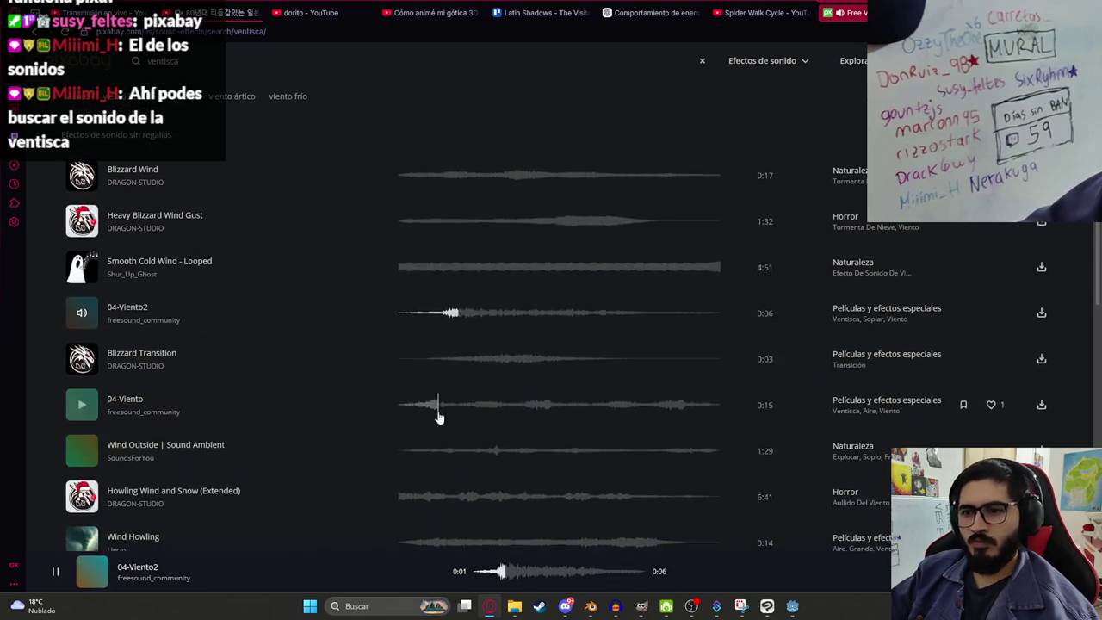
click(443, 359)
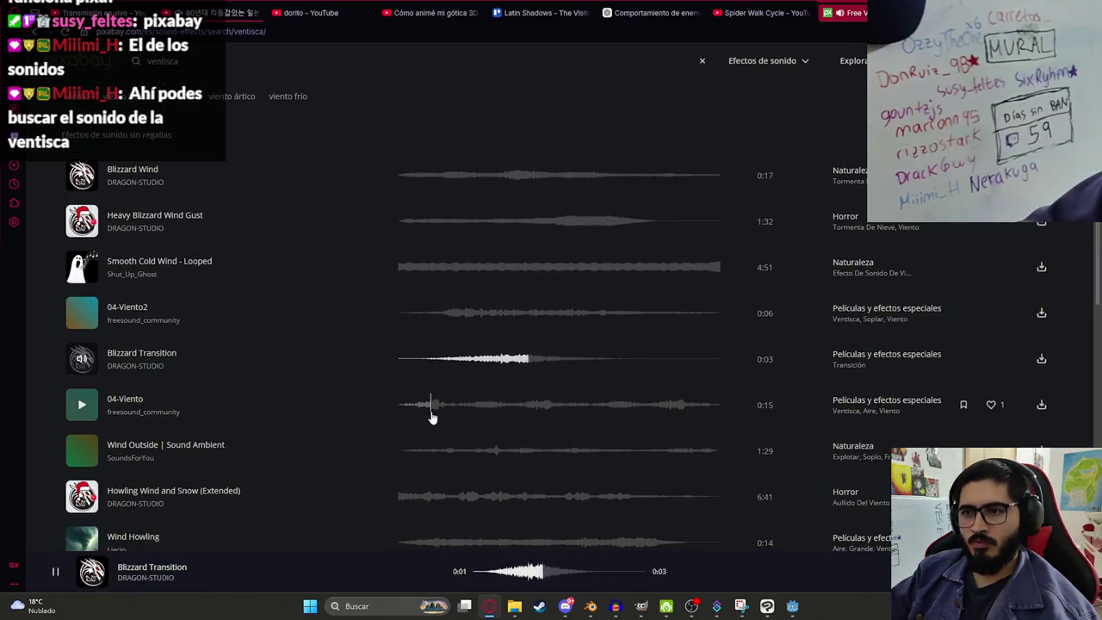
click(420, 408)
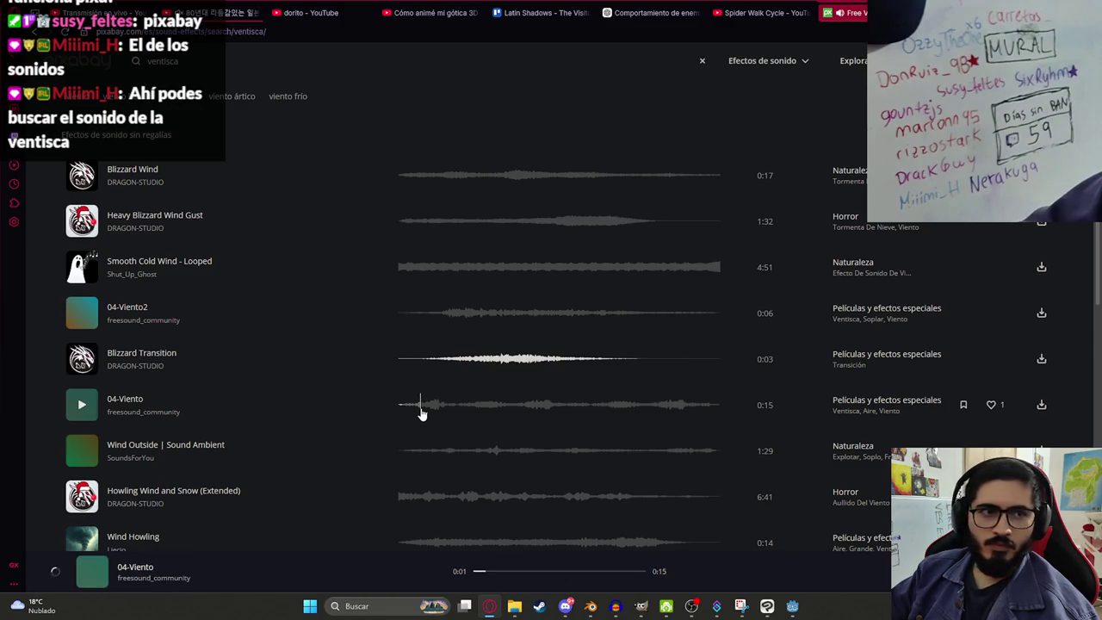
scroll(447, 379, down, 1)
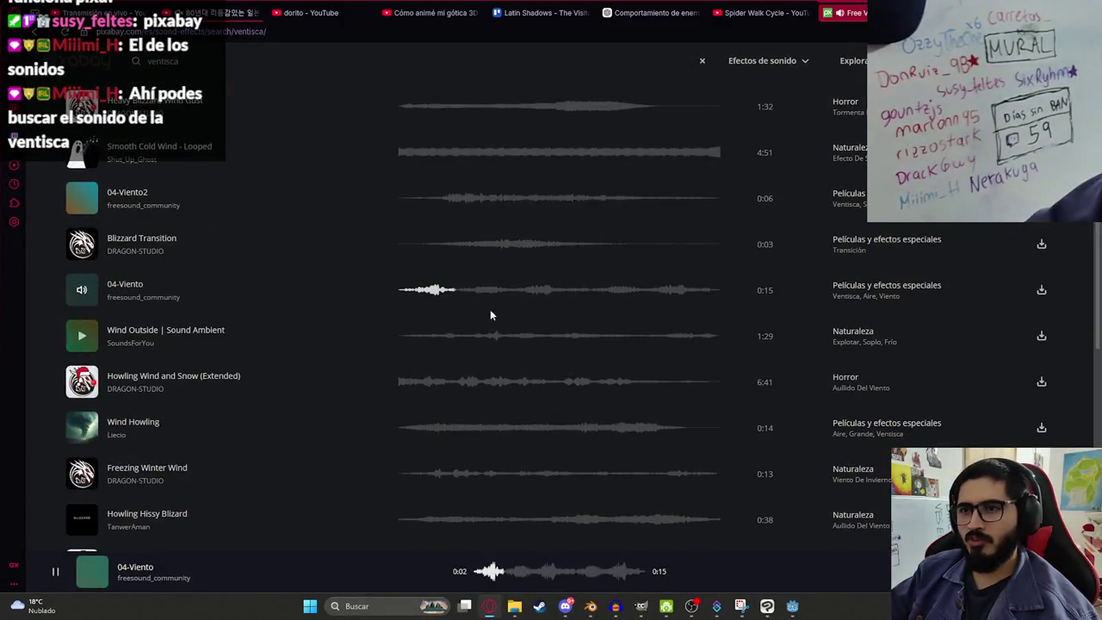
click(441, 345)
click(407, 389)
click(414, 430)
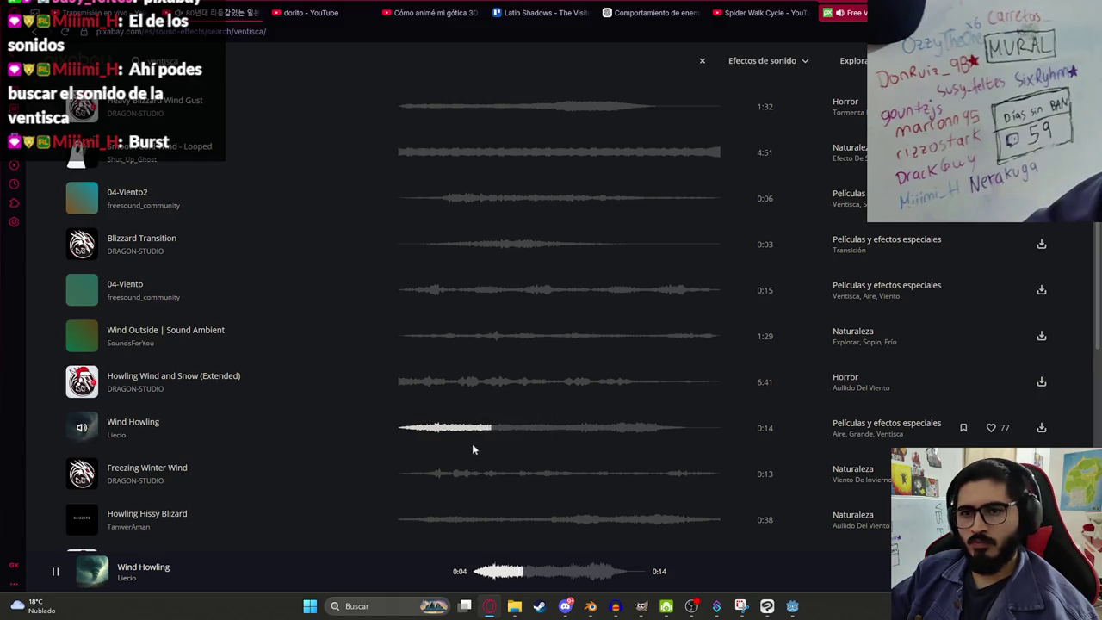
click(408, 475)
Step: Preview the remaining results through Windstorm Ambience, then replay Blizzard Wind
scroll(408, 474, down, 2)
click(405, 393)
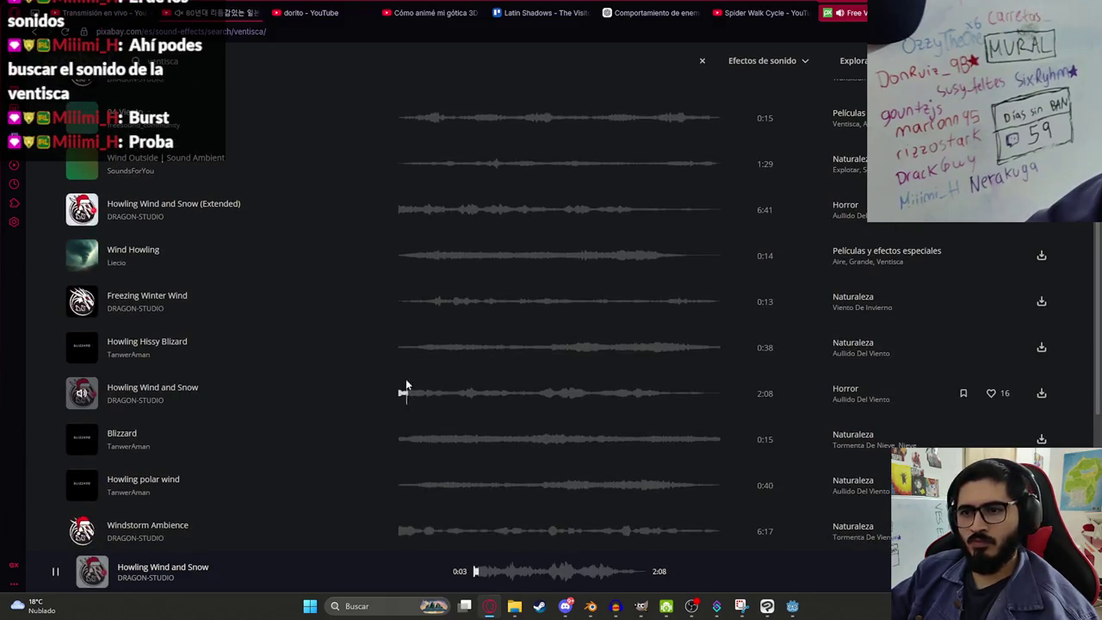
click(412, 350)
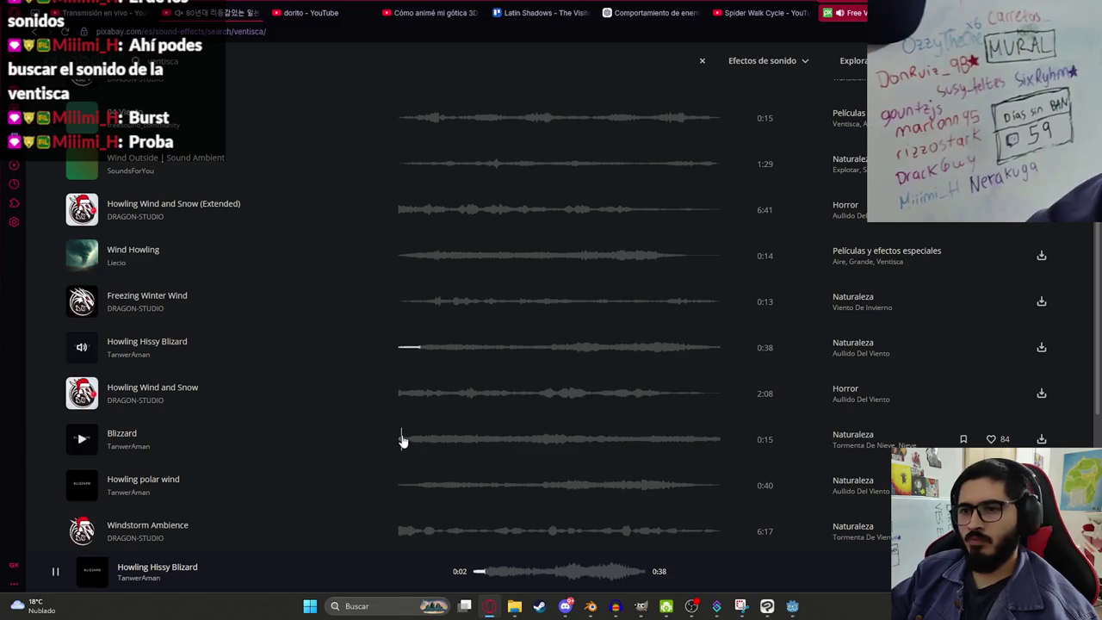
click(402, 440)
click(411, 487)
scroll(418, 469, down, 3)
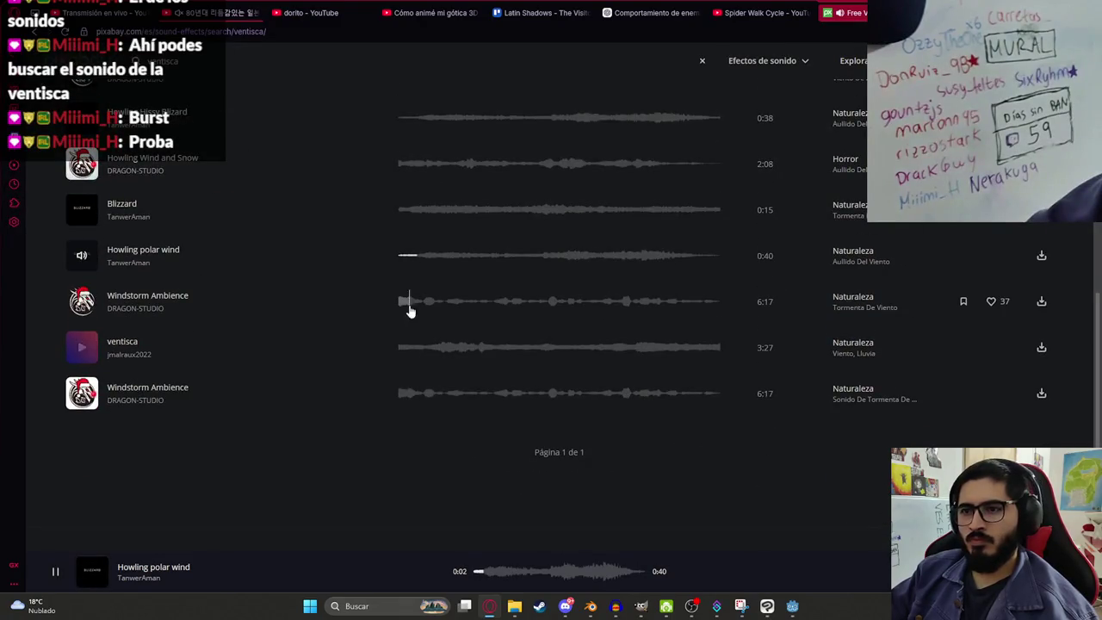
click(399, 349)
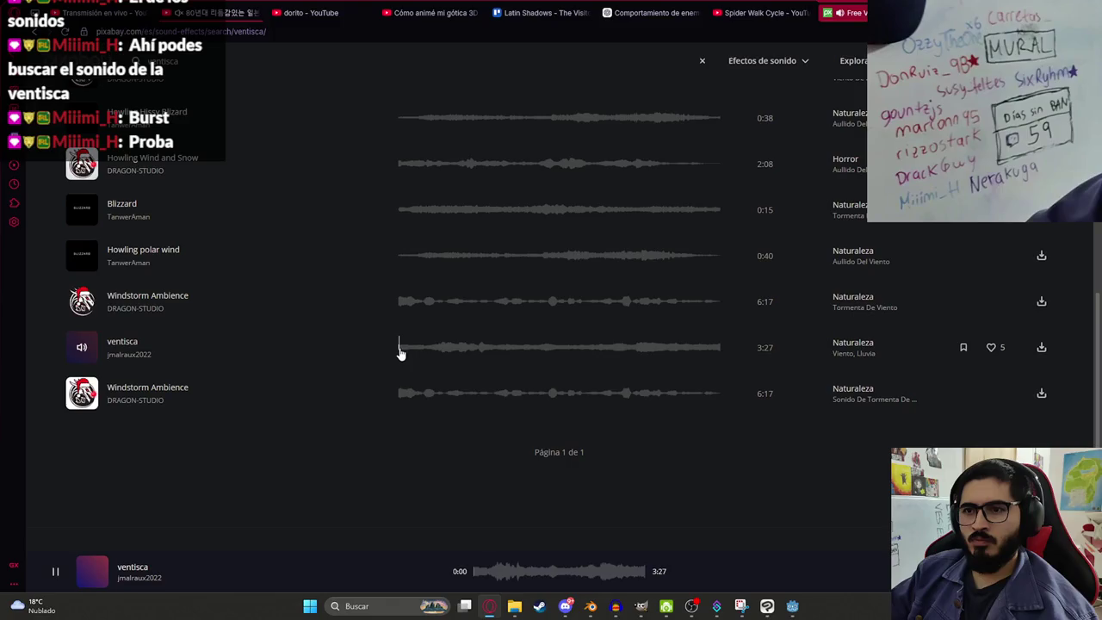
click(401, 394)
scroll(428, 327, up, 10)
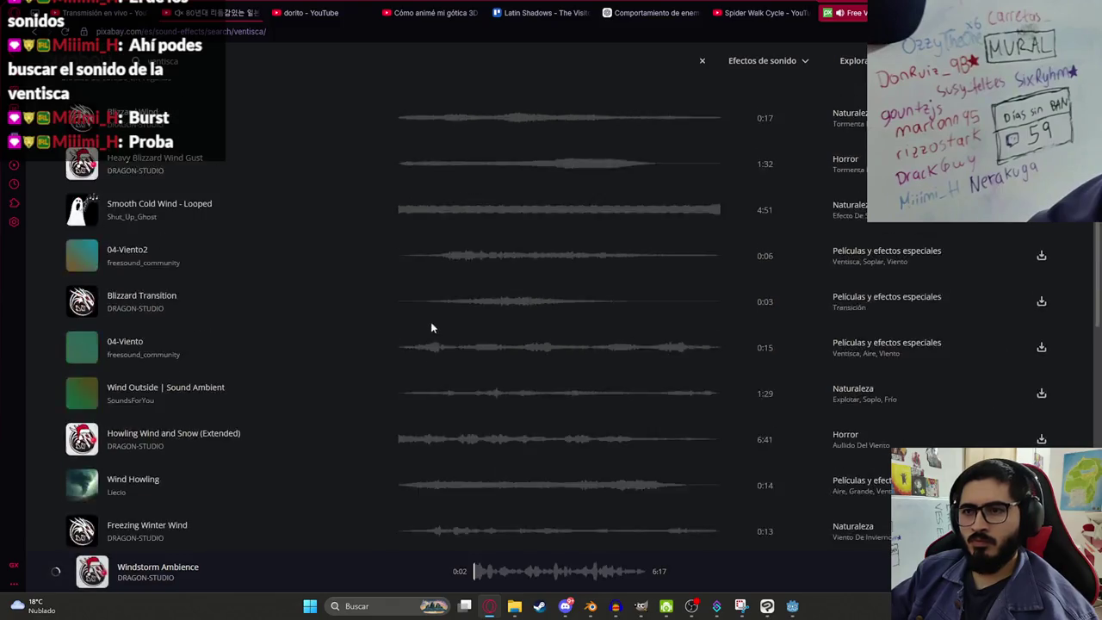
click(411, 293)
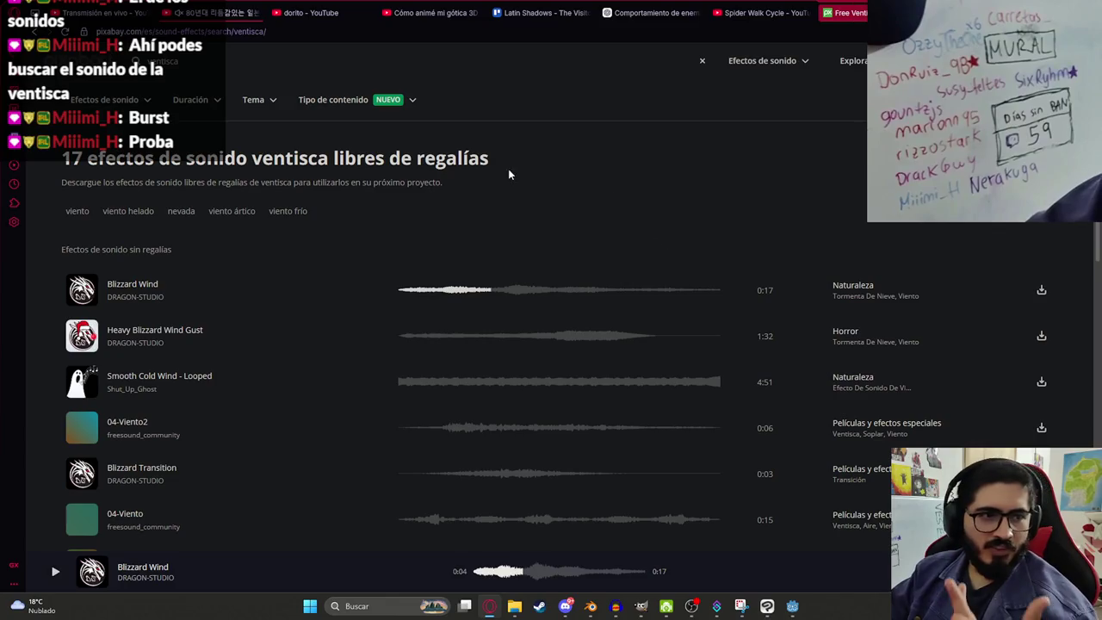
Step: Search Pixabay for 'burst' and preview Elemental Magic Spell Impact, Balloon Burst and Clean Machine Gun Burst
click(172, 62)
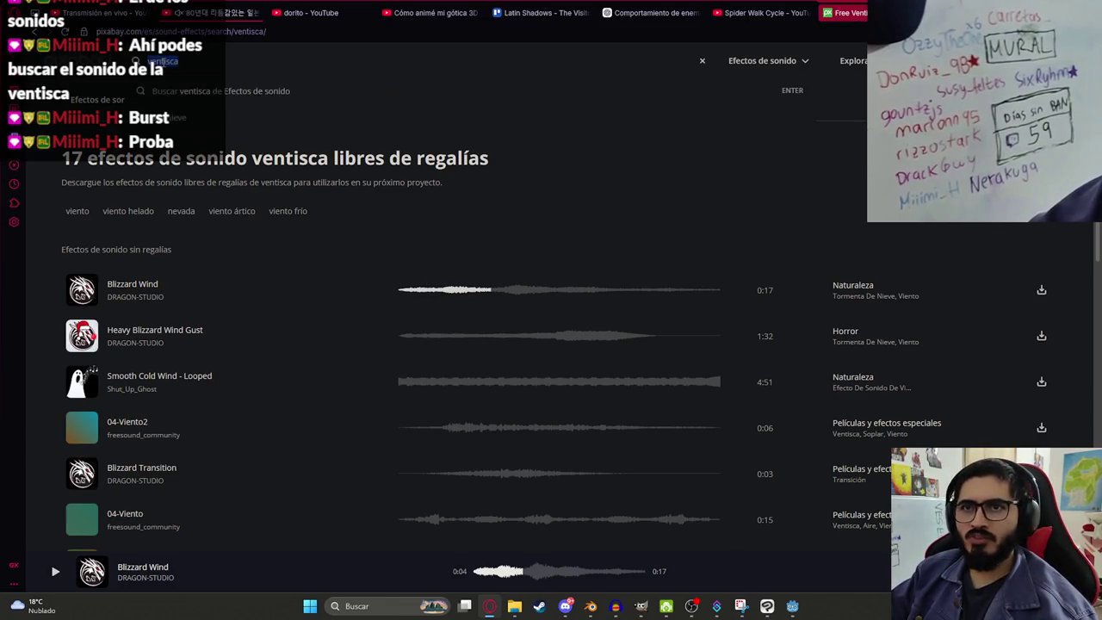
text(burst)
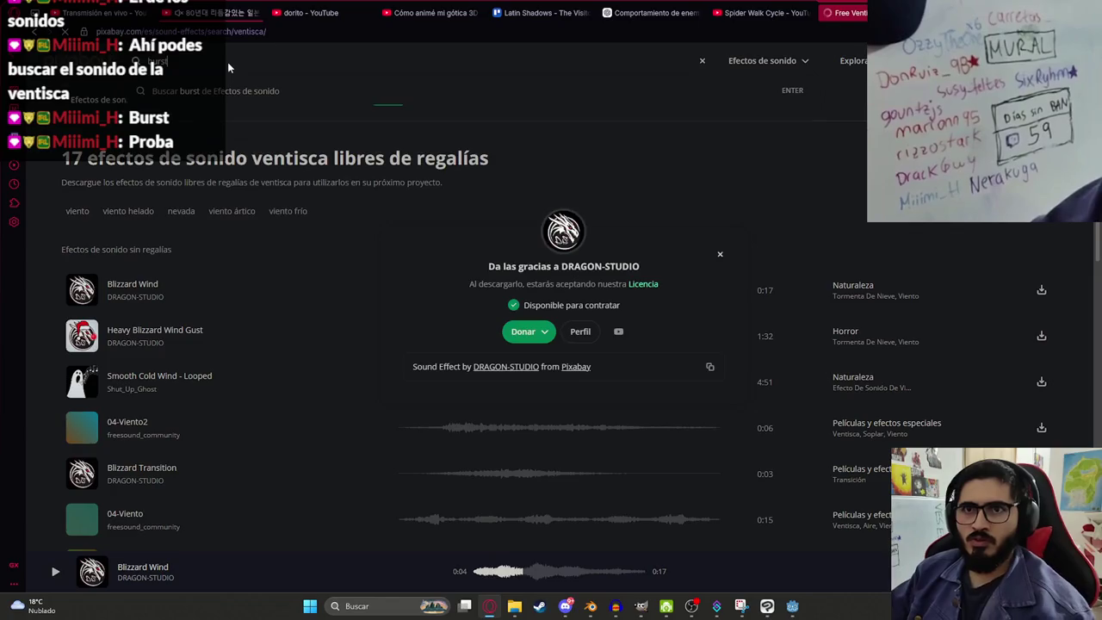
key(Return)
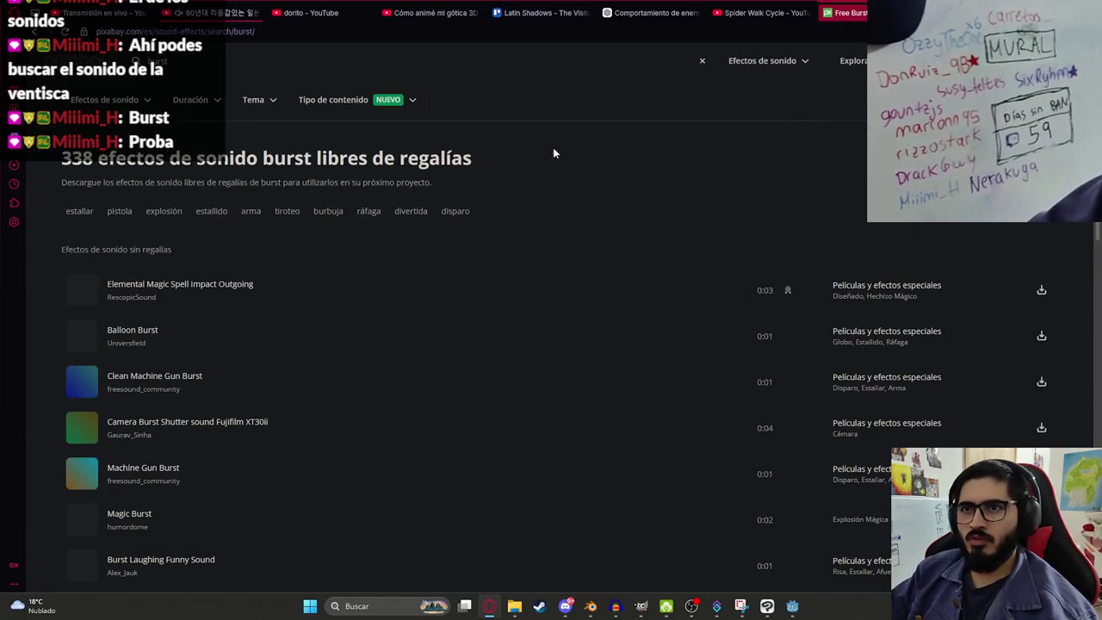
click(82, 291)
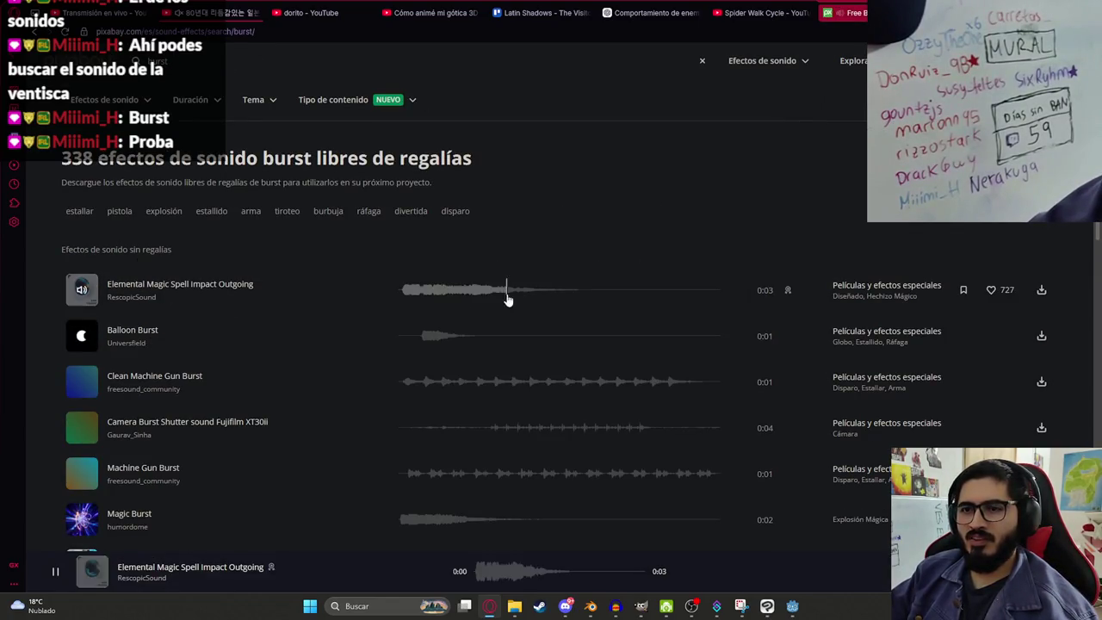
click(425, 340)
click(407, 383)
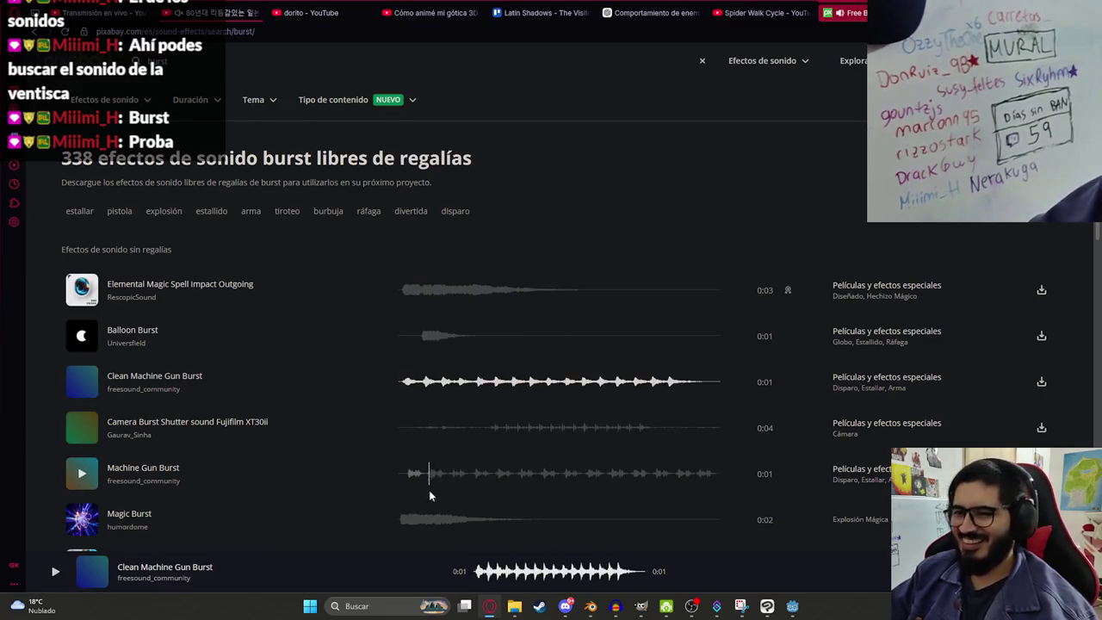
Step: Preview more burst clips, ending with Burst, and show the browser's downloads list
scroll(408, 485, down, 2)
click(402, 406)
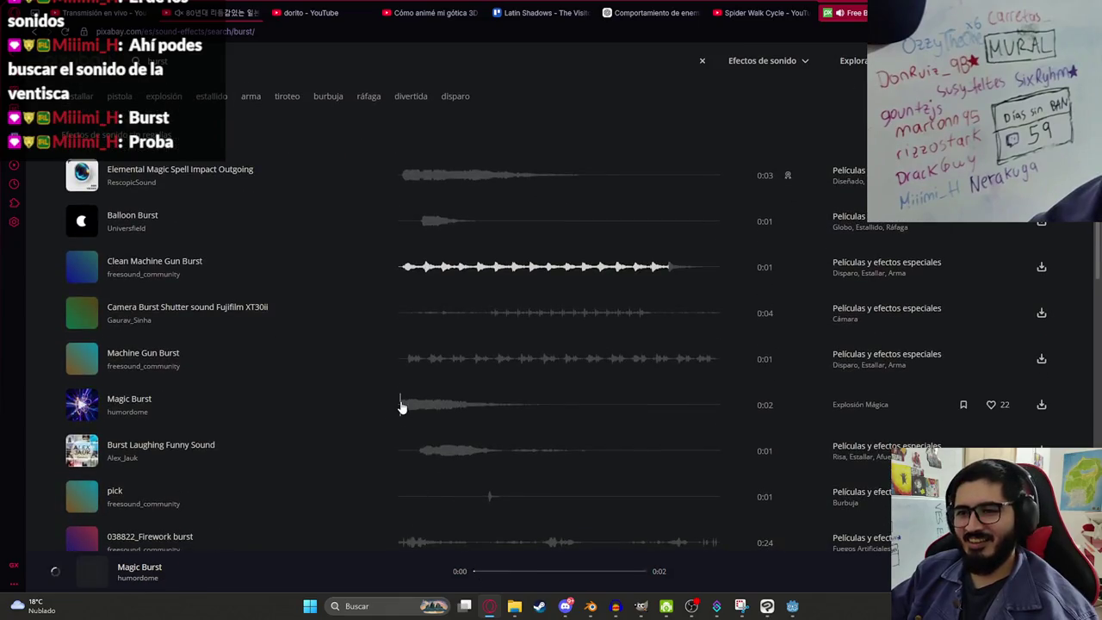
click(416, 458)
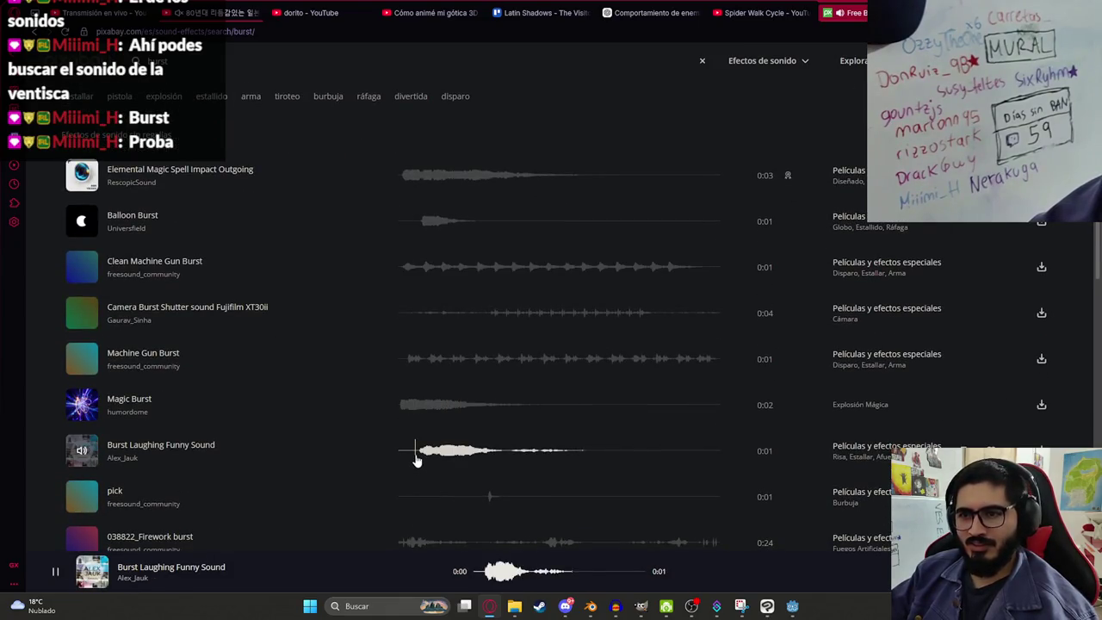
scroll(413, 457, down, 1)
click(433, 450)
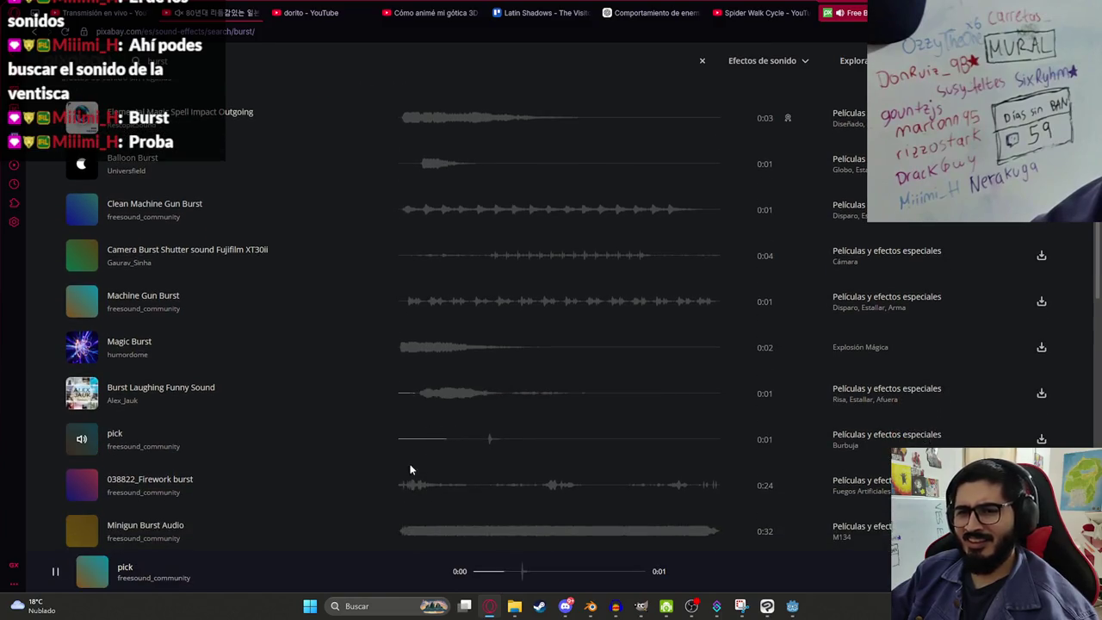
click(407, 487)
scroll(412, 458, down, 3)
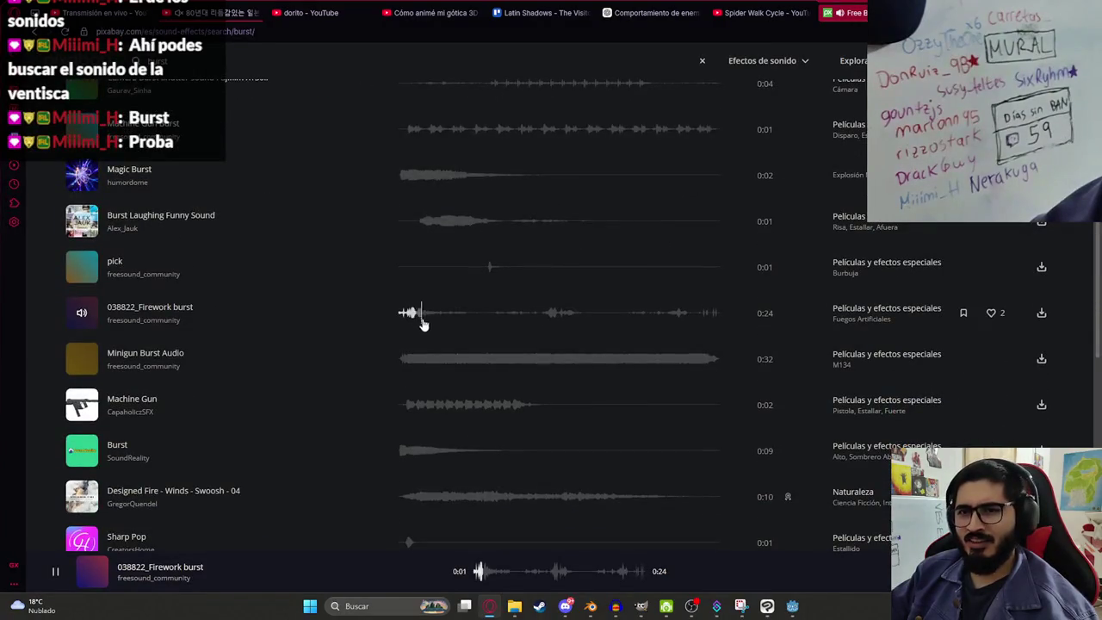
click(404, 358)
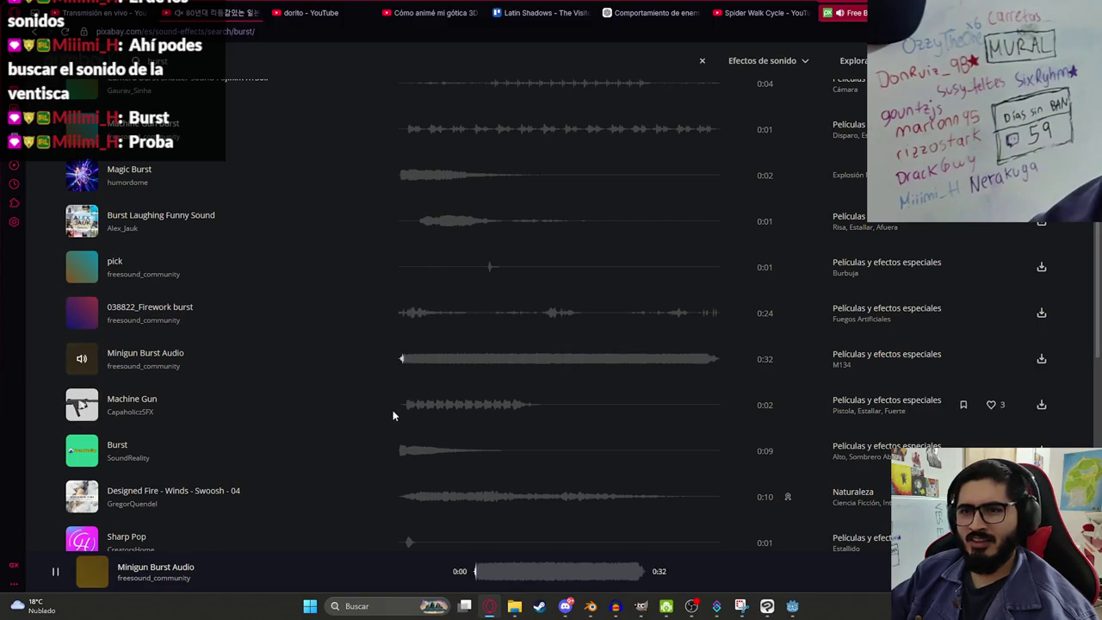
click(399, 405)
click(404, 450)
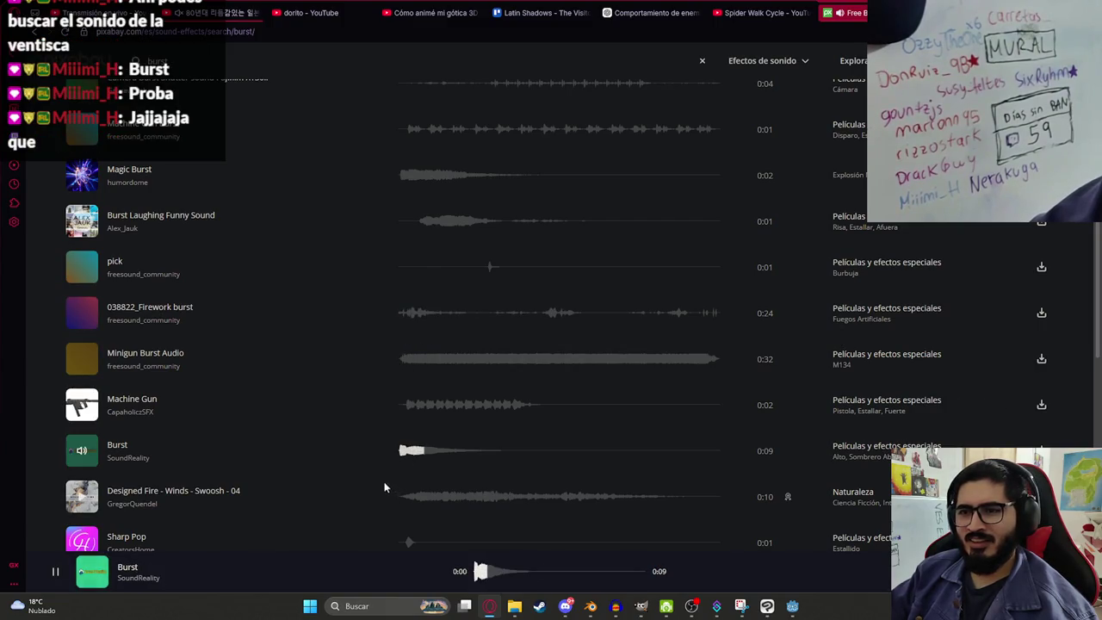
key(ctrl+j)
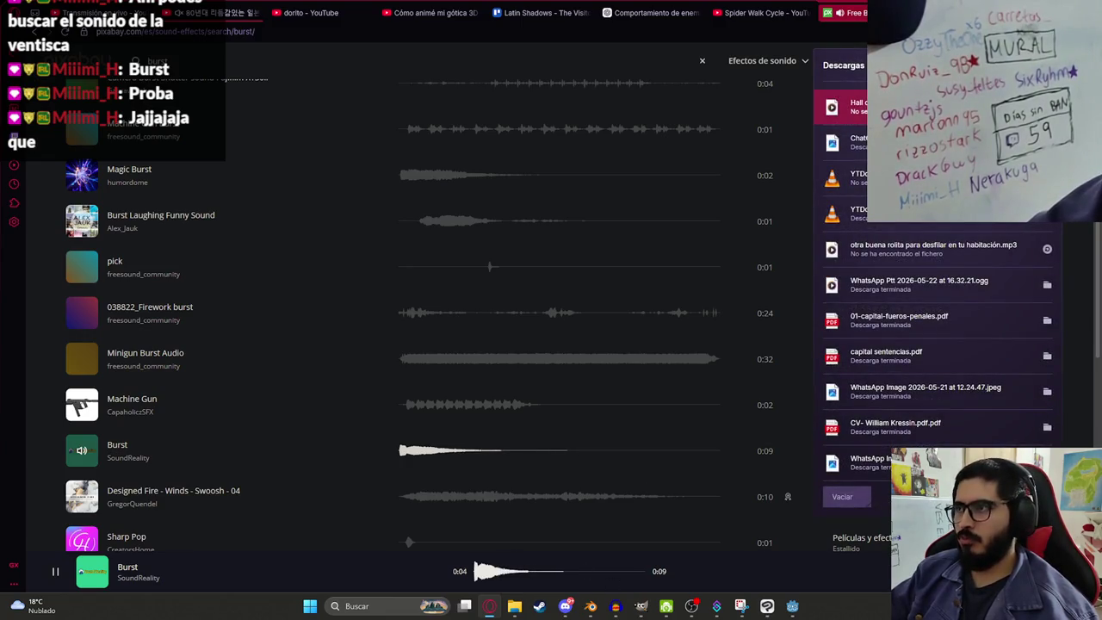
Step: Dismiss the creator thanks popup, import the Blizzard Wind download into Audacity, and remove Audio 1
click(617, 607)
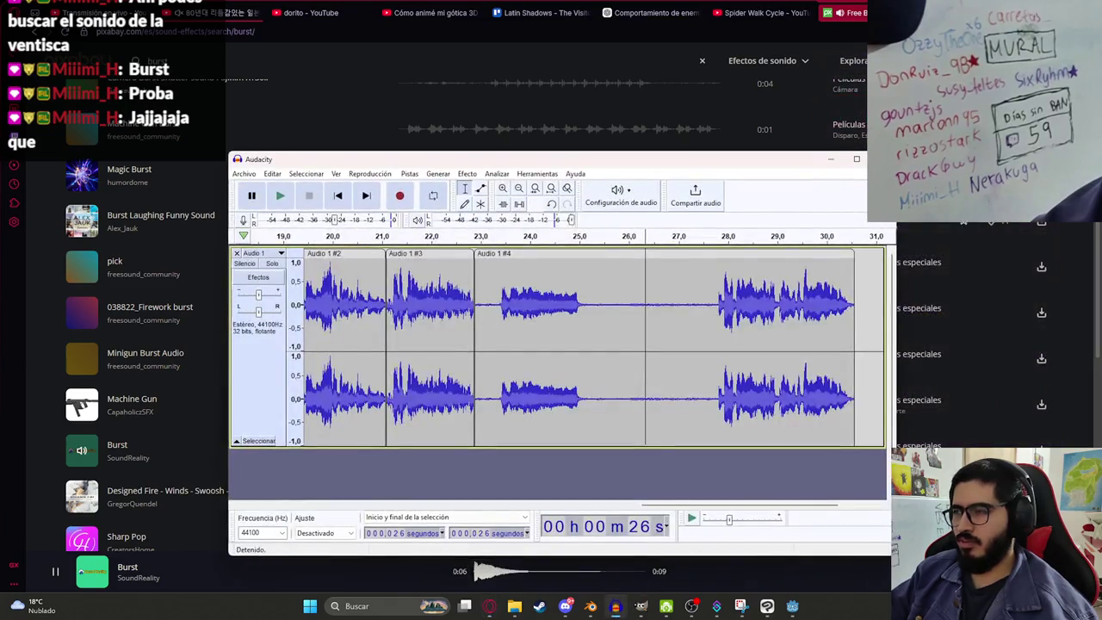
key(alt+Tab)
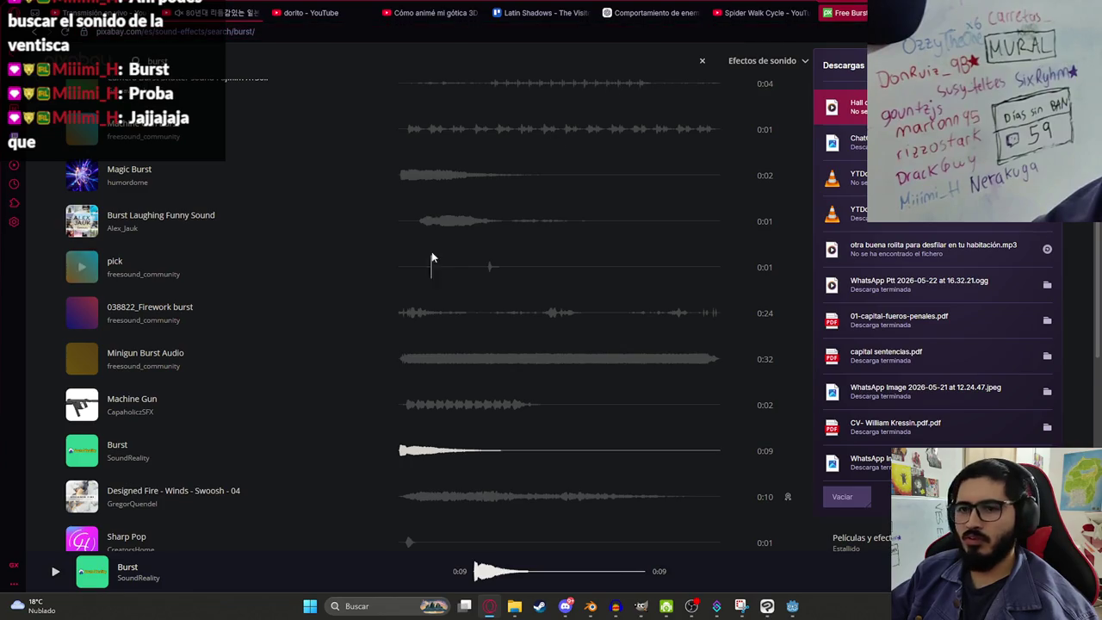
scroll(433, 258, up, 4)
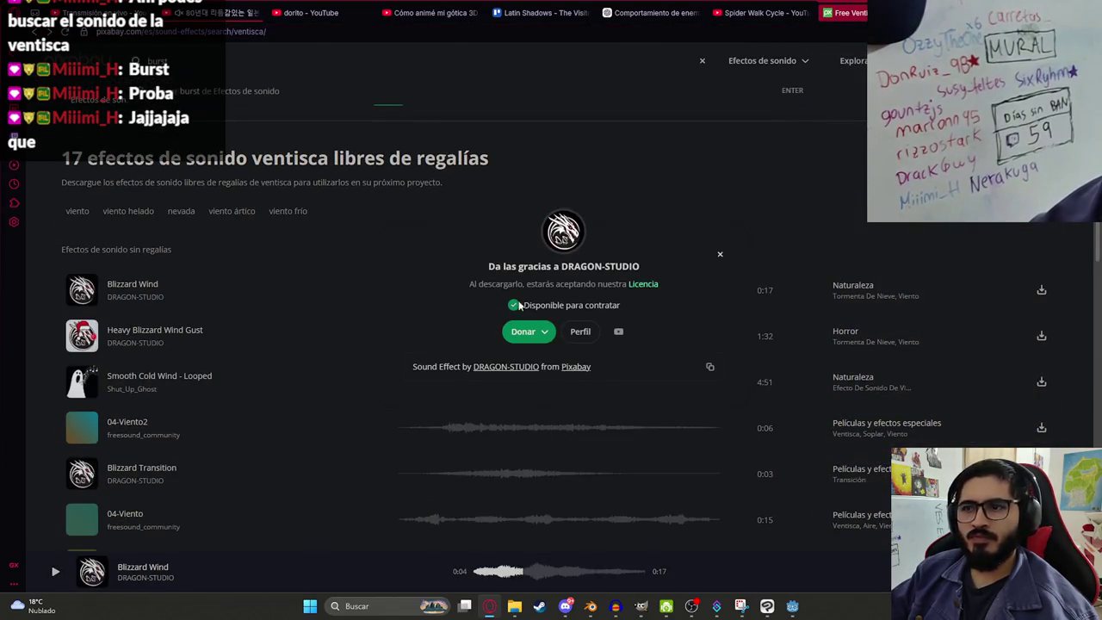
click(719, 258)
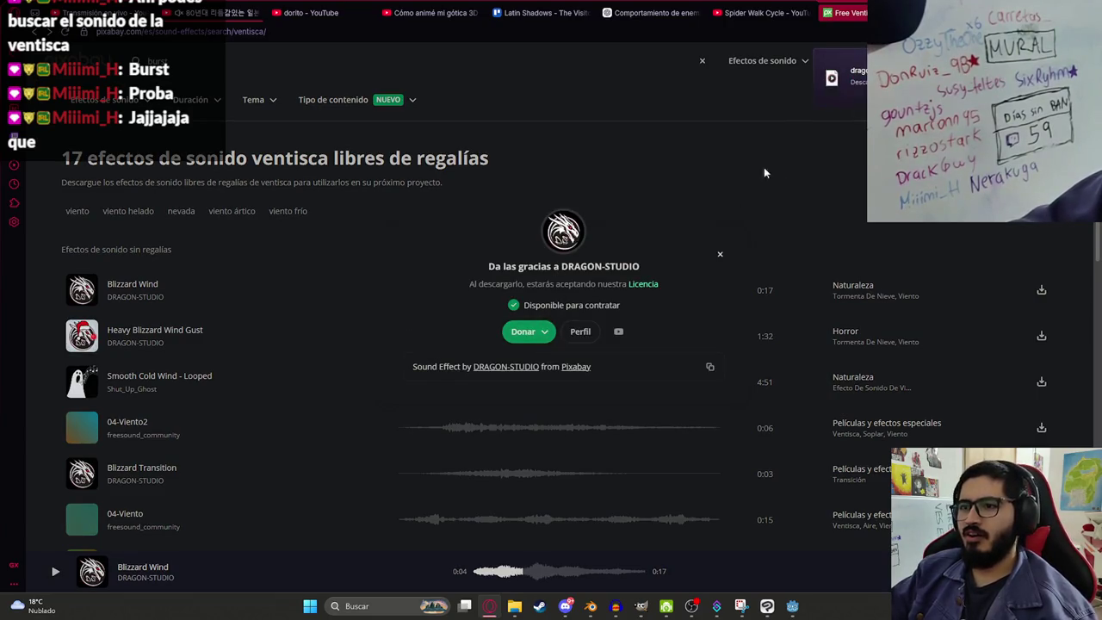
drag(627, 607, 467, 374)
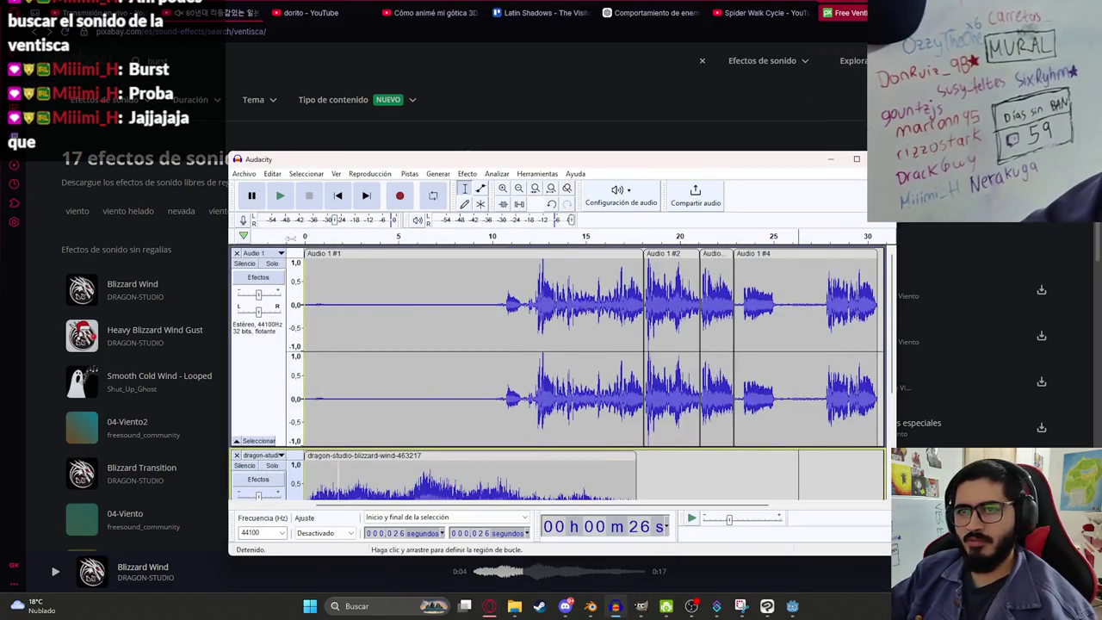
click(236, 253)
Step: Resample the blizzard wind track to 8000 Hz
key(space)
key(space)
click(409, 173)
click(457, 218)
text(85)
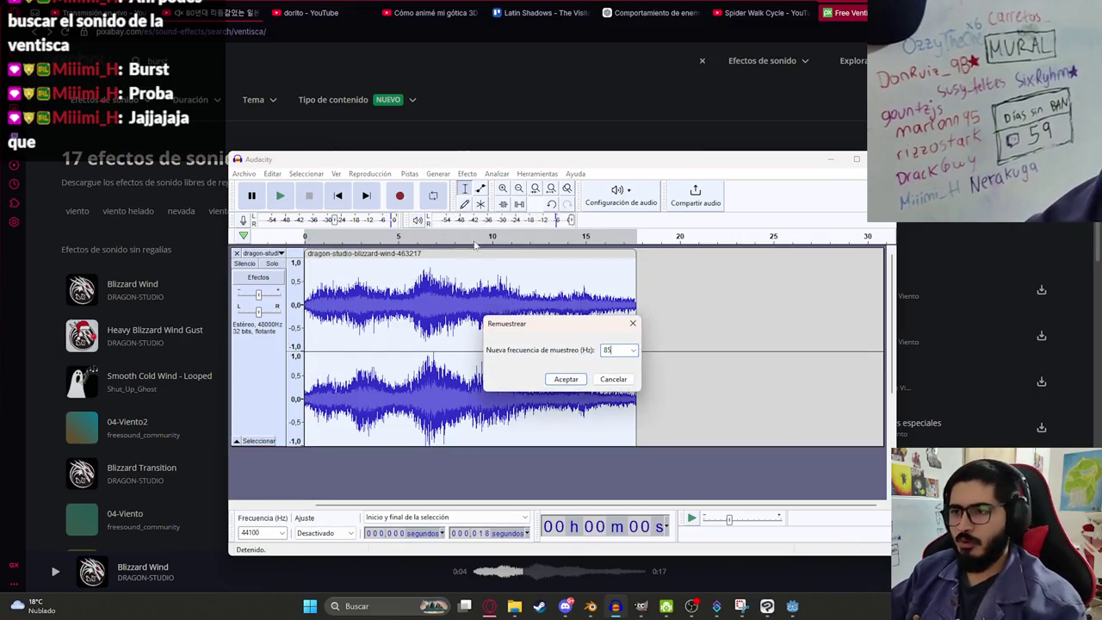
key(BackSpace)
text(000)
key(Return)
click(467, 173)
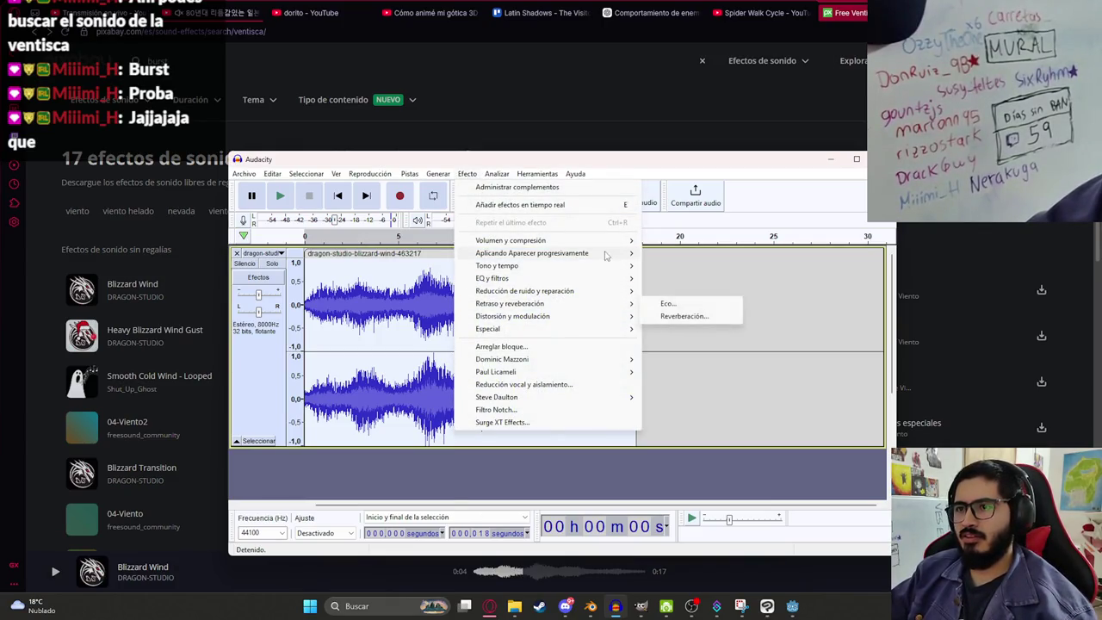
Step: Try speed changes of about 62% and 150% on the wind track, previewing each
mouse_move(609, 267)
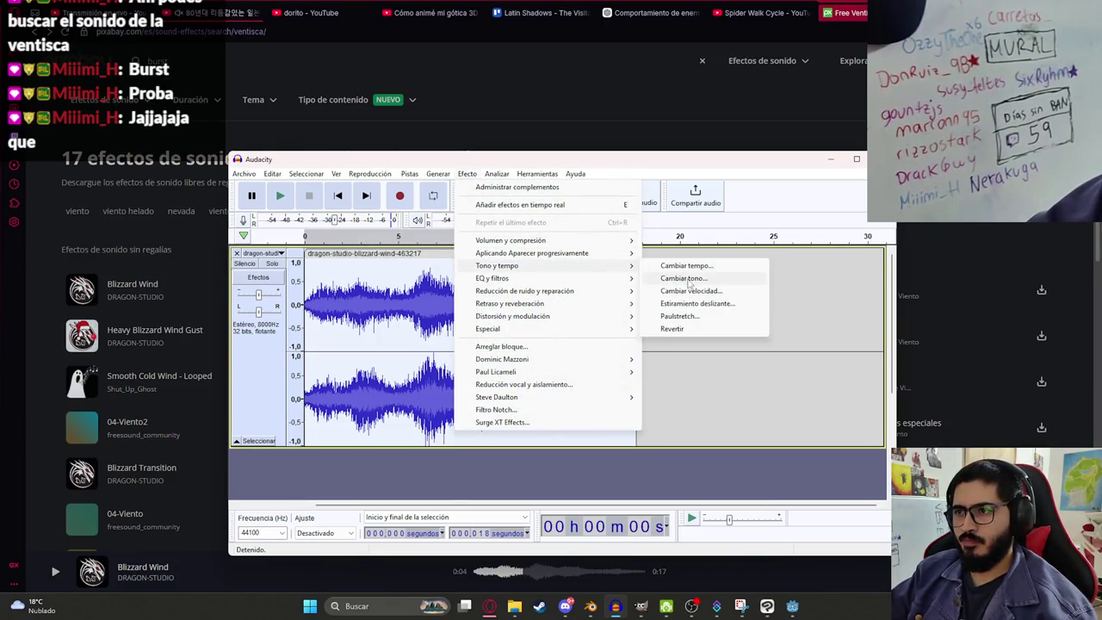
click(689, 290)
drag(546, 356, 593, 355)
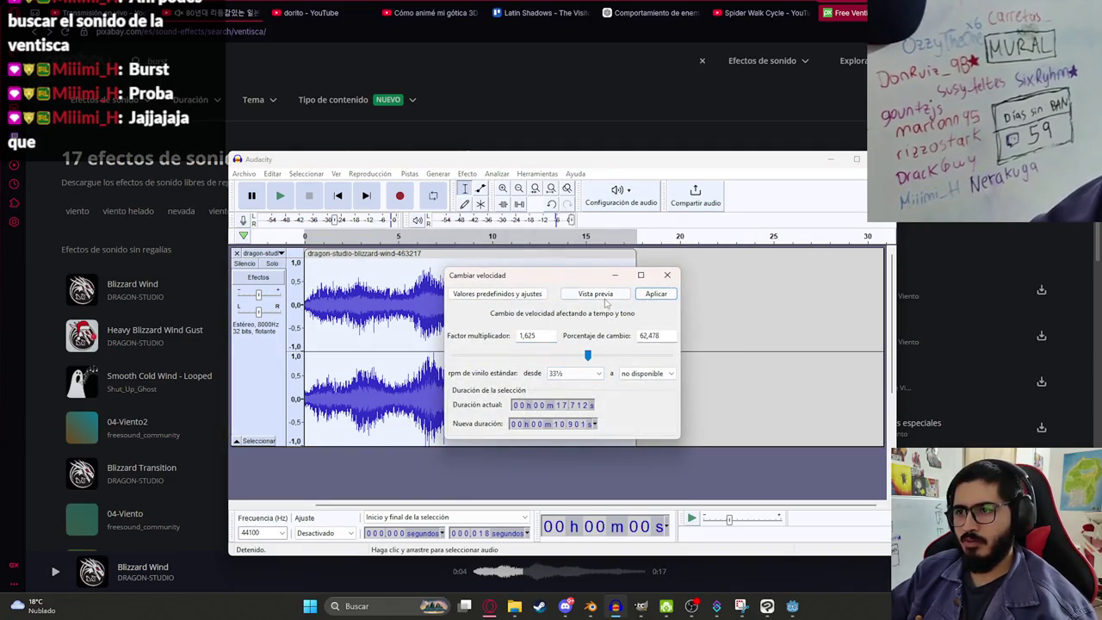
click(595, 293)
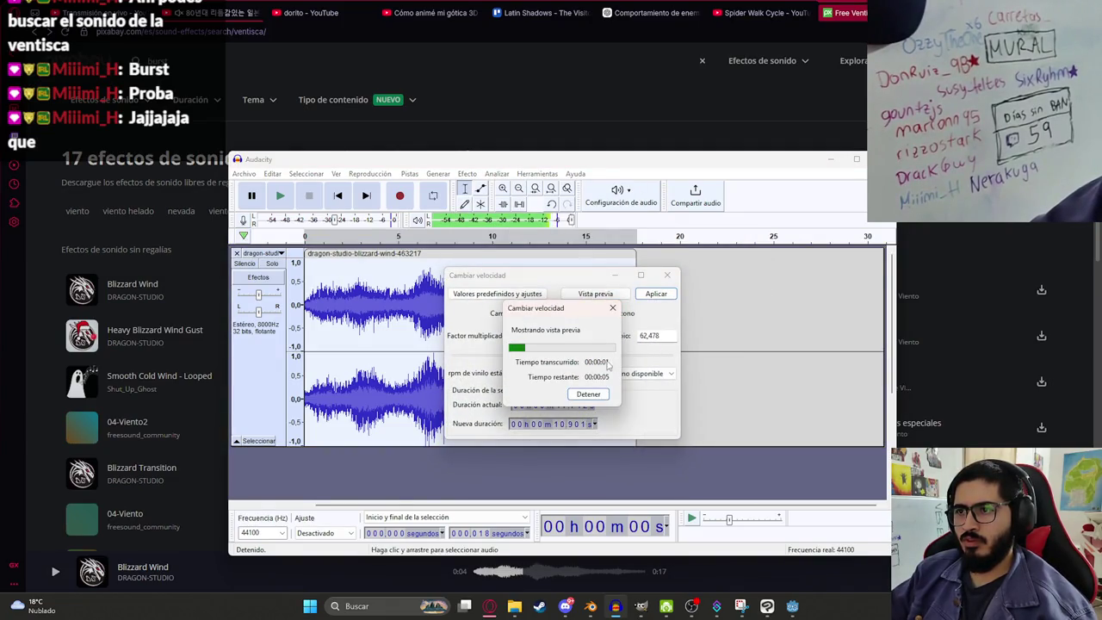
click(612, 308)
drag(593, 356, 612, 355)
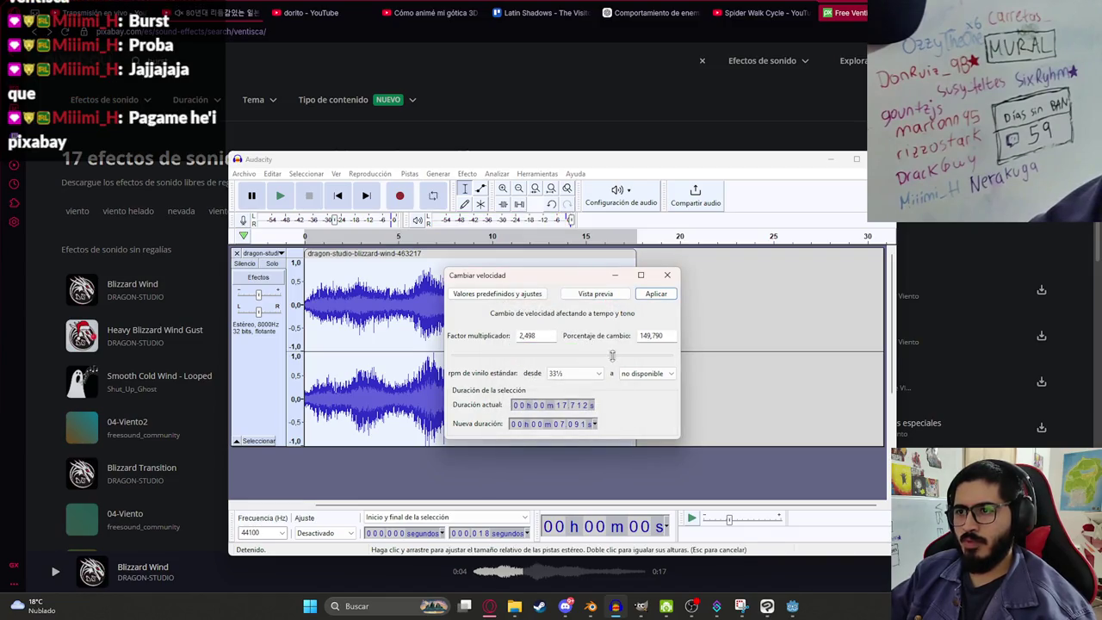
click(594, 293)
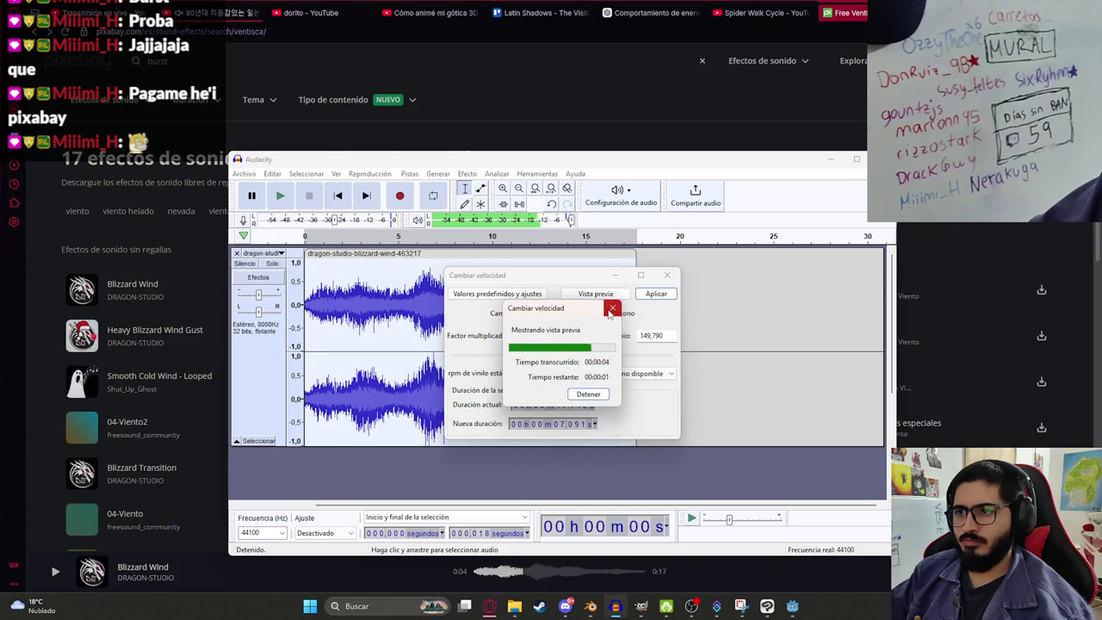
click(609, 311)
Step: Set the speed change to 300%, preview it, and apply it to the track
drag(612, 356, 636, 356)
key(space)
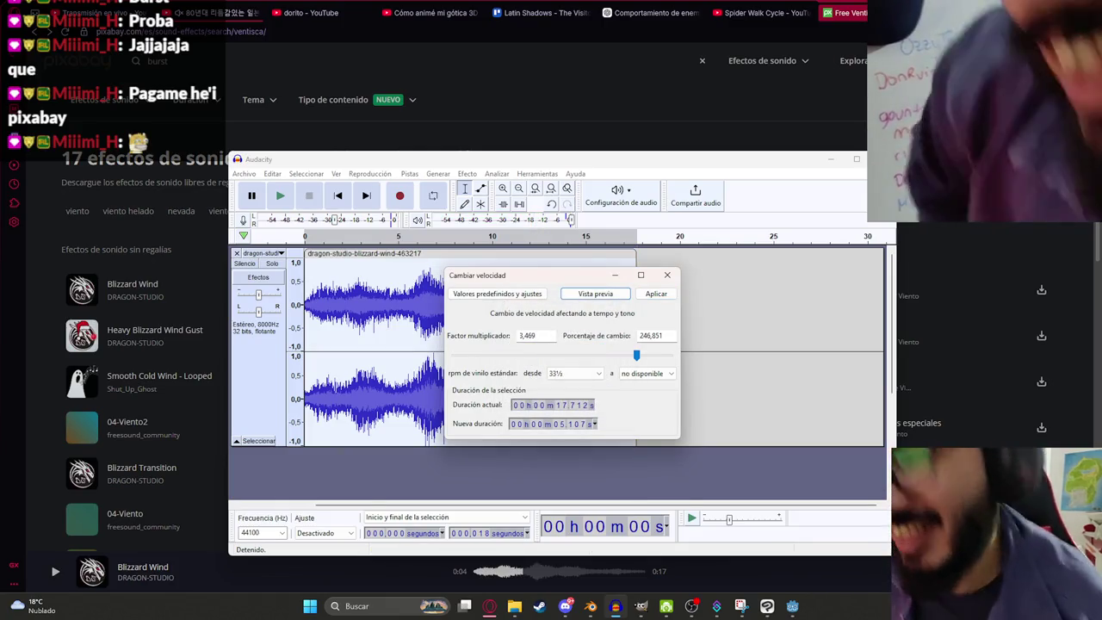
click(577, 295)
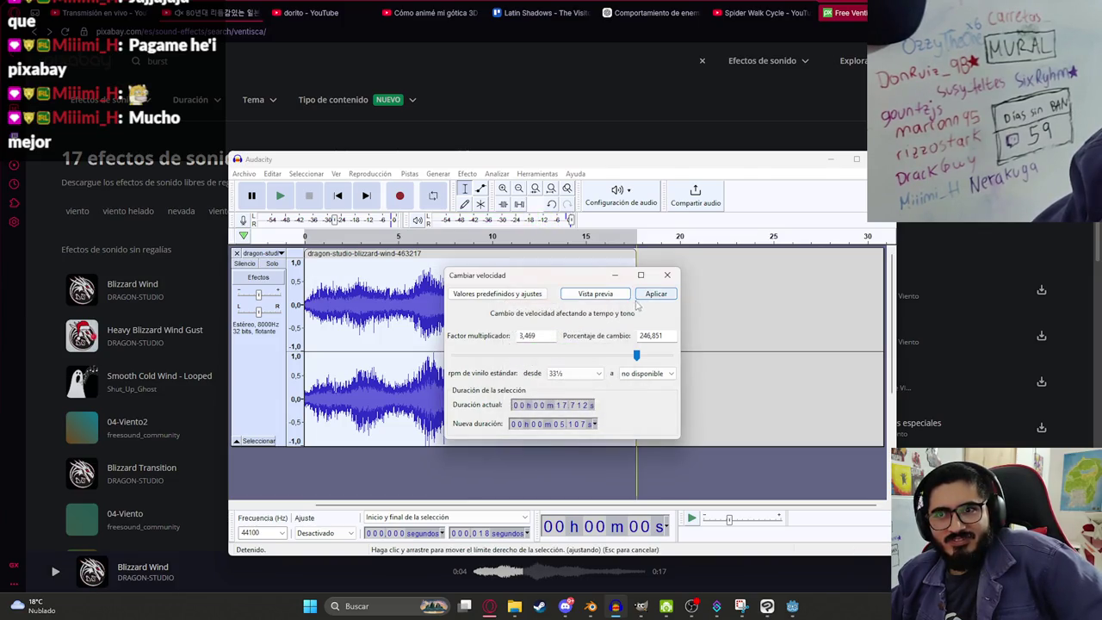
click(648, 336)
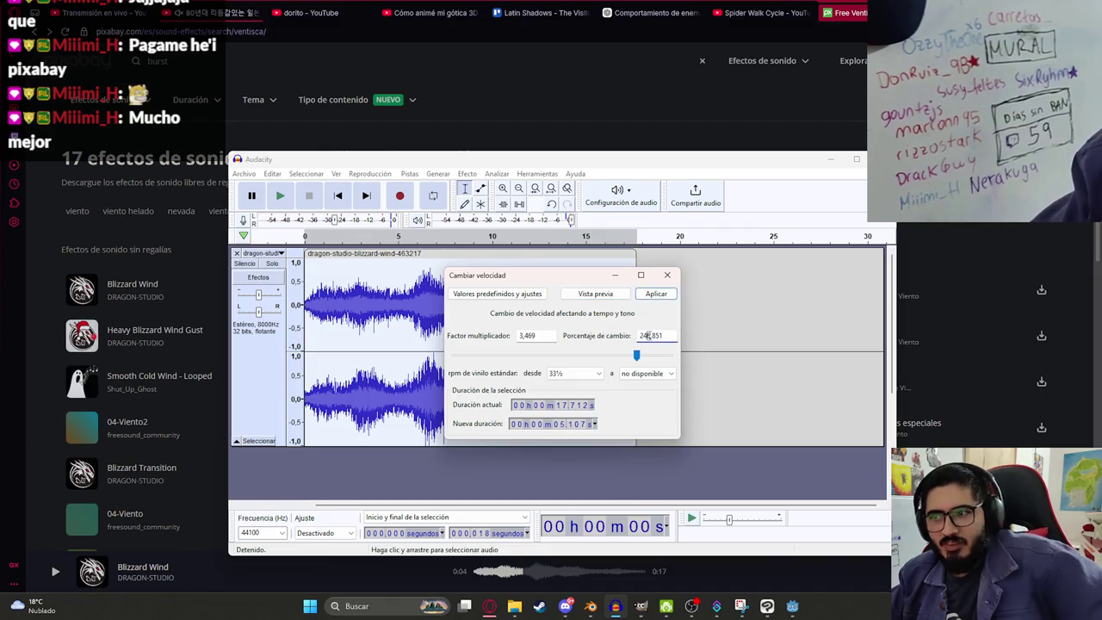
text(300)
key(Tab)
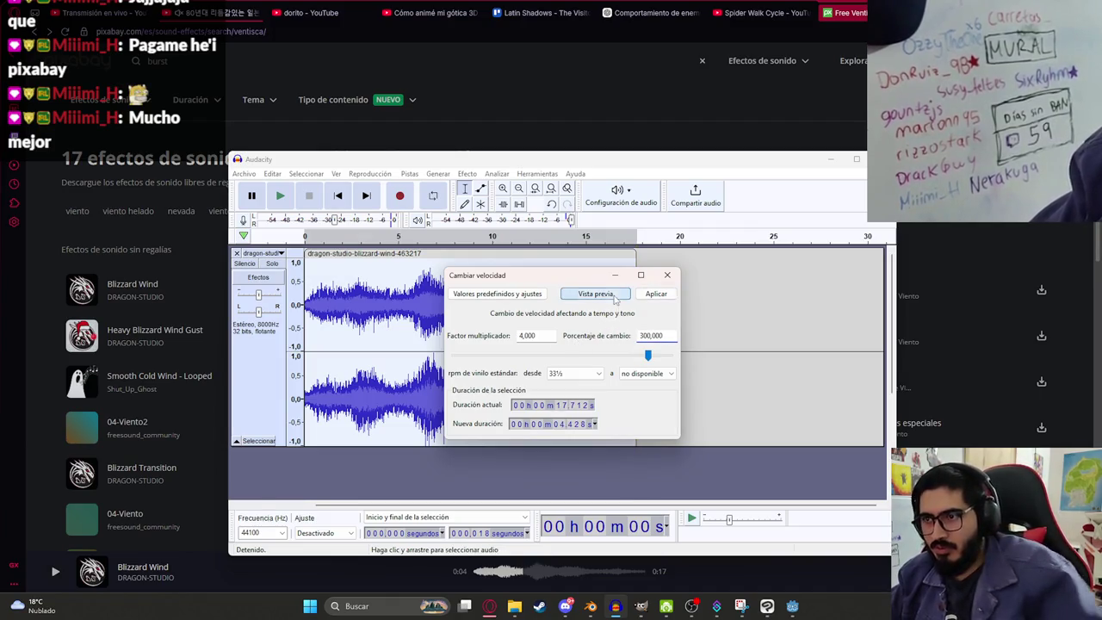
key(Return)
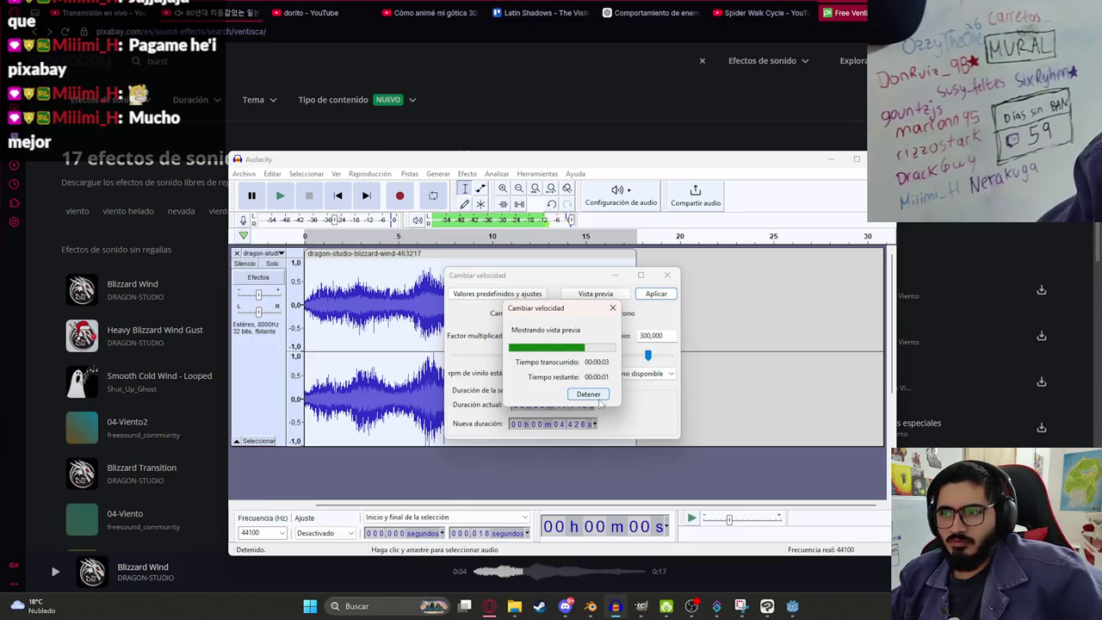
click(656, 293)
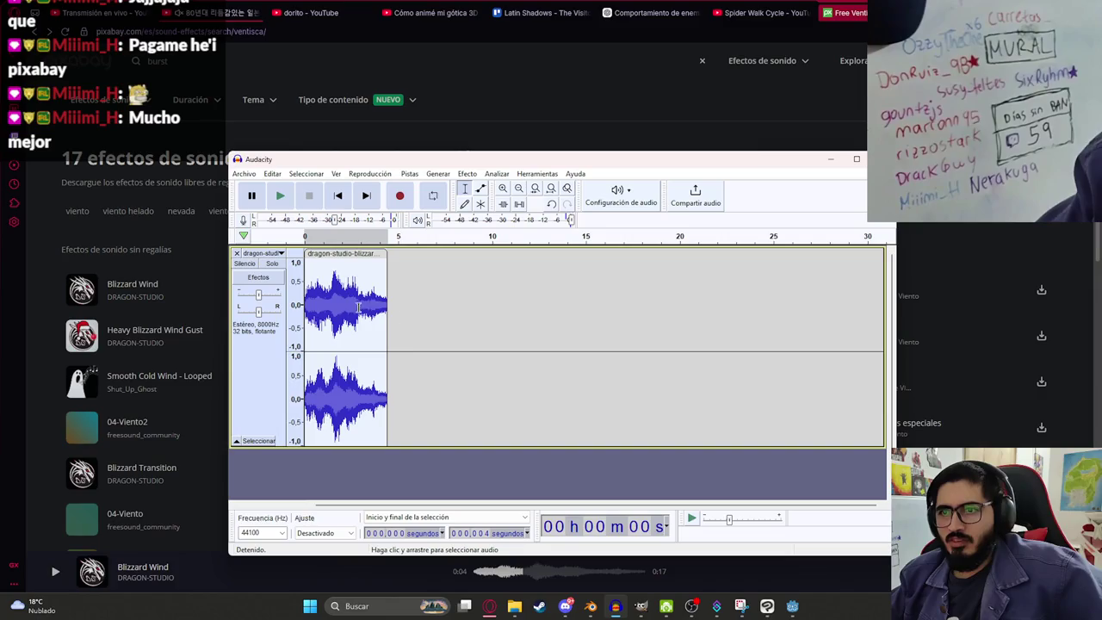
Step: Play the shortened clip and zoom the timeline in on it
click(405, 176)
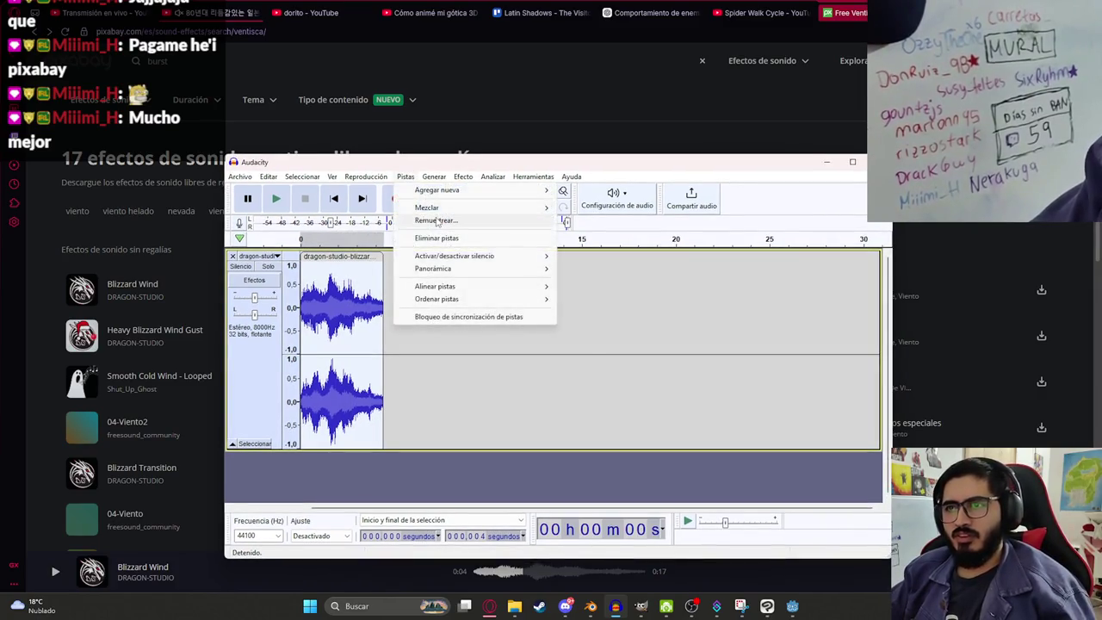
click(436, 221)
key(Escape)
key(space)
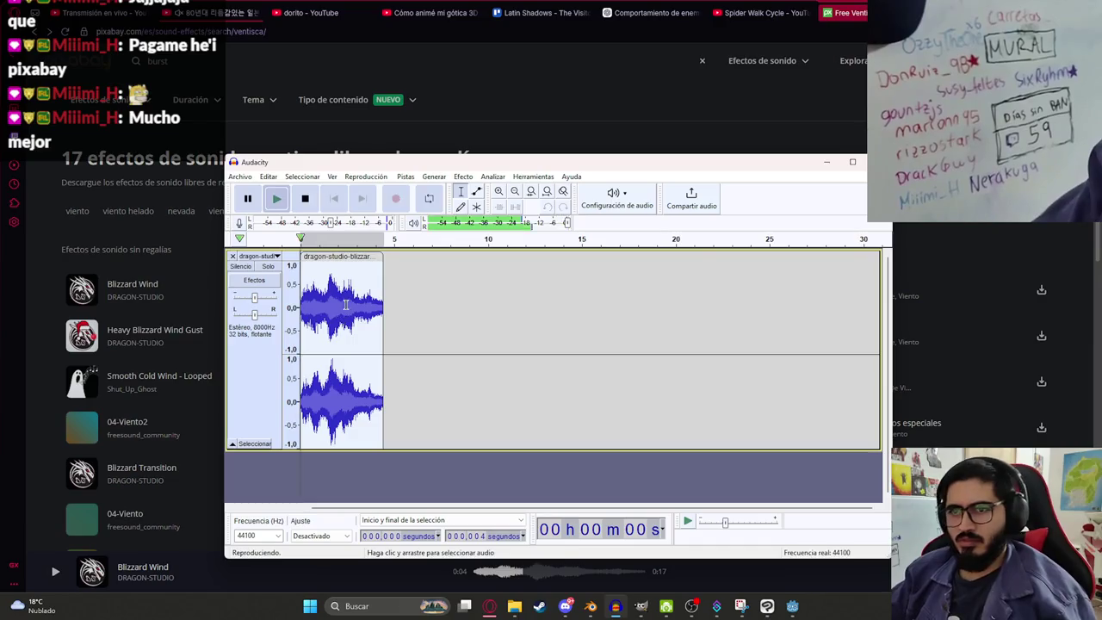
key(ctrl+1)
key(ctrl+1)
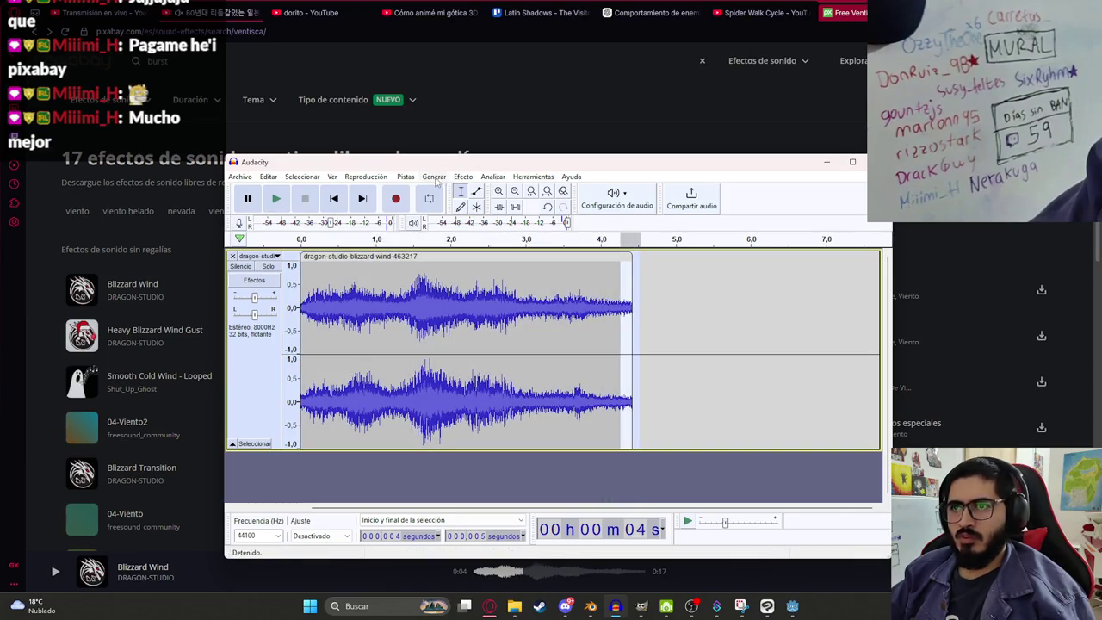
Step: Fade out the end of the clip and play the whole result
click(492, 177)
mouse_move(463, 177)
mouse_move(534, 253)
click(680, 268)
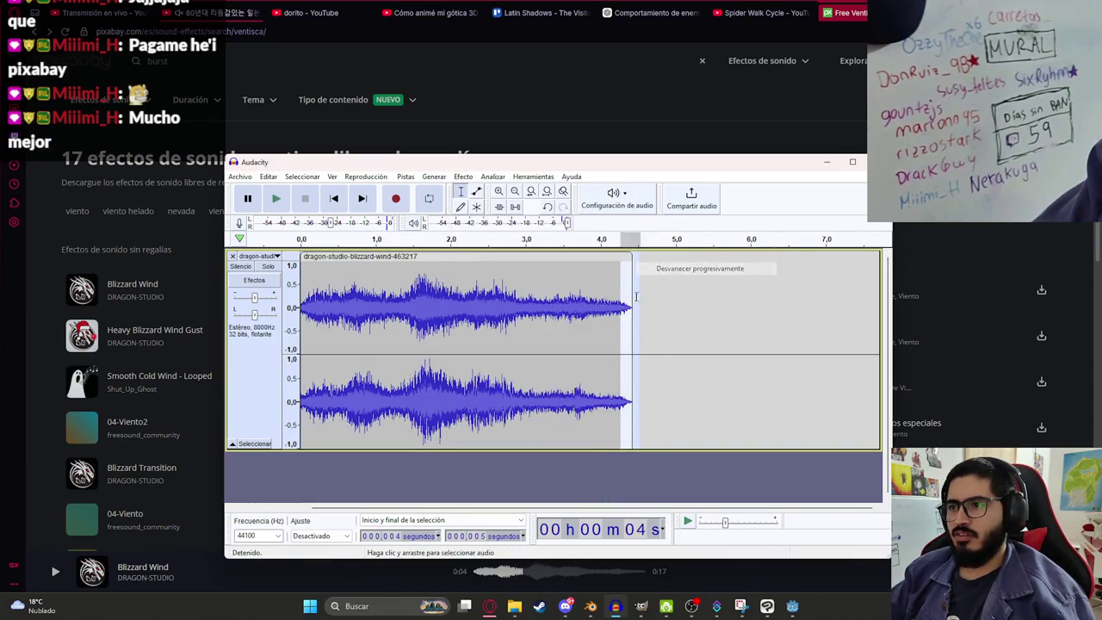
key(space)
double_click(308, 310)
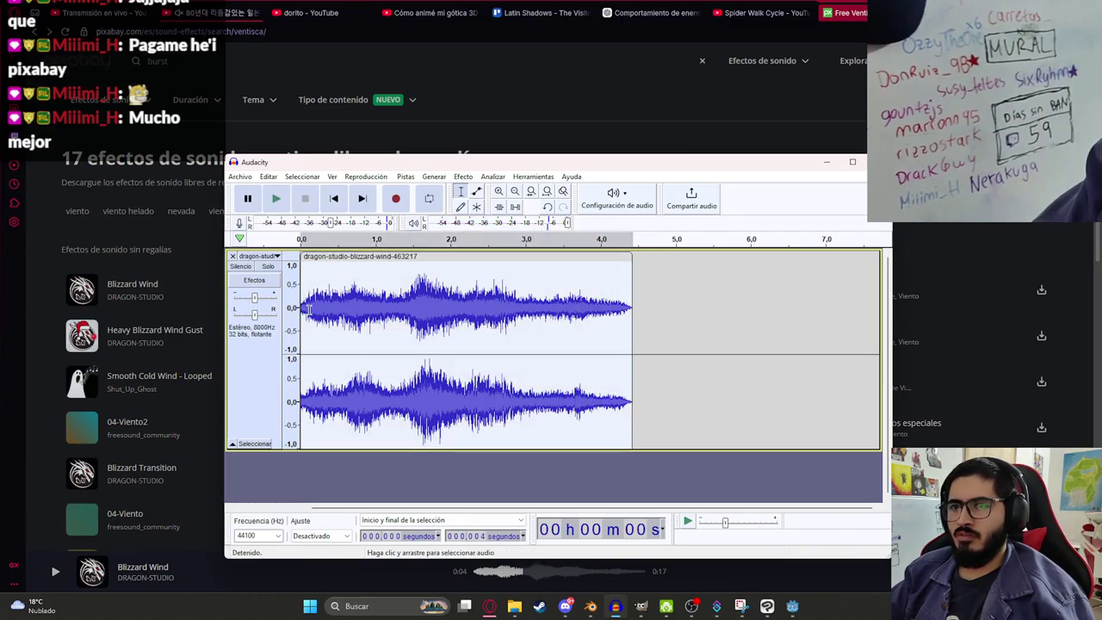
key(space)
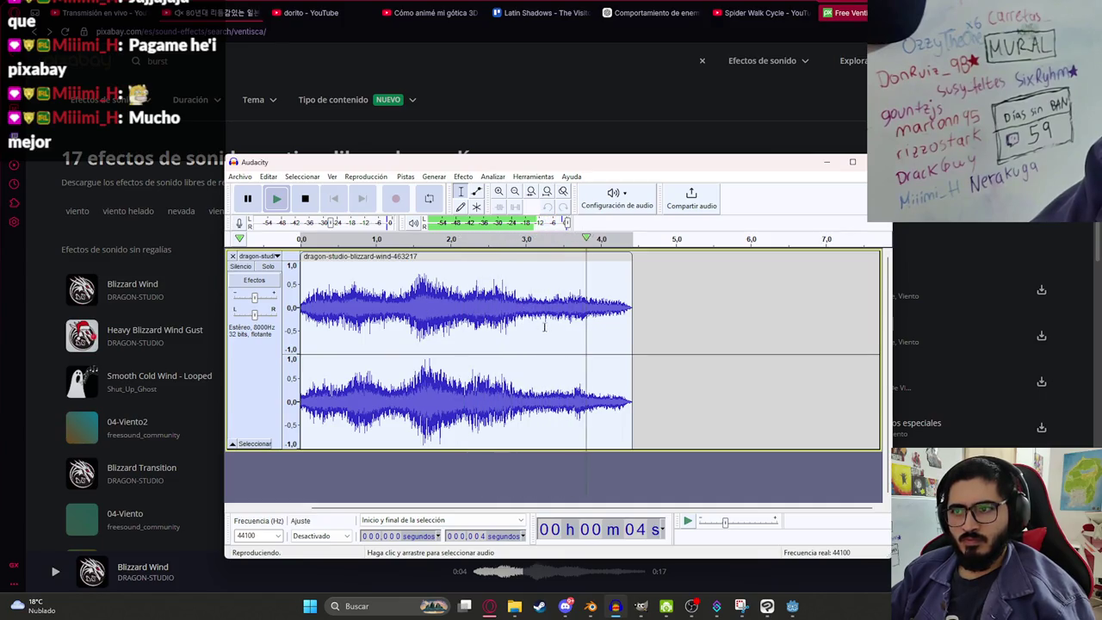
click(242, 170)
Step: Export the clip as WAV named malavision_charge into the js2 sounds folder
mouse_move(258, 260)
click(413, 263)
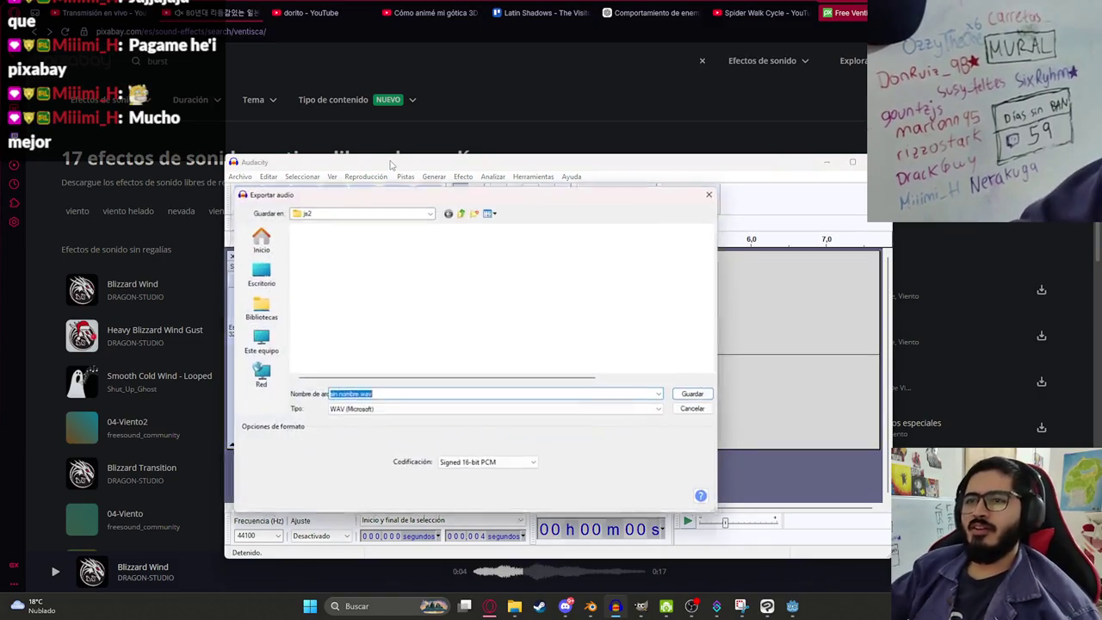
click(428, 211)
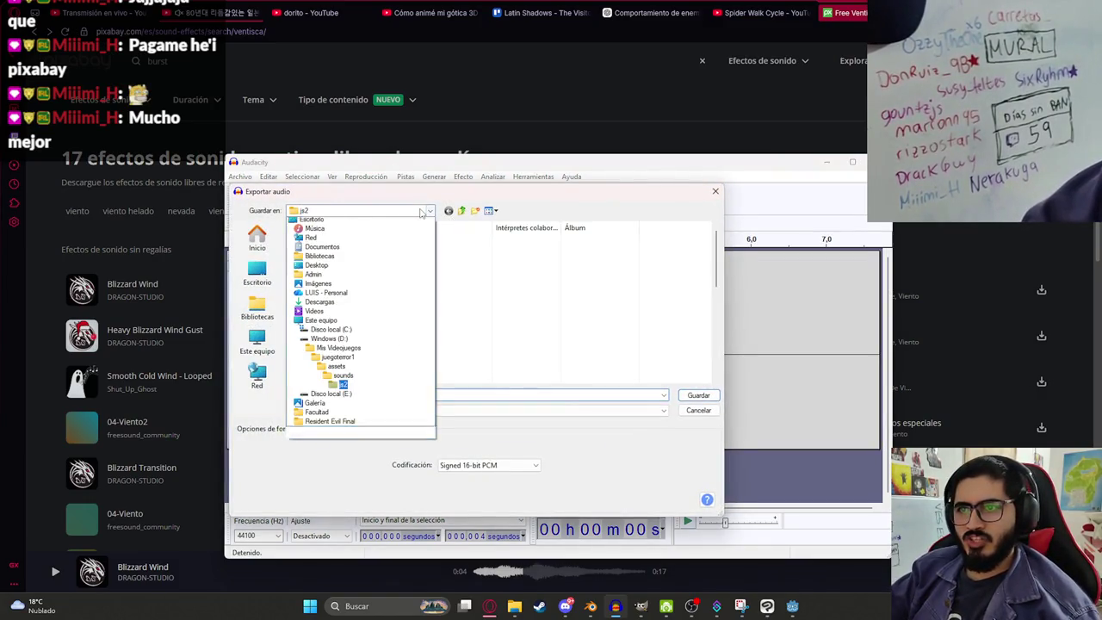
click(520, 381)
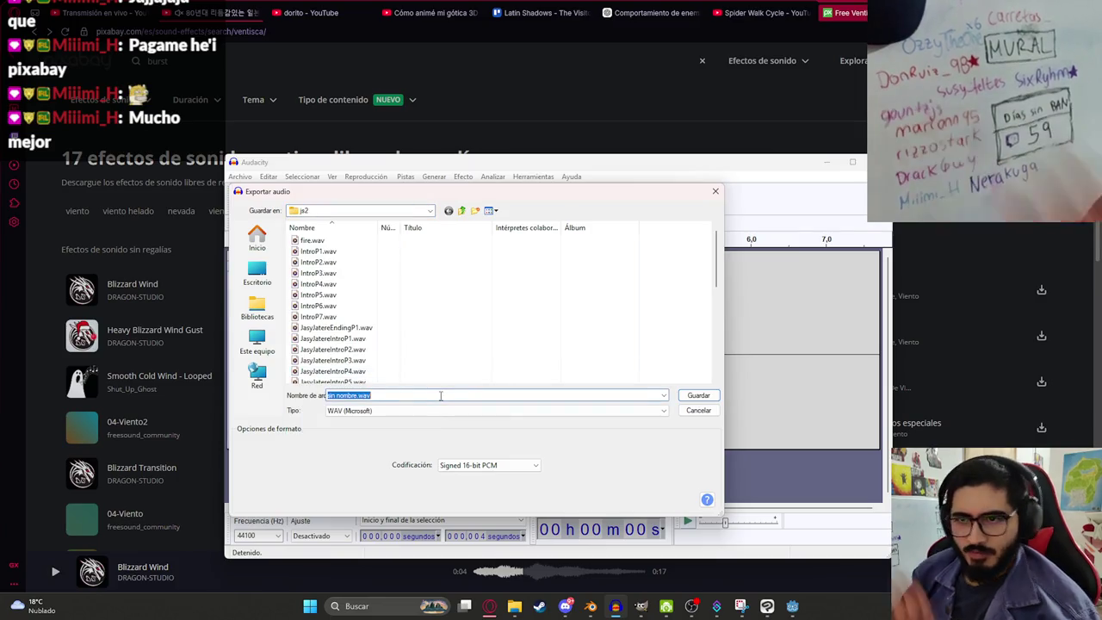
text(malavision_charge)
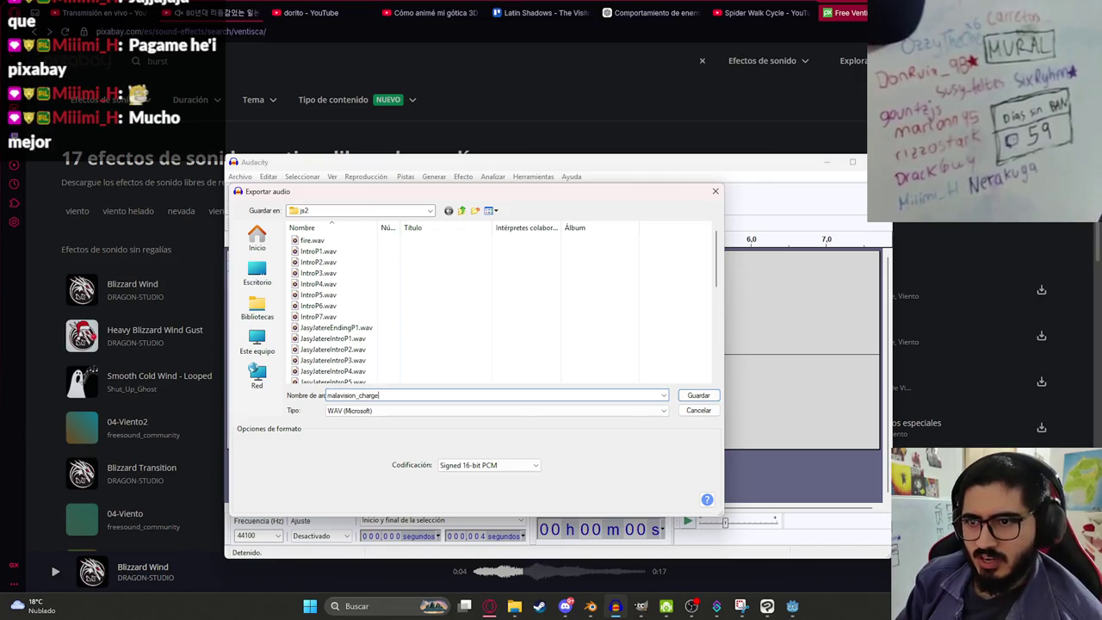
key(Return)
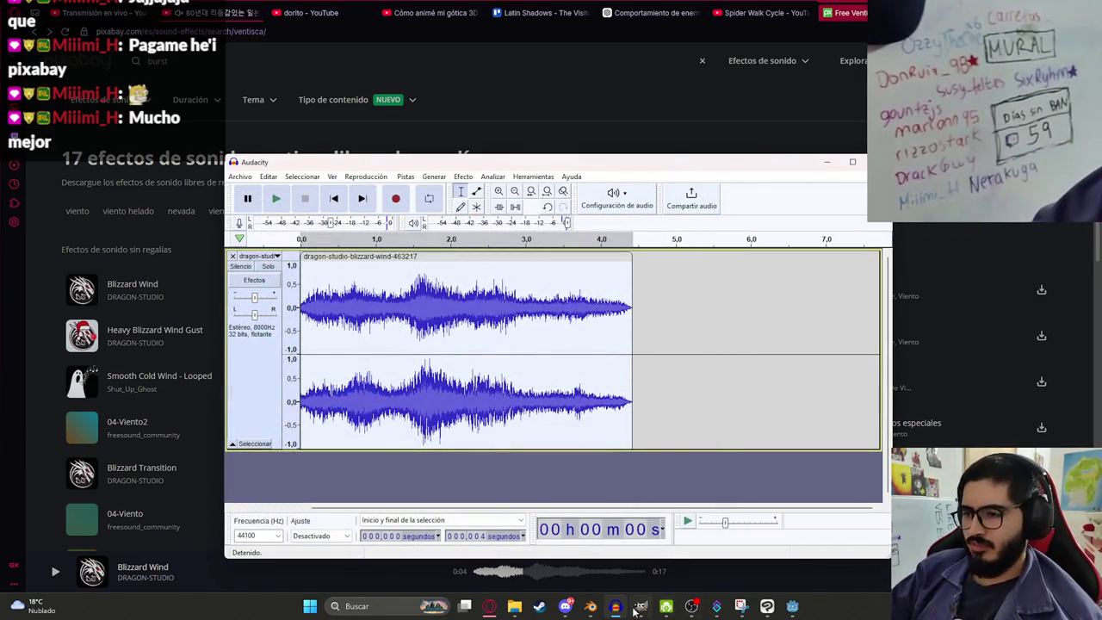
click(767, 606)
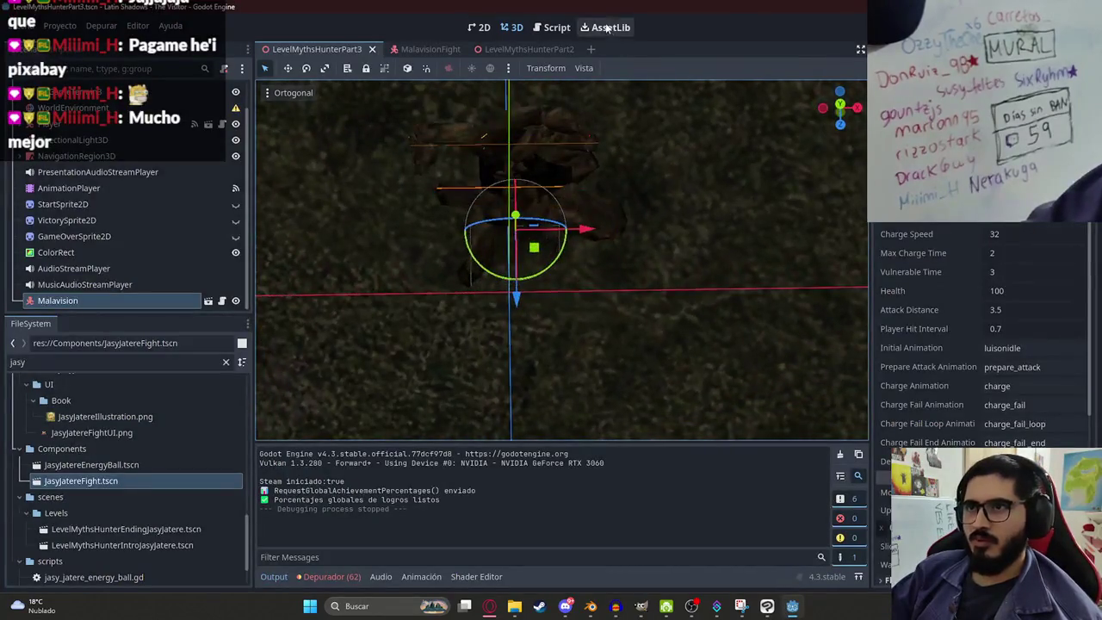
Step: In the MalavisionFight scene, rename HowlAudioStreamPlayer3D to ChargeAudioStreamPlayer3D
click(408, 49)
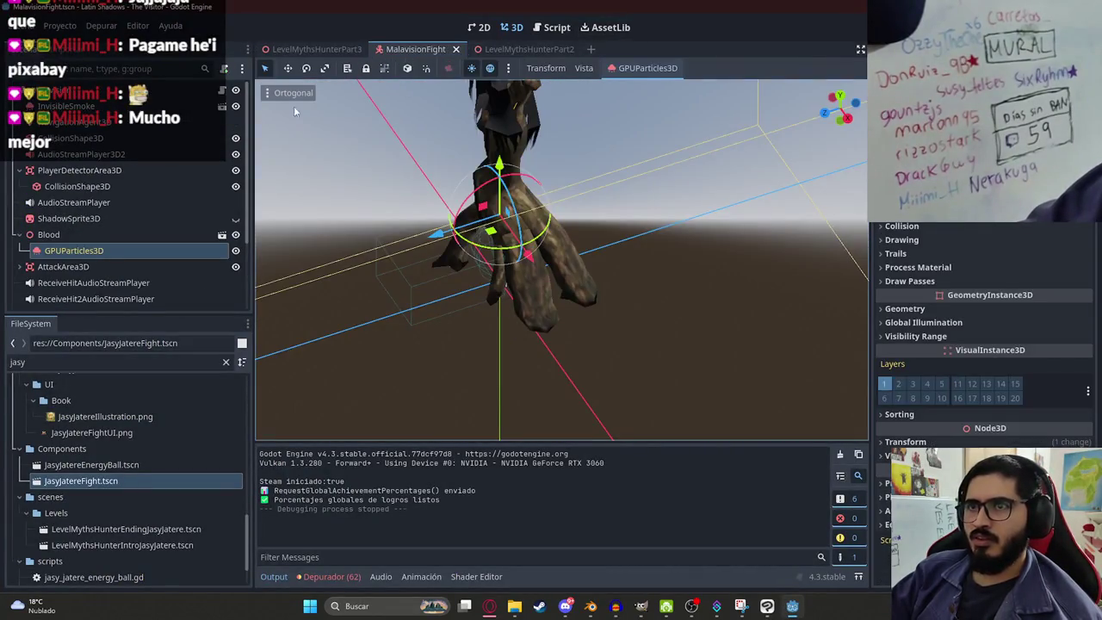
scroll(129, 172, down, 3)
click(121, 268)
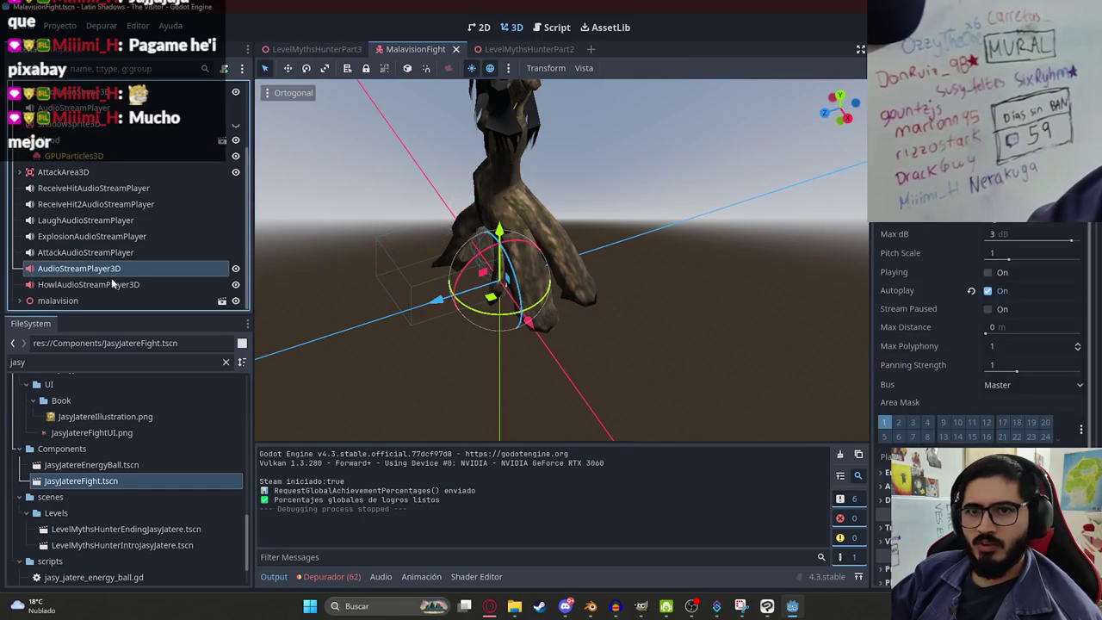
click(112, 284)
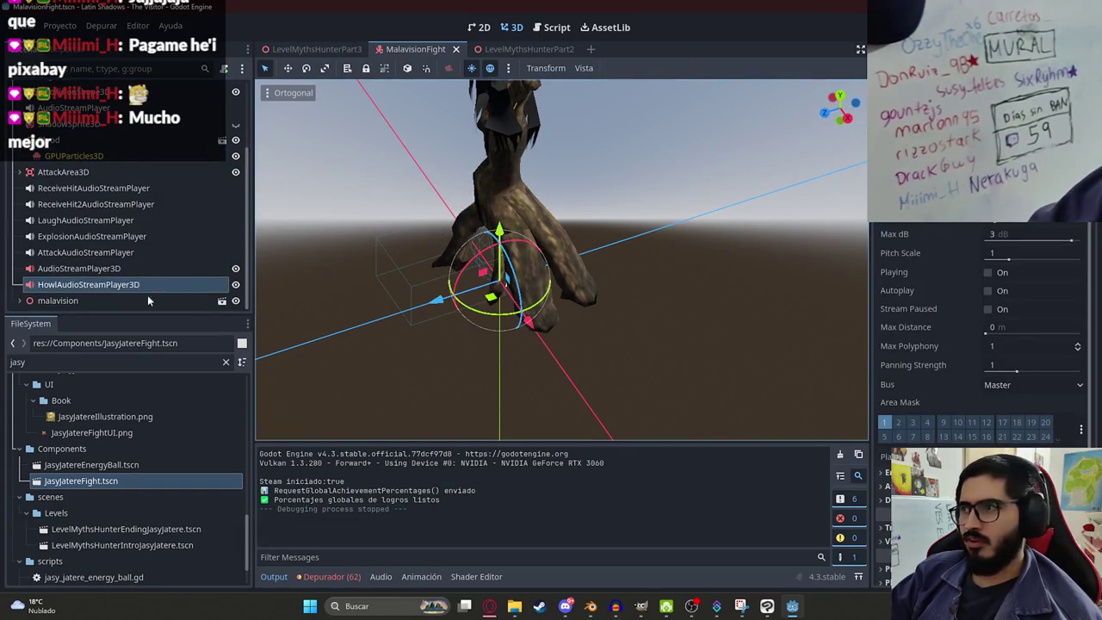
click(101, 269)
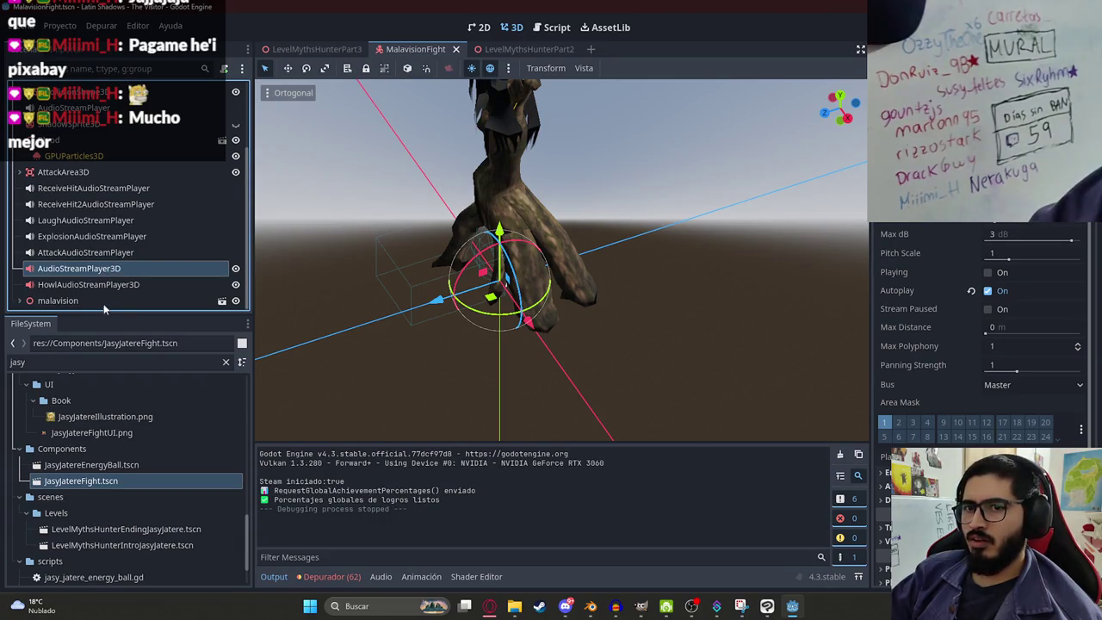
double_click(111, 286)
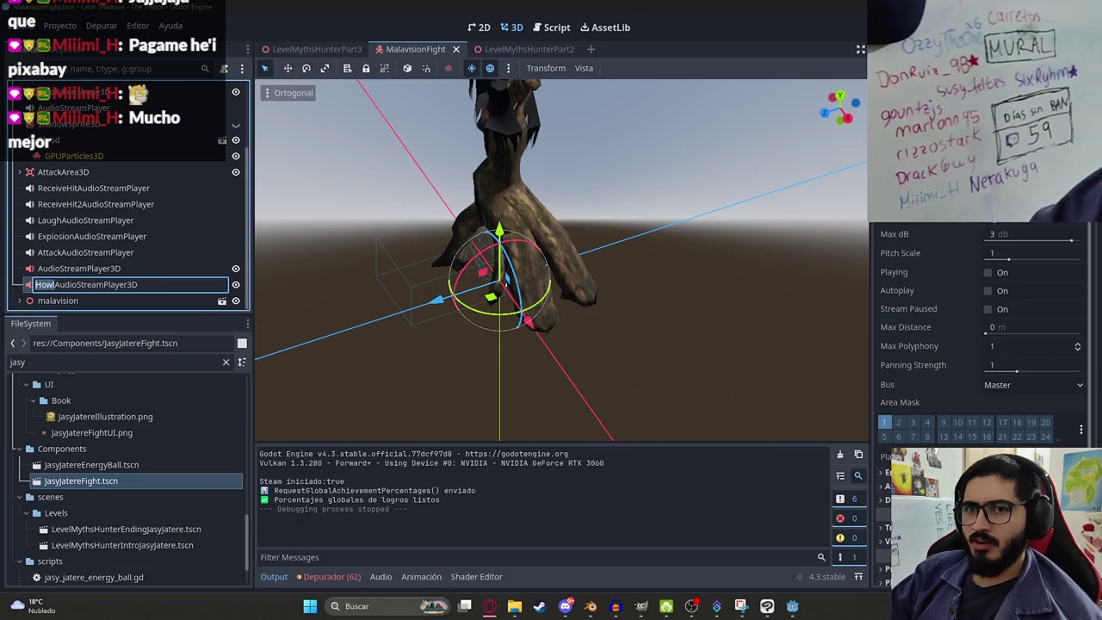
text(Charge)
key(Return)
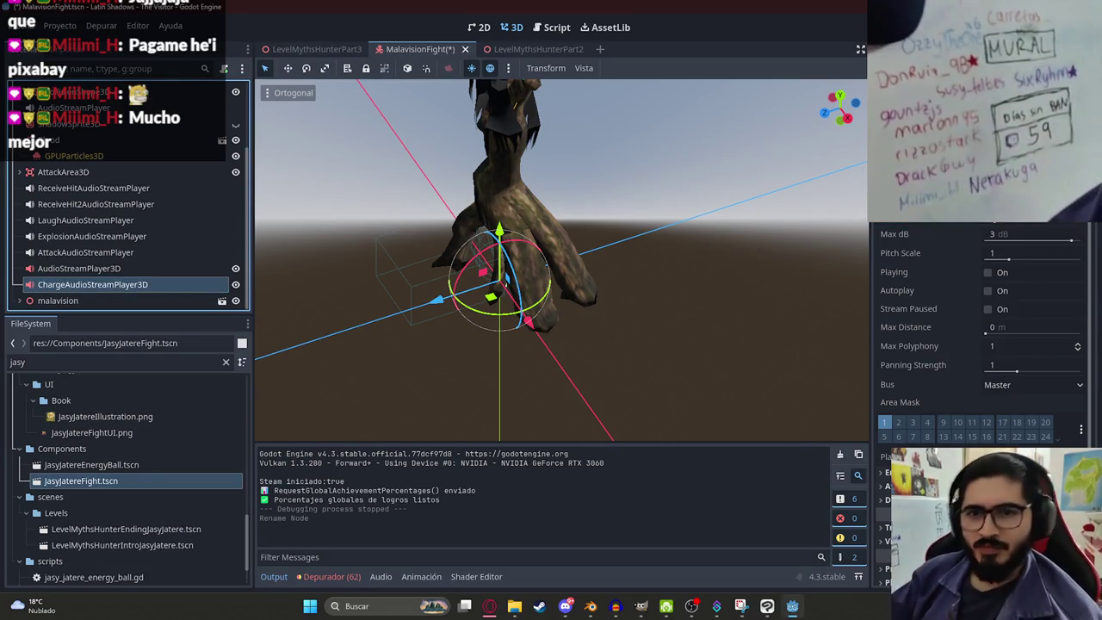
Step: Assign malavision_charge.wav as the charge node's Stream and save the scene
double_click(110, 362)
text(charge)
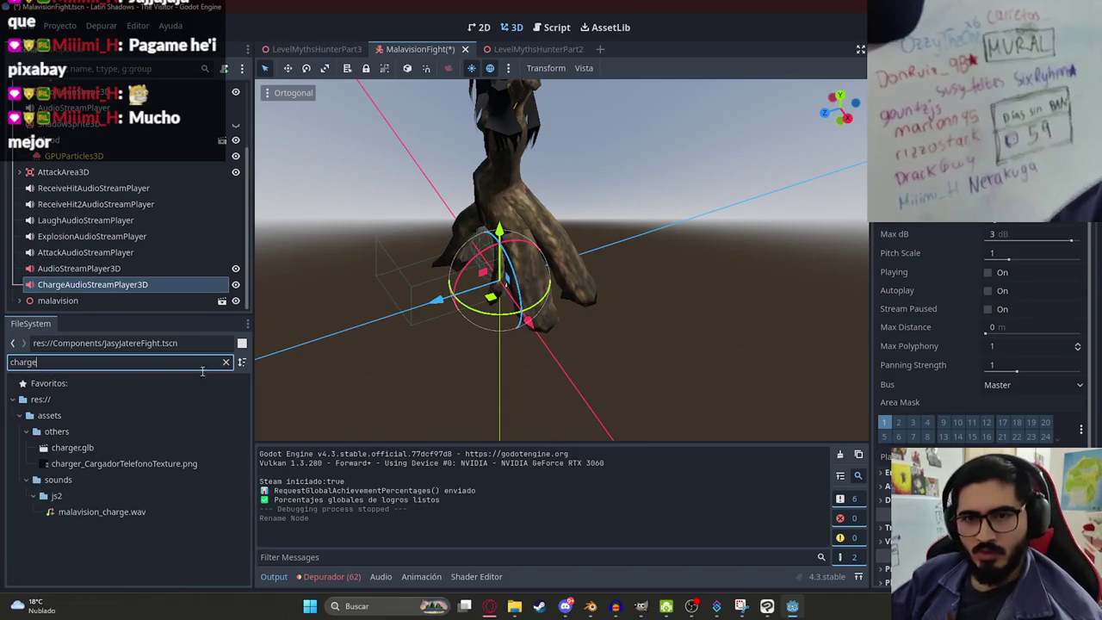
mouse_move(93, 514)
mouse_down()
mouse_move(861, 287)
mouse_move(990, 198)
mouse_up()
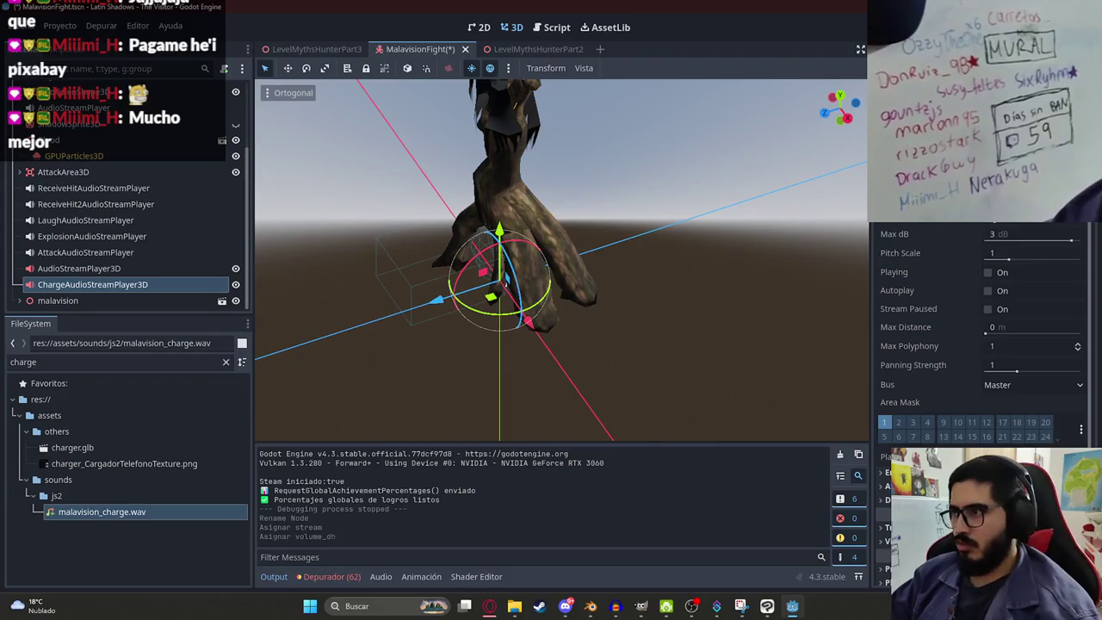
key(ctrl+s)
double_click(86, 284)
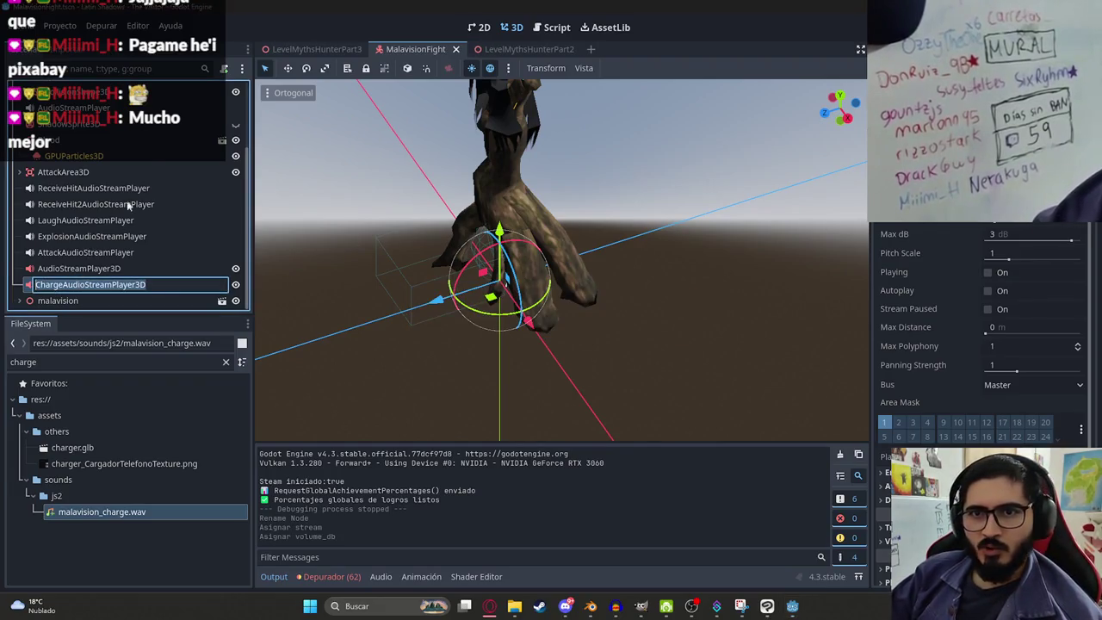
key(Escape)
key(ctrl+F3)
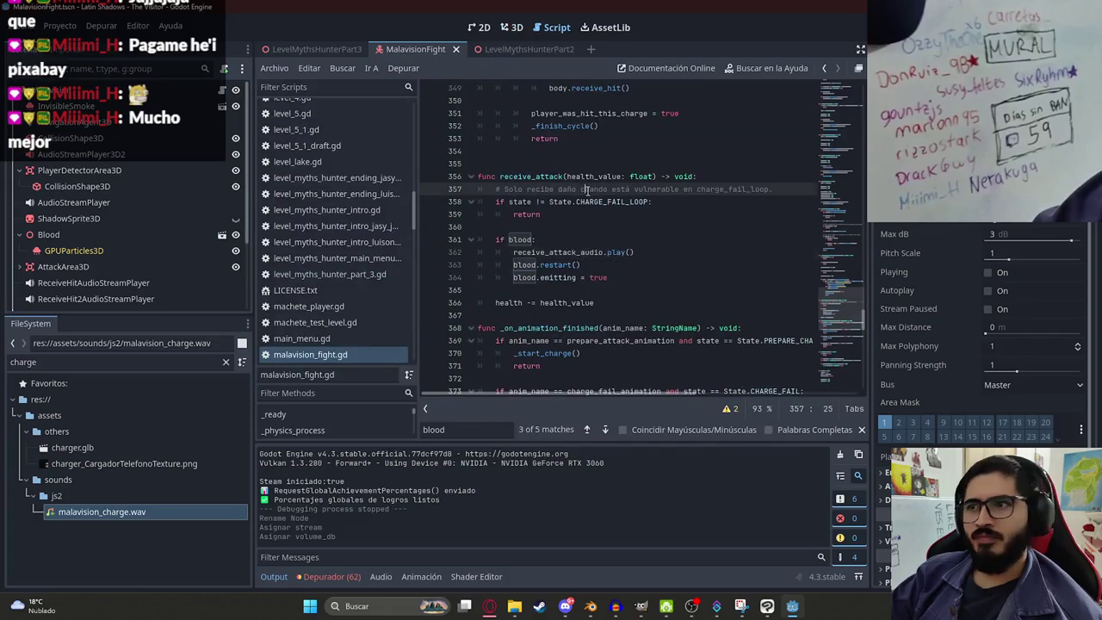
drag(833, 295, 831, 112)
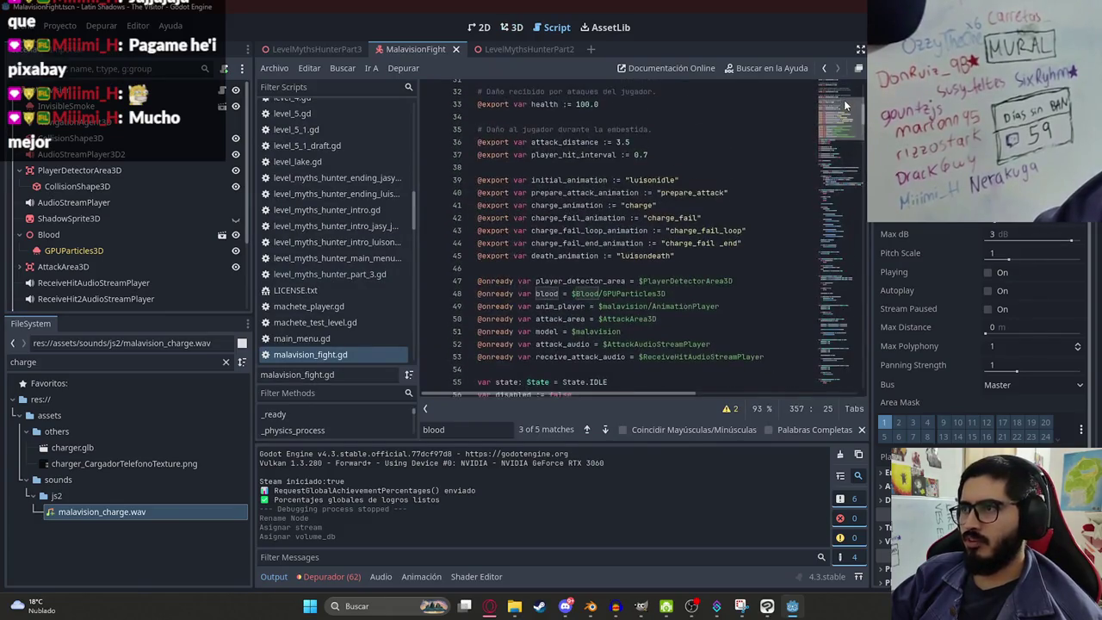
click(773, 354)
scroll(769, 340, down, 2)
key(Return)
text(@onready var charge_audio = $ChargeAudioStreamPlayer3D)
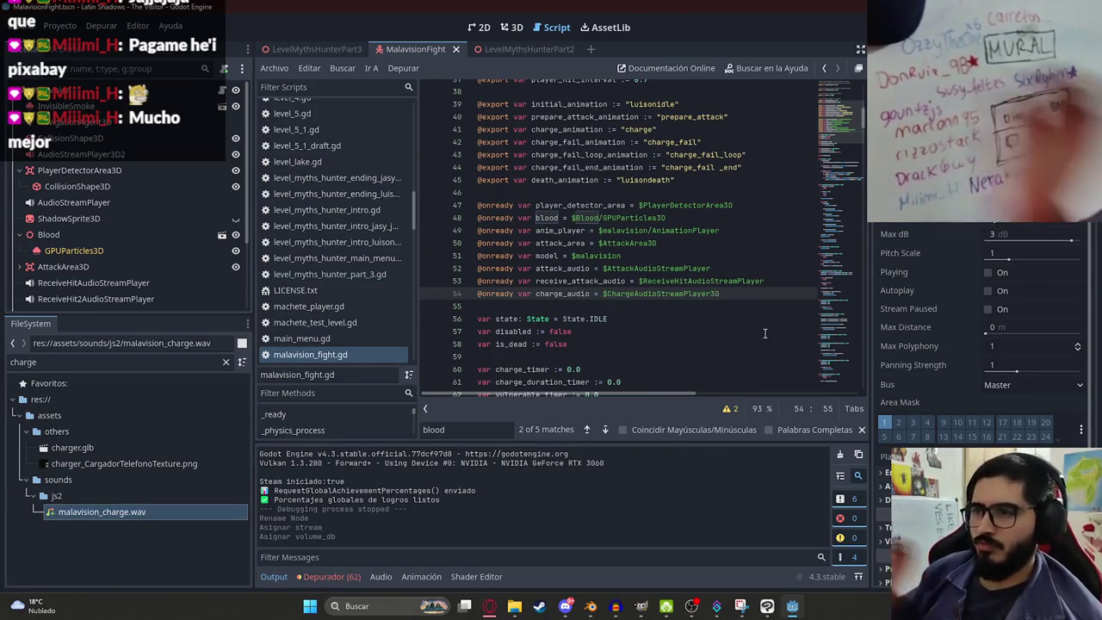
Step: Add charge_audio.play() right after the charge animation's play call
double_click(561, 294)
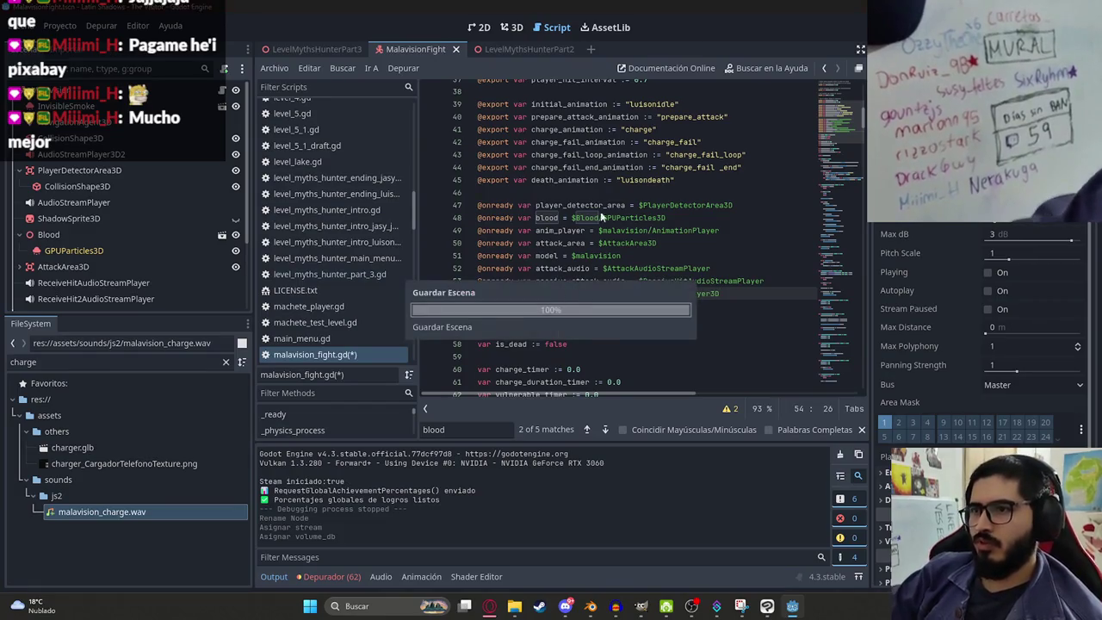
scroll(709, 183, up, 2)
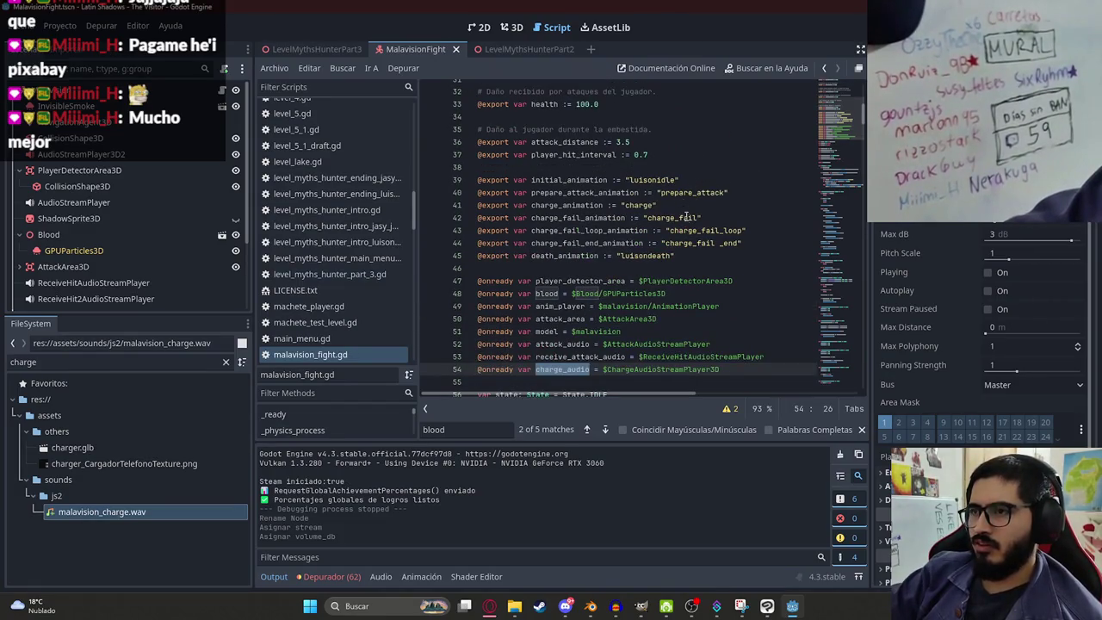
double_click(587, 206)
key(ctrl+f)
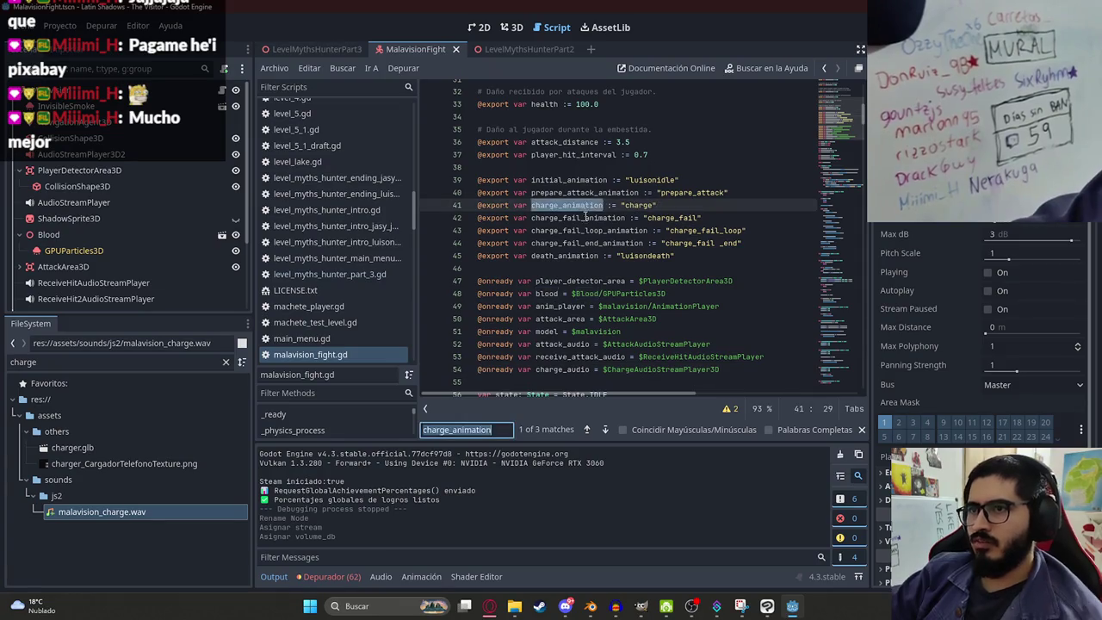
key(Return)
click(695, 252)
key(Return)
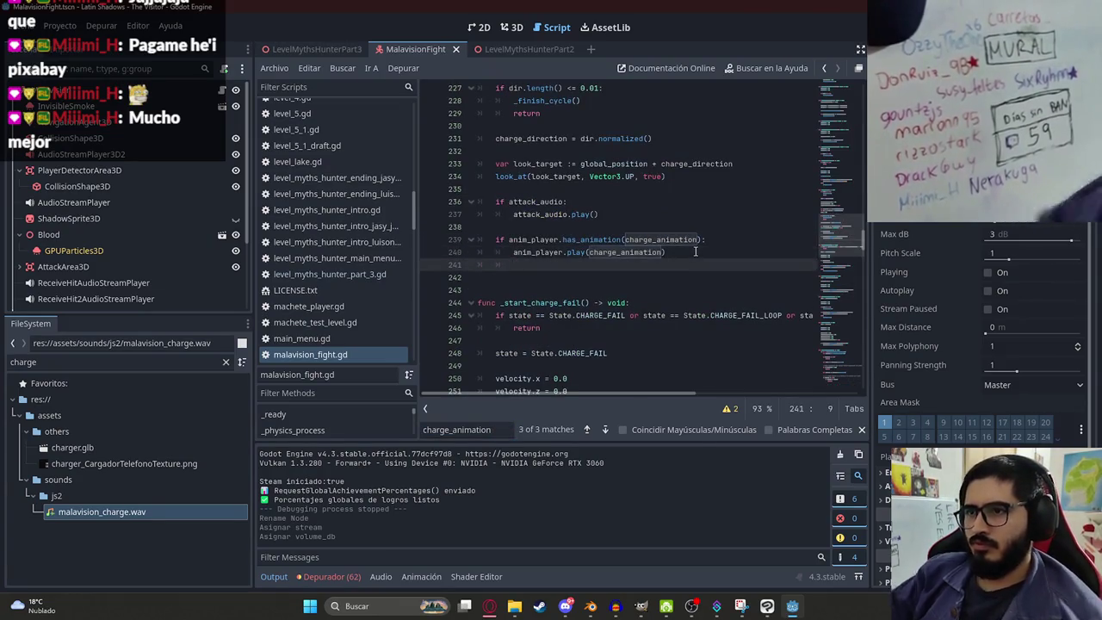
text(charge_audio.play)
key(Return)
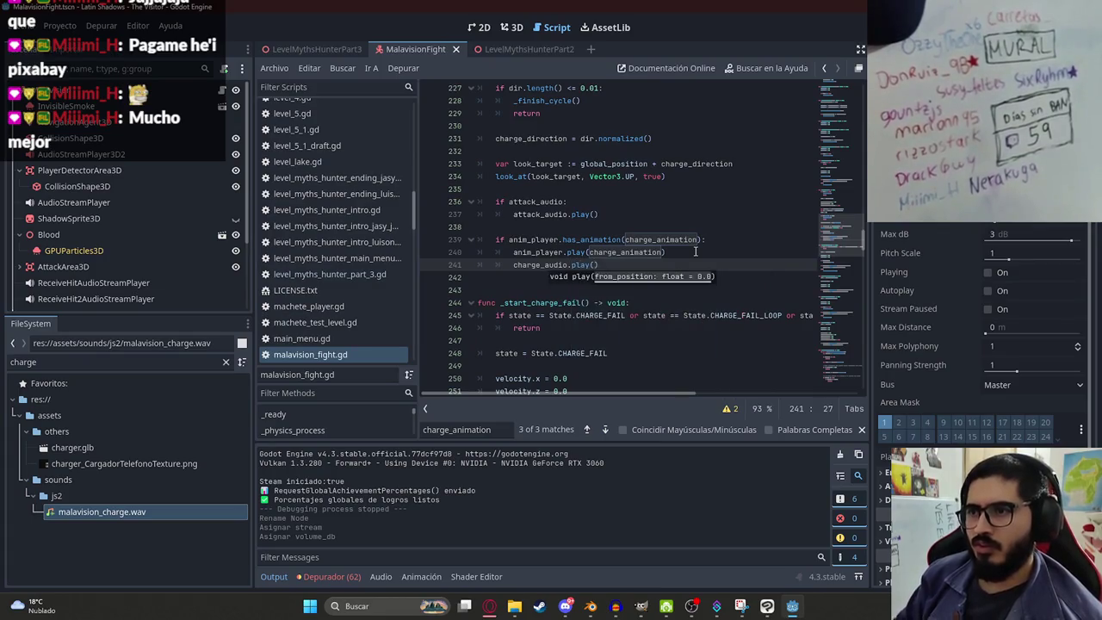
double_click(545, 267)
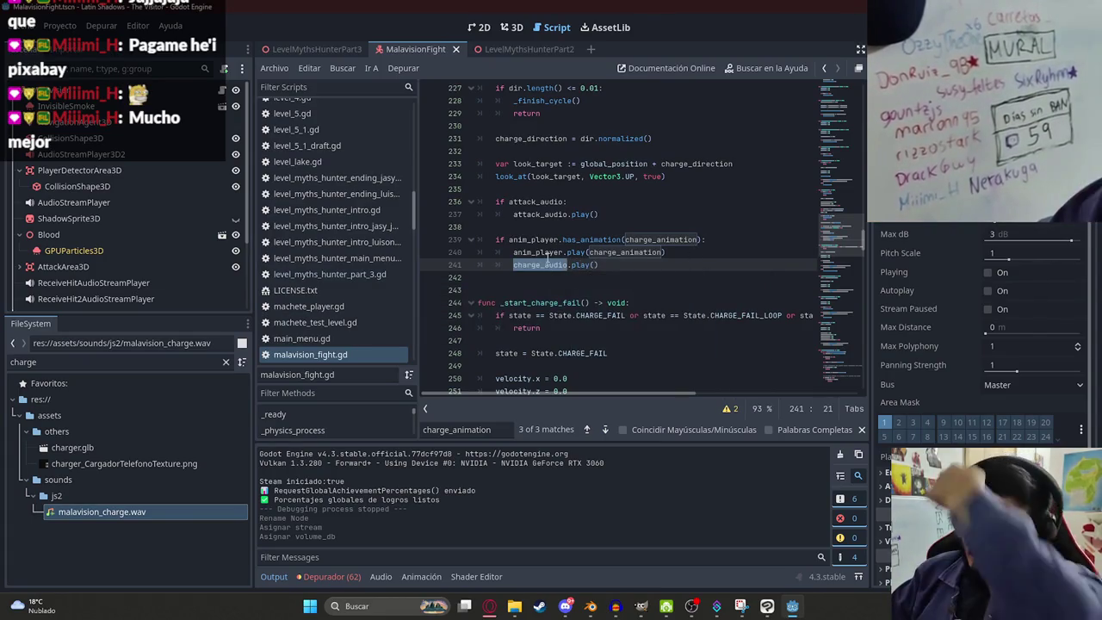
Step: Add charge_audio.stop() under the charge_fail_animation play call in _start_charge_fail
scroll(796, 209, up, 20)
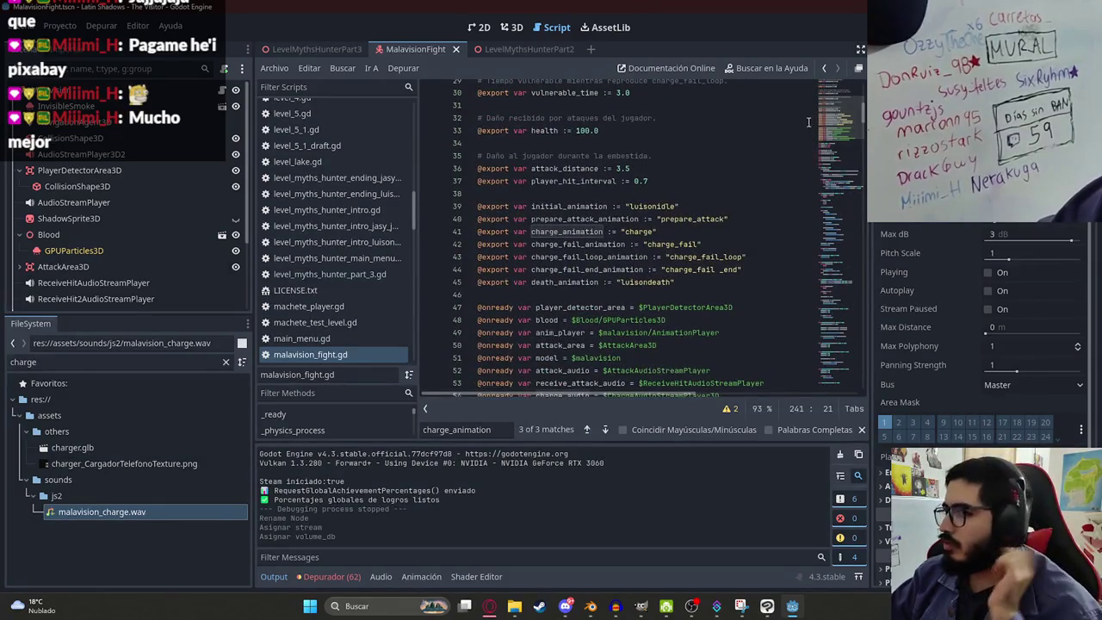
double_click(601, 245)
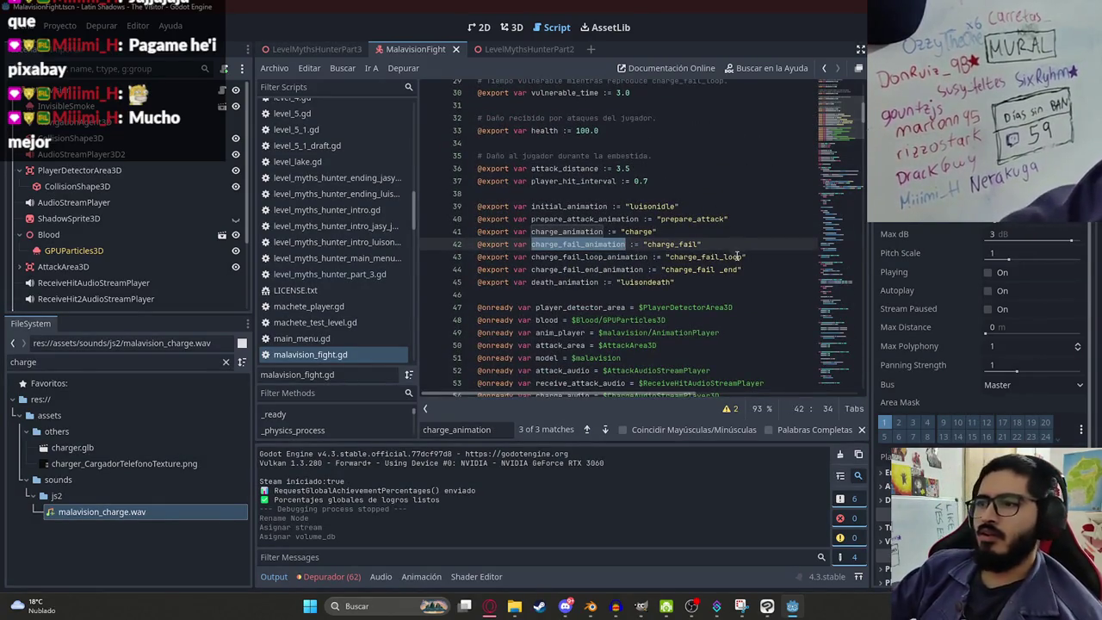
key(ctrl+f)
key(Return)
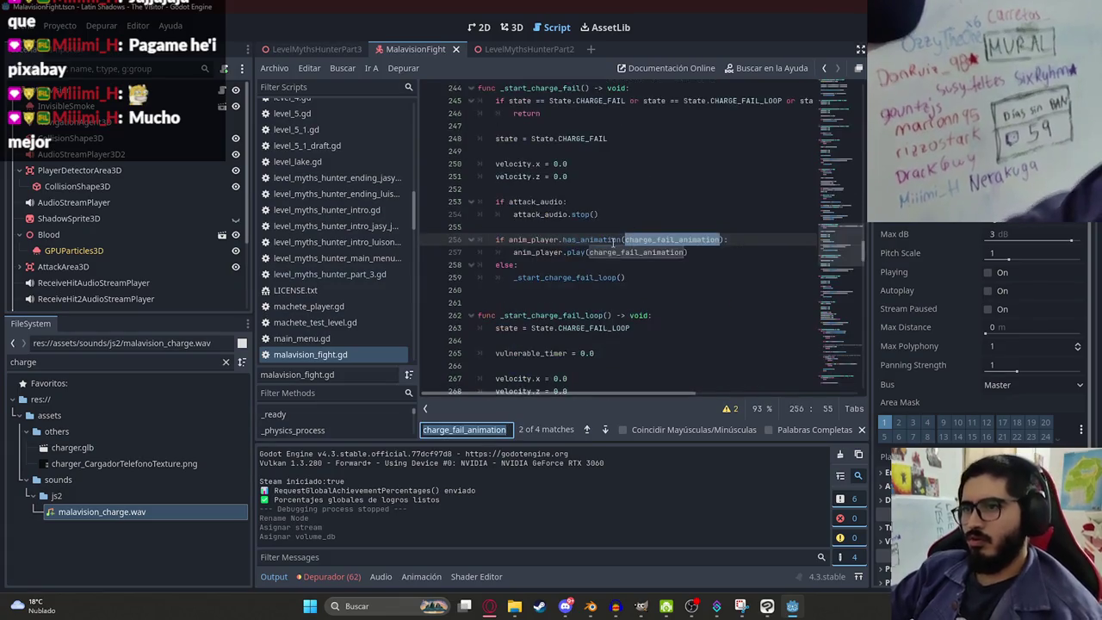
click(697, 252)
key(Return)
text(.stop())
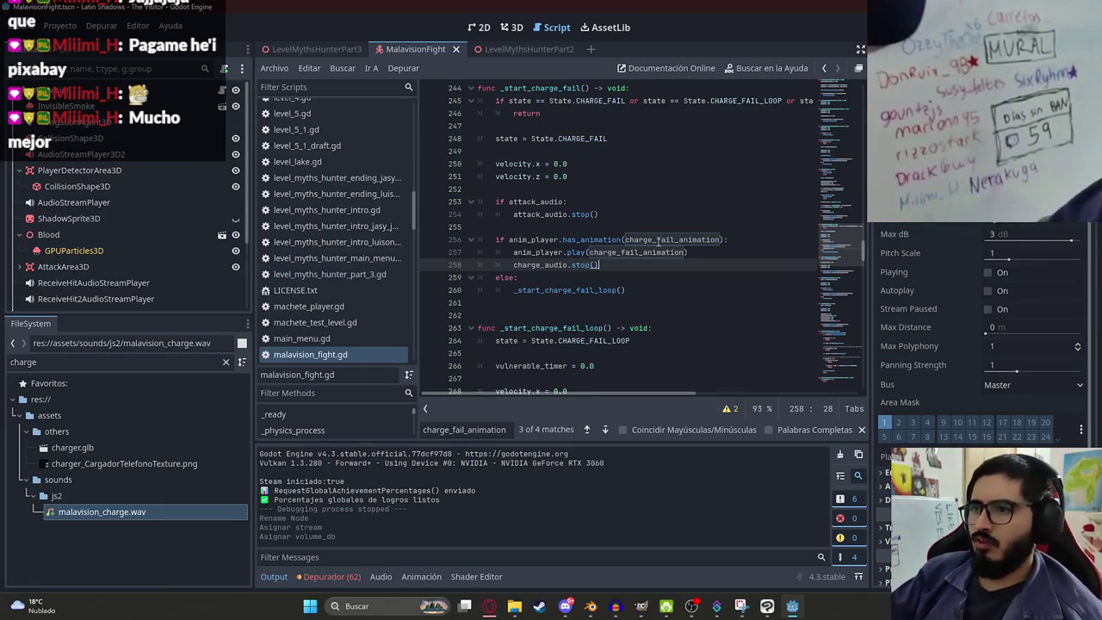
Step: Save the script and switch to the LevelMythsHunterPart3 level scene
key(ctrl+f)
key(Return)
key(Return)
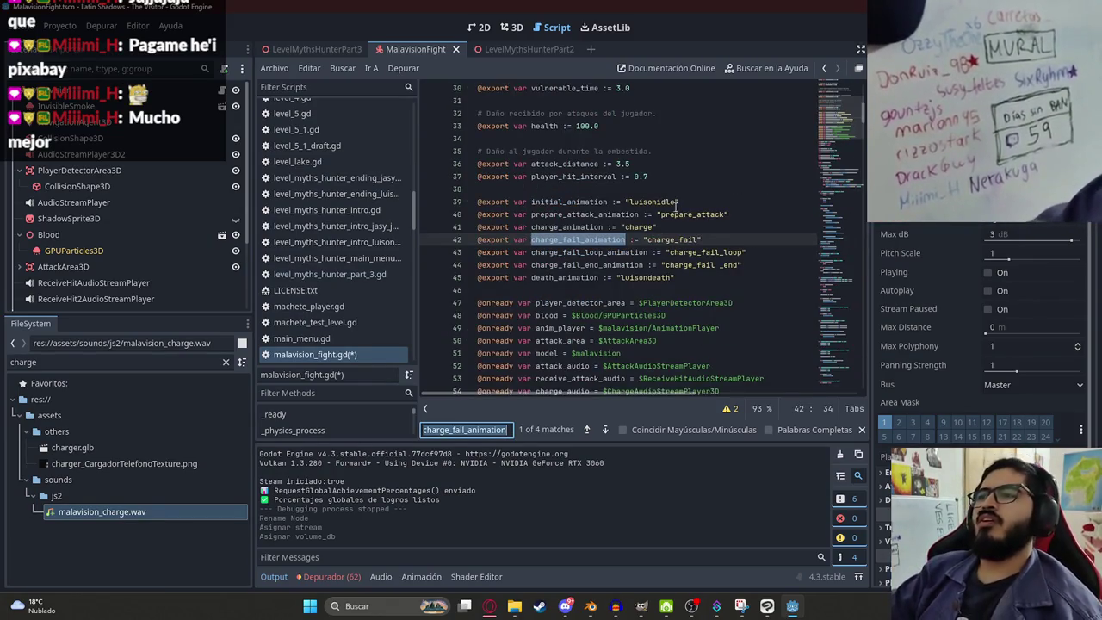
click(677, 215)
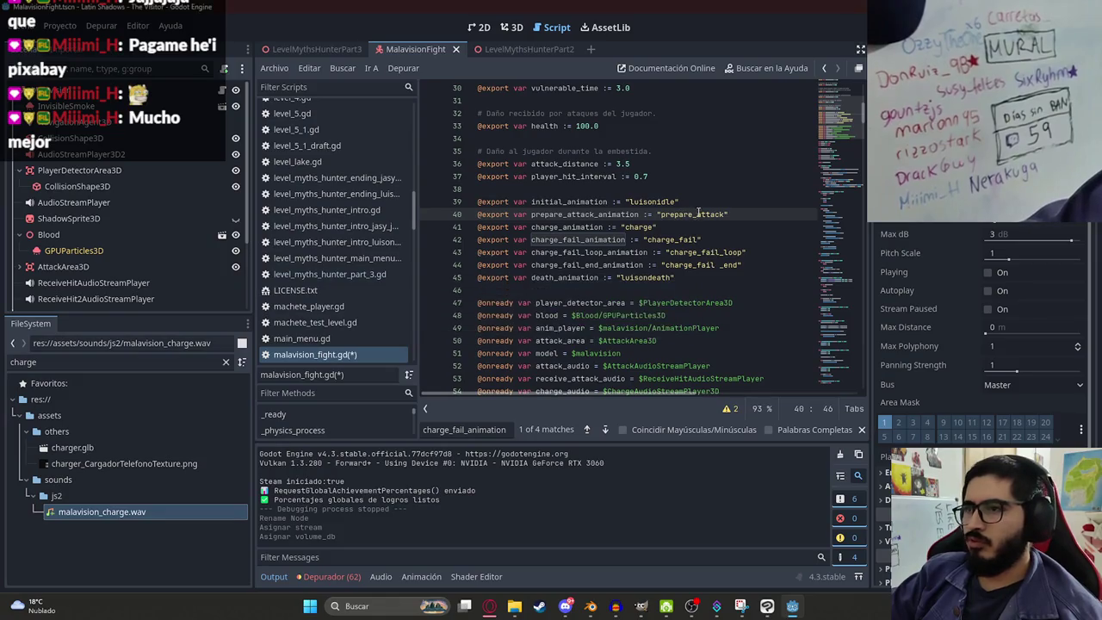
key(ctrl+s)
click(656, 226)
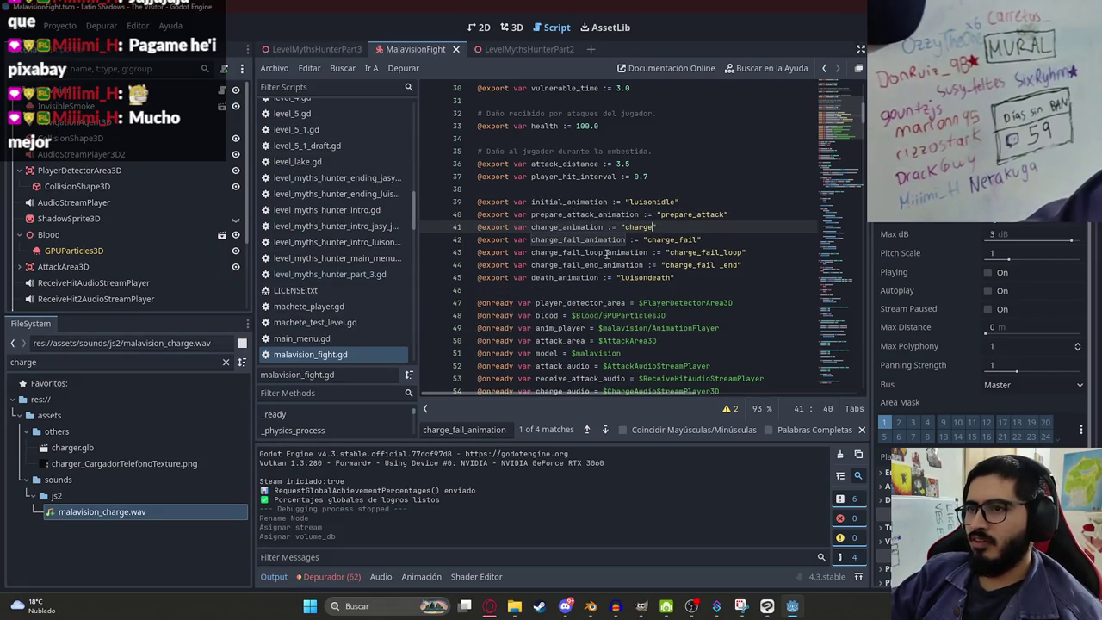
click(600, 266)
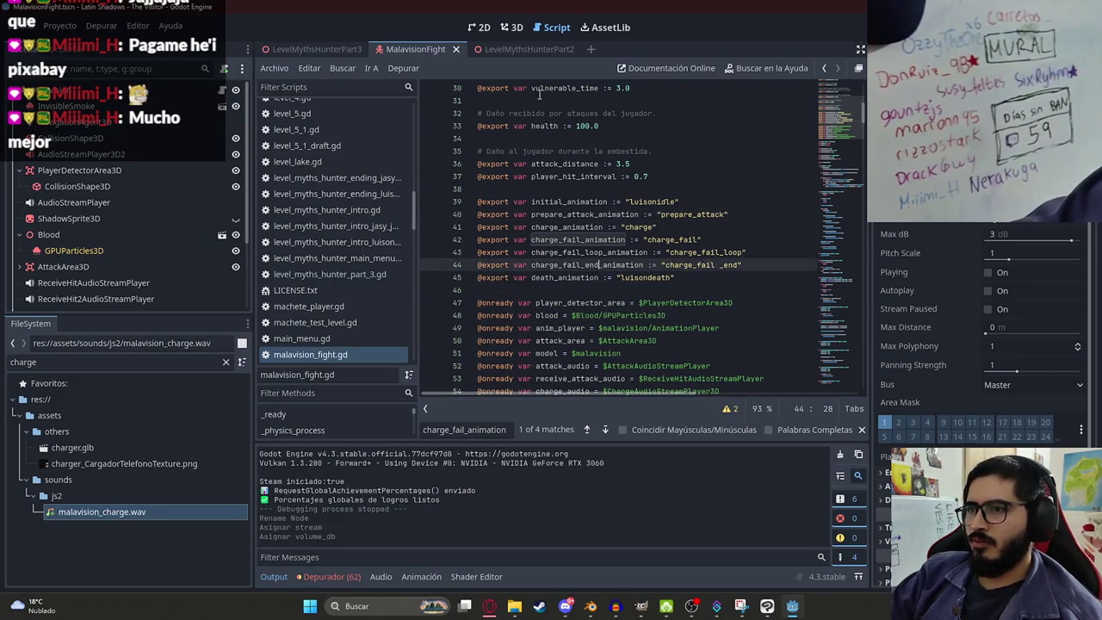
right_click(332, 47)
click(418, 148)
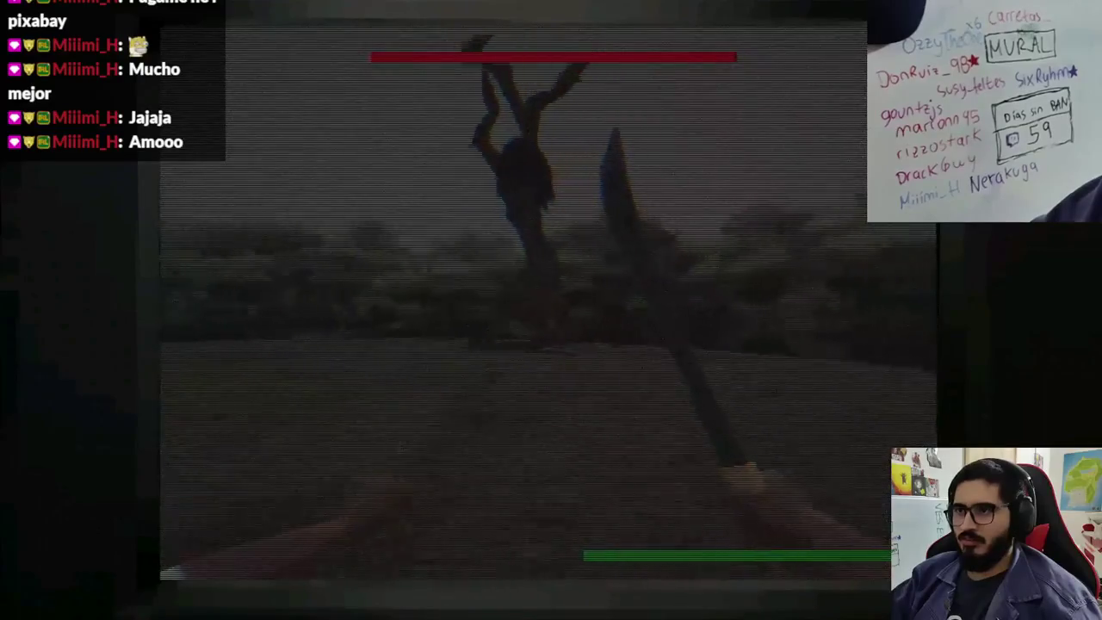
Step: Stop the running boss-fight playtest and return to the Pixabay sound-effects page
key(F8)
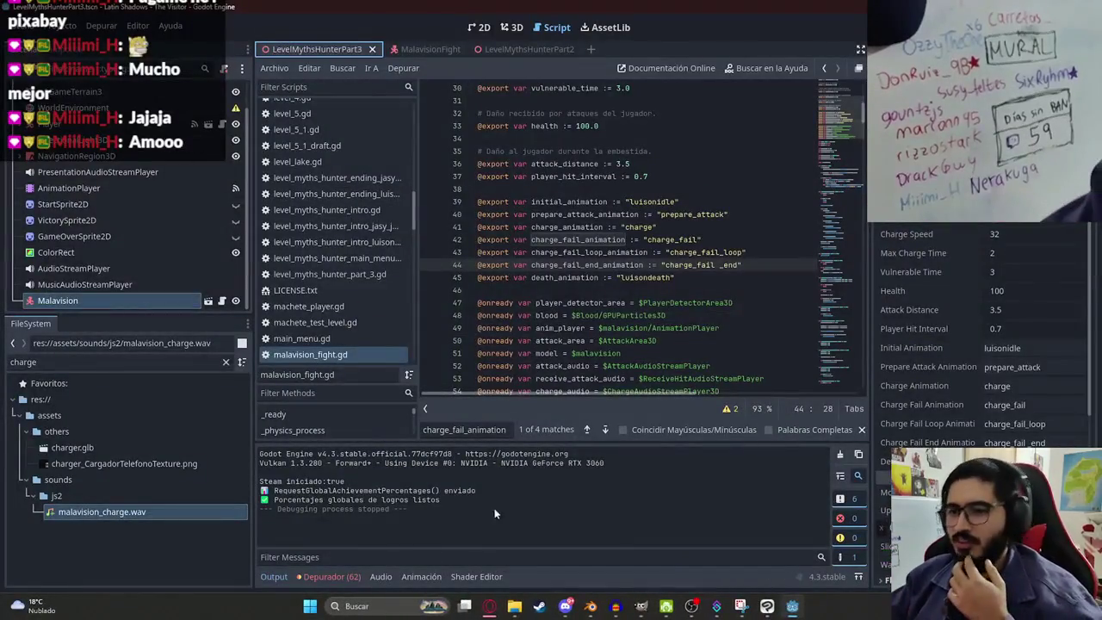
click(487, 605)
Step: Dismiss the thank-you popup and search Pixabay sound effects for 'arbol'
click(251, 84)
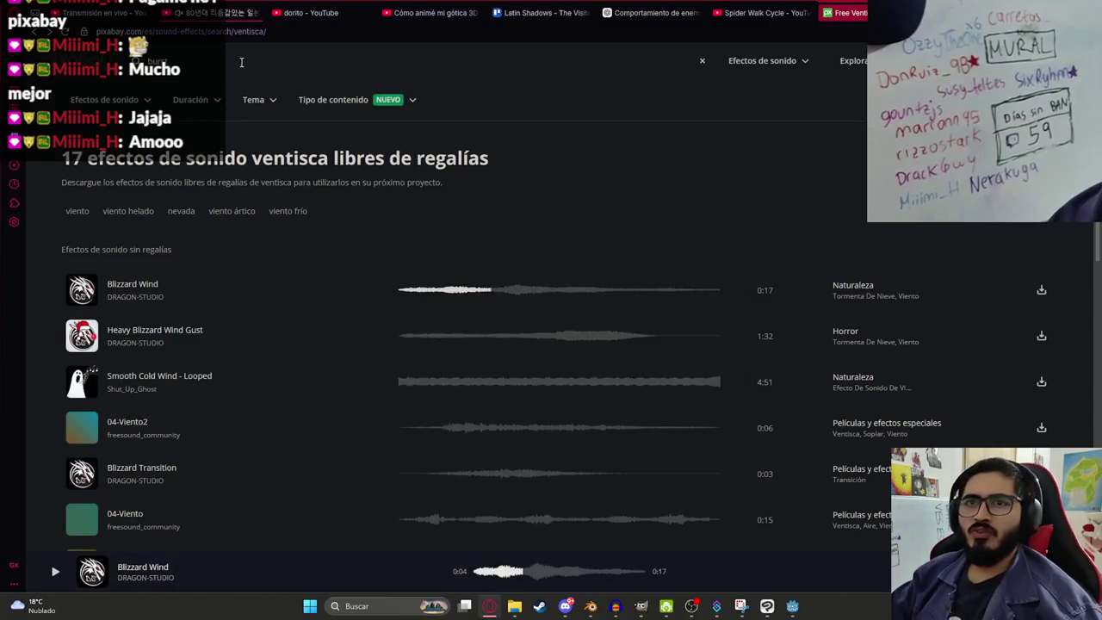
click(241, 62)
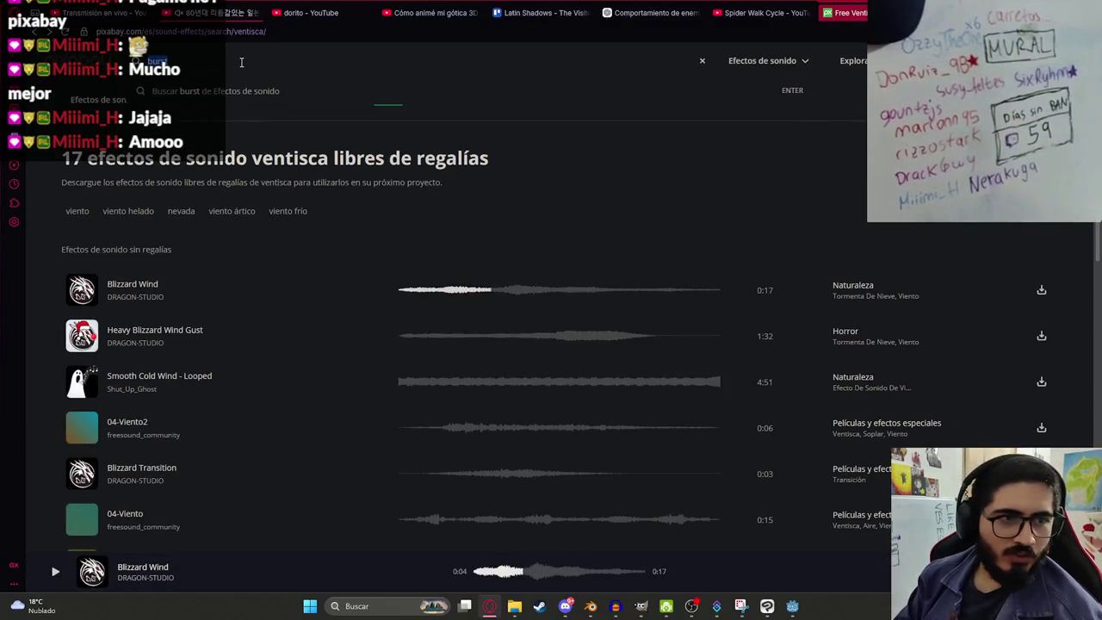
text(arbol)
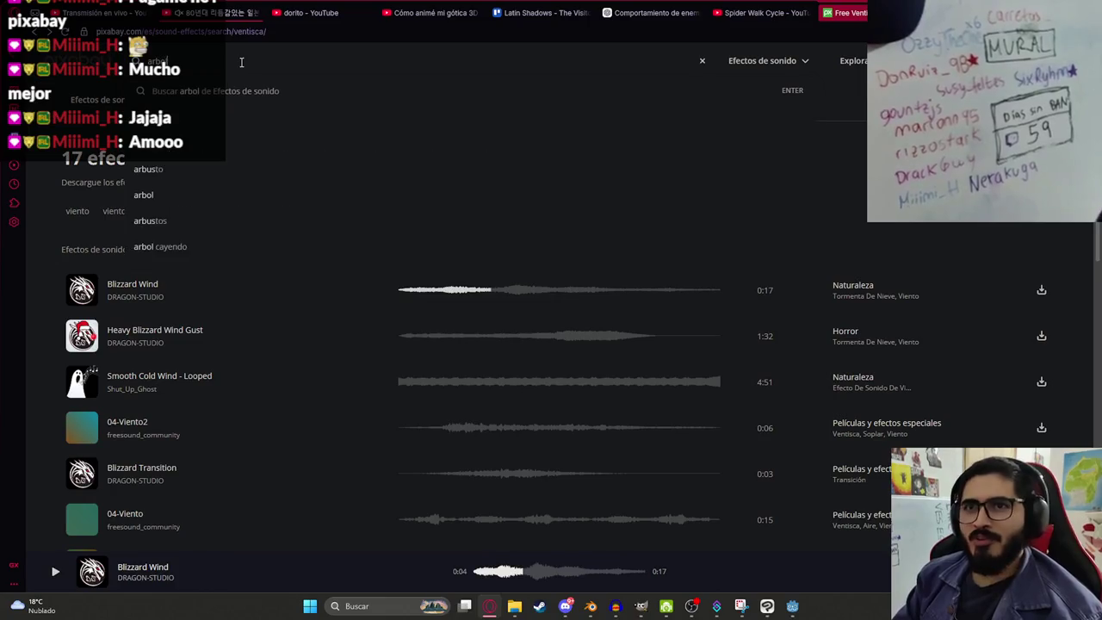
key(Return)
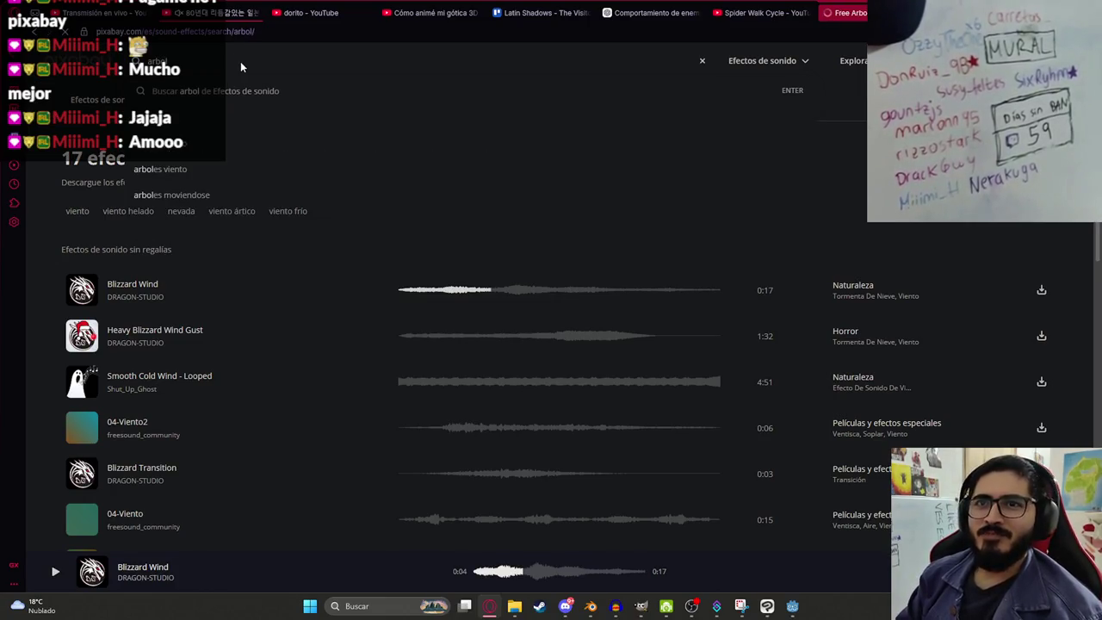
Step: Preview the falling-tree clips: Ramas de arbol, Falling Tree, Arbol destruyendose, caida arbol, Ruptura de Arbol, chopping tree root
click(398, 290)
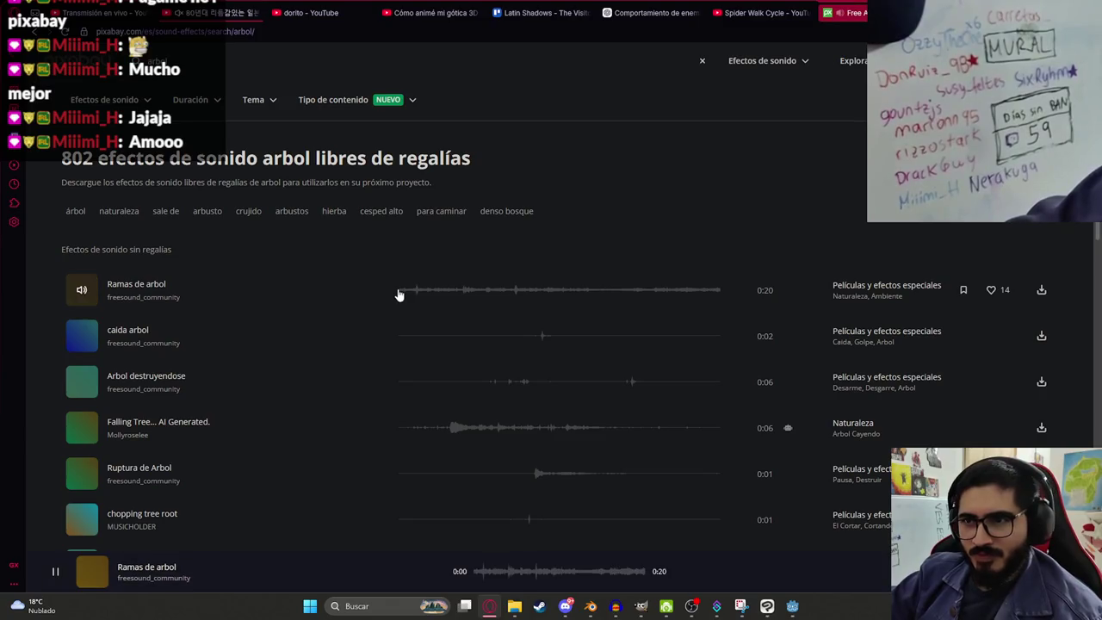
click(449, 429)
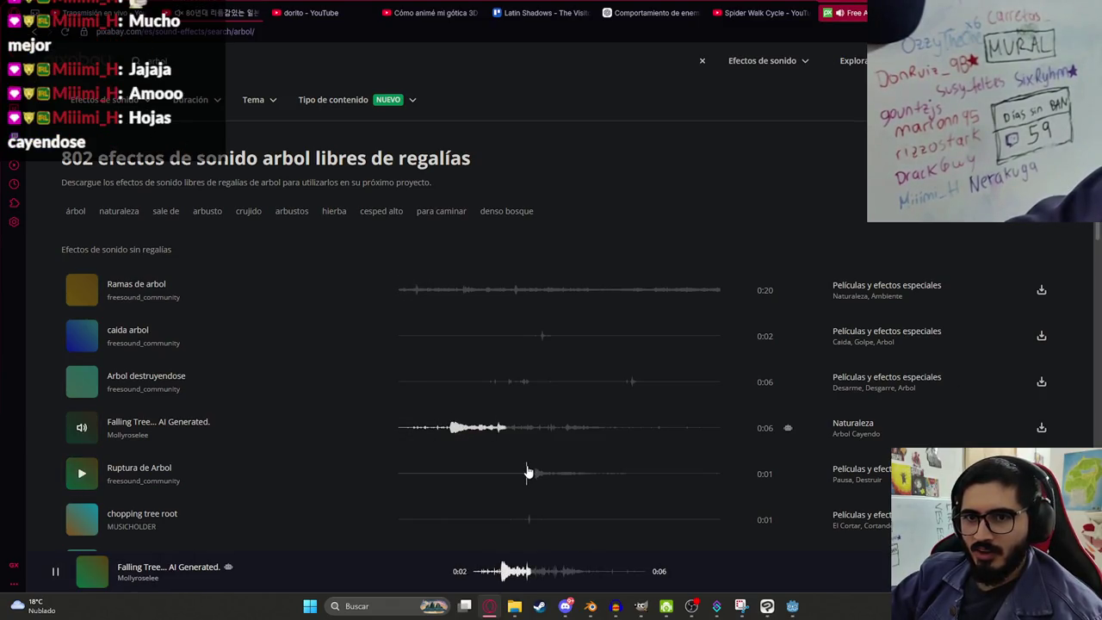
click(493, 385)
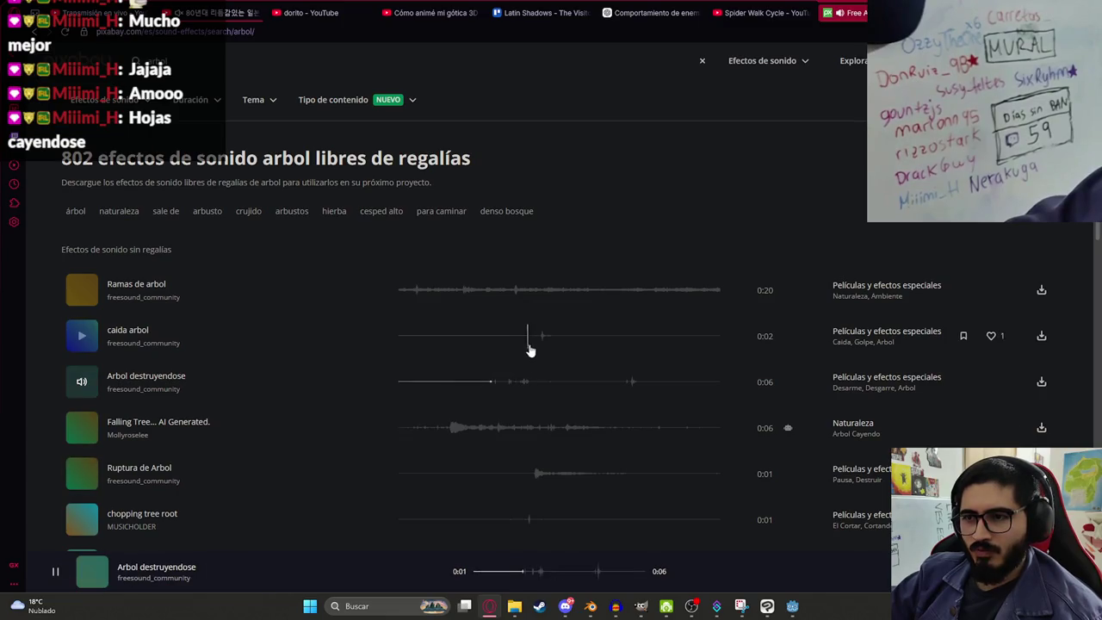
click(533, 340)
click(533, 474)
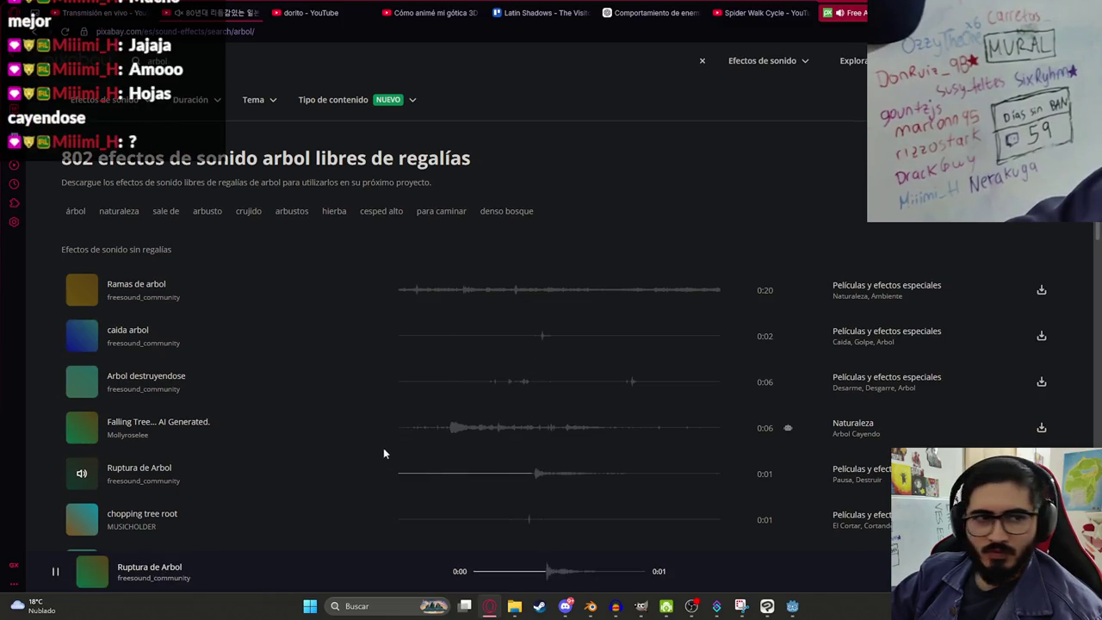
click(523, 521)
scroll(508, 499, down, 2)
click(478, 450)
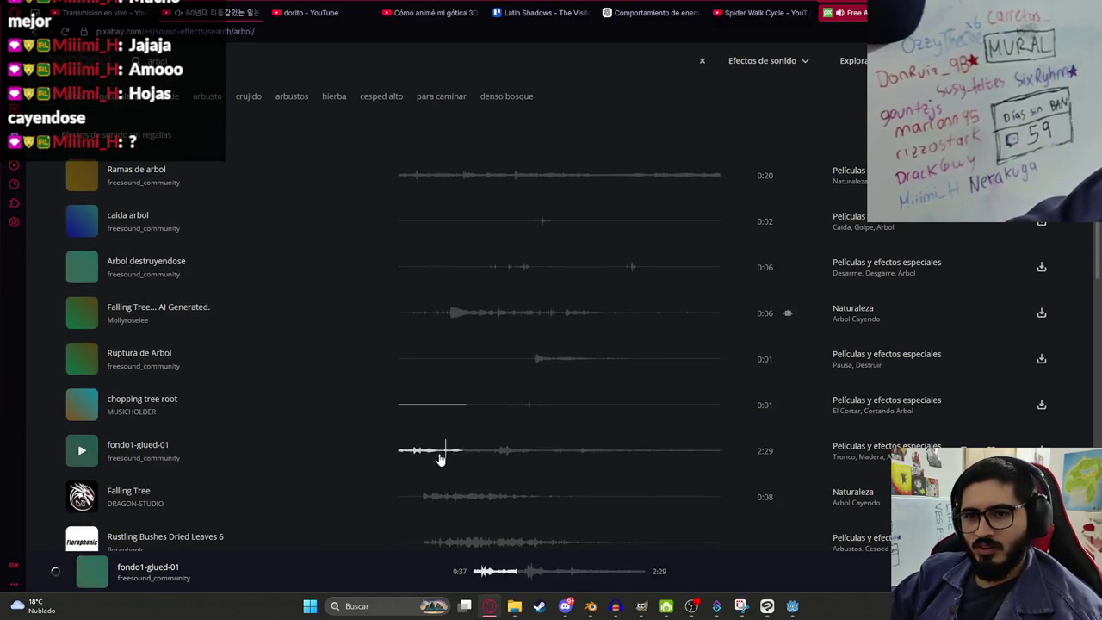
click(411, 497)
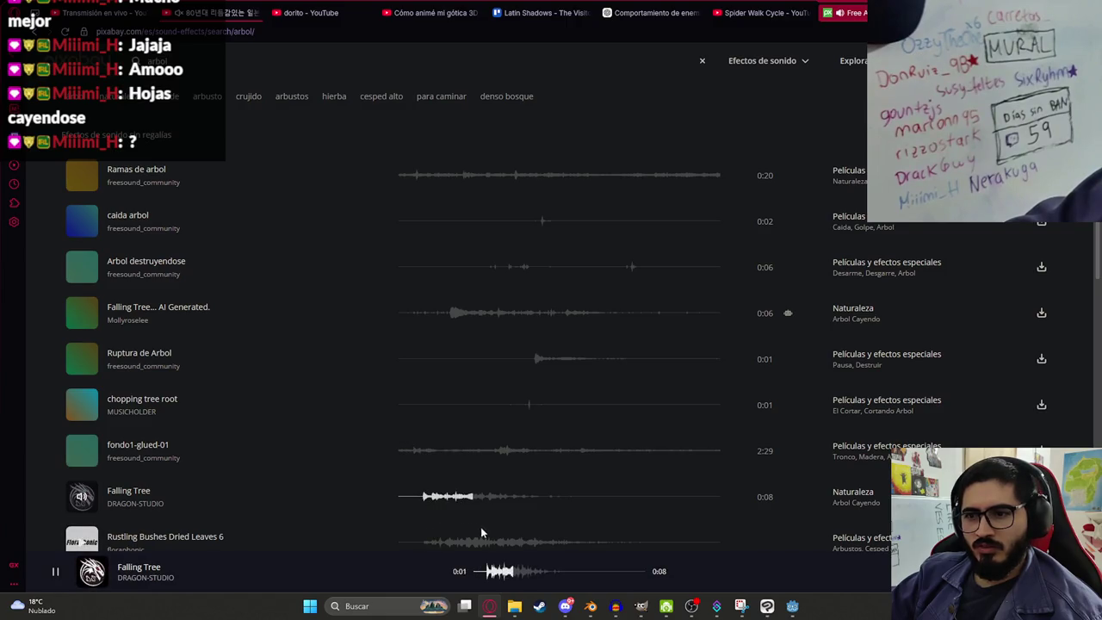
click(432, 530)
Step: Preview the Rustling Bushes Dried Leaves clips, Leaves Rustling, Rustling leaves and Windy forest
scroll(443, 491, down, 5)
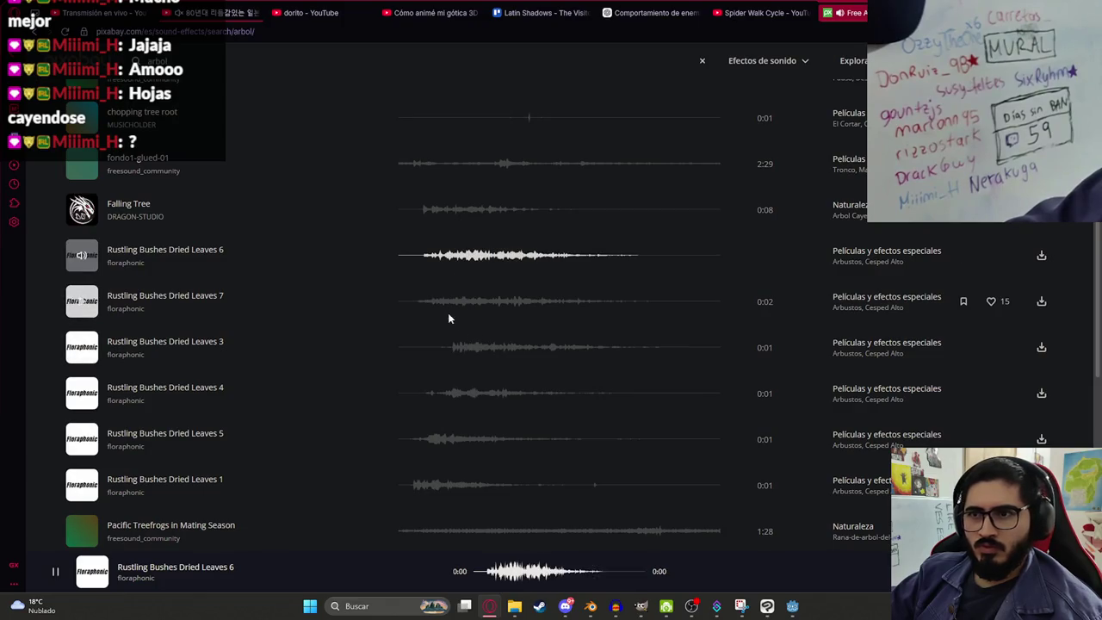
click(449, 314)
click(459, 349)
click(432, 393)
click(422, 439)
click(415, 484)
scroll(440, 330, down, 5)
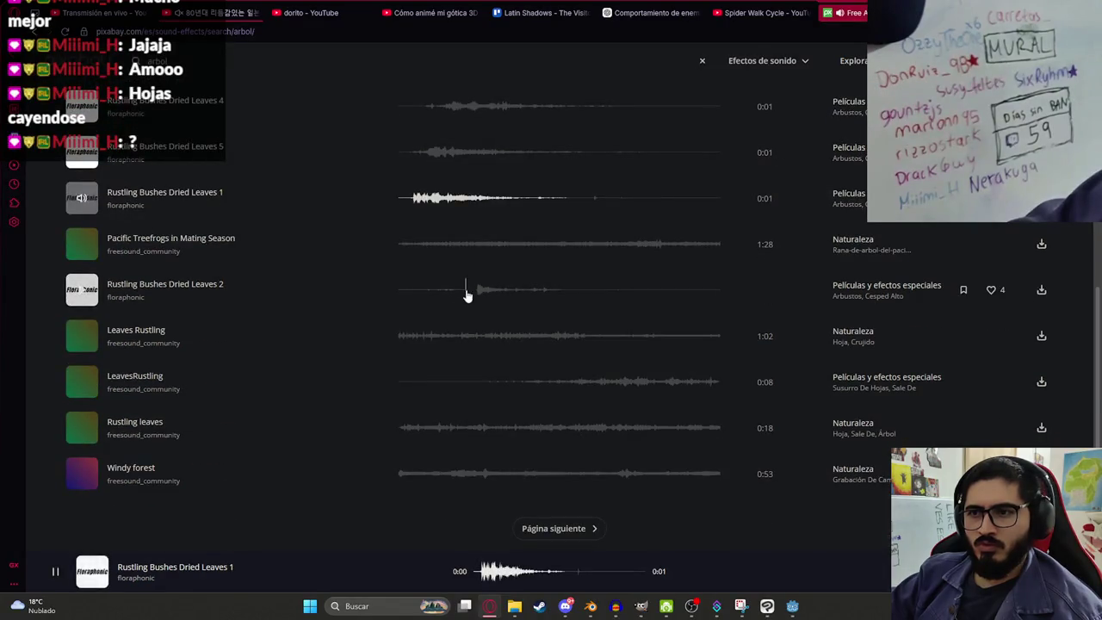
click(468, 293)
click(413, 336)
click(413, 425)
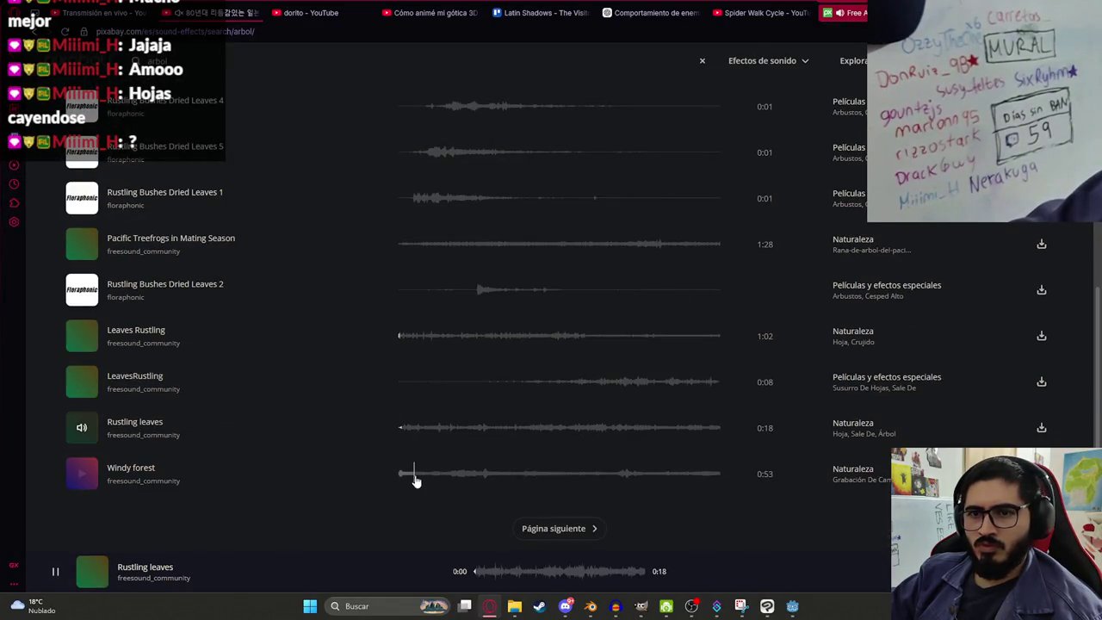
click(413, 475)
scroll(335, 303, up, 10)
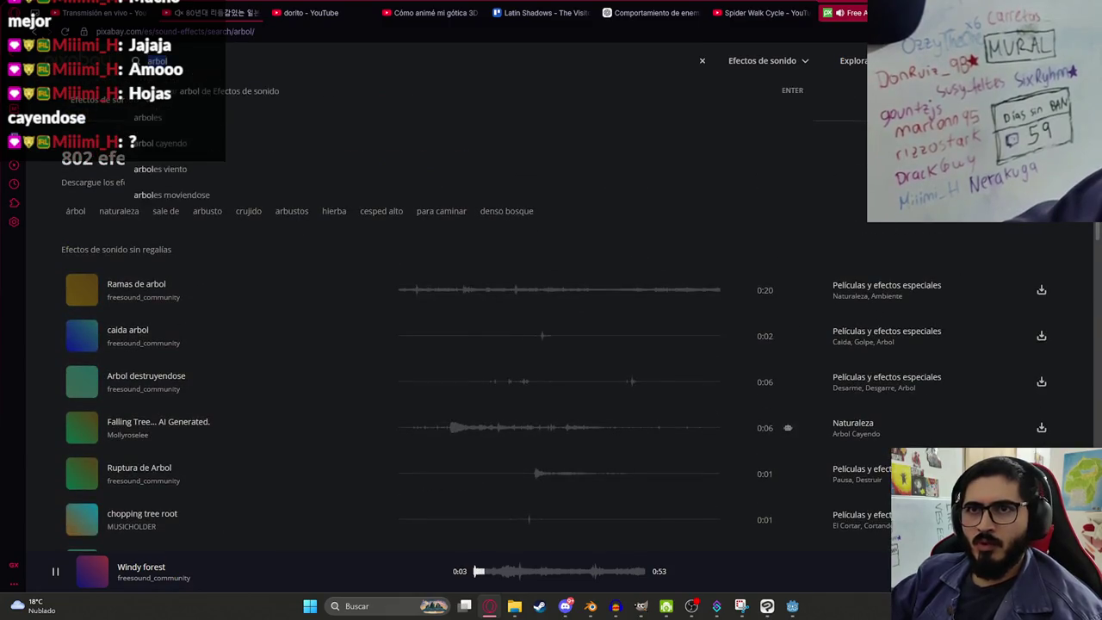
Step: Search 'tree fall' and preview Falling Tree, Old tree falls, Boards Fall 1, cutting_tree and Boards Fall 4
text(tree fall)
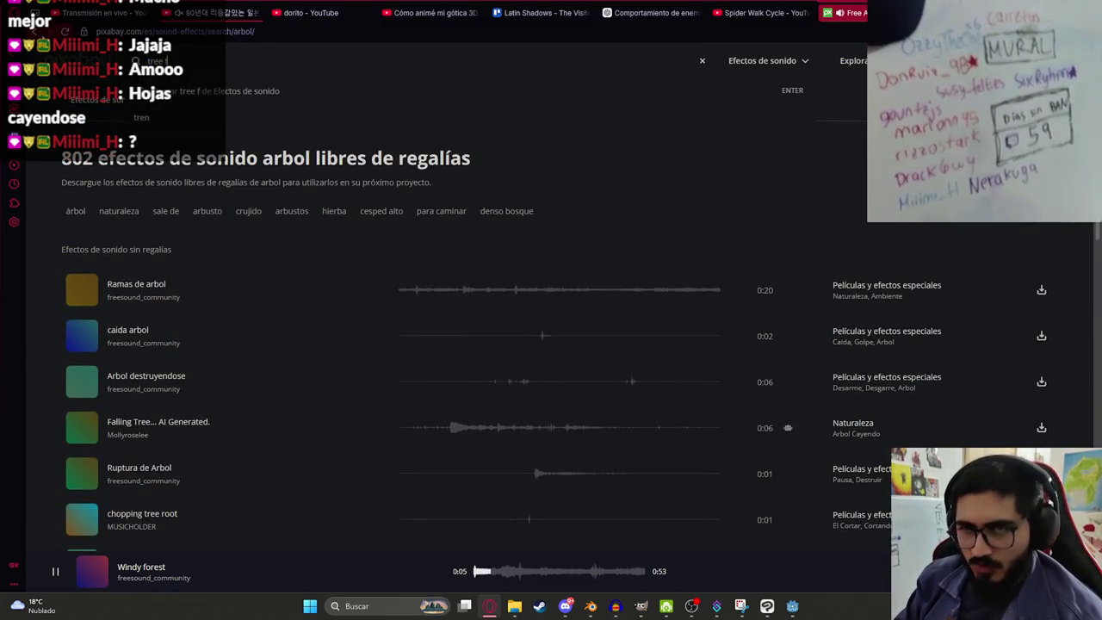
key(Return)
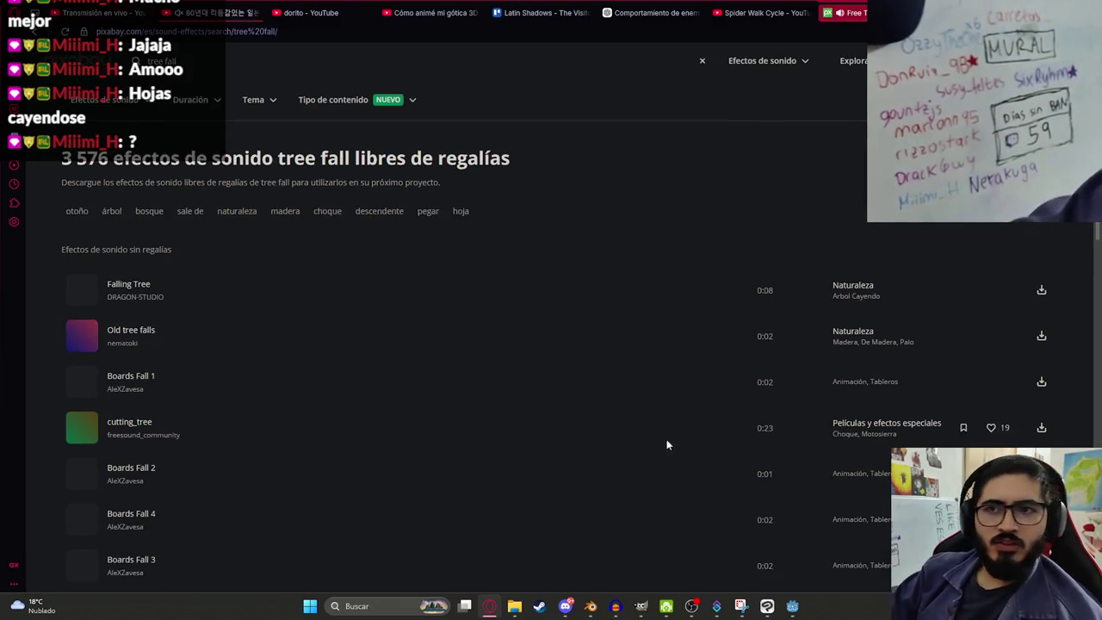
click(401, 292)
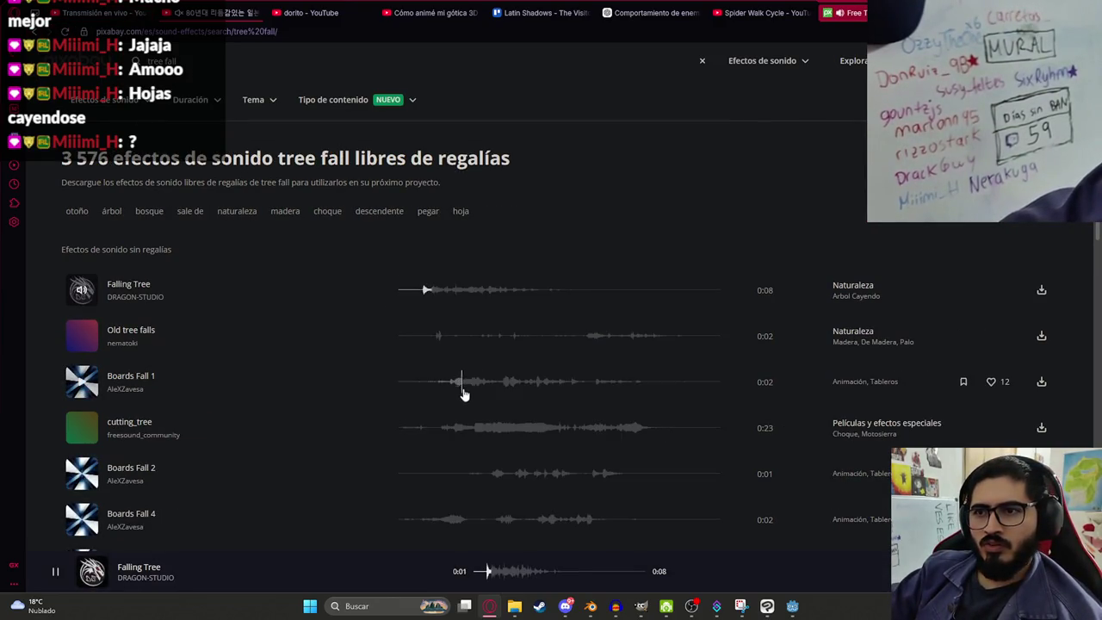
click(435, 337)
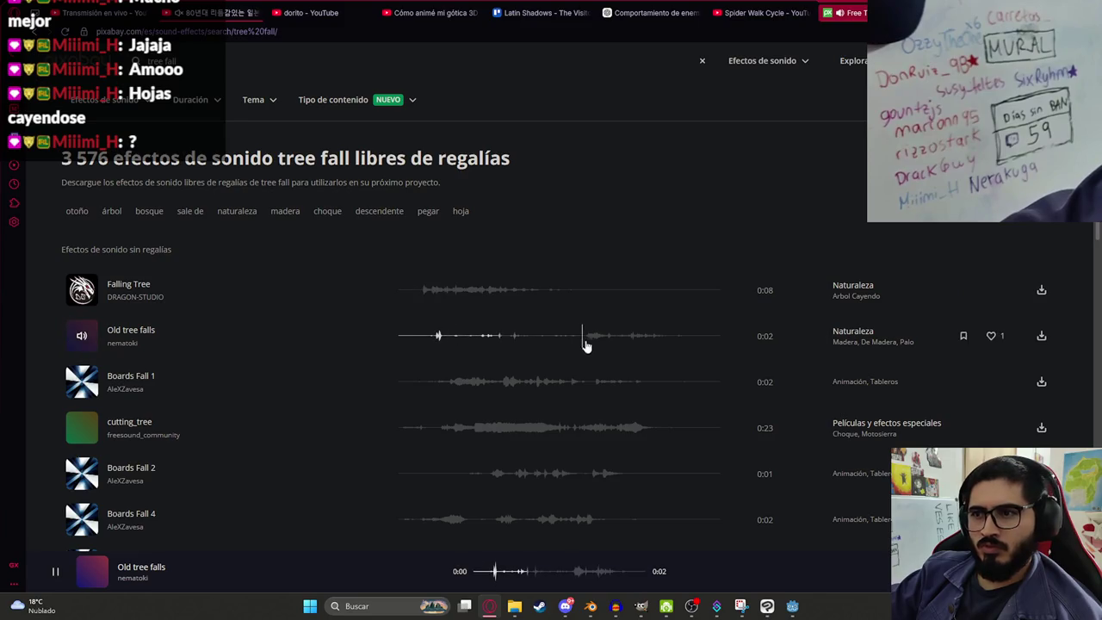
click(460, 381)
click(442, 428)
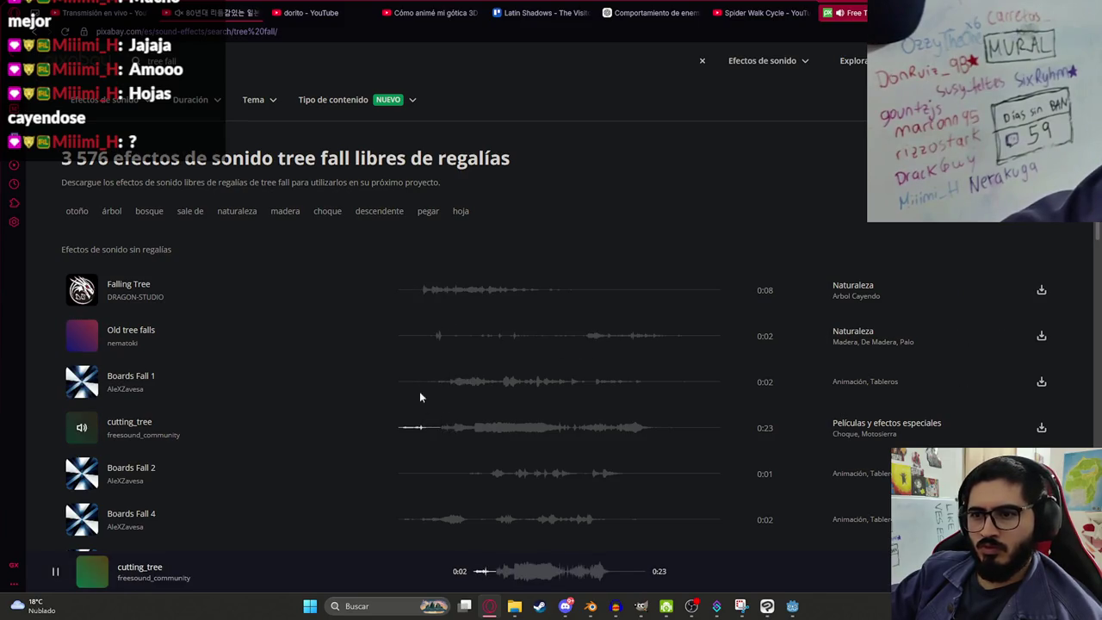
click(452, 508)
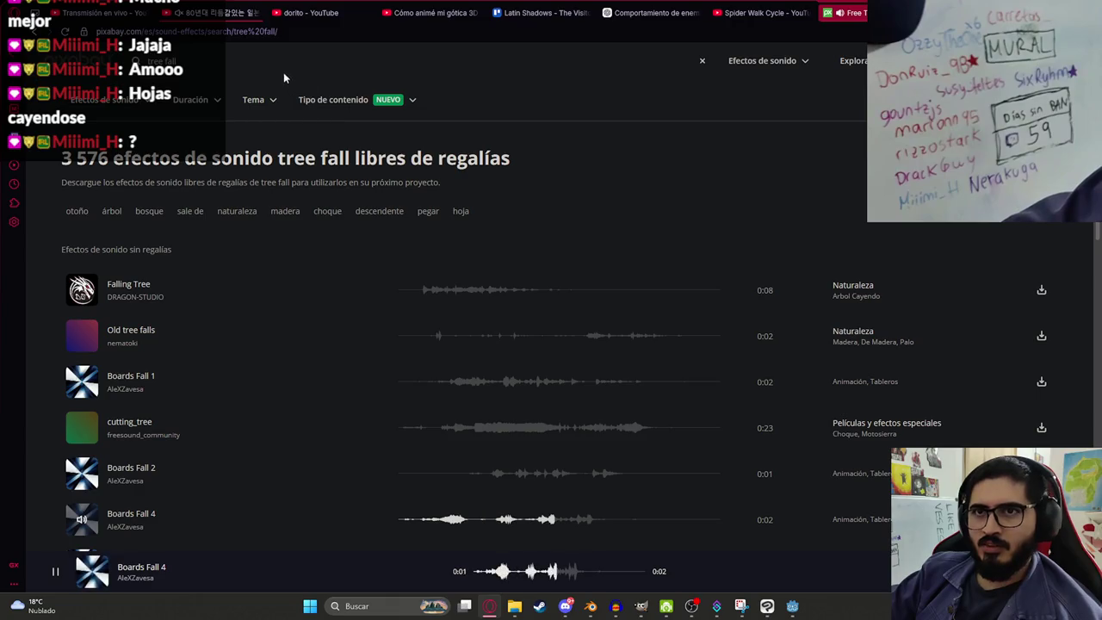
click(245, 62)
Step: Search 'hit tree' and preview Hit Tree 01, 03, 02 and Hit Plant 03 and 01
text(hit)
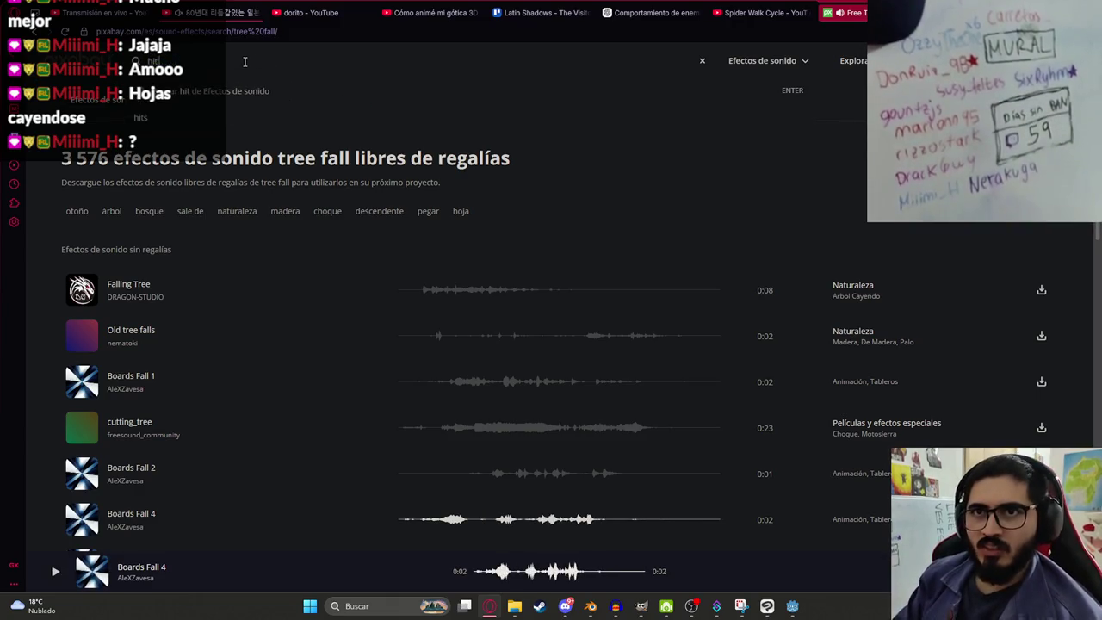
text( tree)
key(Return)
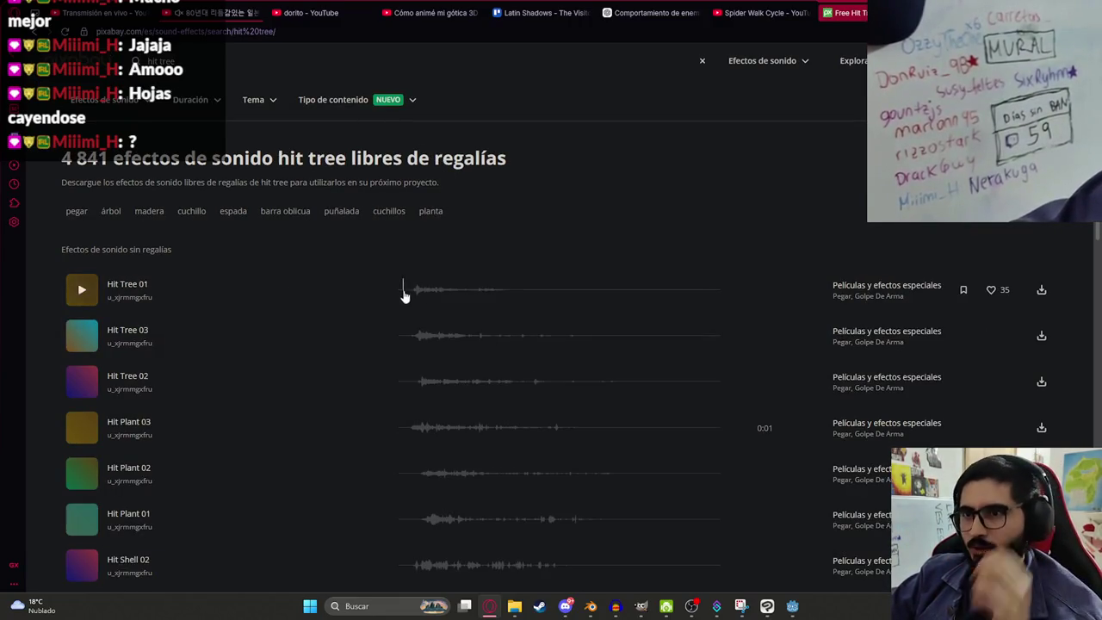
click(405, 291)
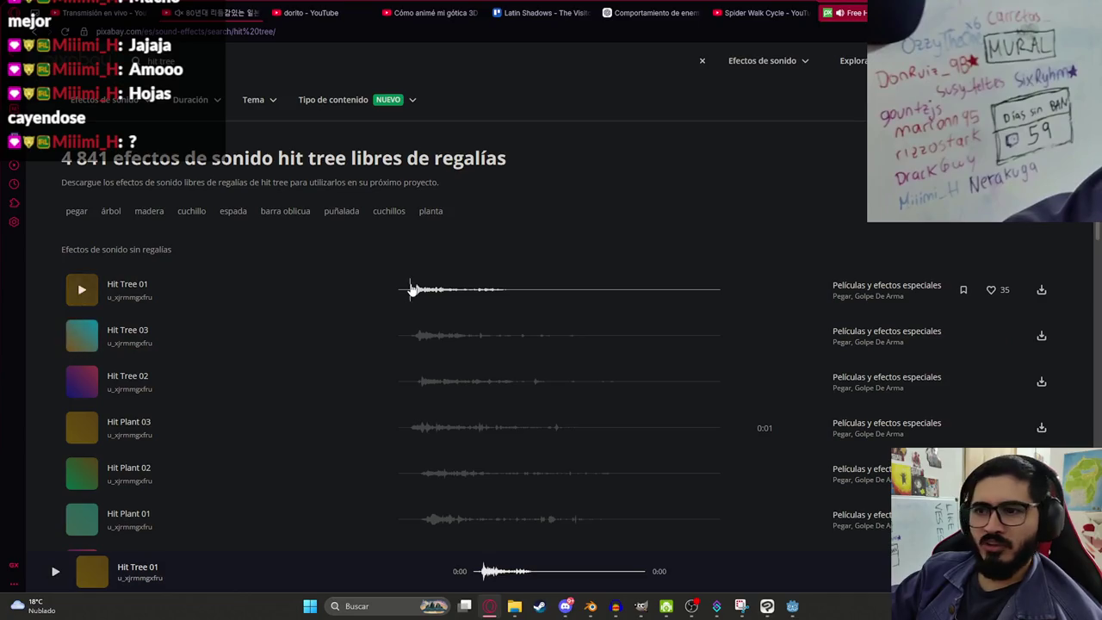
click(412, 290)
click(409, 338)
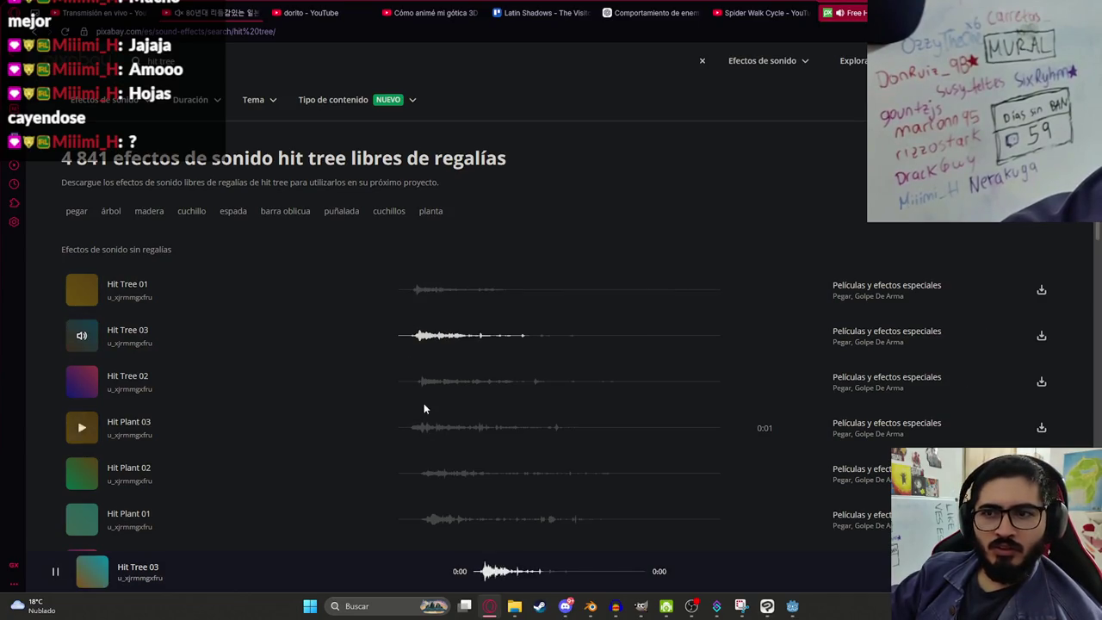
click(414, 381)
click(421, 428)
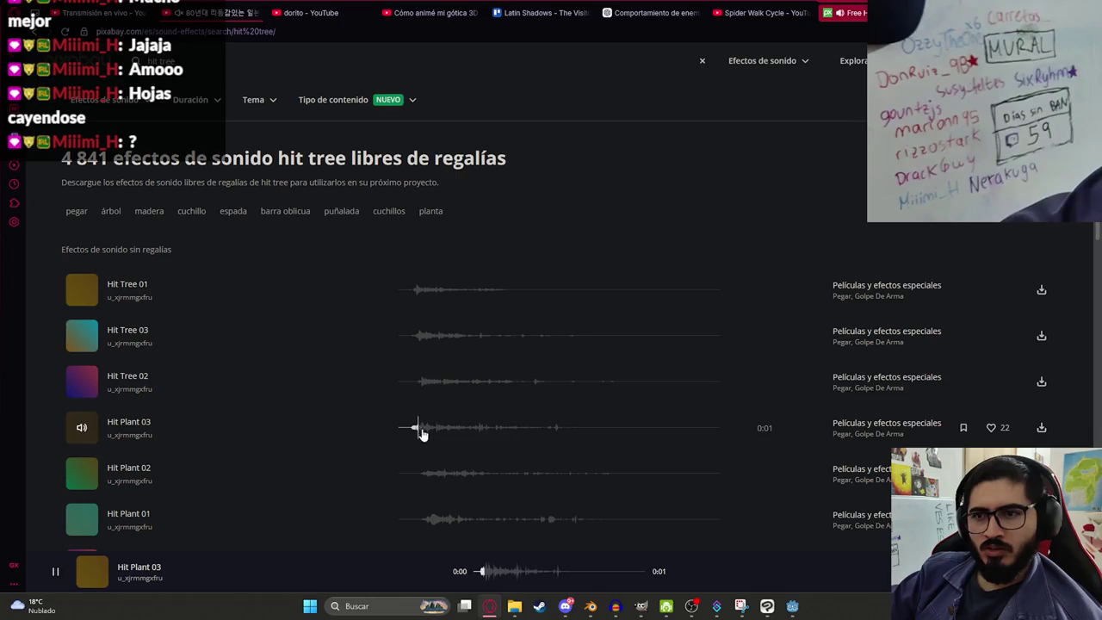
click(421, 382)
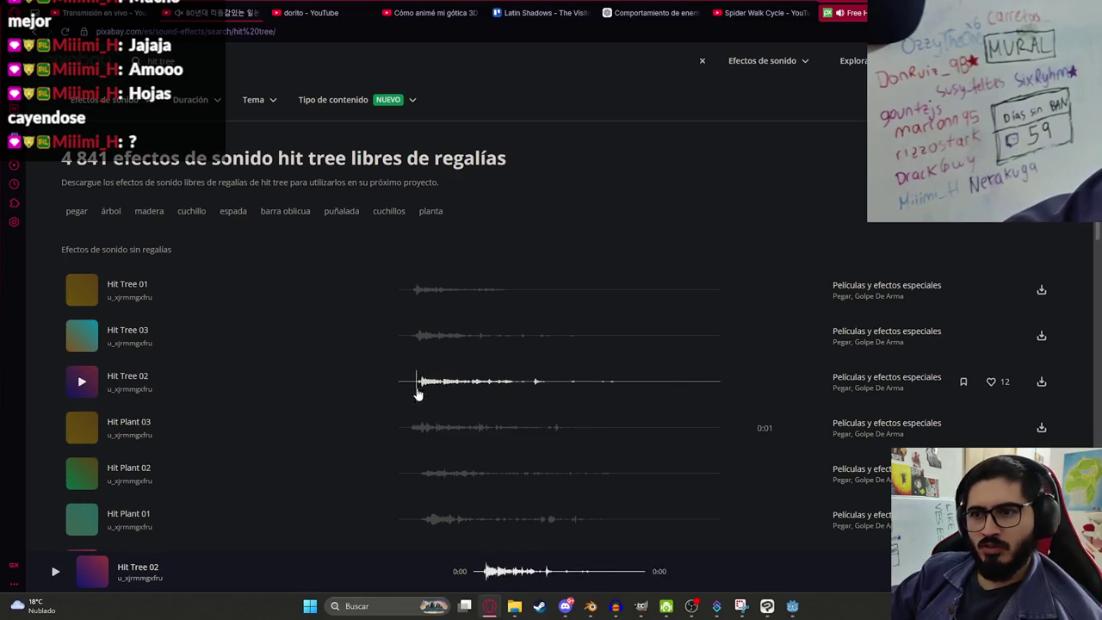
click(422, 519)
Step: Preview Hit Shell 02 and 01, HTF Flesh Impact 1, the wood trunk impact, Knife thrust and Boards Fall 1
scroll(414, 404, down, 4)
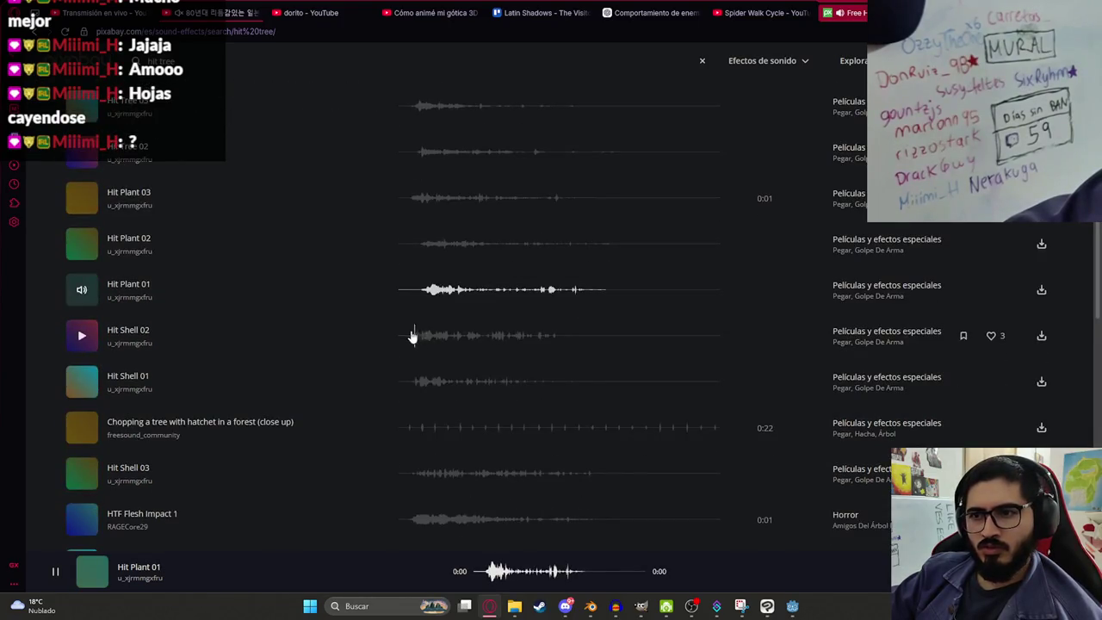
click(409, 338)
click(418, 381)
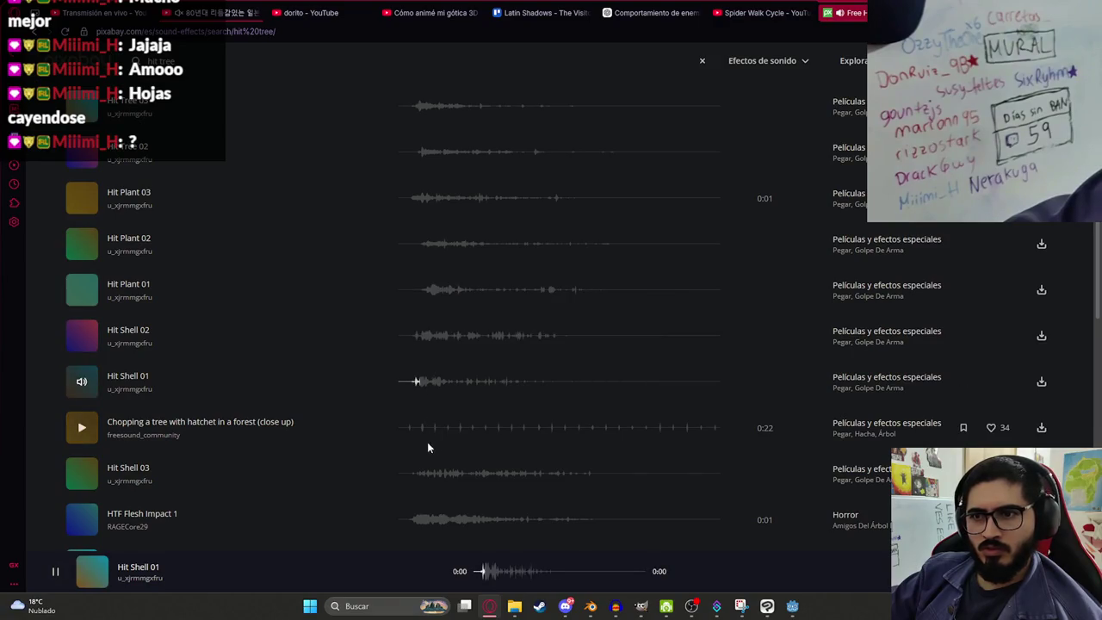
click(415, 519)
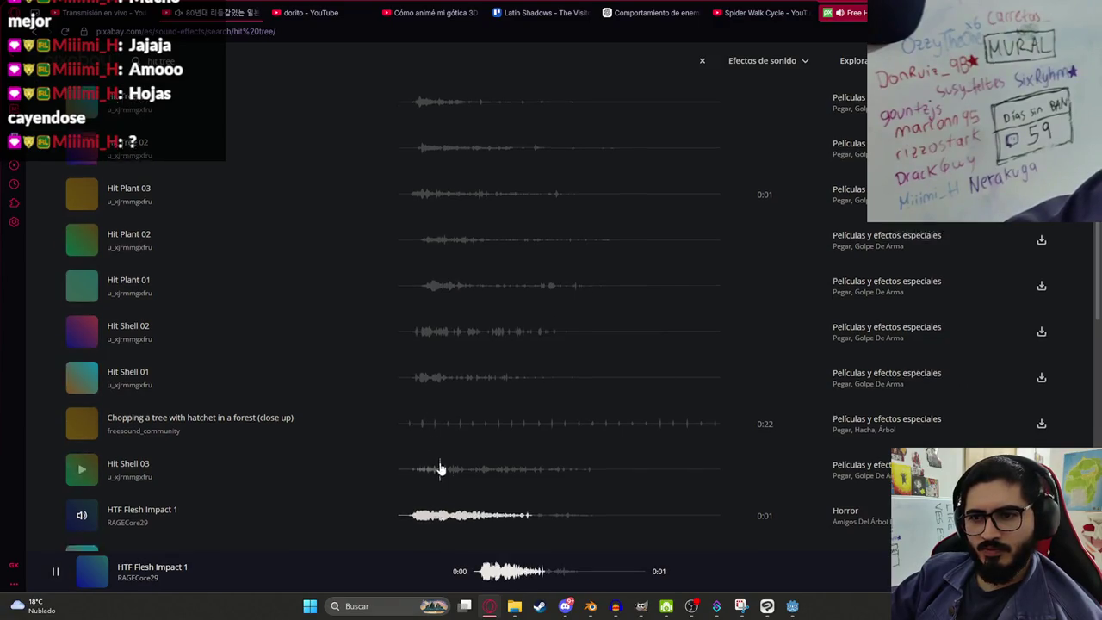
scroll(427, 469, down, 4)
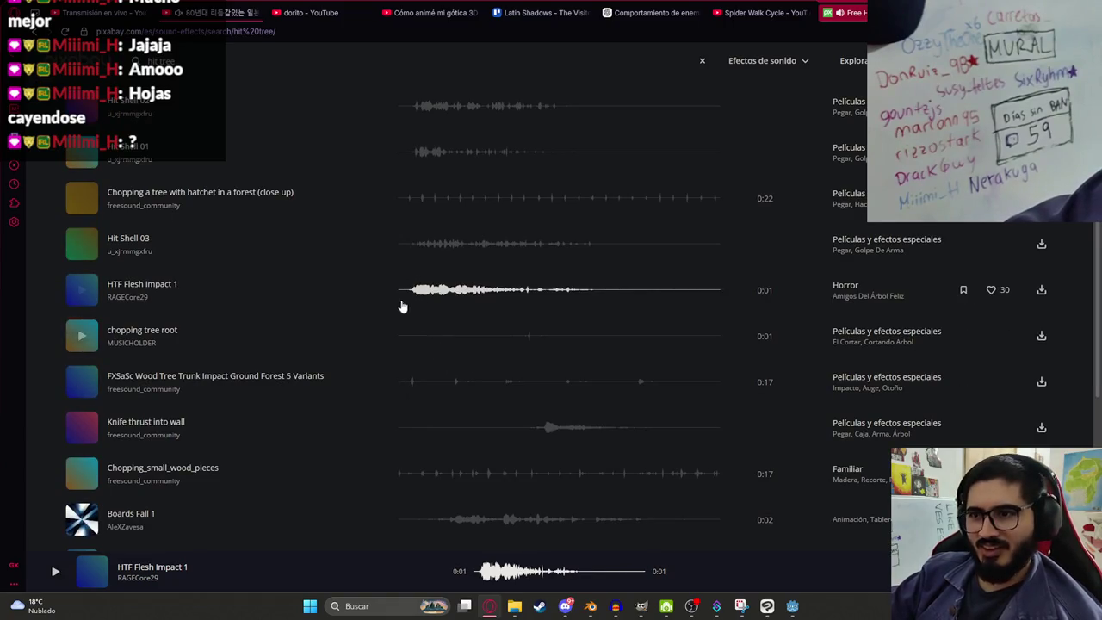
click(402, 303)
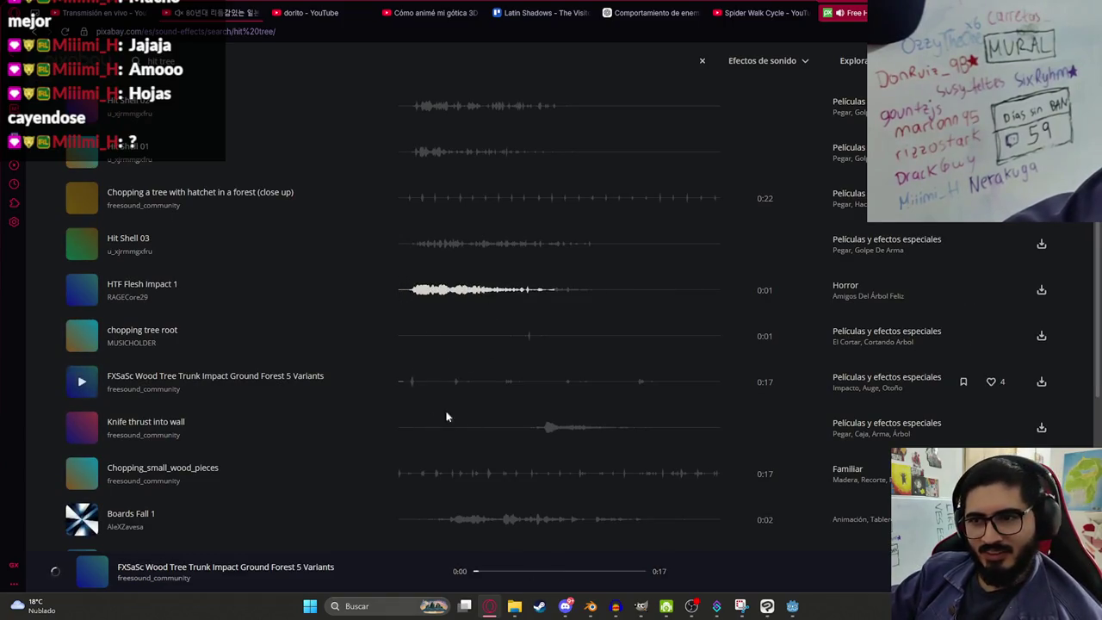
click(530, 431)
click(418, 477)
click(444, 516)
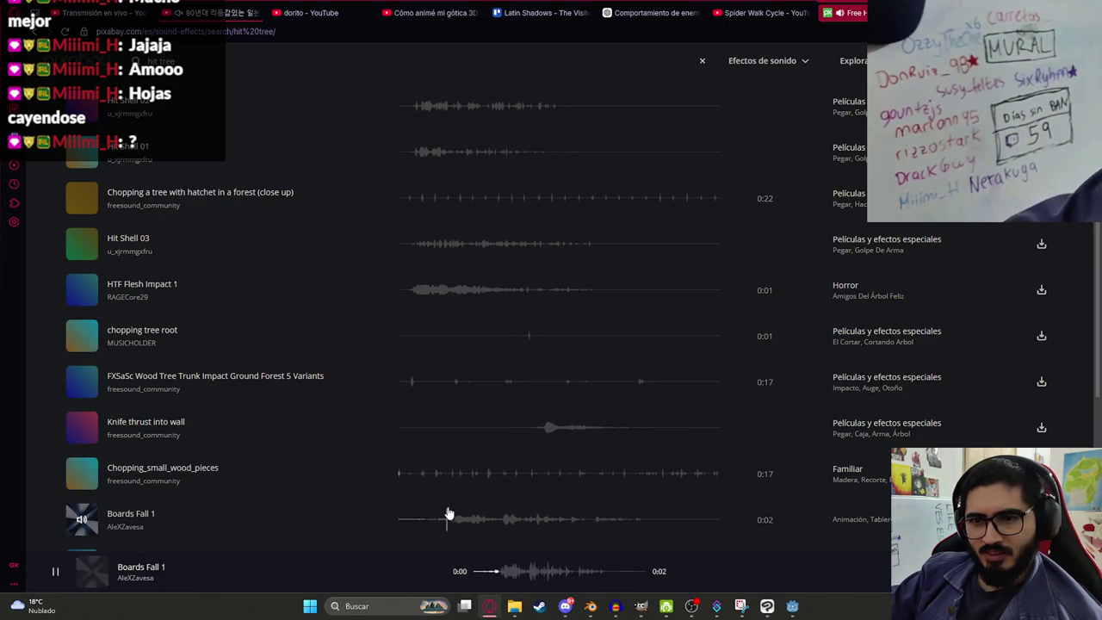
Step: Preview TreeChop_HollowTonal, Boards Fall 2, Metal coated tree root rattle and Boards Fall 3
scroll(448, 430, down, 3)
click(431, 343)
click(489, 389)
click(405, 428)
click(473, 478)
click(554, 527)
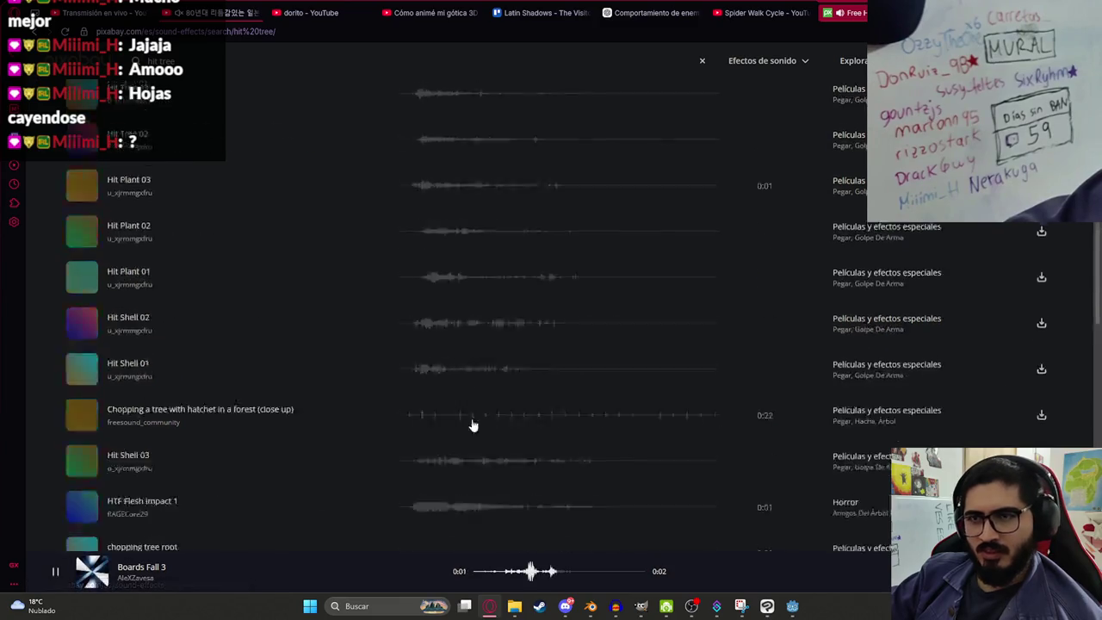
Step: Re-audition Hit Tree 01, 03 and 02 at the top of the results
scroll(456, 404, up, 5)
click(409, 289)
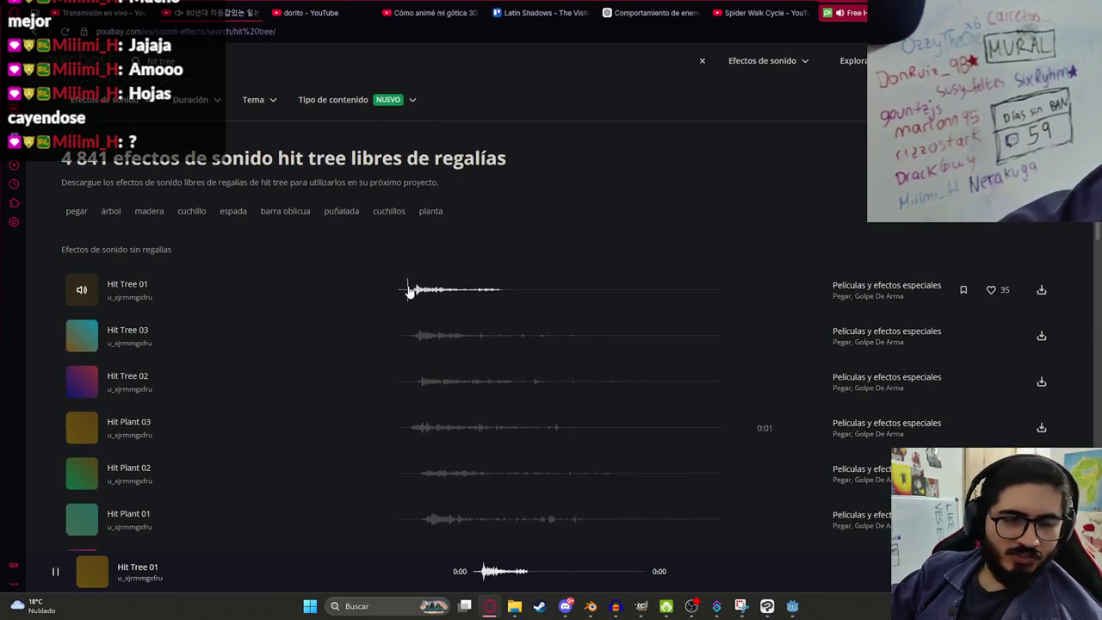
click(412, 293)
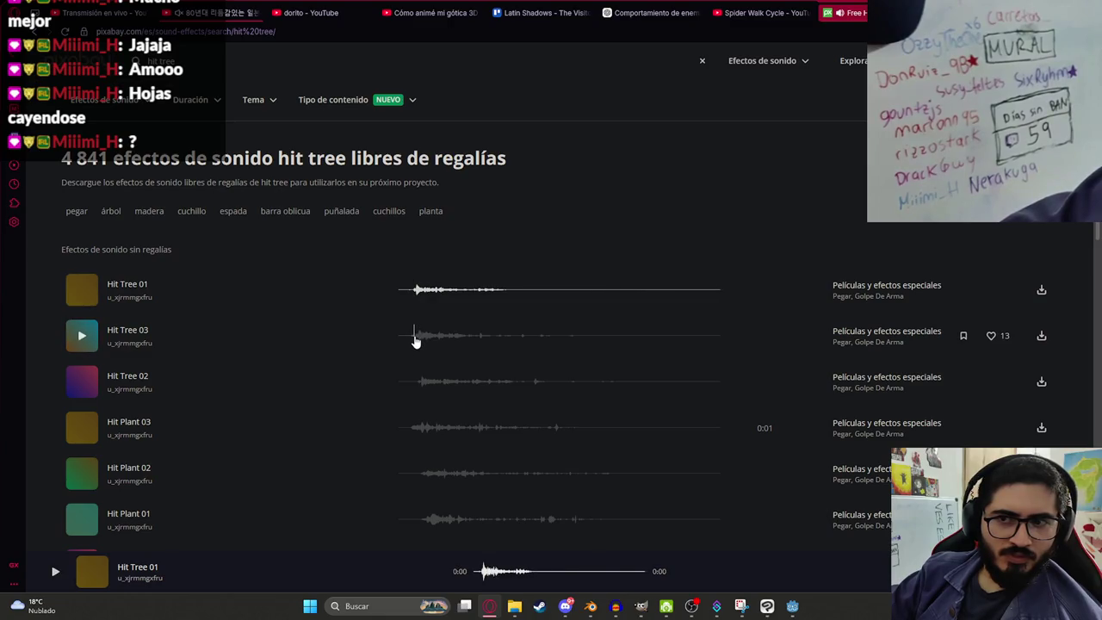
click(414, 340)
click(408, 293)
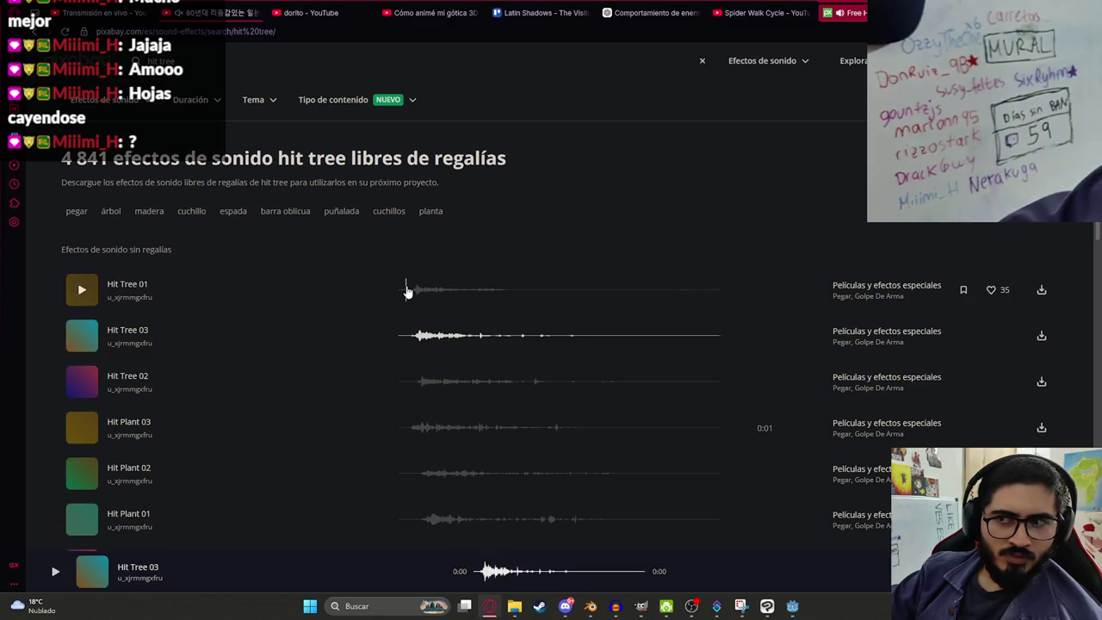
click(411, 382)
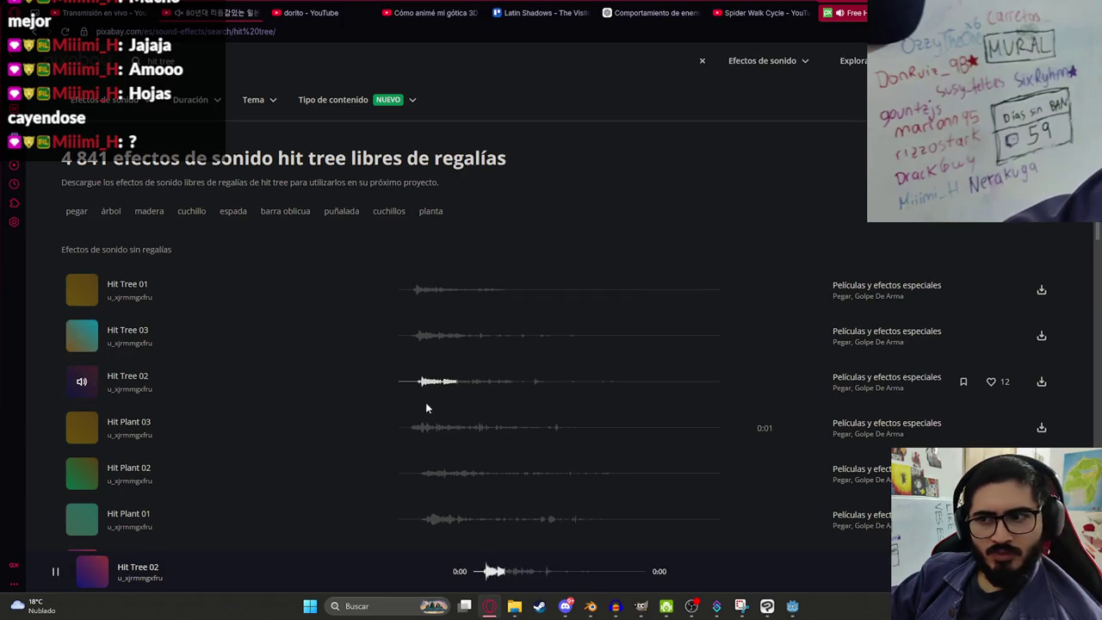
click(411, 287)
click(427, 342)
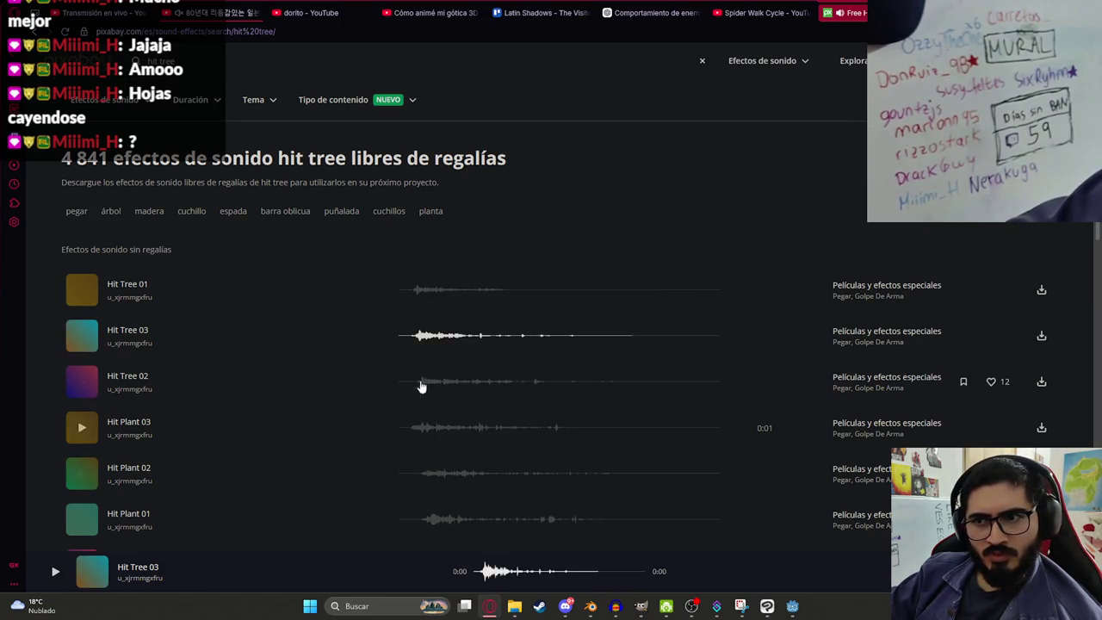
click(401, 341)
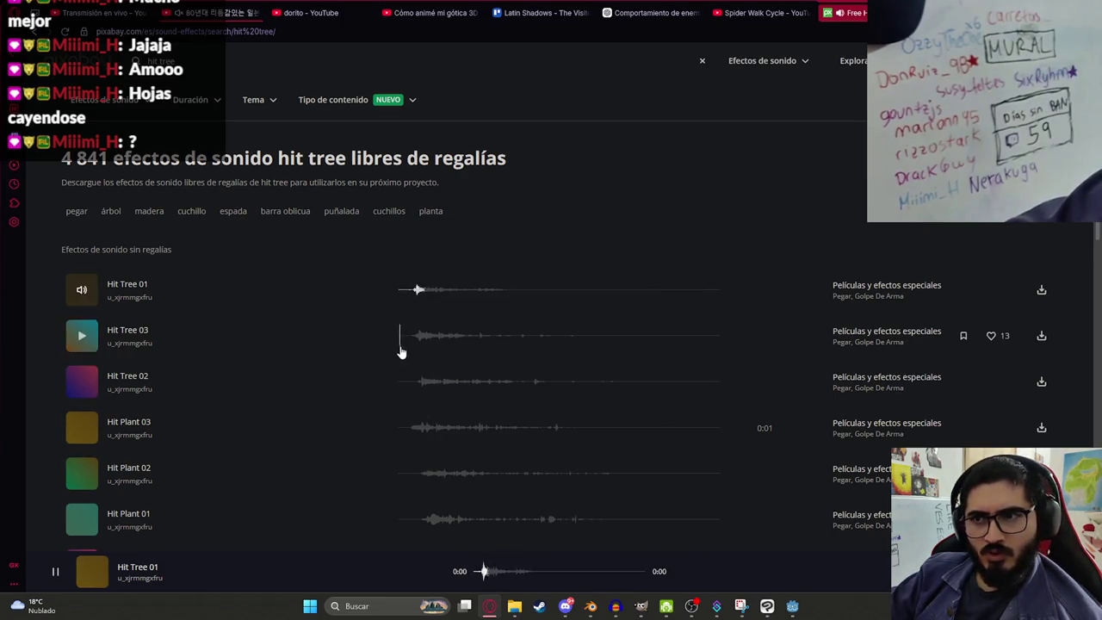
Step: Preview Hit Plant 03, 02, 01 and the hatchet tree-chopping clip
click(409, 426)
click(430, 480)
click(428, 517)
scroll(446, 373, down, 4)
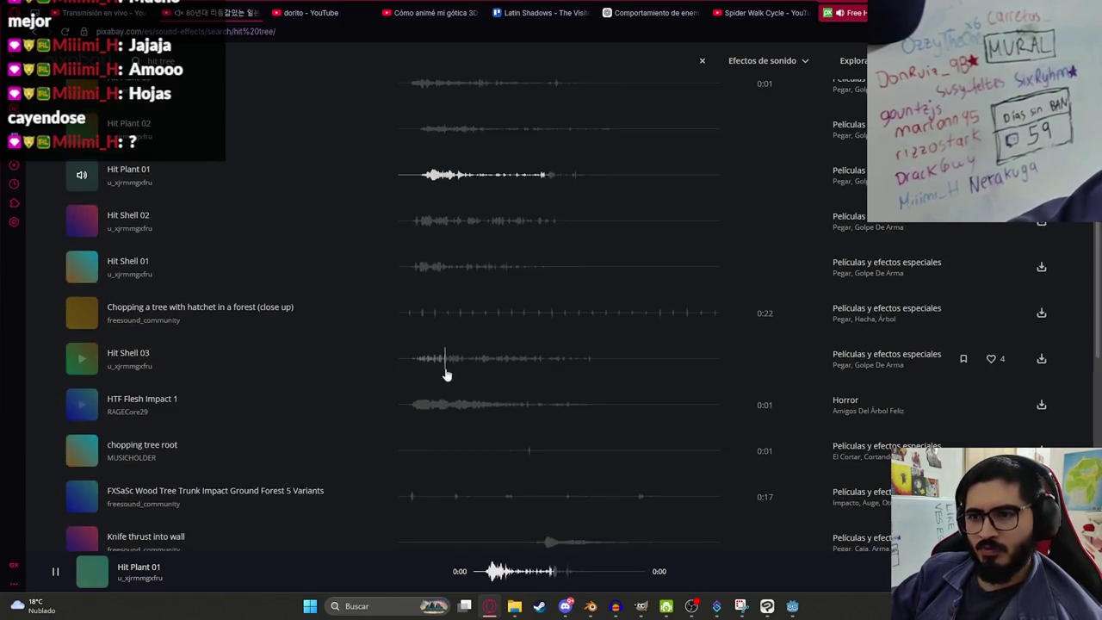
click(416, 302)
scroll(475, 405, down, 10)
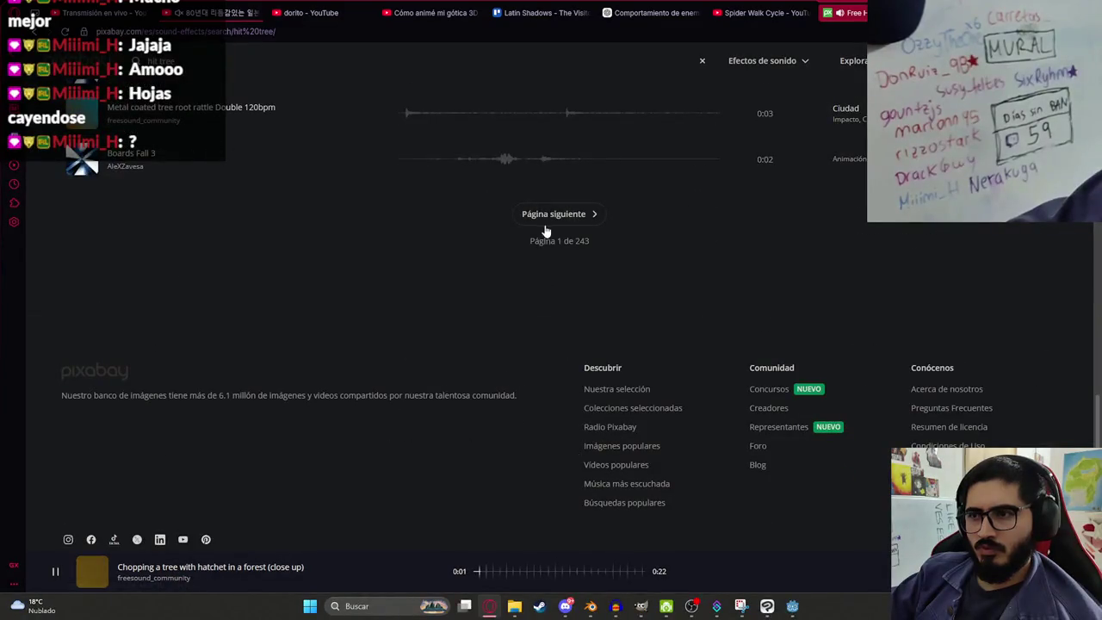
Step: On results page 2, preview Boards Fall 4, Hits on table, Bullet Hit Metal, 205, comedy melody hit and GàTre
click(545, 231)
click(413, 292)
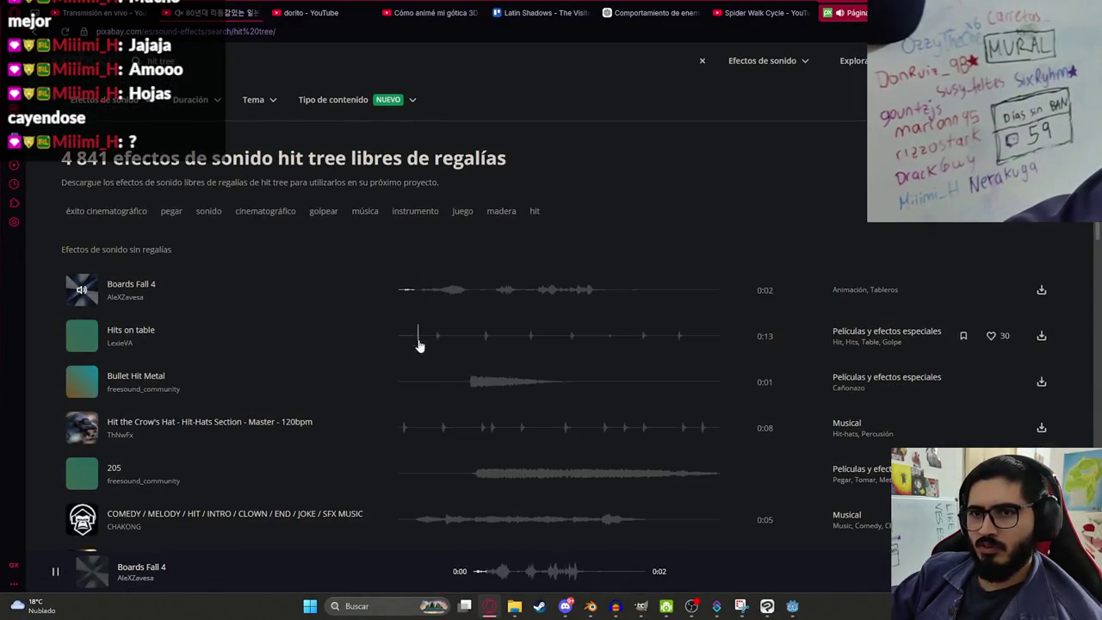
click(418, 341)
click(465, 391)
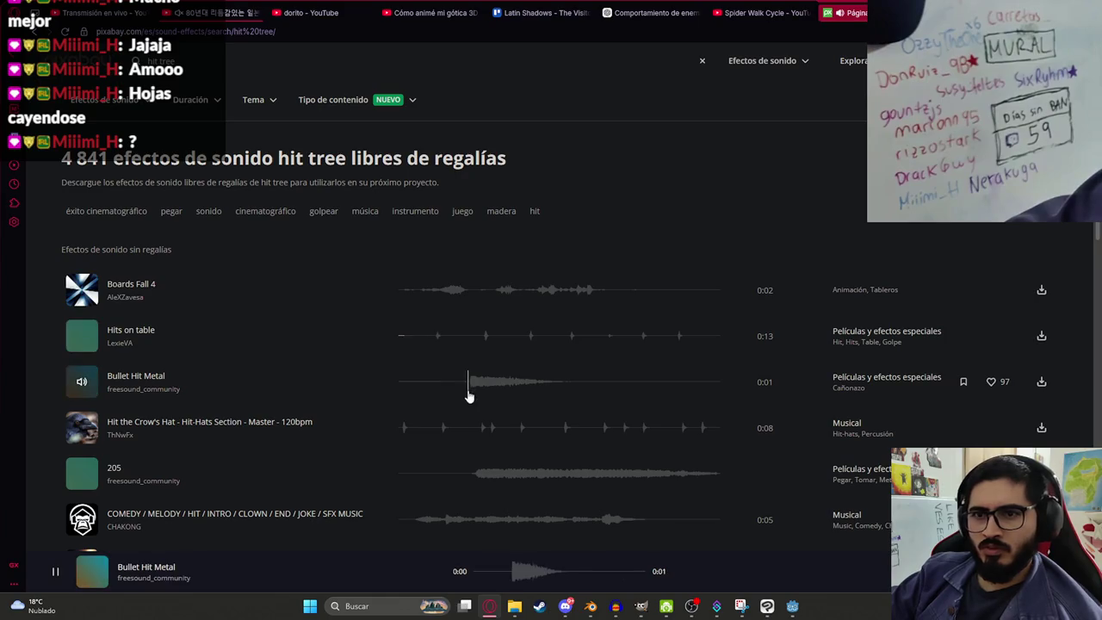
click(465, 469)
scroll(479, 362, down, 3)
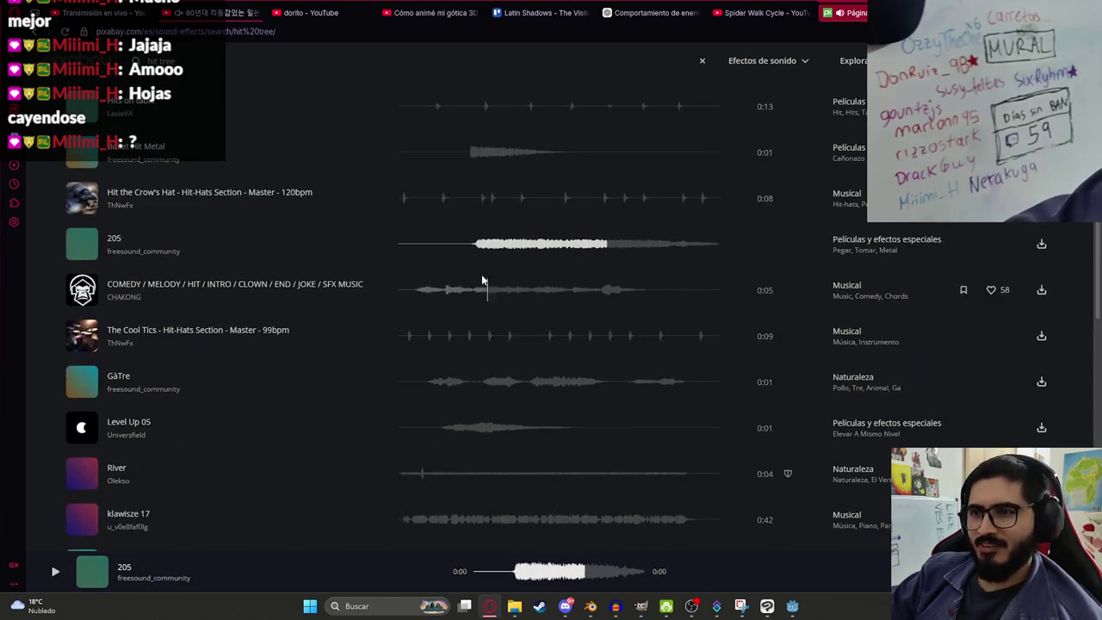
click(428, 288)
click(422, 384)
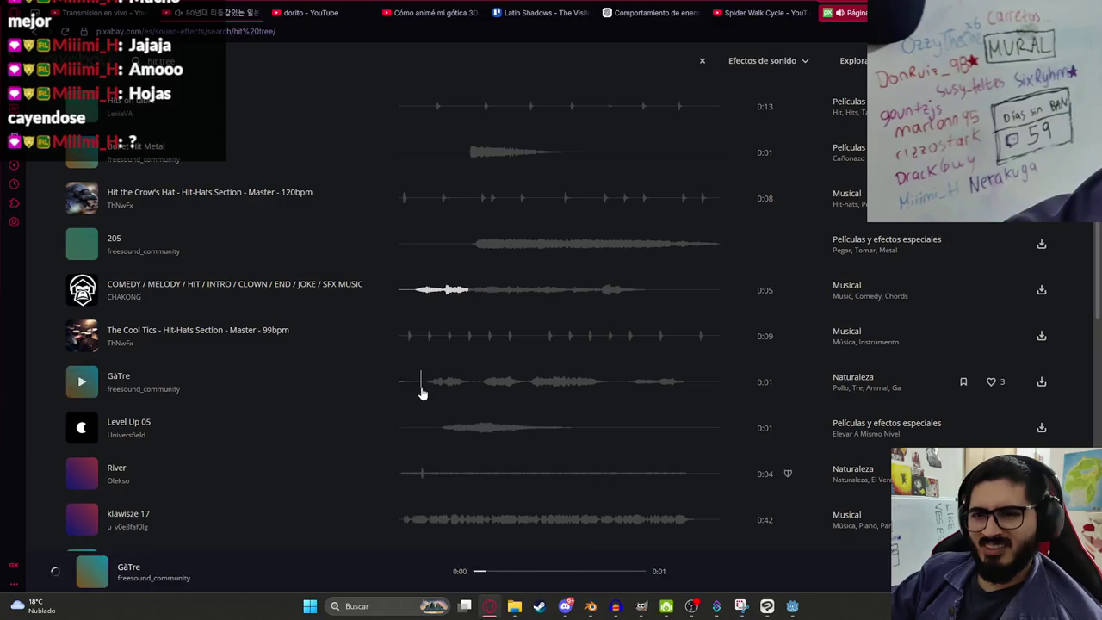
Step: Preview Level Up 05, klawisze 17, Rock Cinematic, Horror Hit Logo and Aggressive Huge Hit Logo
scroll(432, 342, down, 1)
click(430, 370)
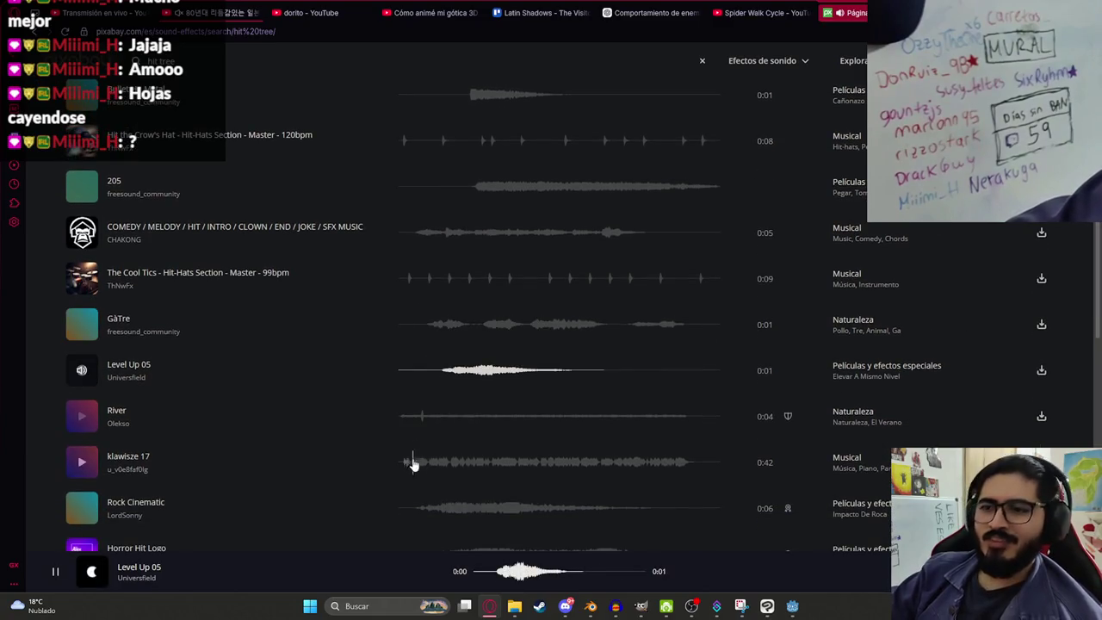
click(413, 462)
scroll(416, 412, down, 3)
click(427, 345)
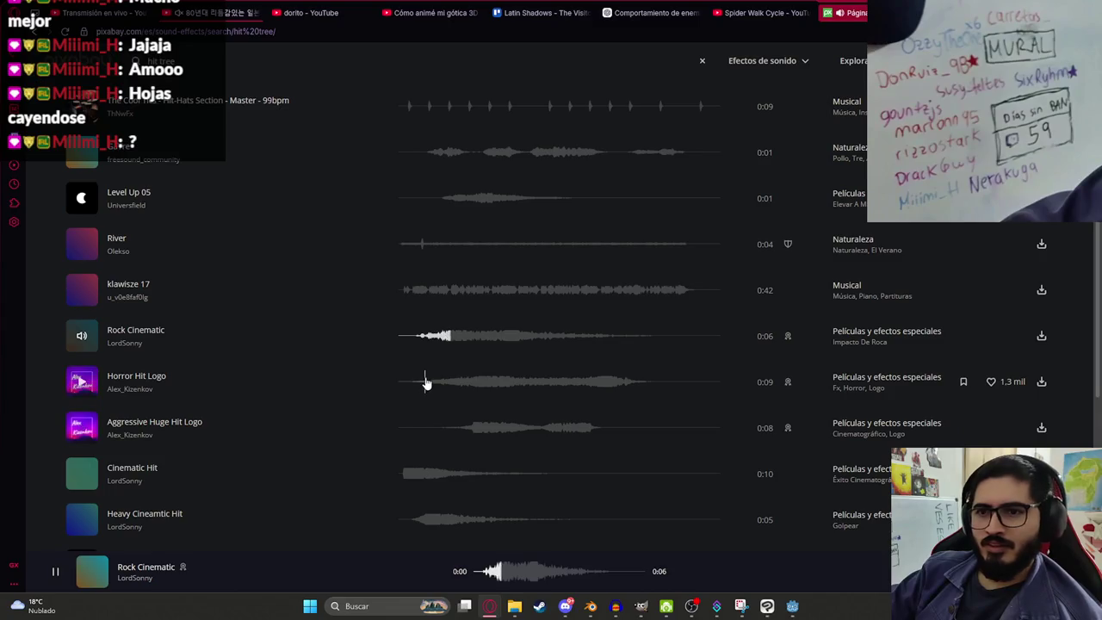
click(426, 382)
click(431, 435)
Step: Preview Cinematic Hit, Heavy Cineamtic Hit, Cinematic Impact Hit, Whoosh Hit, Movie Cinematic Hit and Hit Braam
scroll(423, 360, down, 2)
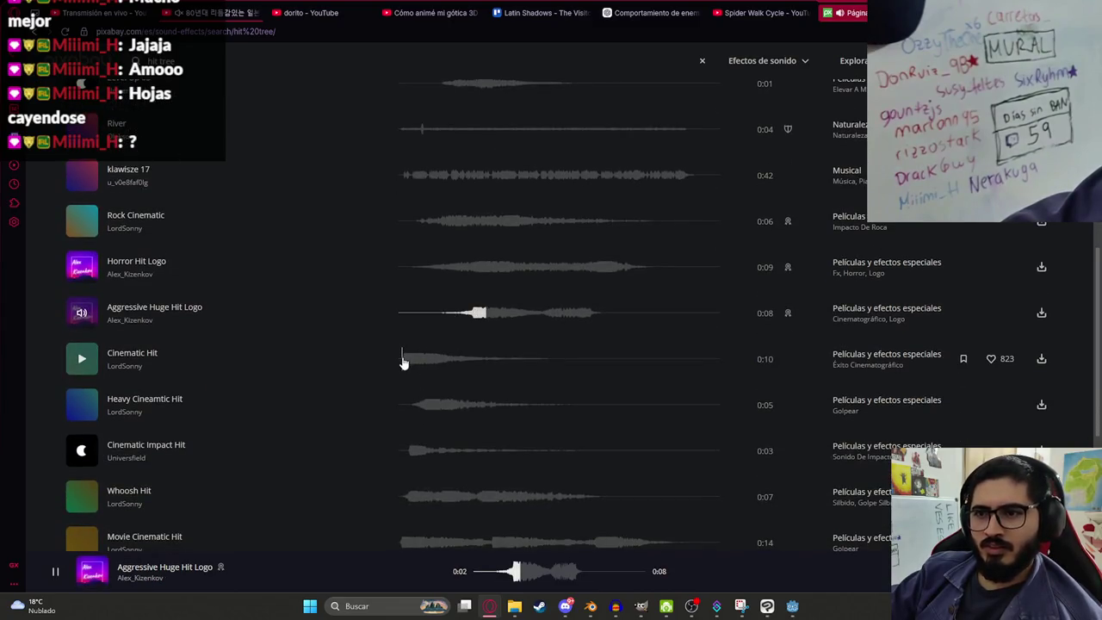
click(402, 359)
click(413, 409)
click(415, 444)
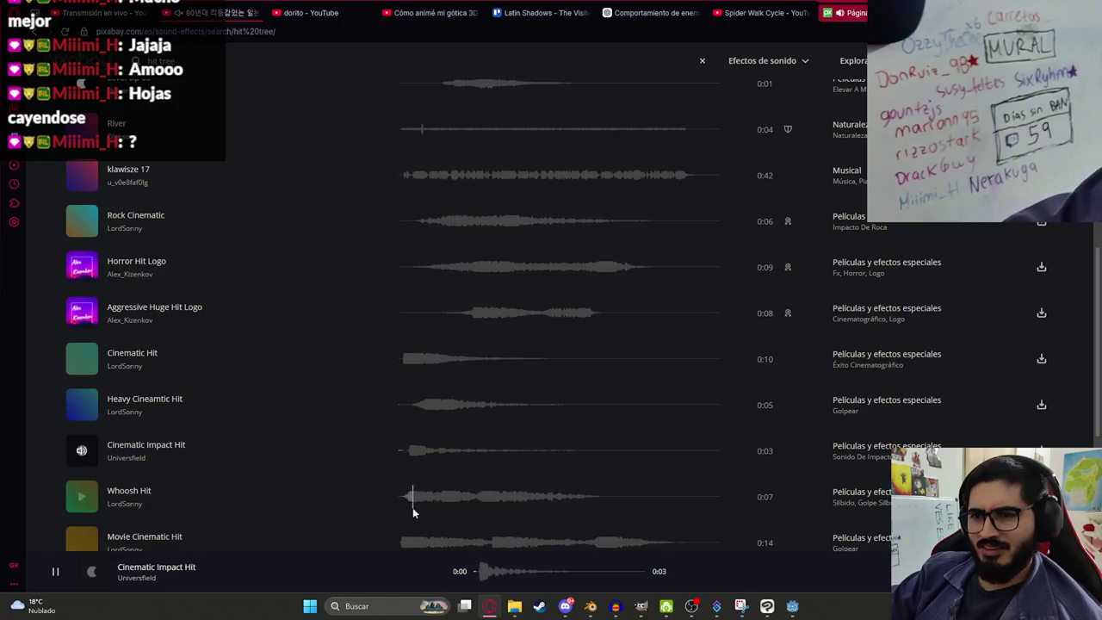
click(411, 498)
scroll(406, 482, down, 2)
click(402, 428)
click(415, 471)
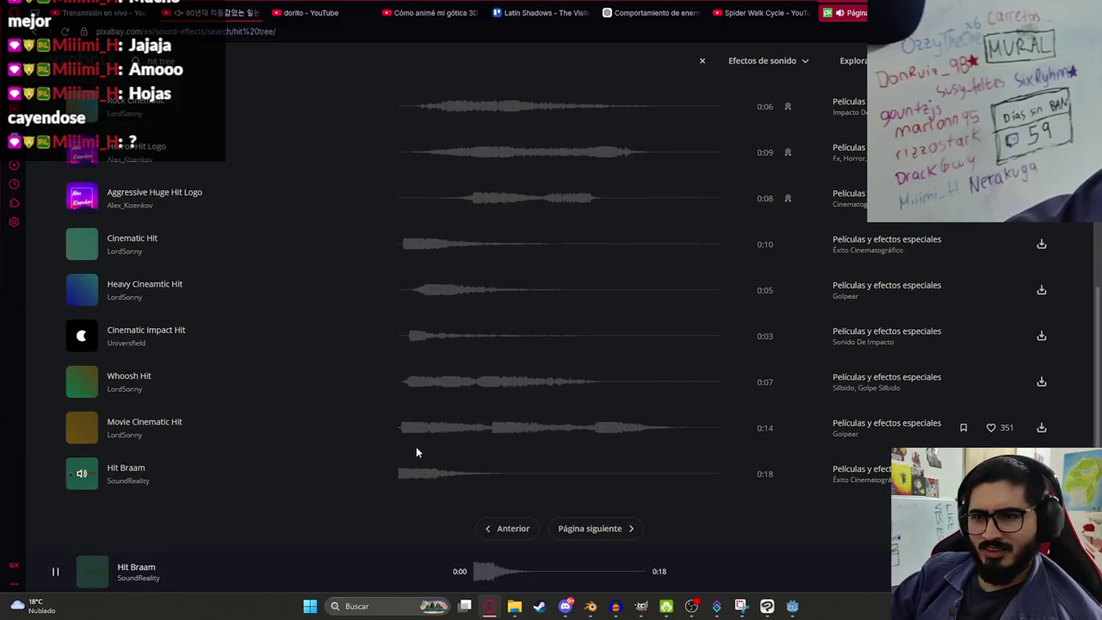
Step: Rerun the 'hit tree' search and replay Hit Tree 01, 03 and 02, ending on Hit Tree 03
click(590, 528)
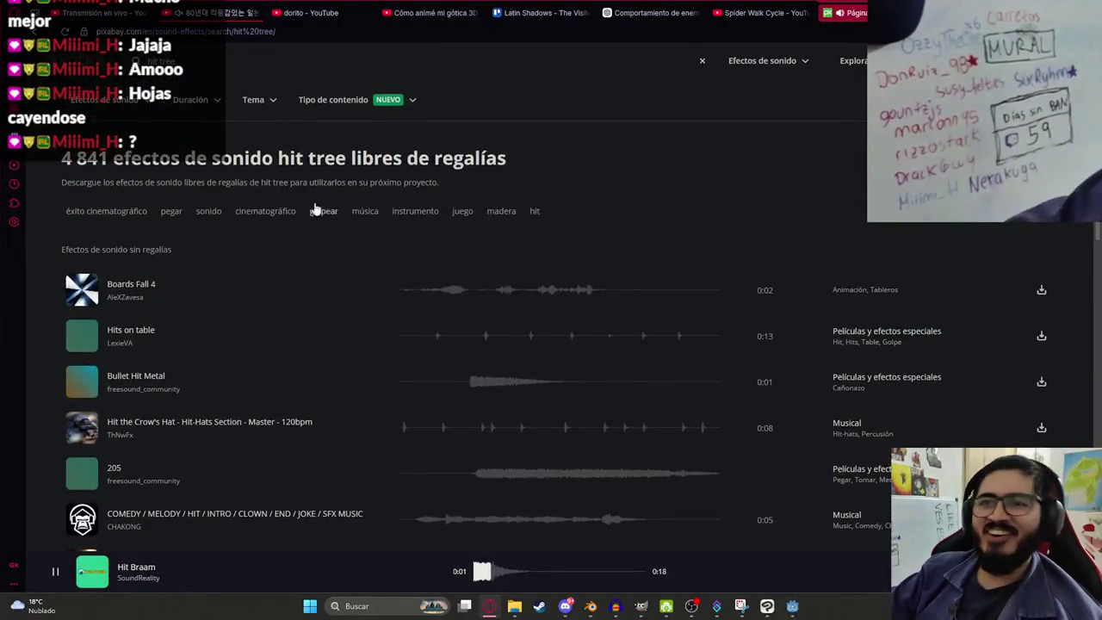
click(234, 58)
key(Return)
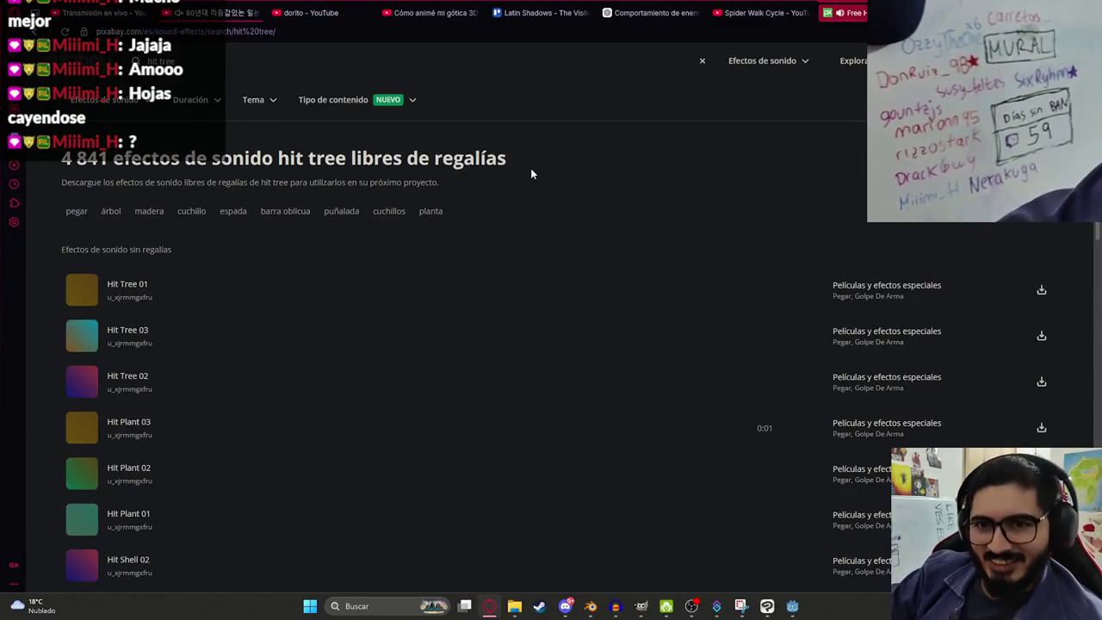
click(418, 290)
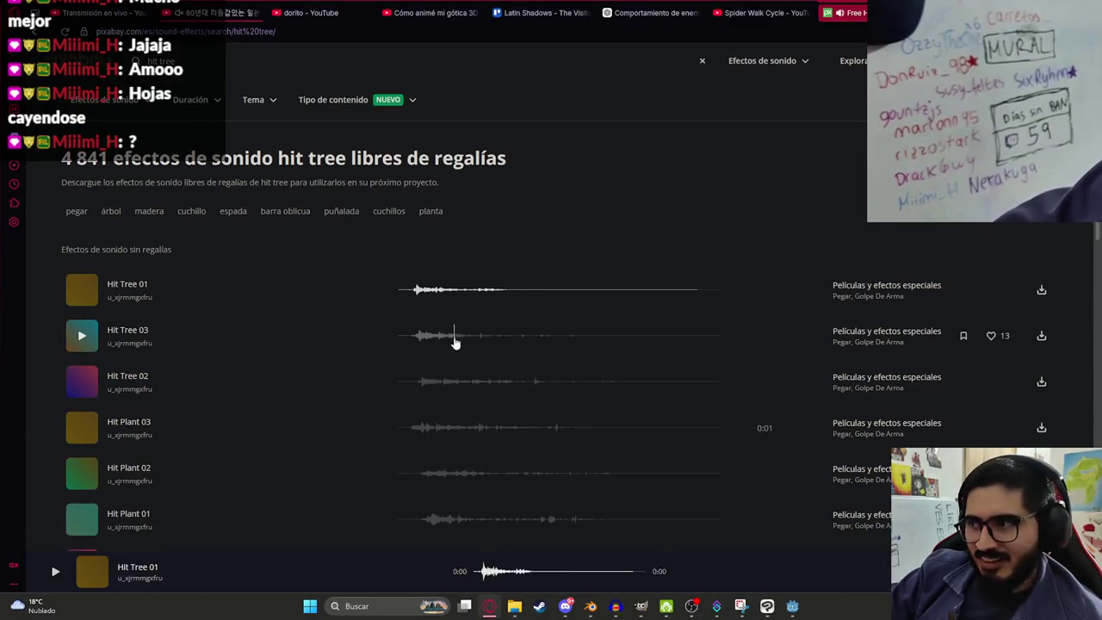
click(412, 344)
click(423, 381)
click(415, 340)
click(427, 387)
click(421, 338)
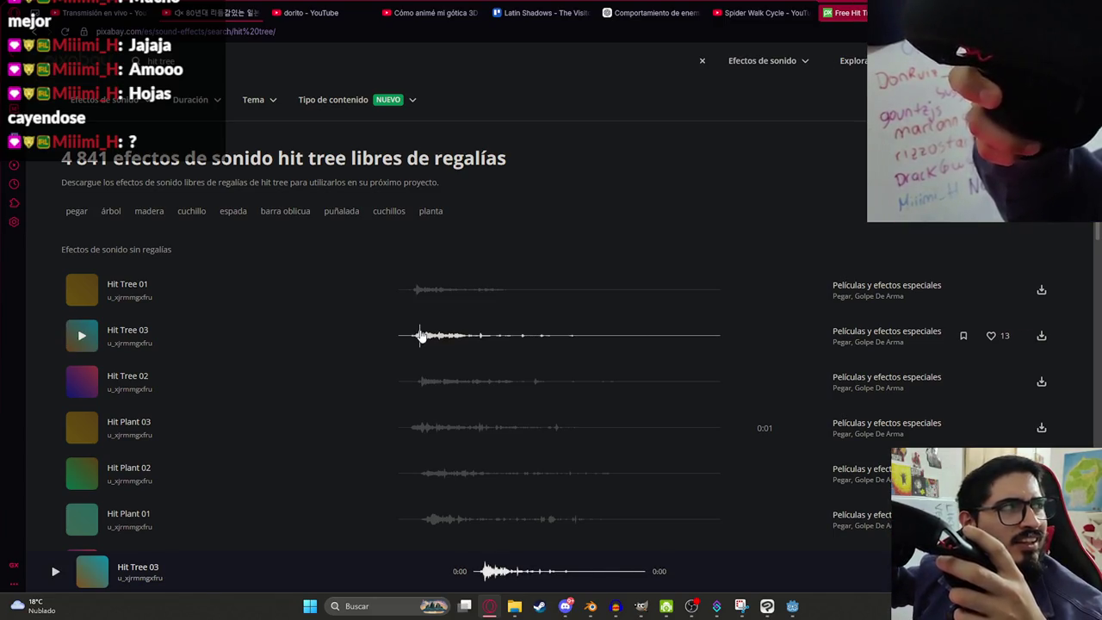
click(409, 338)
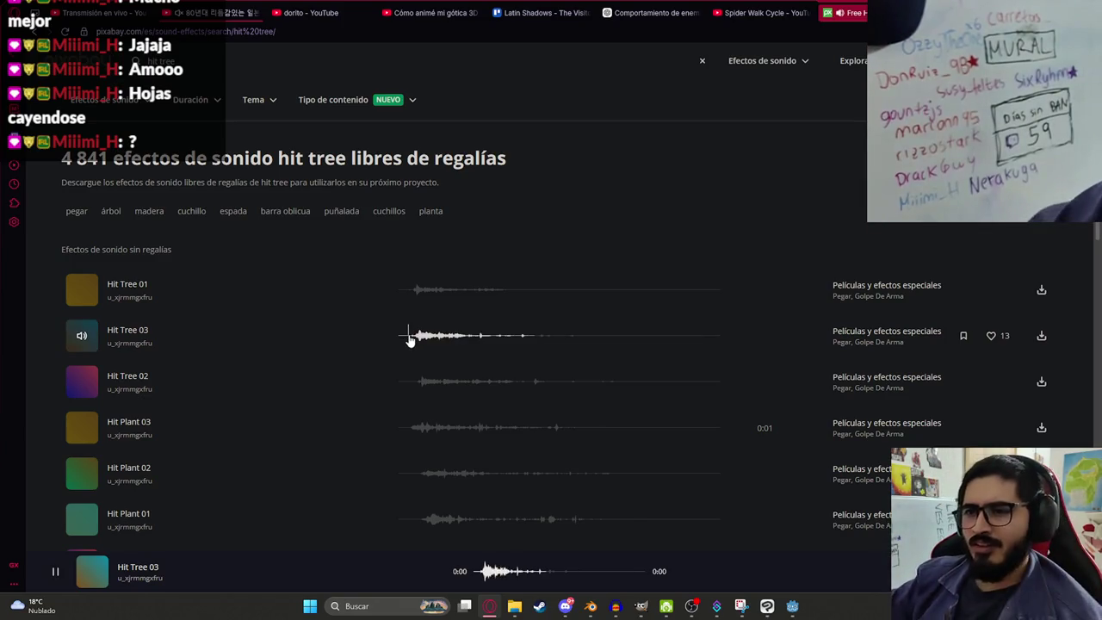
Step: Preview the Hit Tree 03 and Hit Tree 01 sounds on Pixabay
click(410, 338)
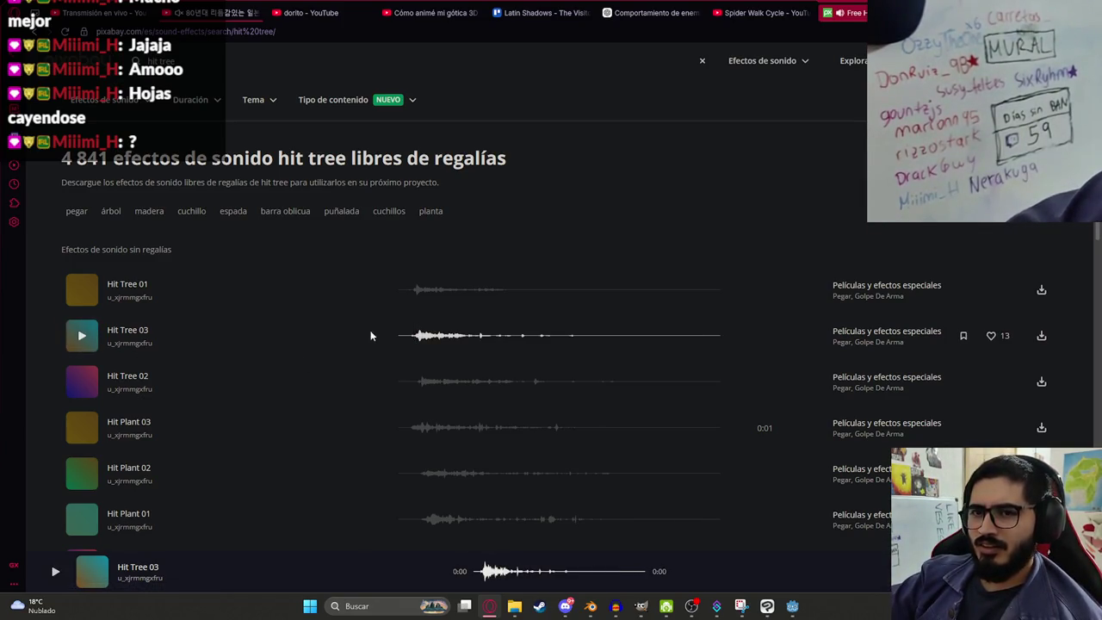
click(410, 291)
click(398, 289)
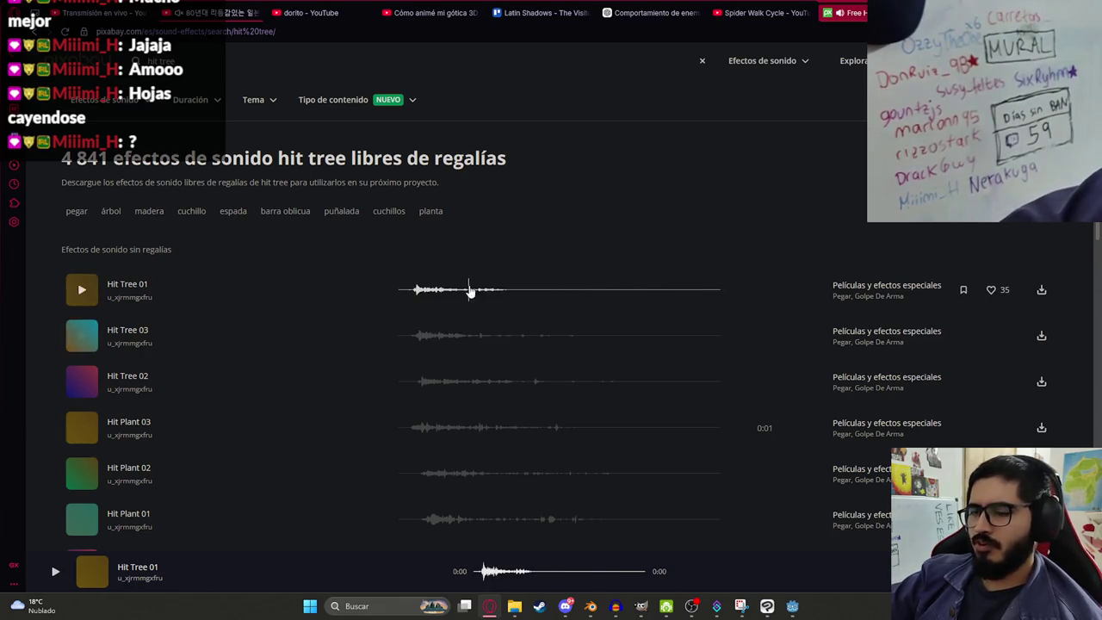
Step: Download Hit Tree 01 and drop it into Audacity as a new track
click(1041, 289)
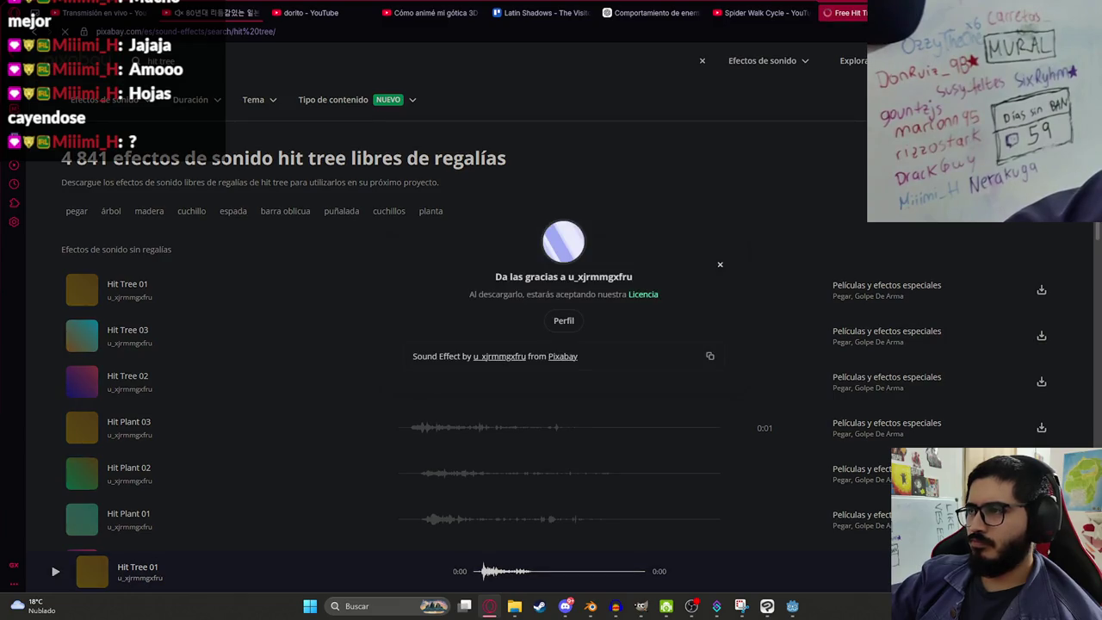
drag(840, 77, 736, 499)
mouse_move(616, 612)
mouse_down()
mouse_move(615, 594)
mouse_move(396, 345)
mouse_up()
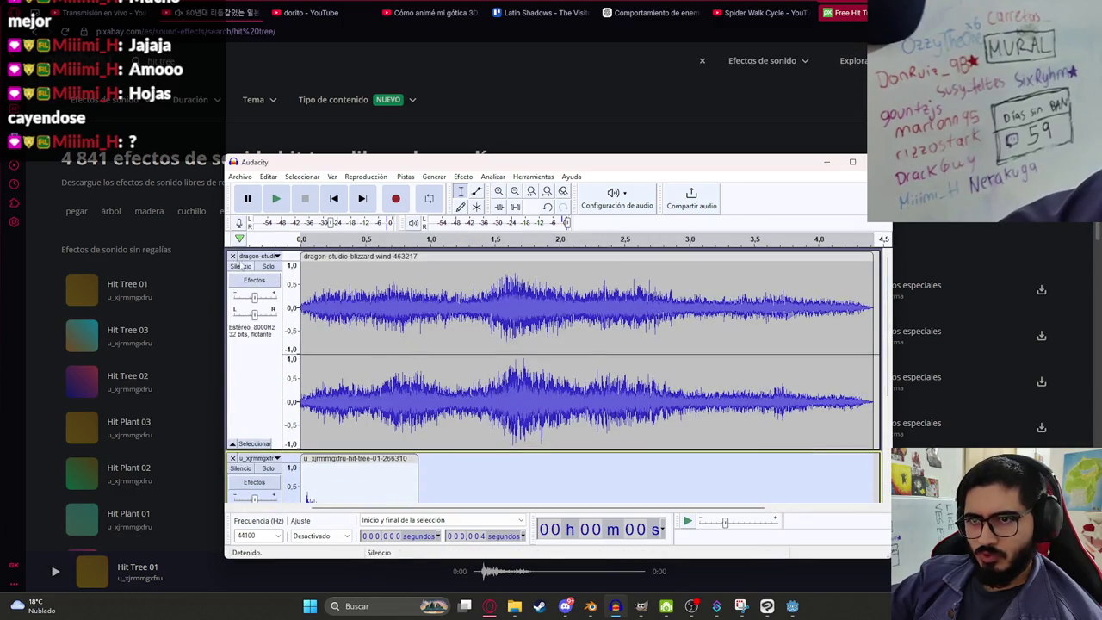
Step: Remove the blizzard wind track and audition the hit tree clip from the start
click(232, 255)
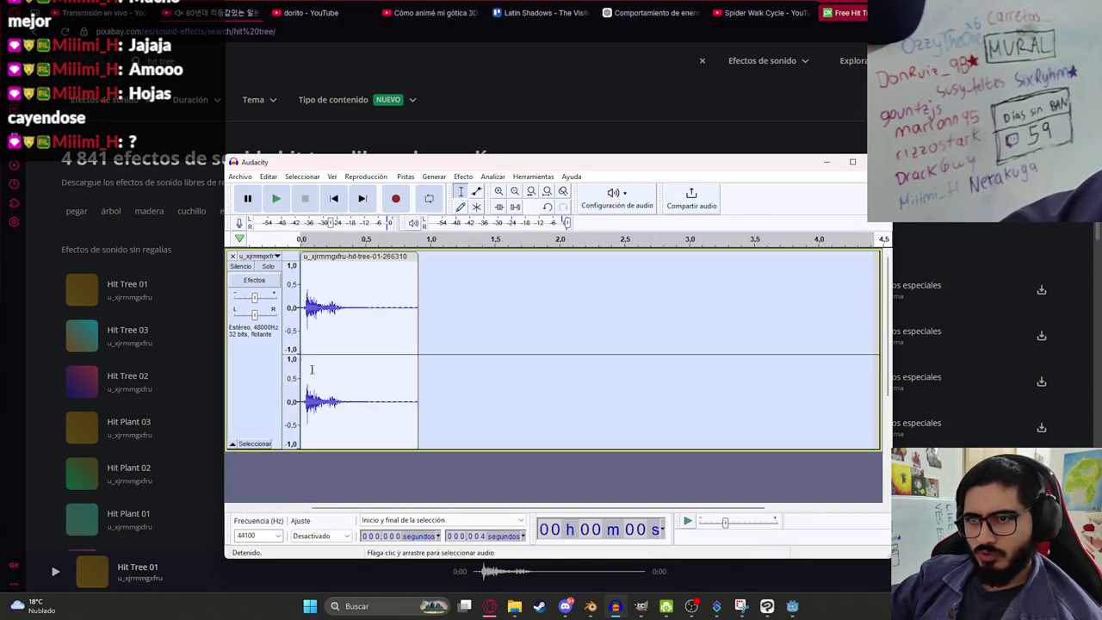
ctrl+scroll(306, 307, up, 3)
click(320, 304)
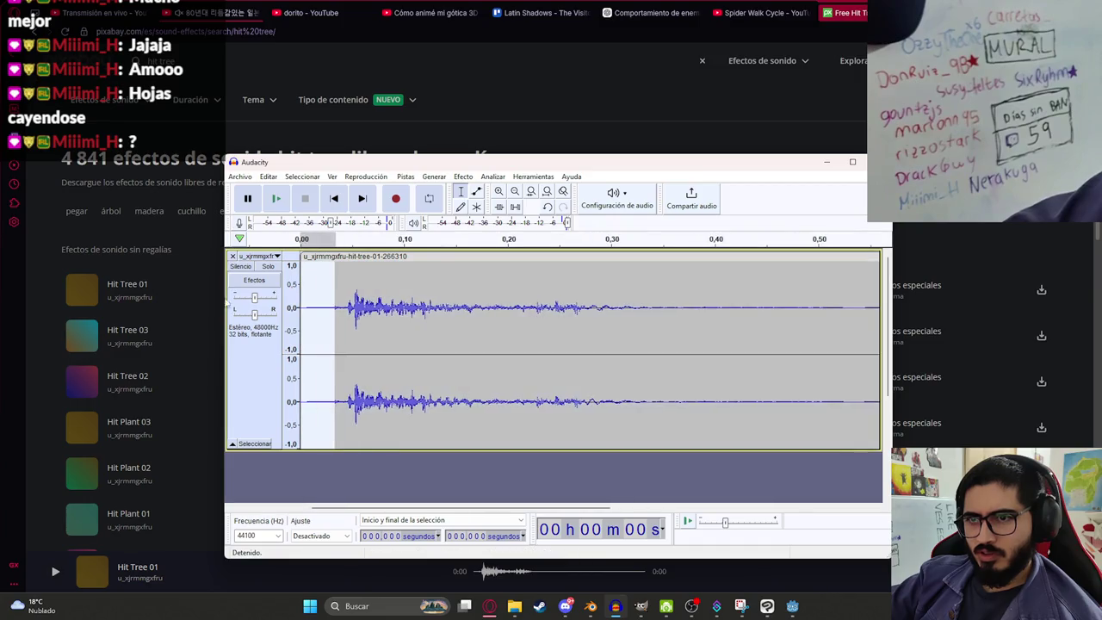
key(space)
ctrl+scroll(332, 328, down, 3)
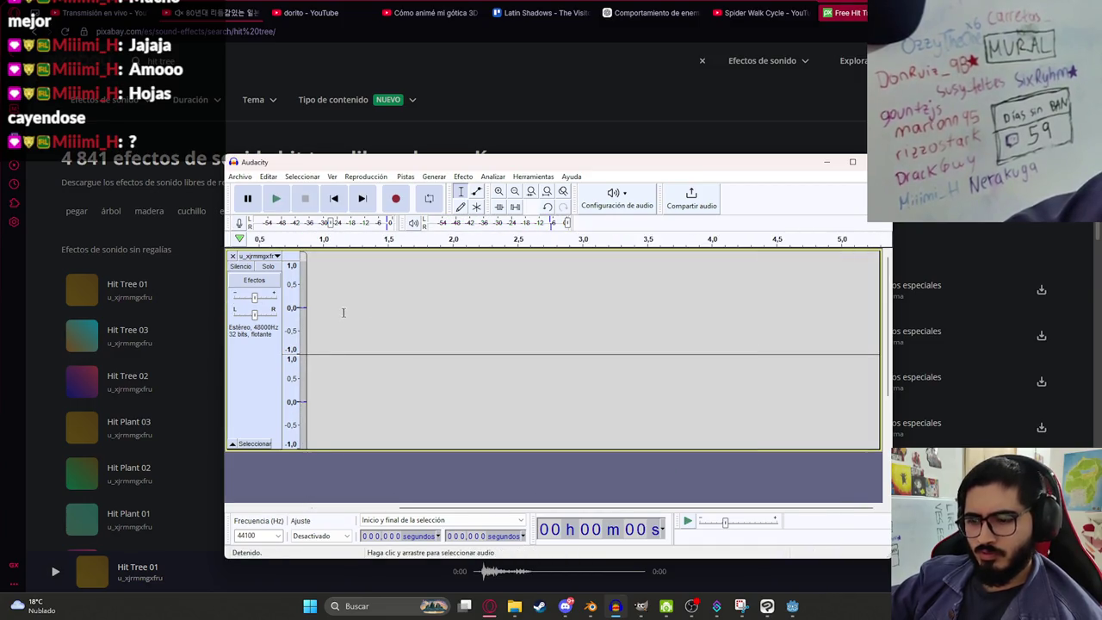
key(Home)
key(space)
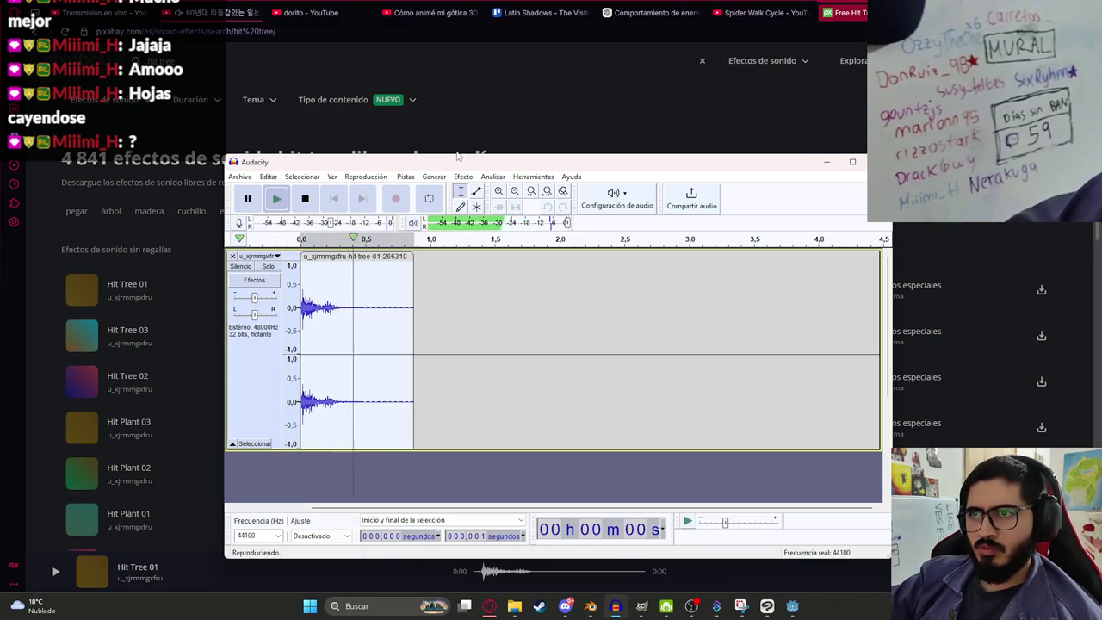
key(space)
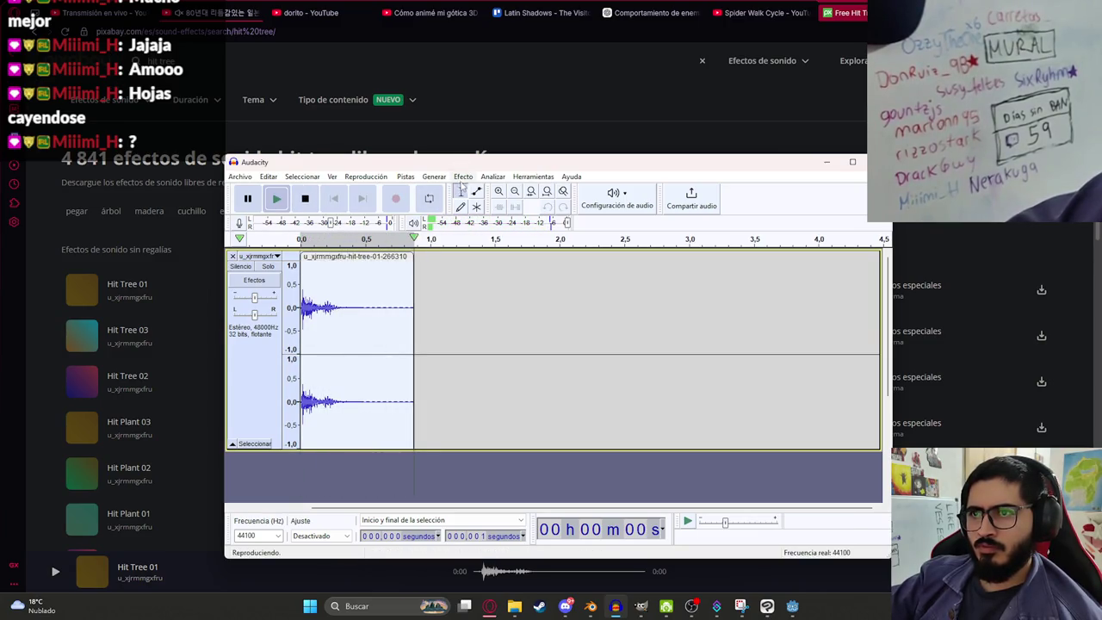
Step: Resample the hit tree track to 8000 Hz
click(405, 176)
click(435, 220)
text(8)
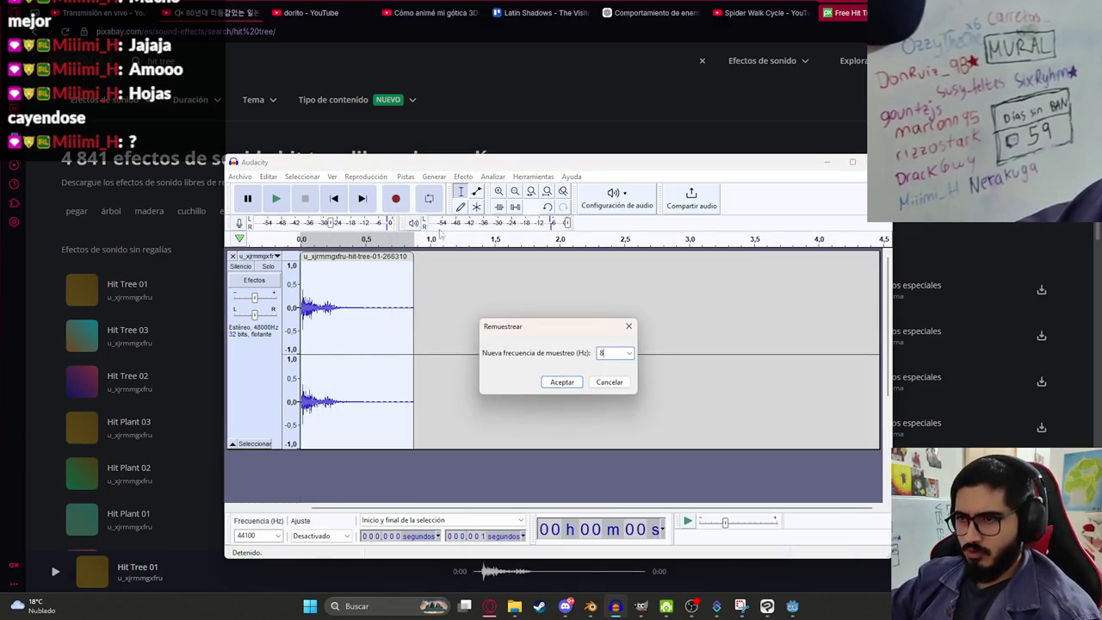
text(00)
key(Return)
Step: Amplify the clip by 10 dB
click(459, 177)
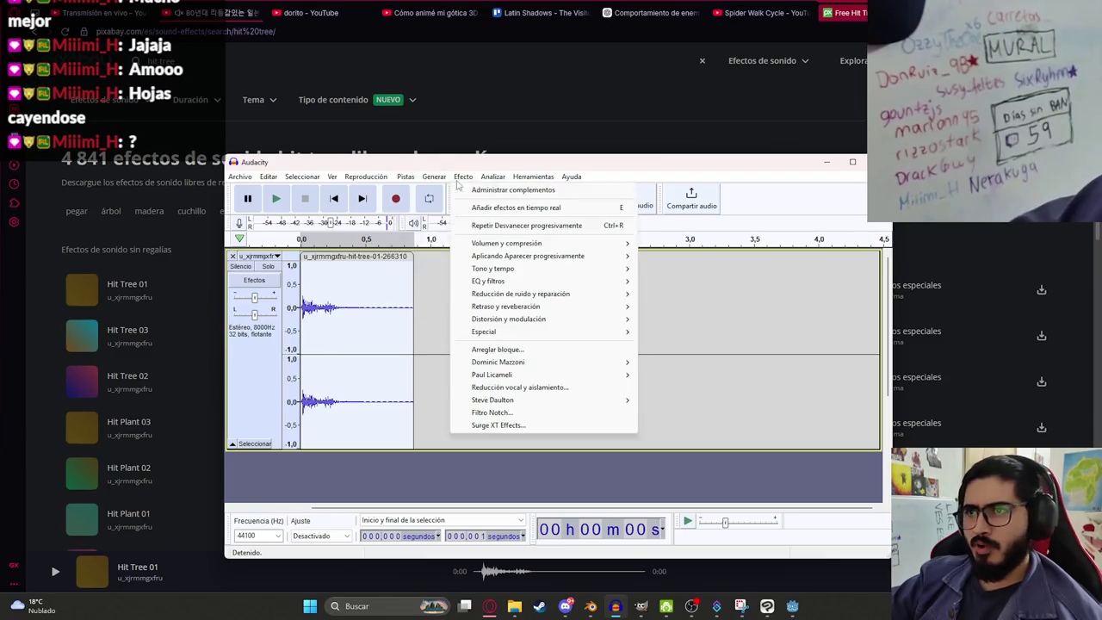
mouse_move(602, 243)
click(680, 247)
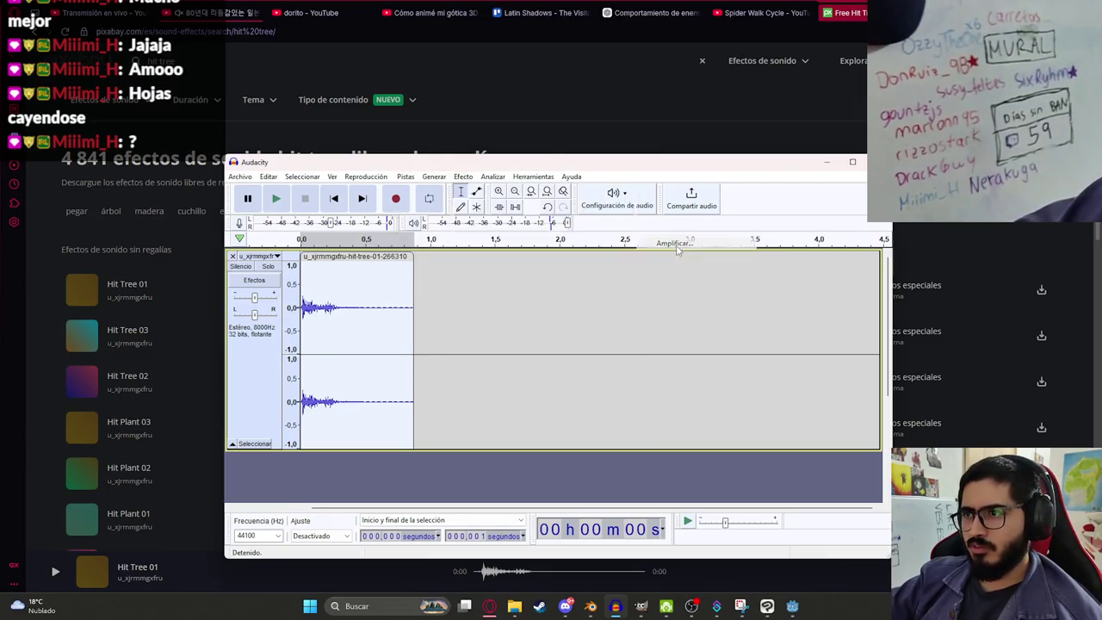
click(600, 333)
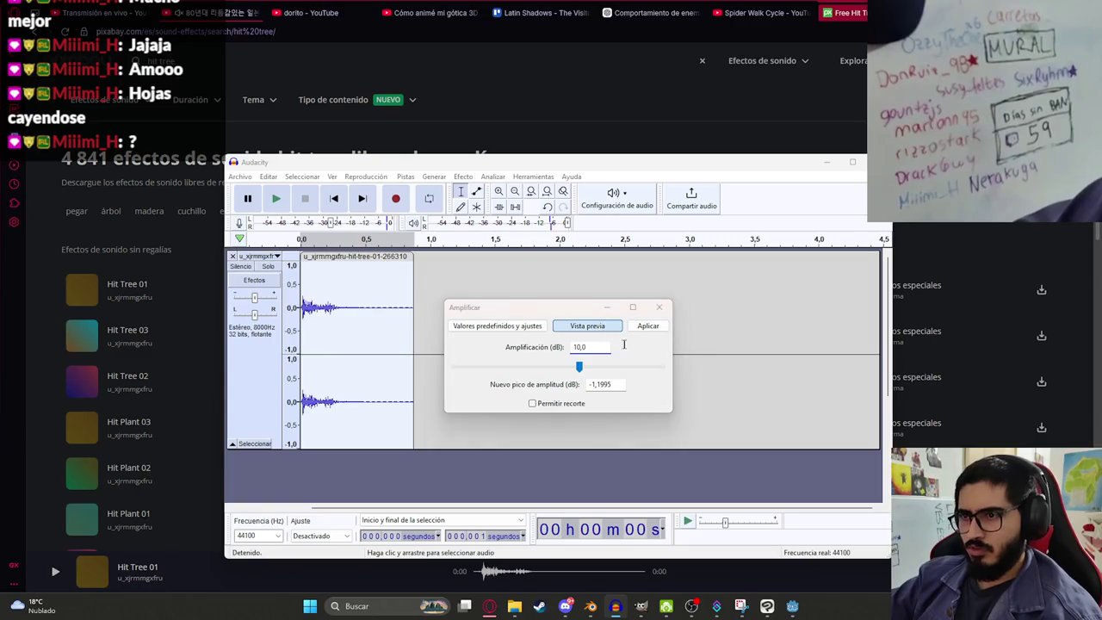
click(647, 326)
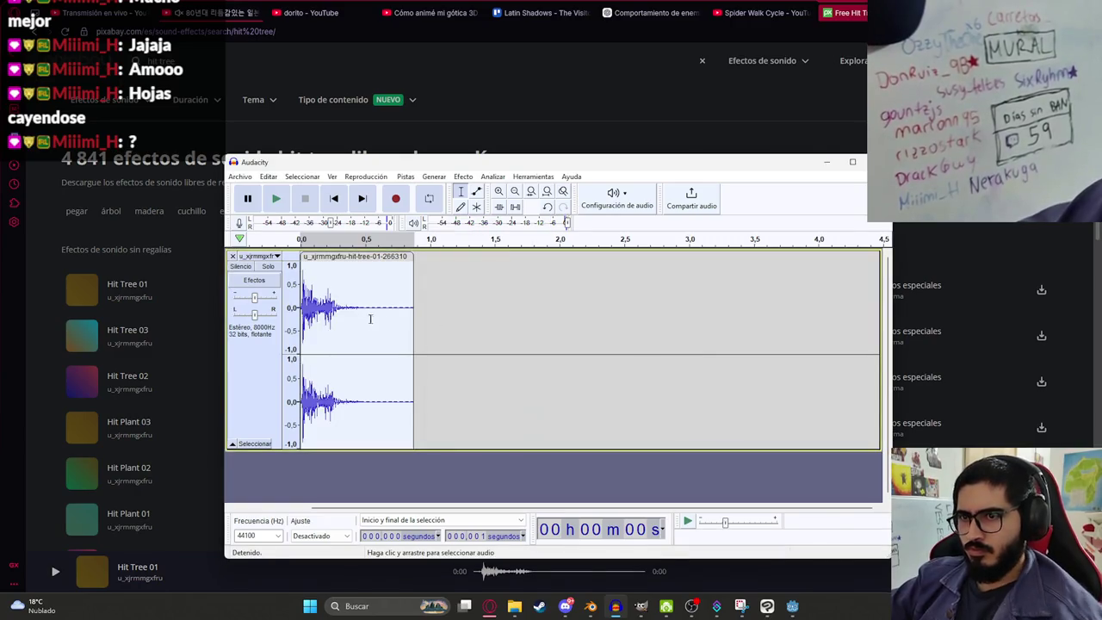
Step: Export the clip as WAV named malavision_charge_fail.wav in the js2 folder
click(241, 176)
mouse_move(271, 262)
click(447, 288)
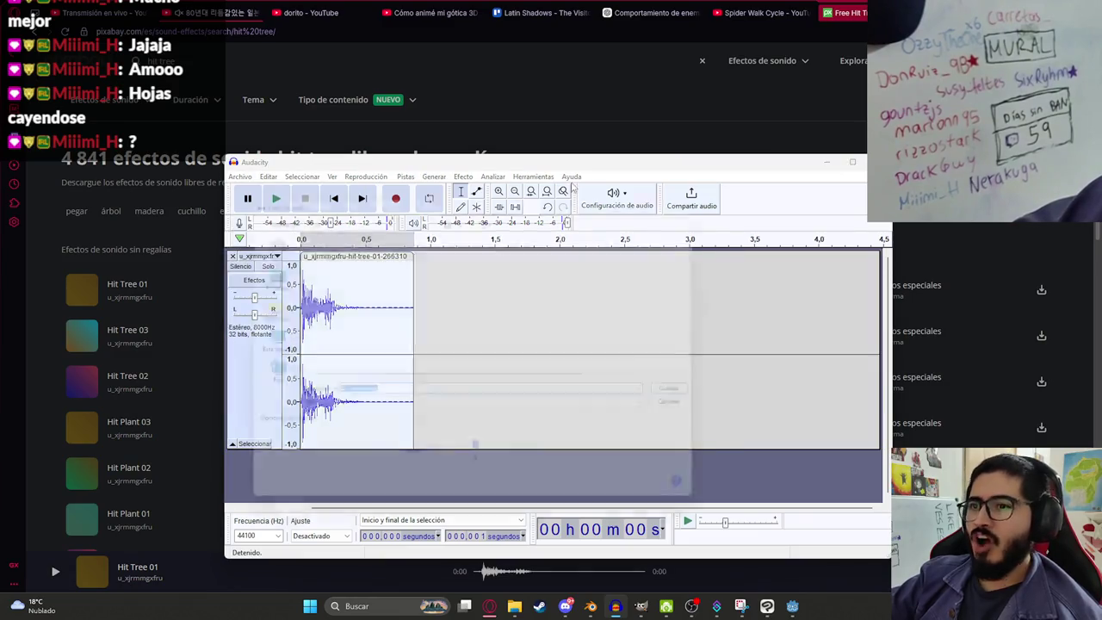
key(Escape)
click(268, 176)
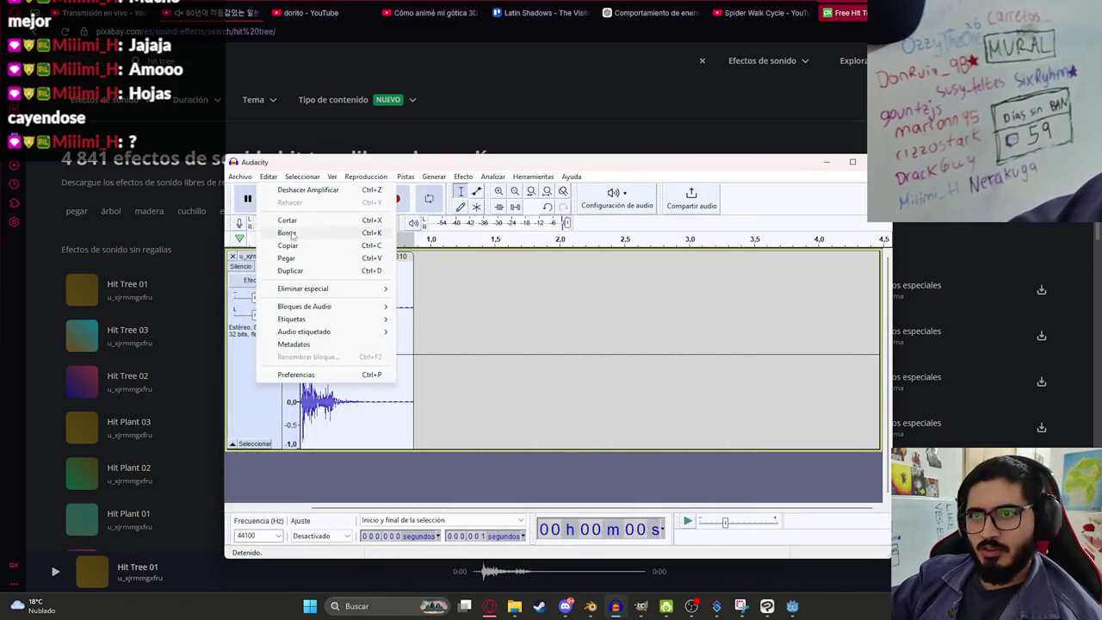
click(241, 177)
mouse_move(267, 263)
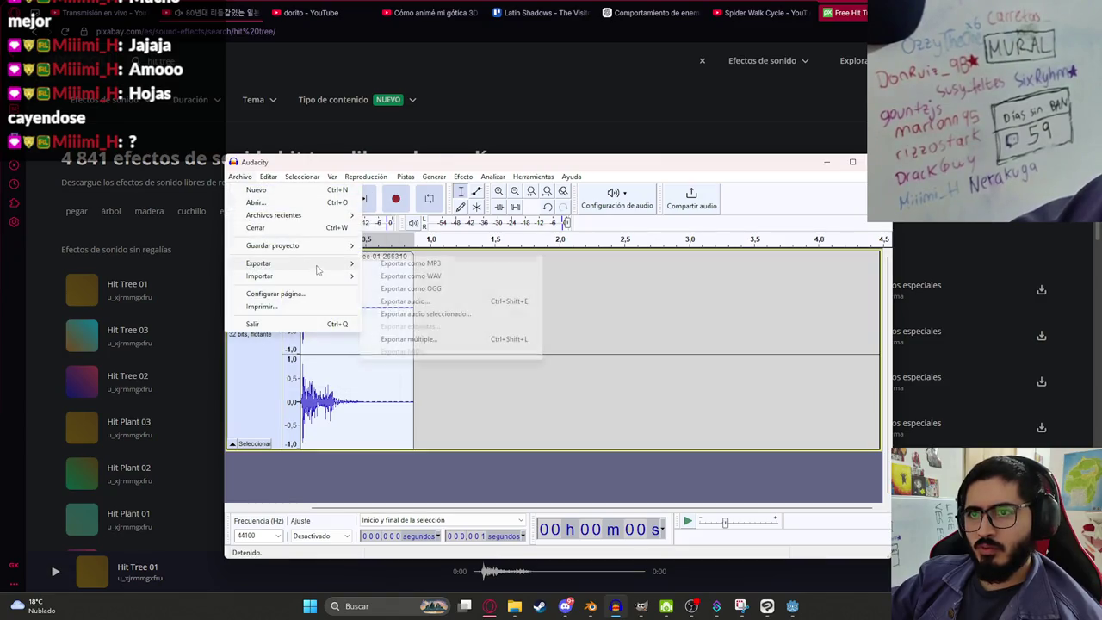
click(385, 276)
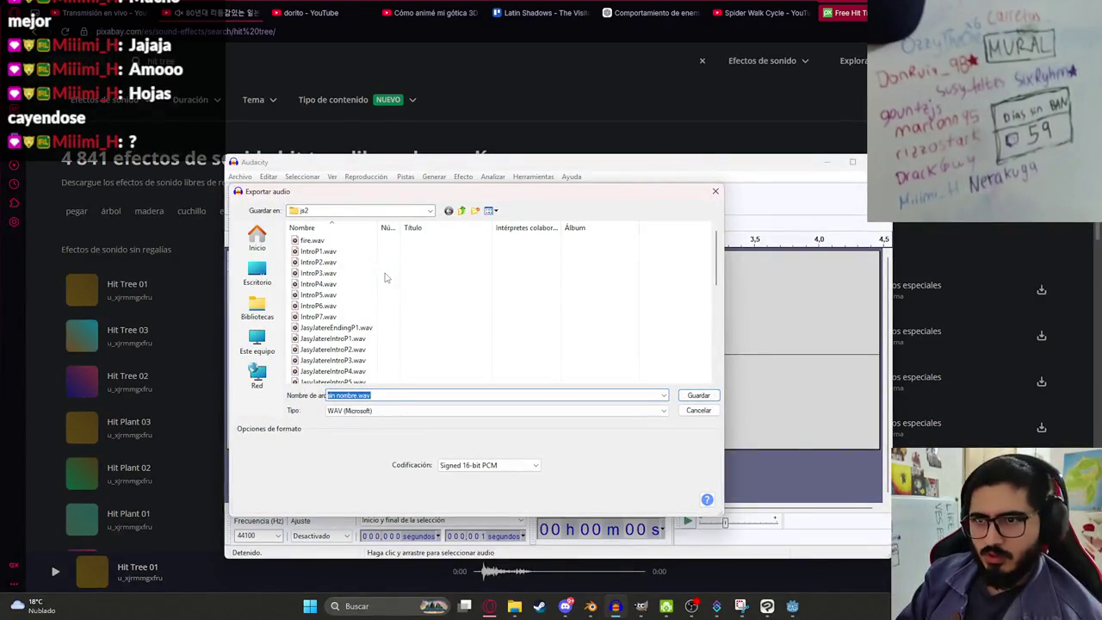
text(malavision_)
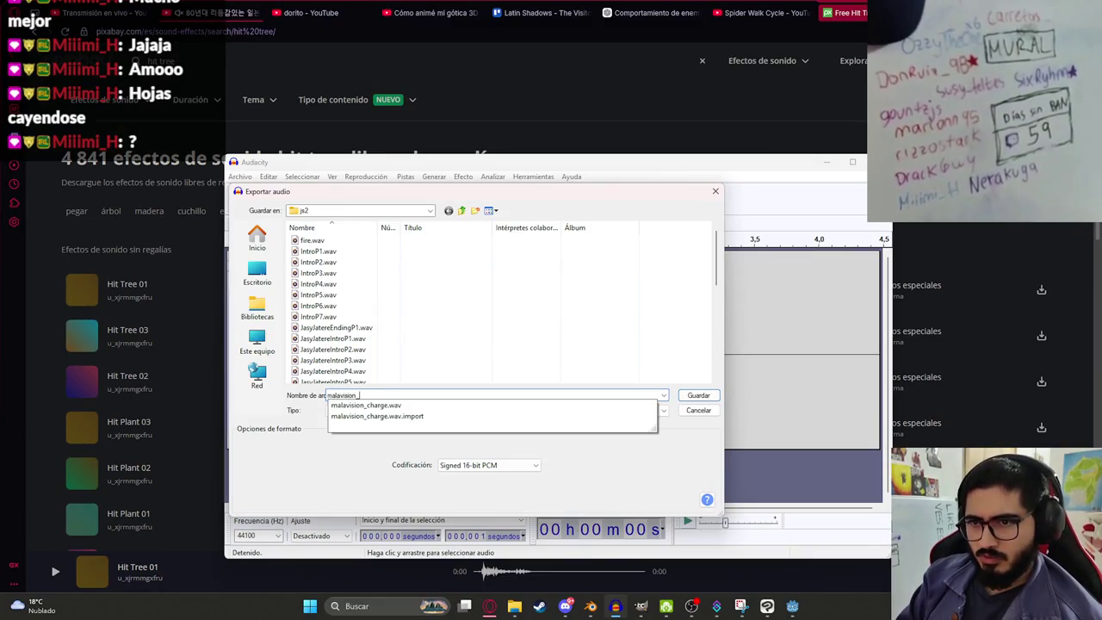
text(ge_fail)
key(Return)
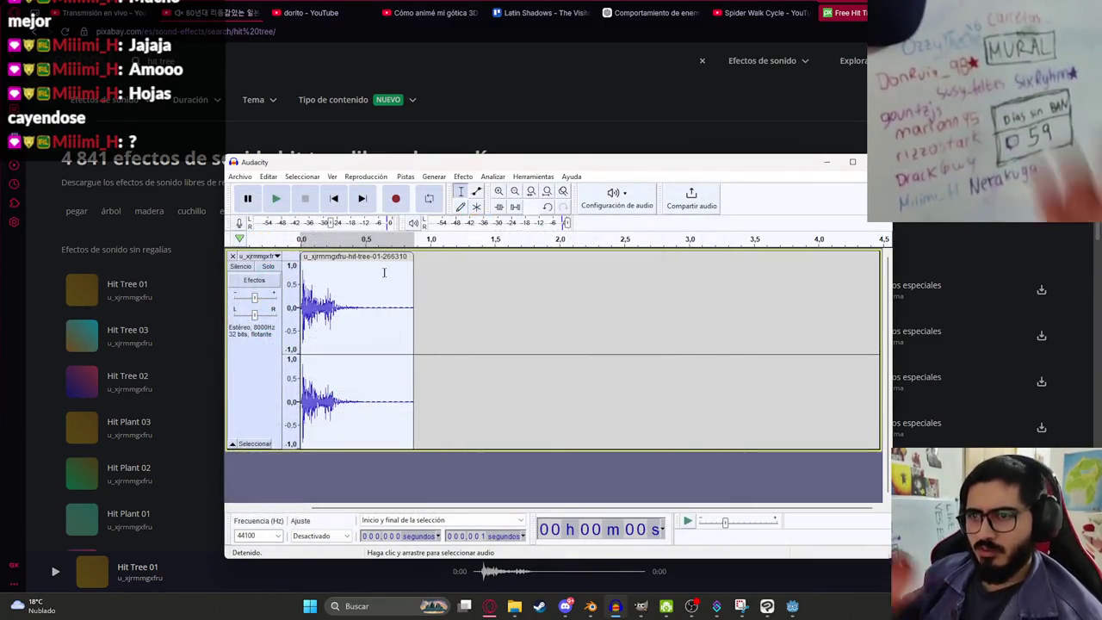
Step: Save the Audacity project, dismiss the warning, and return to Godot
key(ctrl+s)
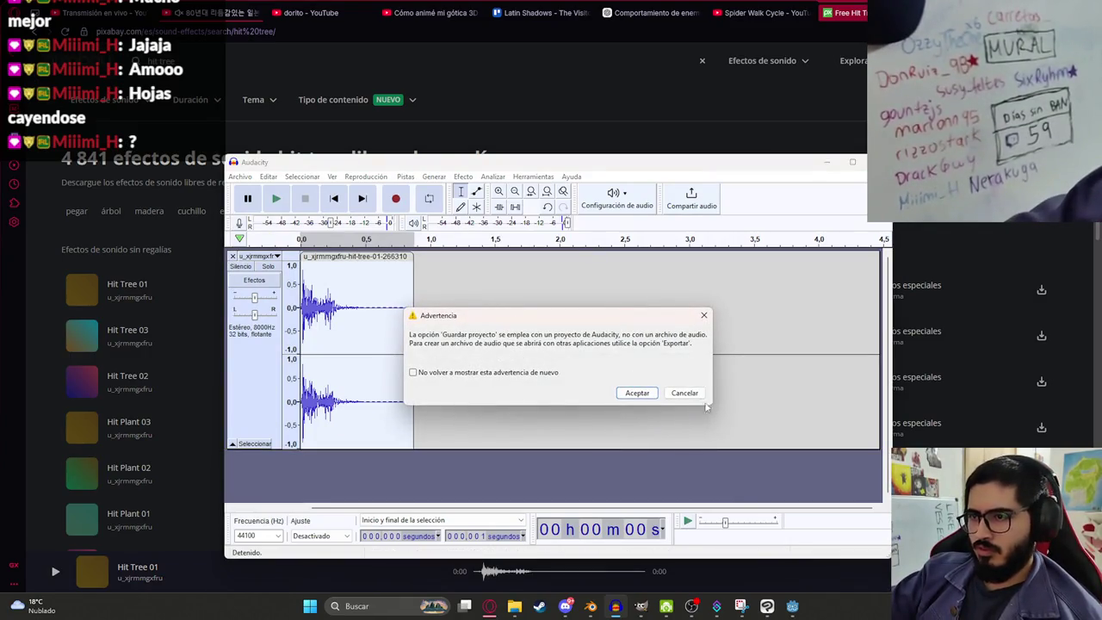
click(686, 393)
click(775, 607)
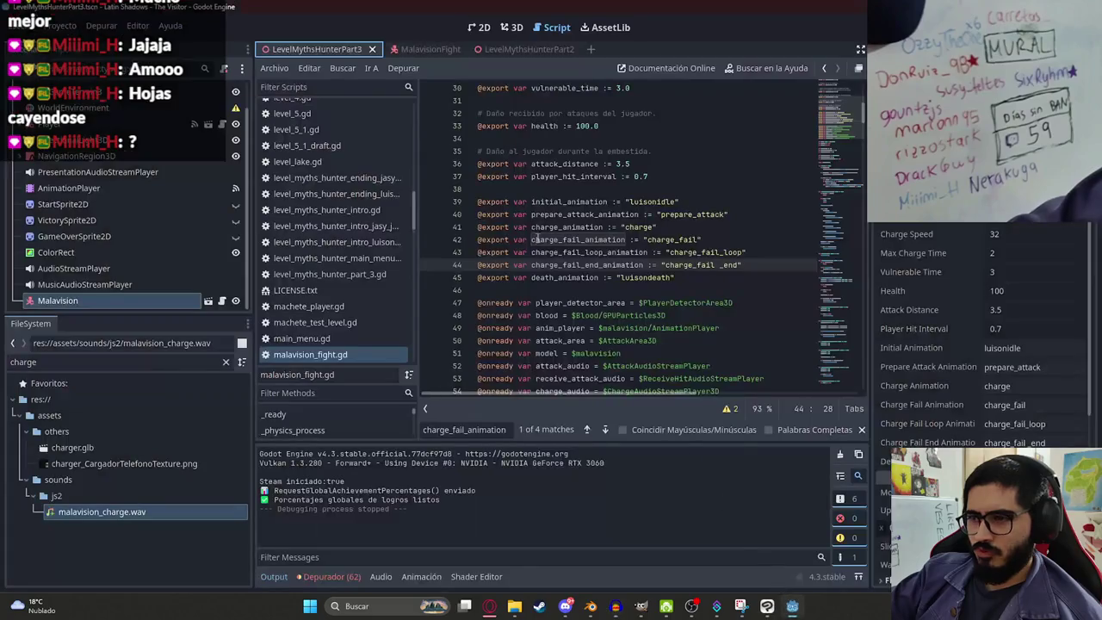
Step: Duplicate AudioStreamPlayer3D in MalavisionFight and rename it ChargeFailAudioStreamPlayer3D
click(516, 28)
click(418, 49)
scroll(140, 233, down, 1)
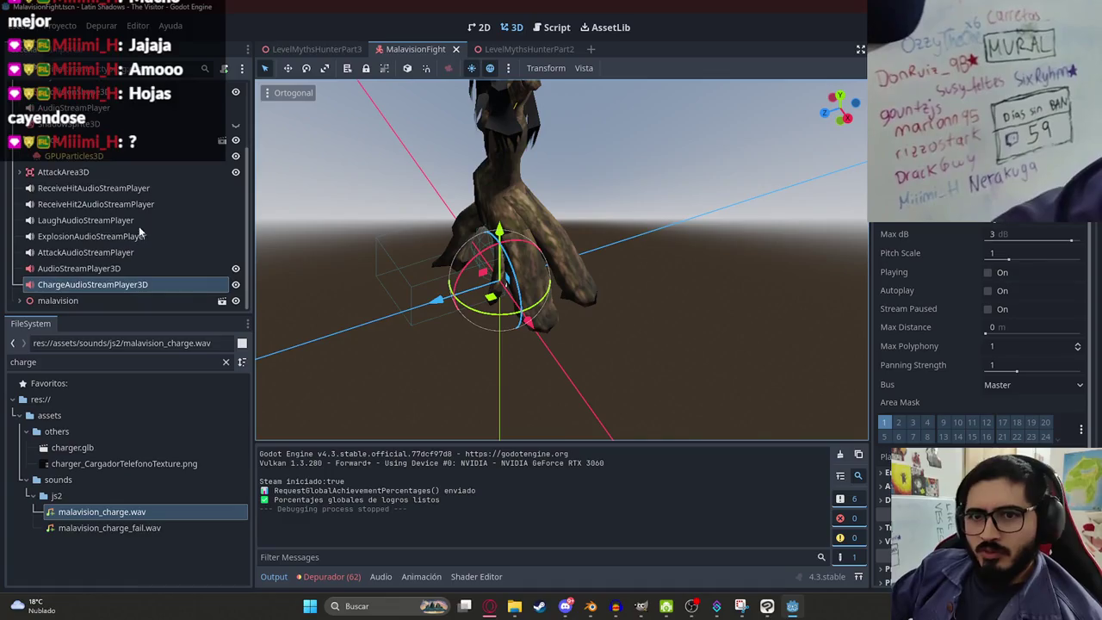
click(103, 268)
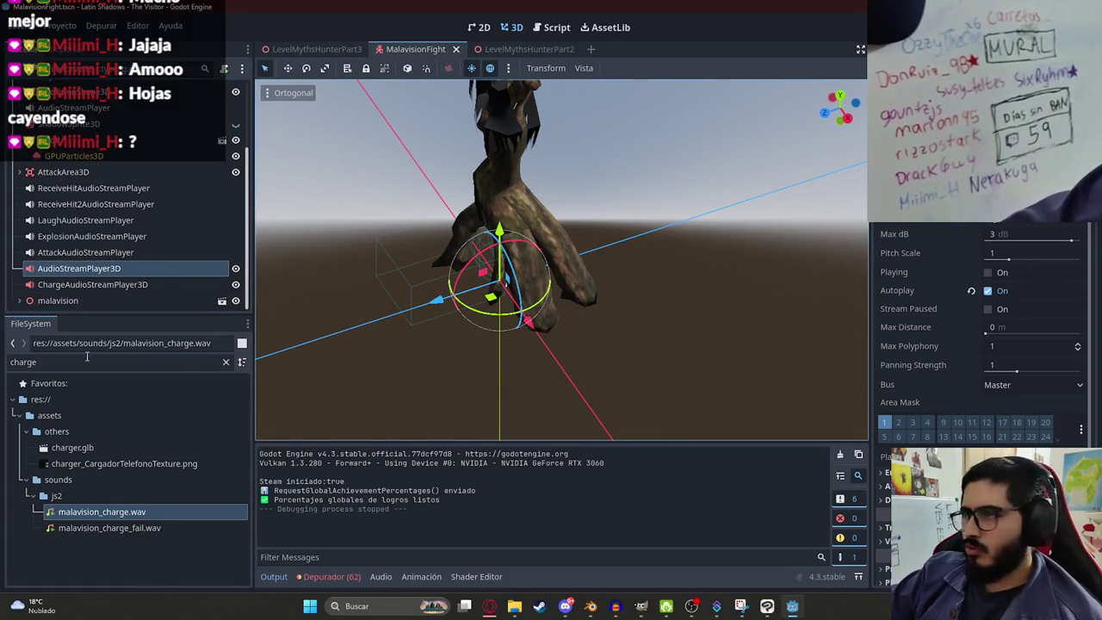
key(ctrl+d)
double_click(148, 286)
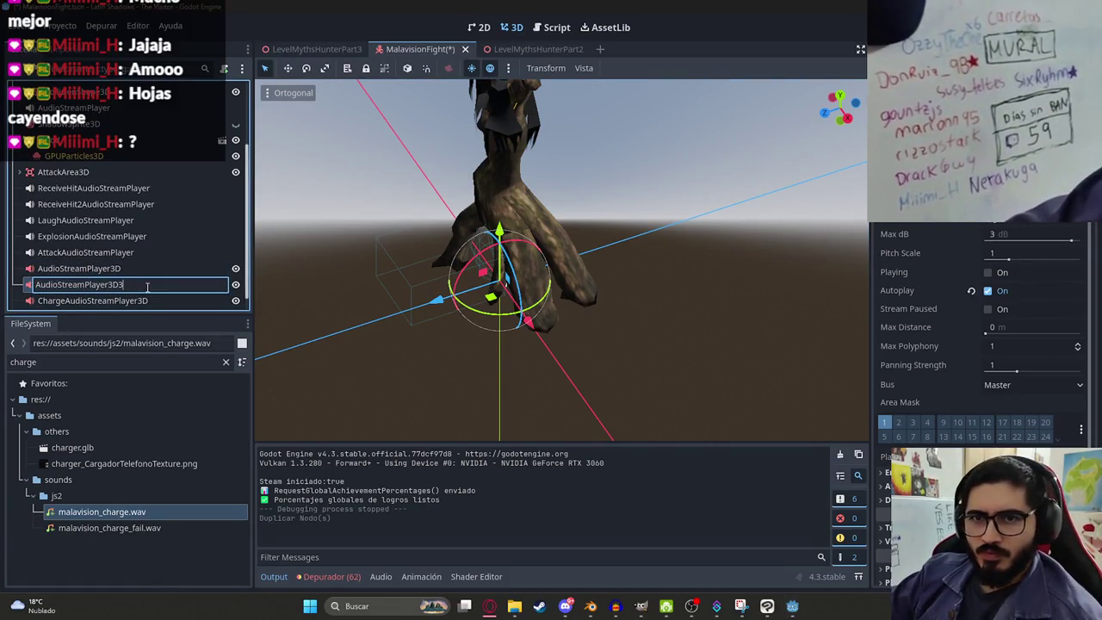
text(Fail)
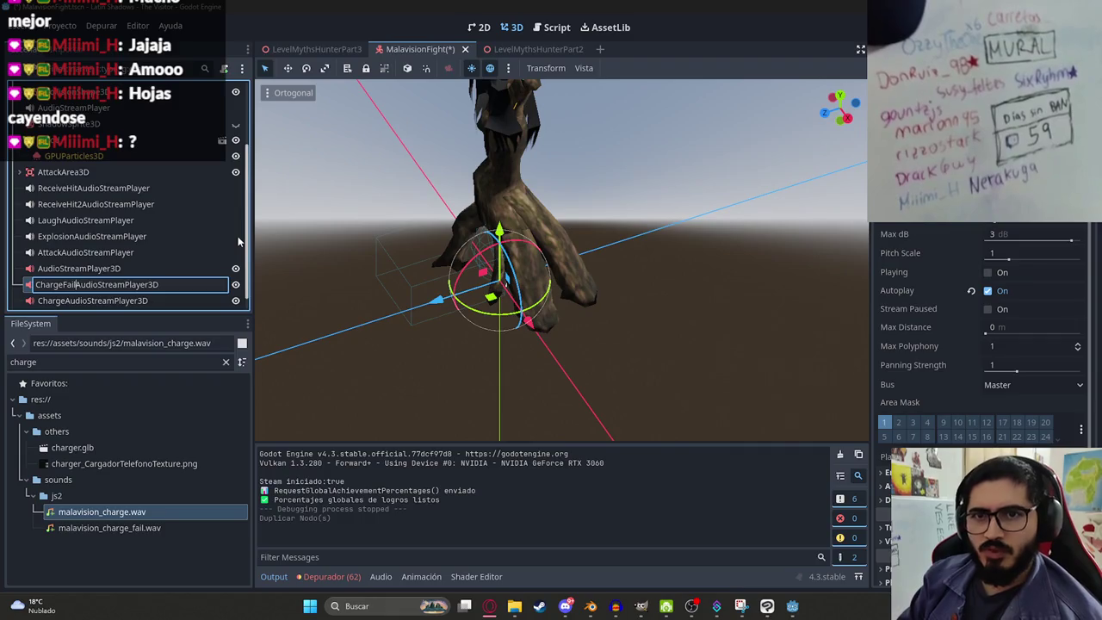
key(Return)
Step: Set malavision_charge_fail.wav as the new node's Stream and save the scene
mouse_move(135, 535)
mouse_down()
mouse_move(488, 418)
mouse_move(990, 215)
mouse_up()
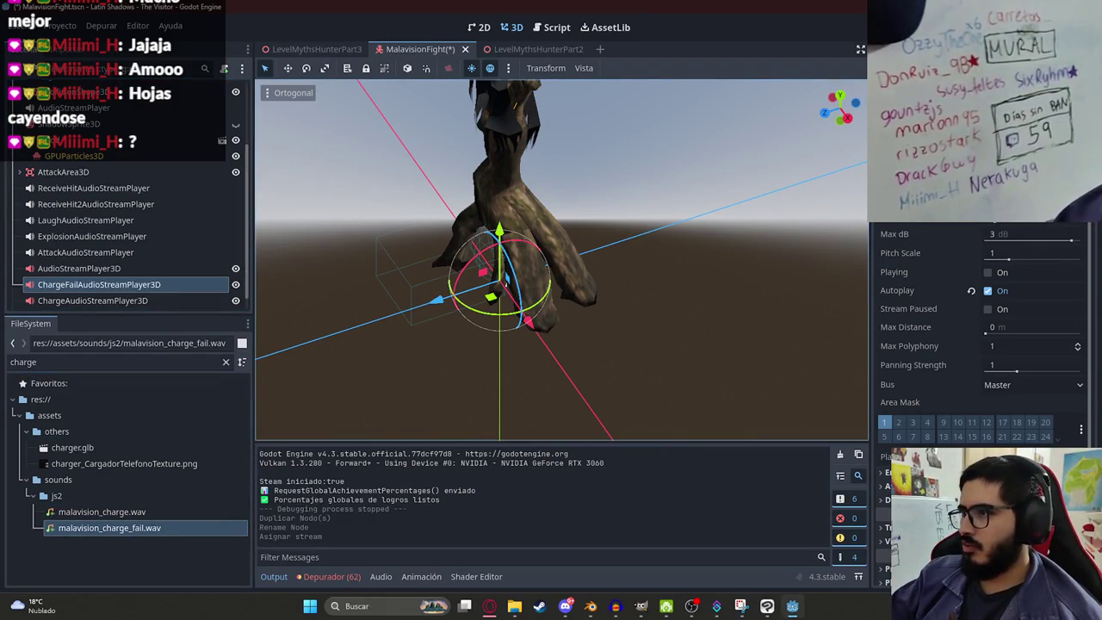
key(ctrl+s)
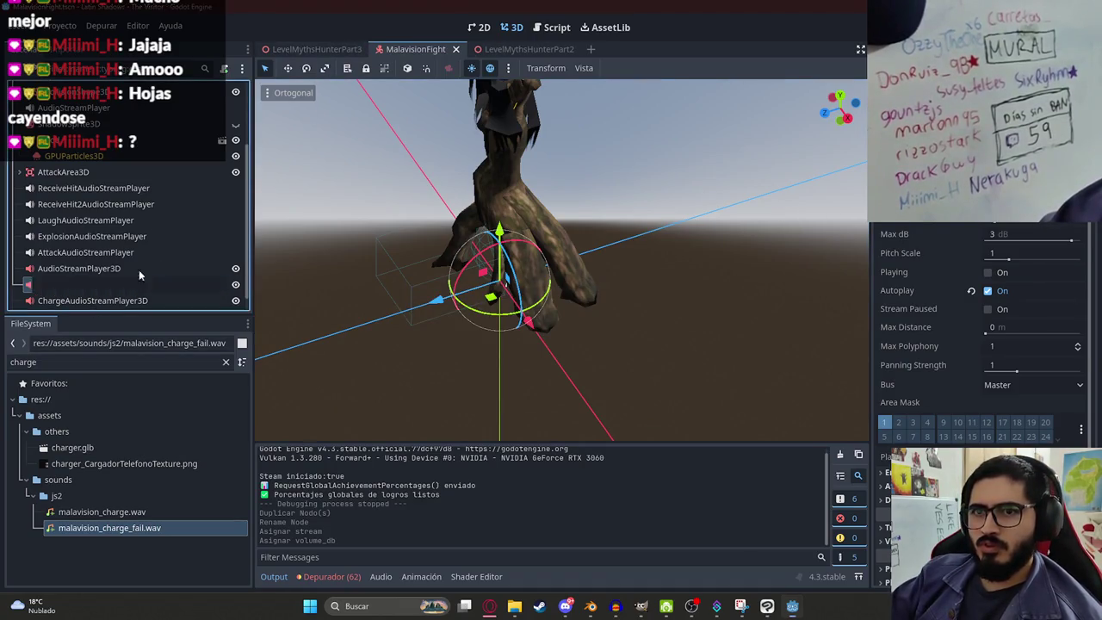
scroll(138, 269, up, 3)
click(222, 91)
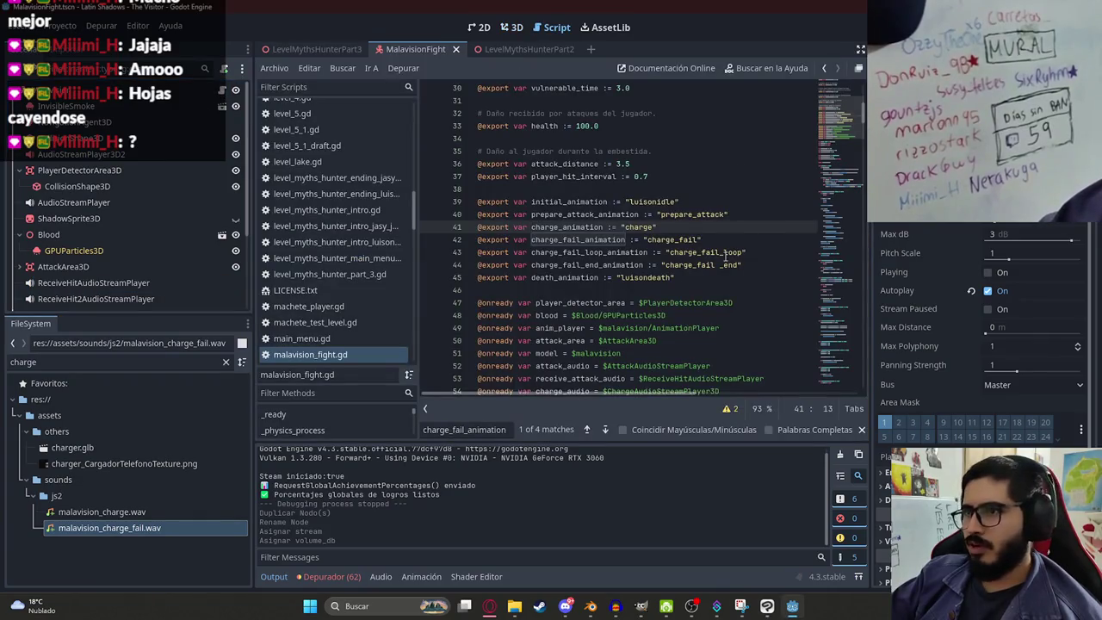
scroll(726, 254, down, 5)
click(743, 165)
text(@onready var charge_fail_audio = $)
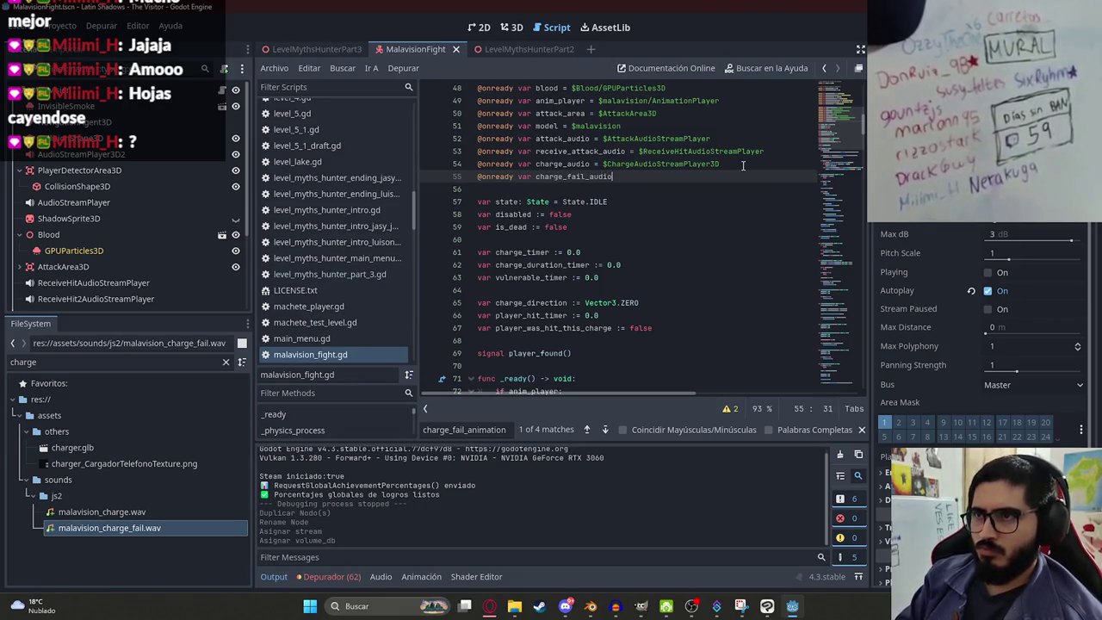
text(ChargeFailAudioStreamPlayer3D)
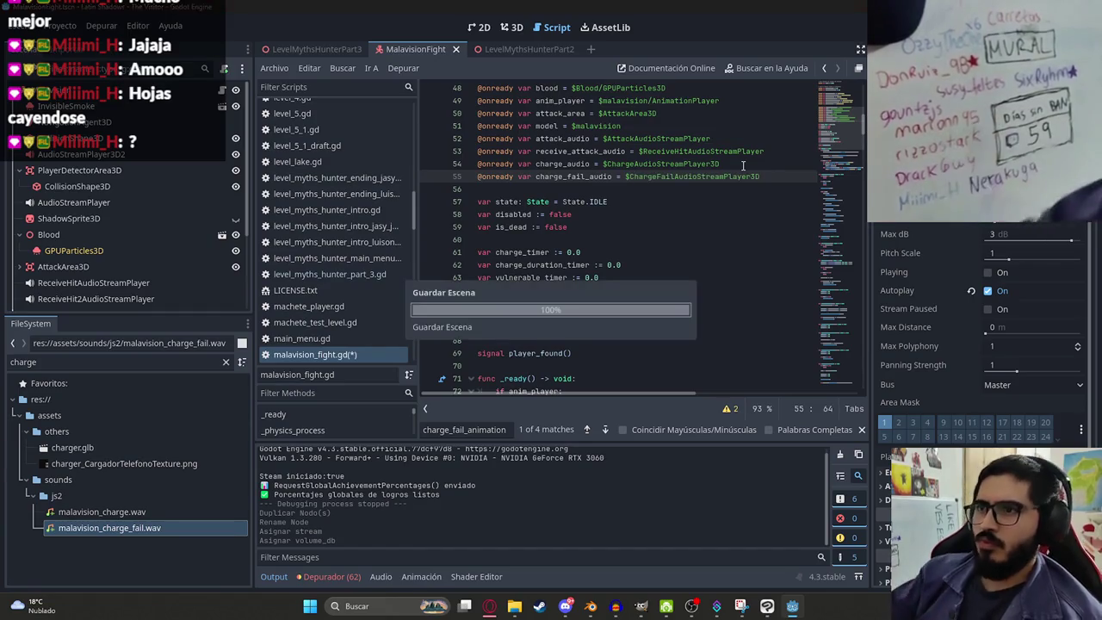
double_click(584, 178)
Step: Add charge_fail_audio.play() after charge_audio.stop() in the charge-fail branch
scroll(637, 176, up, 6)
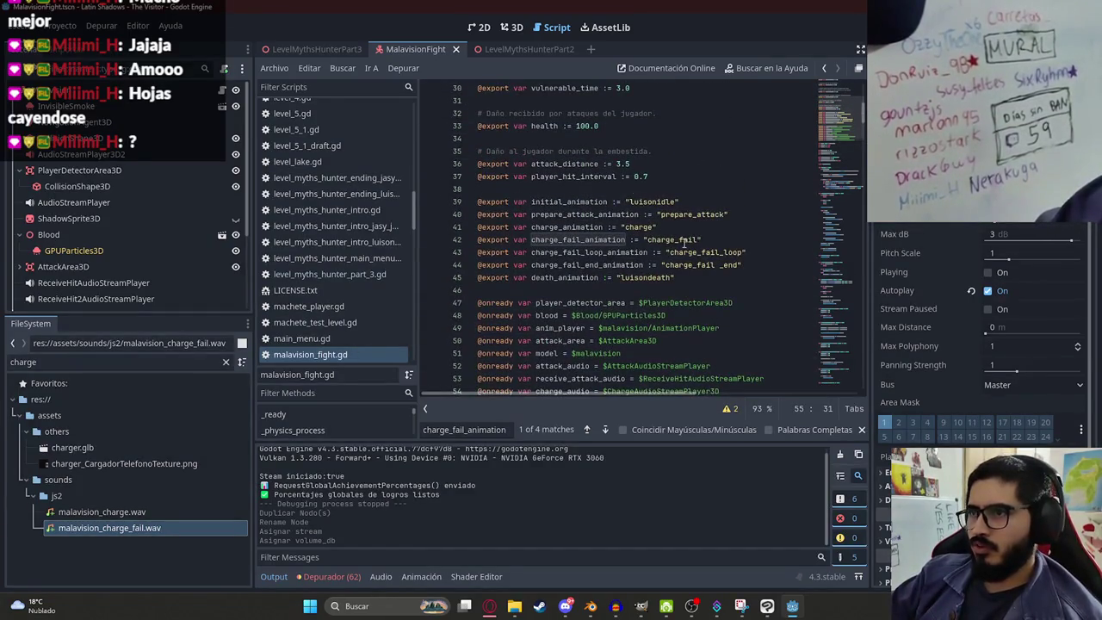
double_click(613, 238)
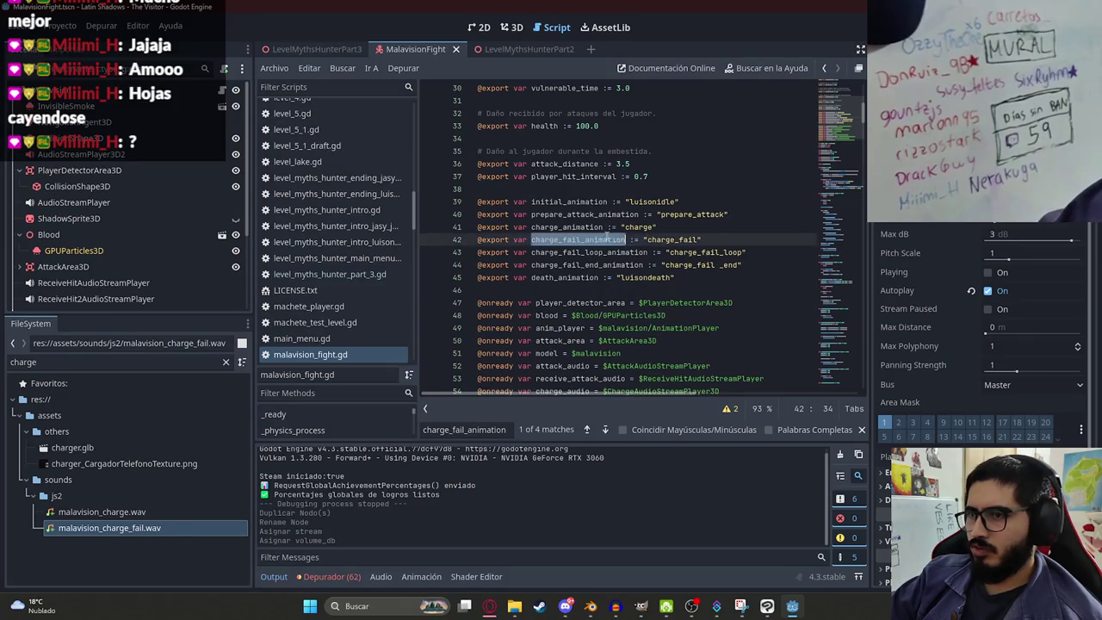
key(ctrl+f)
key(Return)
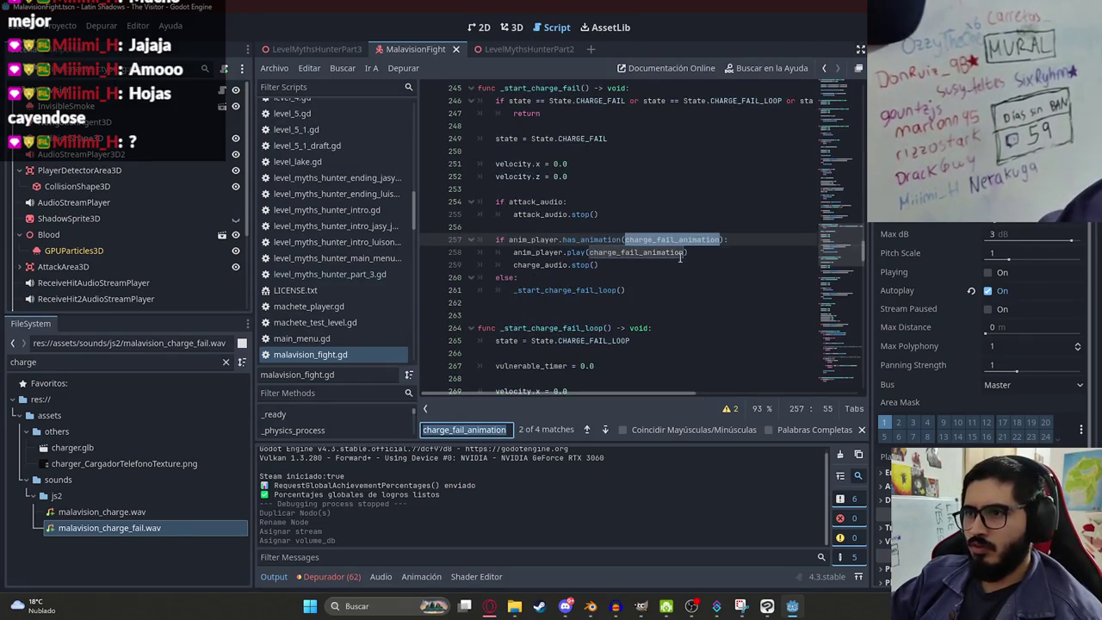
click(683, 258)
click(691, 261)
key(Return)
text(charge_fail_audio.play()
Step: Run the LevelMythsHunterPart3 scene to playtest the boss fight
click(290, 50)
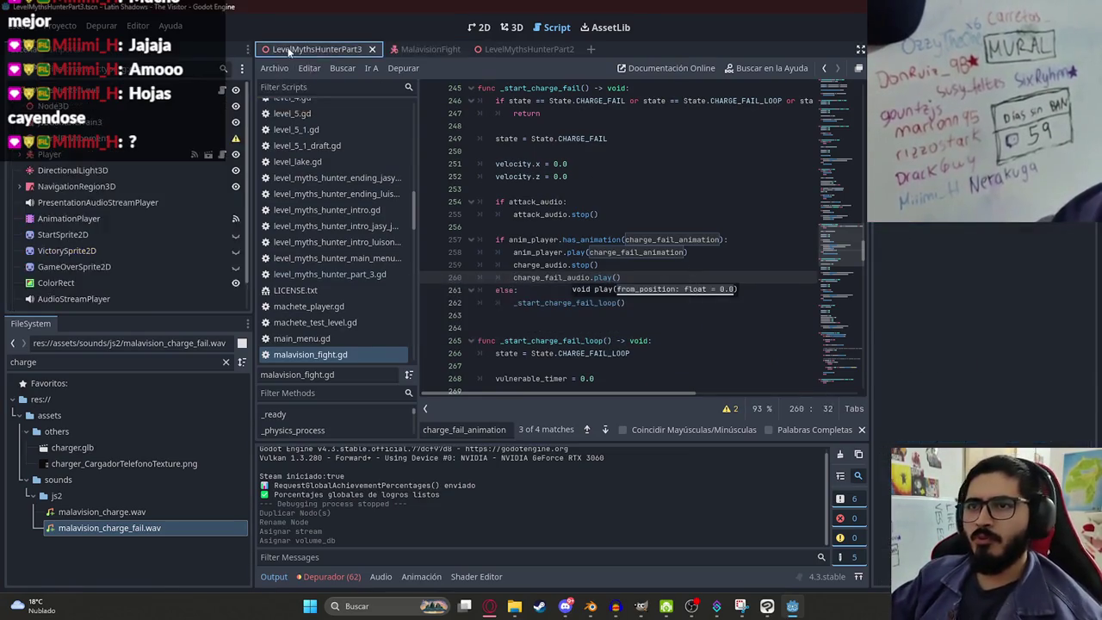
right_click(290, 49)
click(370, 139)
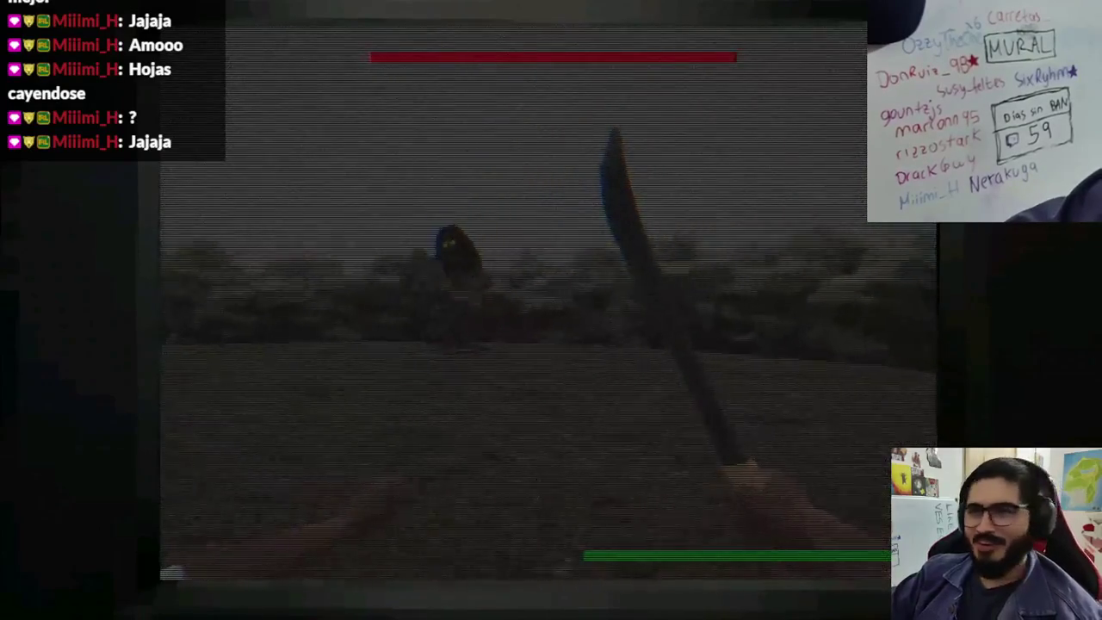
key(alt+F4)
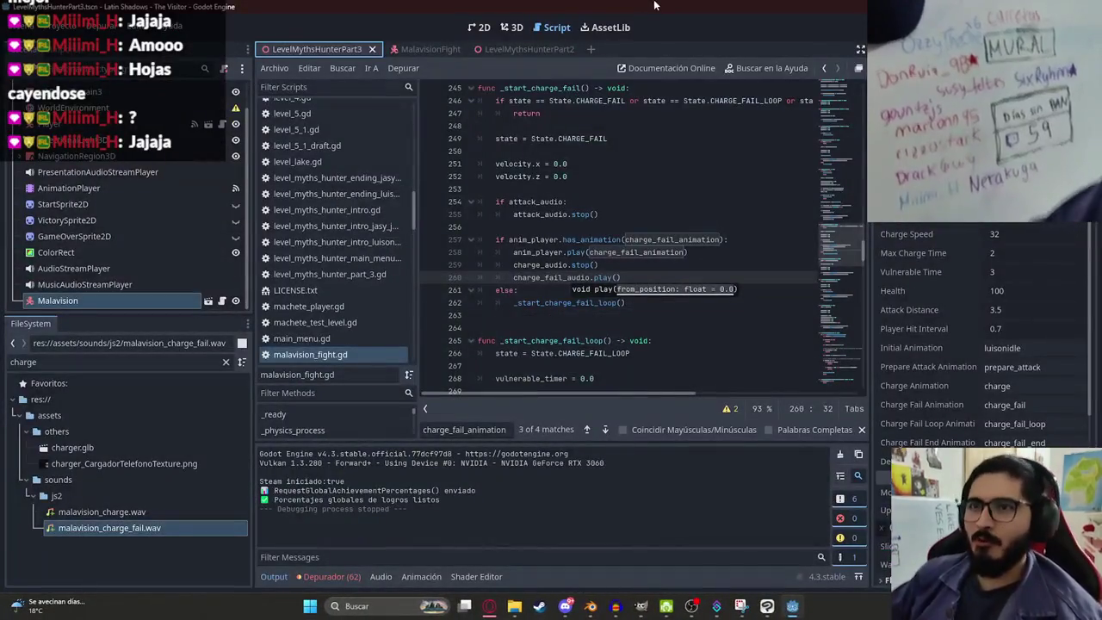
Step: Load Js2Level2.tres as the WorldEnvironment's Environment
click(511, 26)
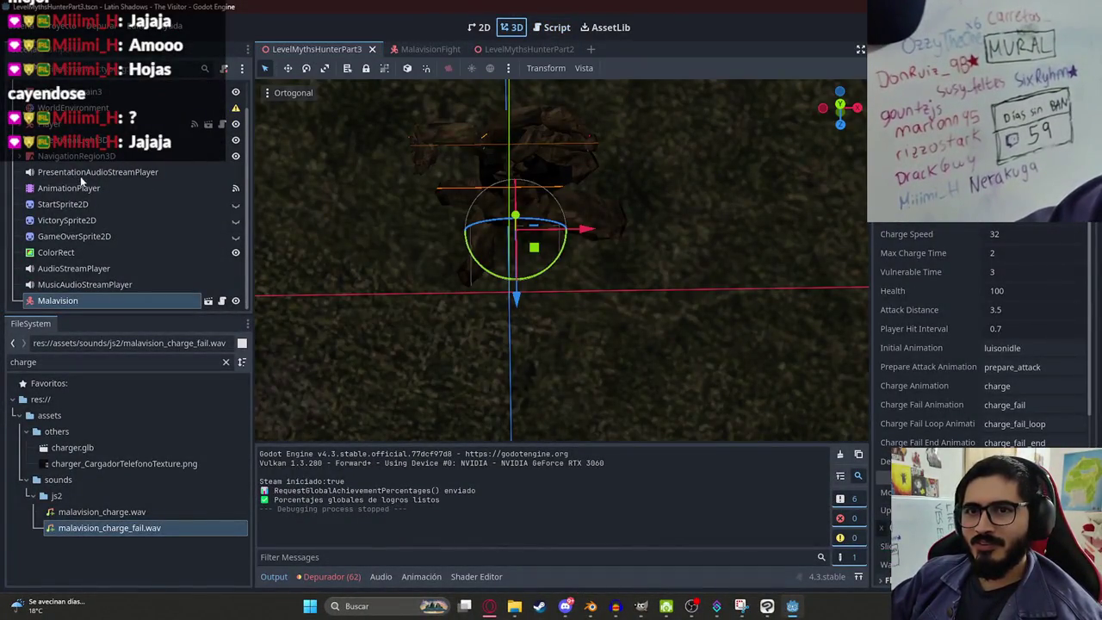
click(94, 107)
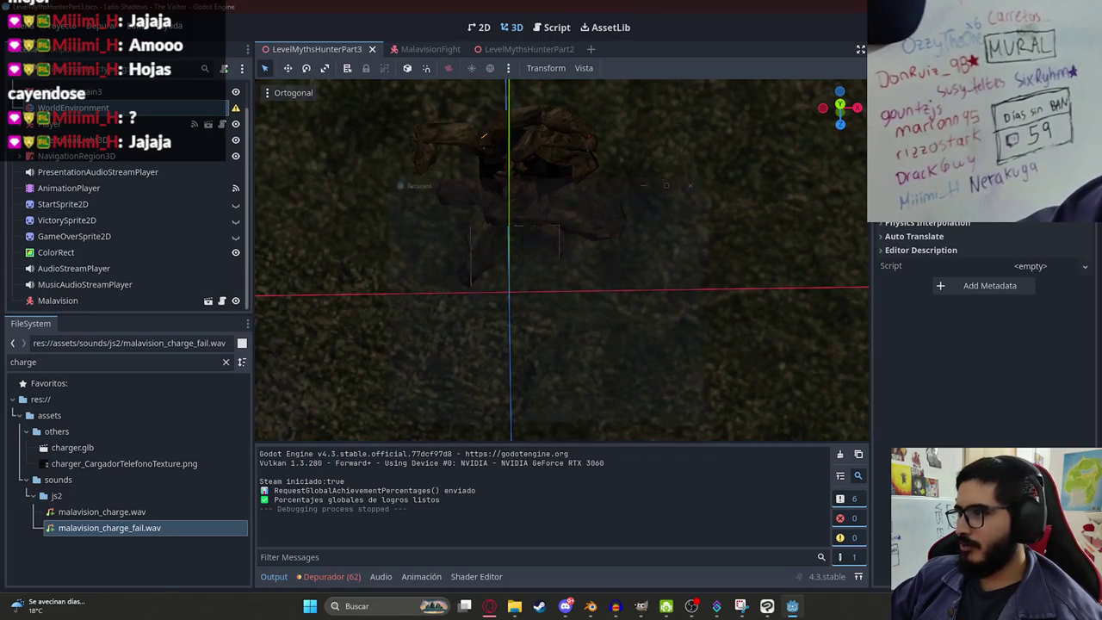
text(js2)
click(519, 268)
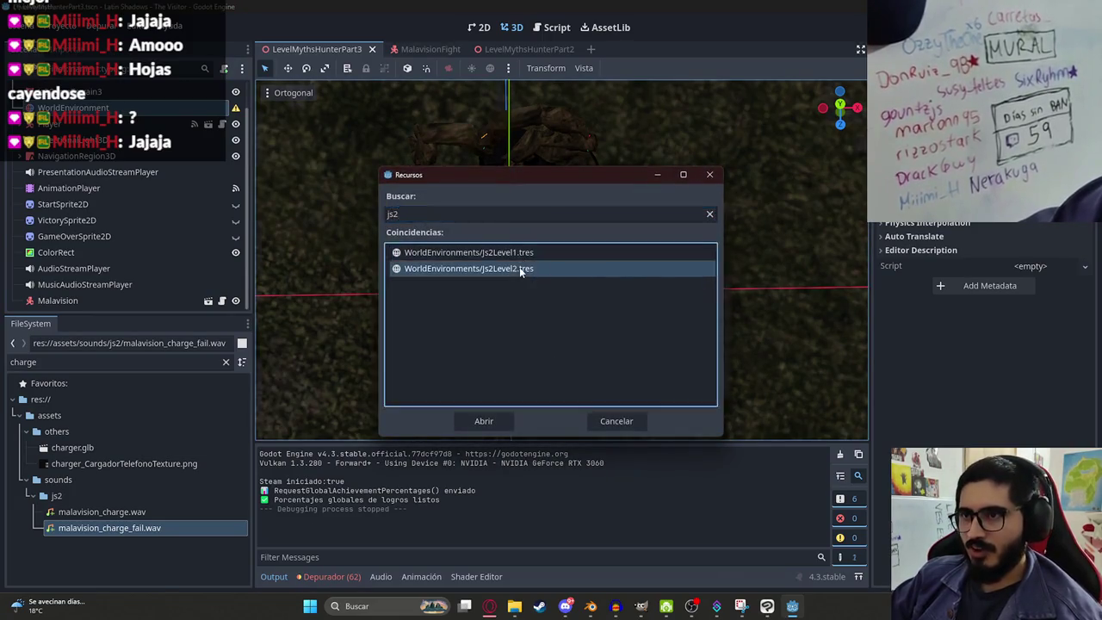
double_click(519, 268)
Step: Save the level scene, stop the running playtest, and return to the Pixabay browser
right_click(323, 48)
click(404, 146)
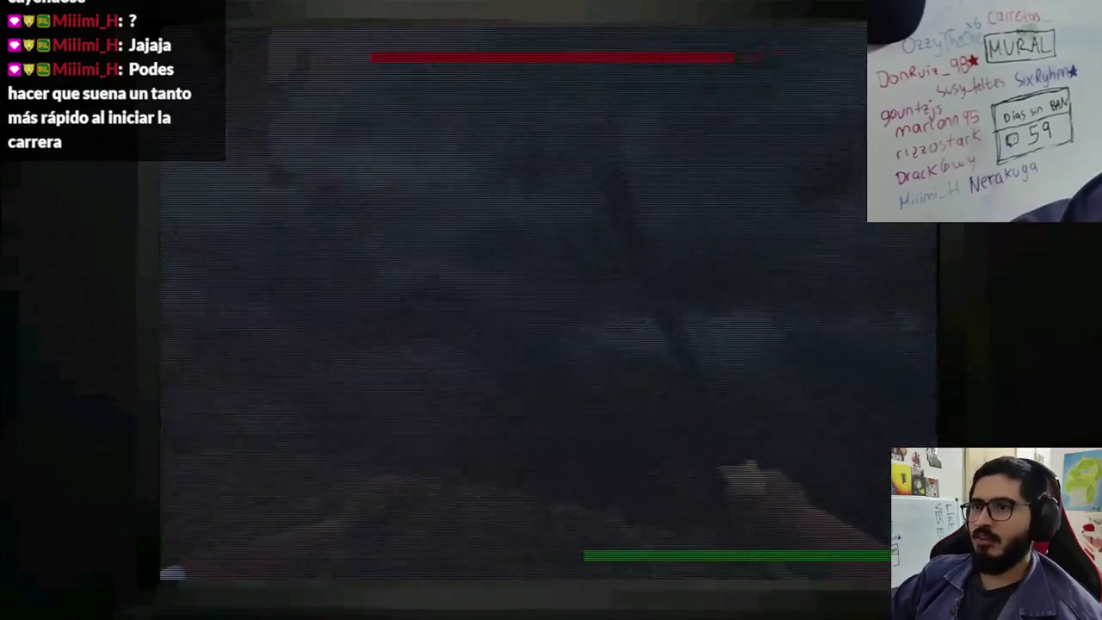
key(F8)
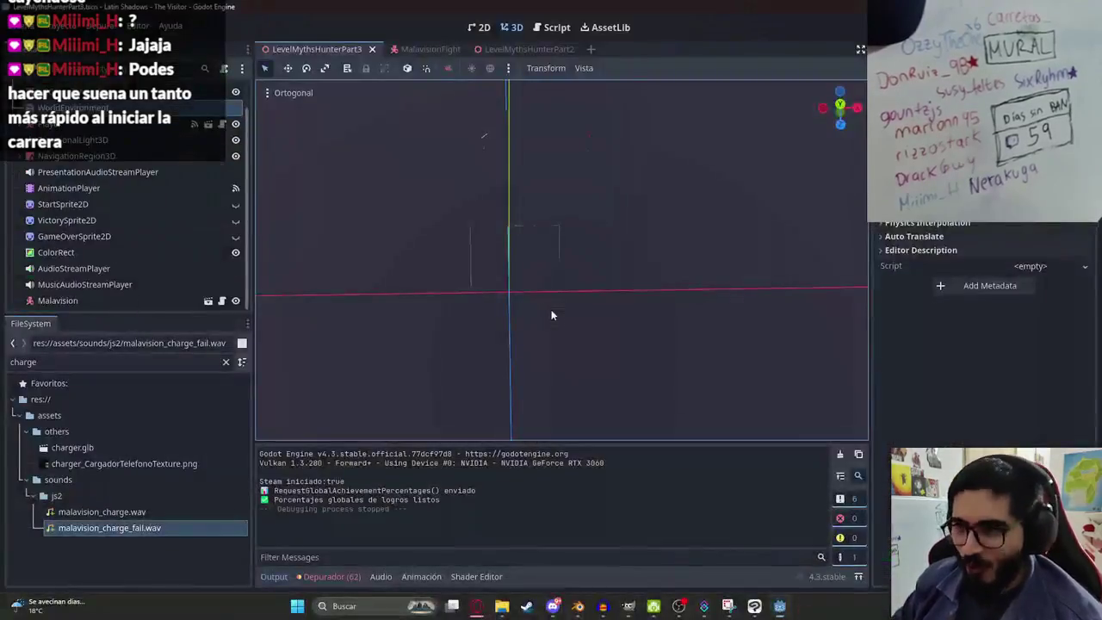
key(alt+Tab)
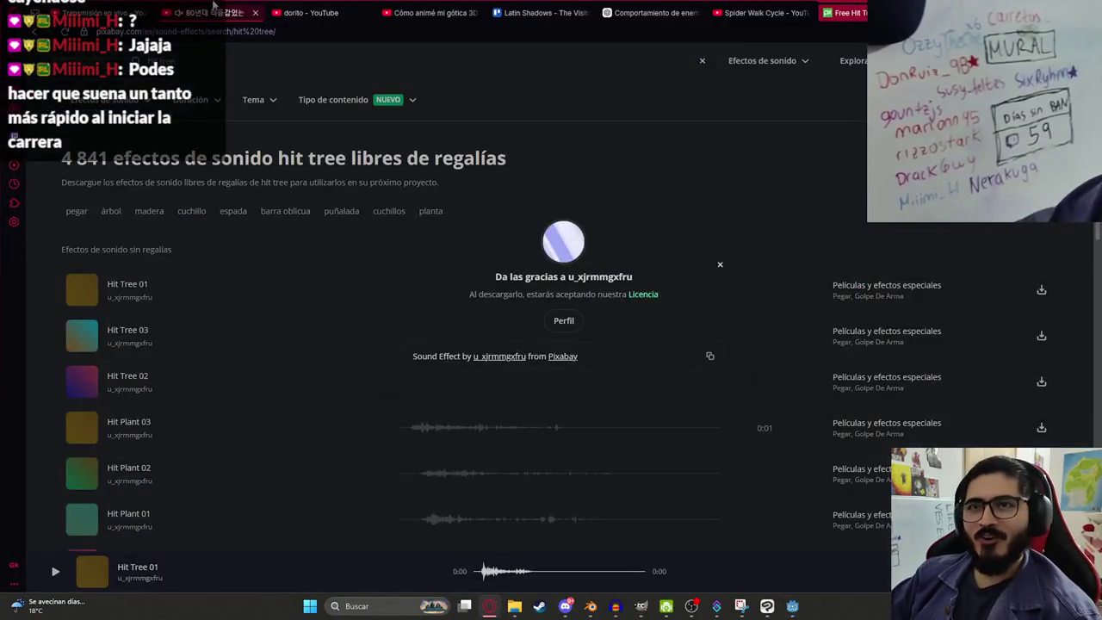
Step: In Blender, deselect the rig's pose bones and view the Malavision model from the front
click(590, 606)
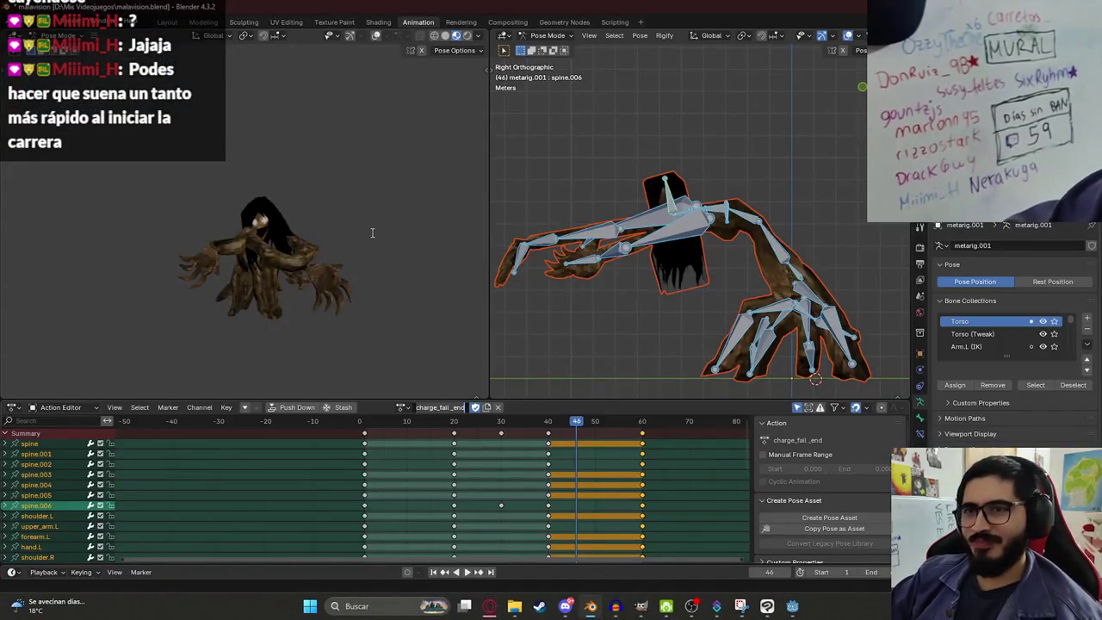
click(315, 238)
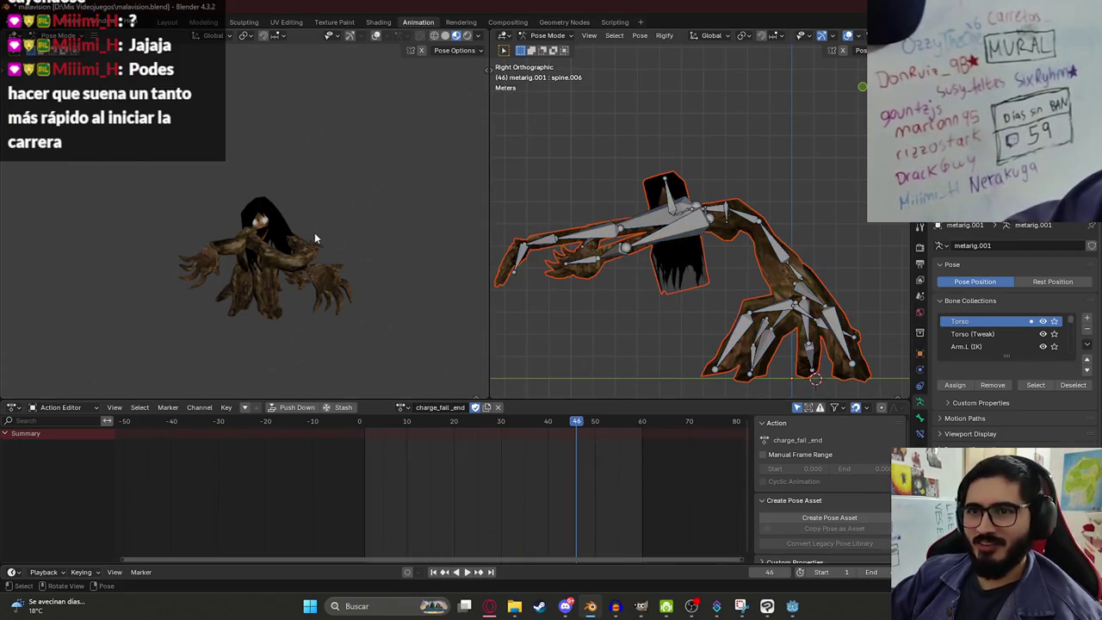
key(Tab)
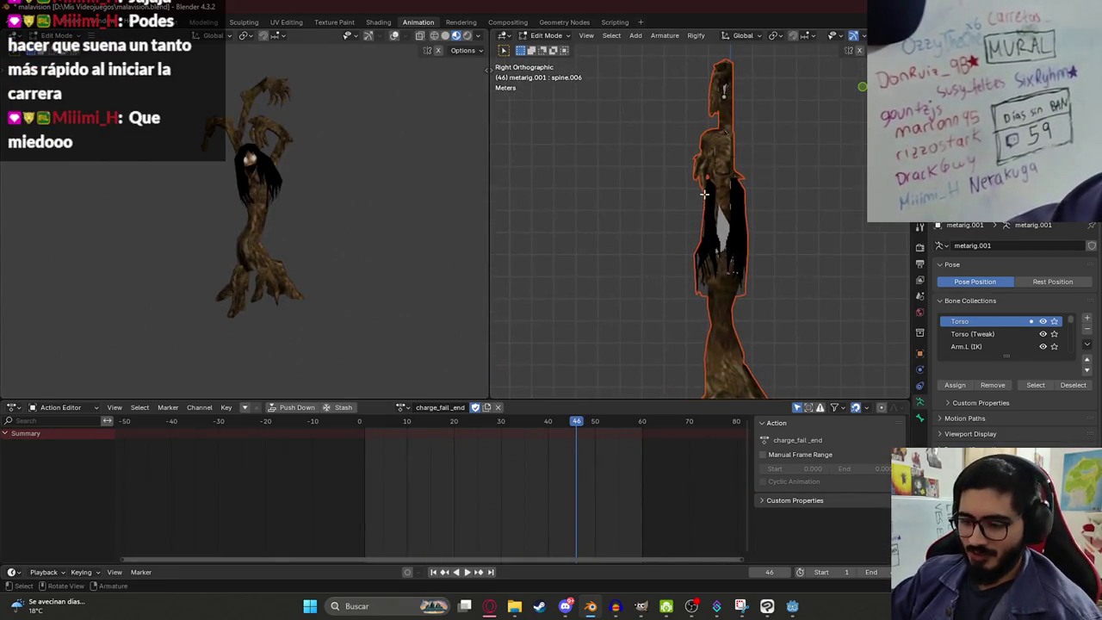
key(KP_1)
scroll(654, 185, up, 6)
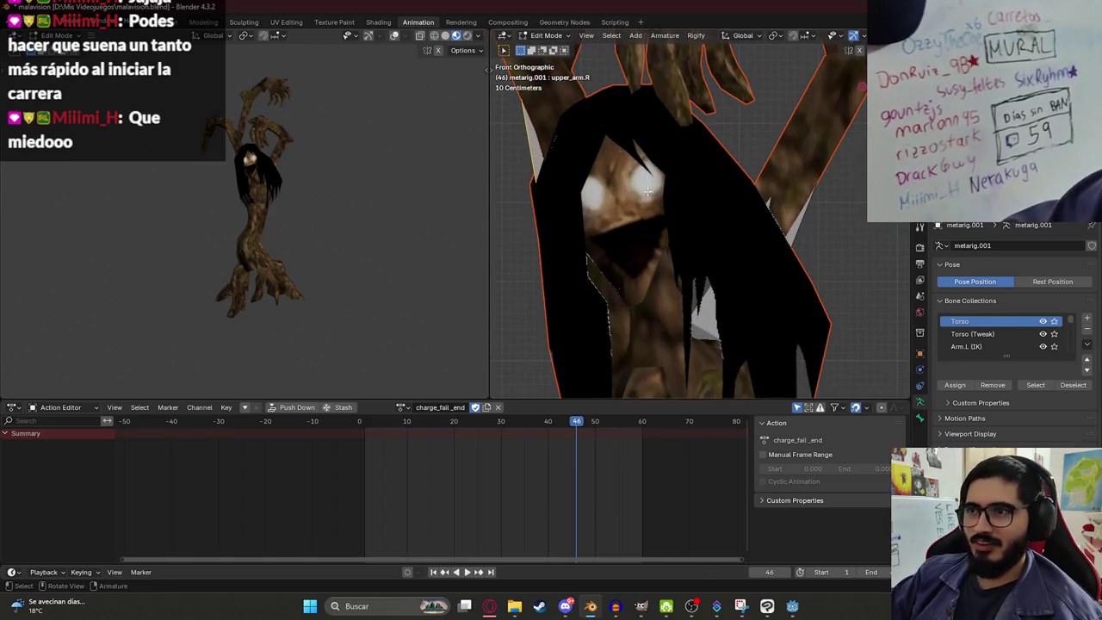
key(Tab)
scroll(689, 259, down, 6)
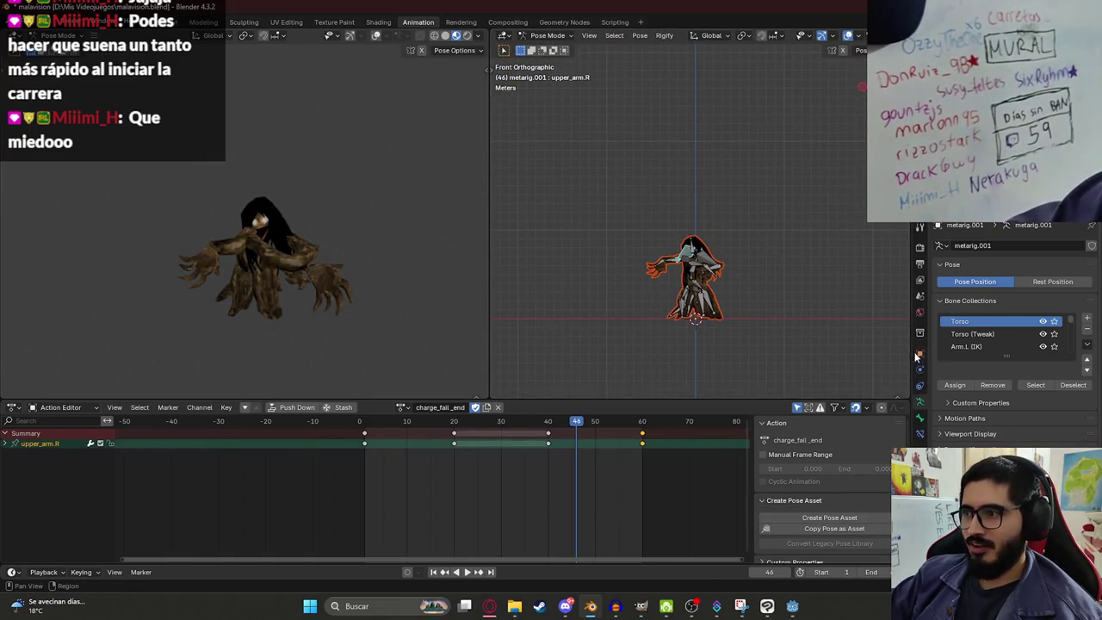
click(920, 312)
Step: Switch to Object Mode, frame the character, and show Material.007's material settings
click(548, 35)
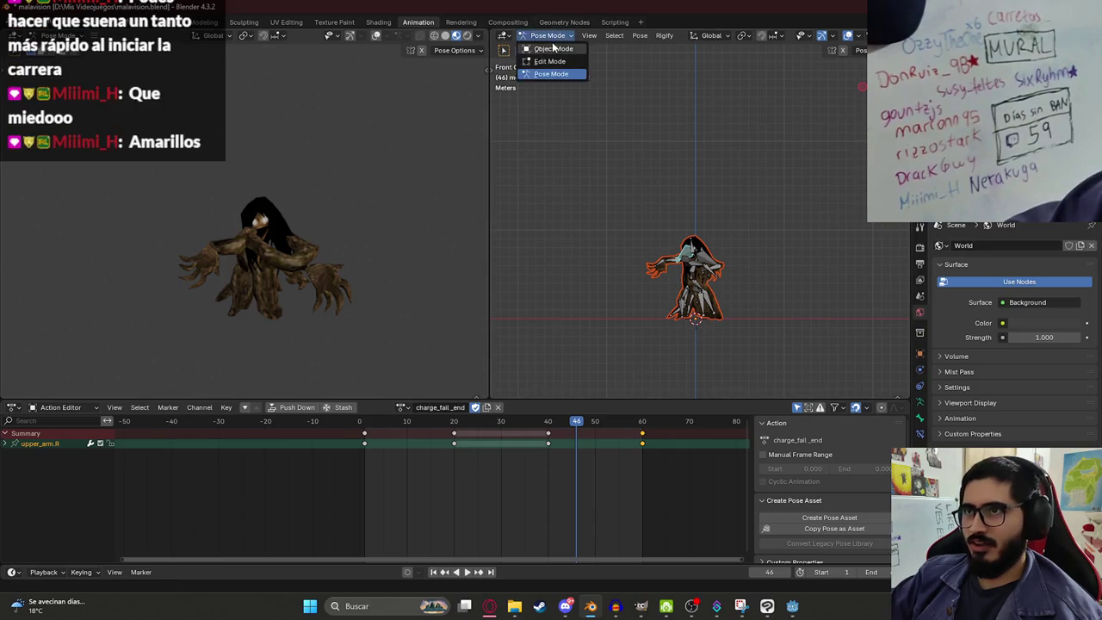
click(542, 47)
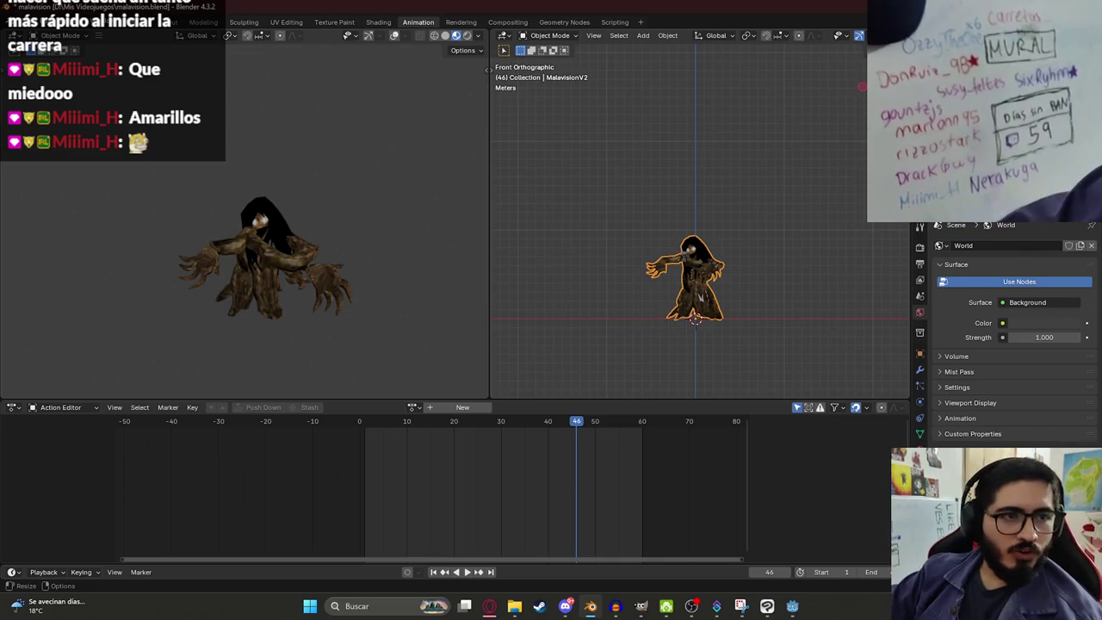
scroll(717, 203, up, 6)
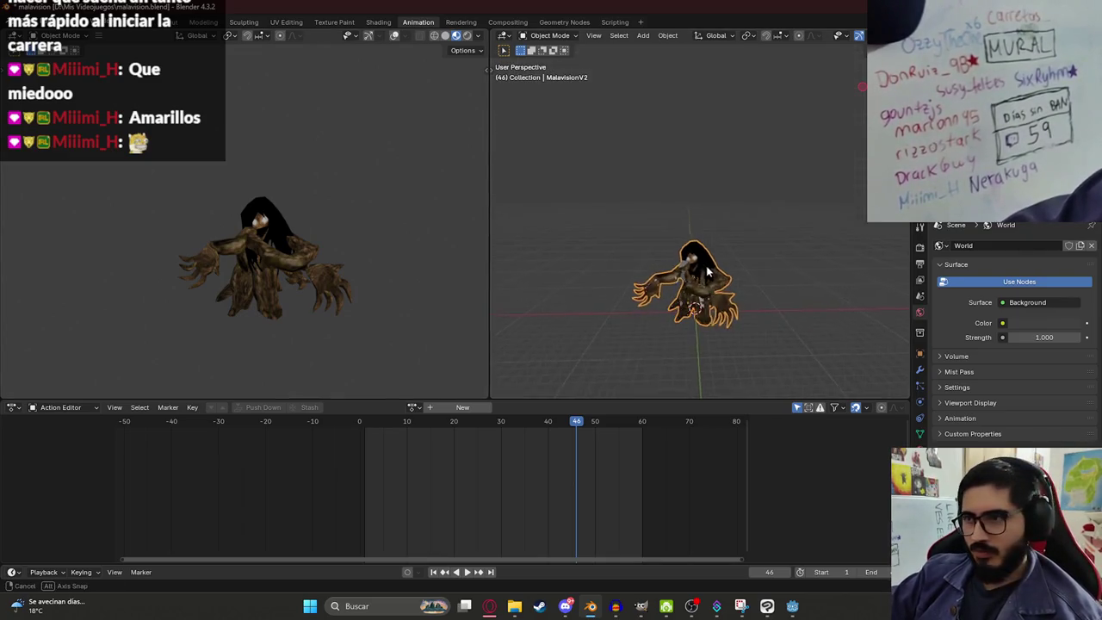
key(KP_Decimal)
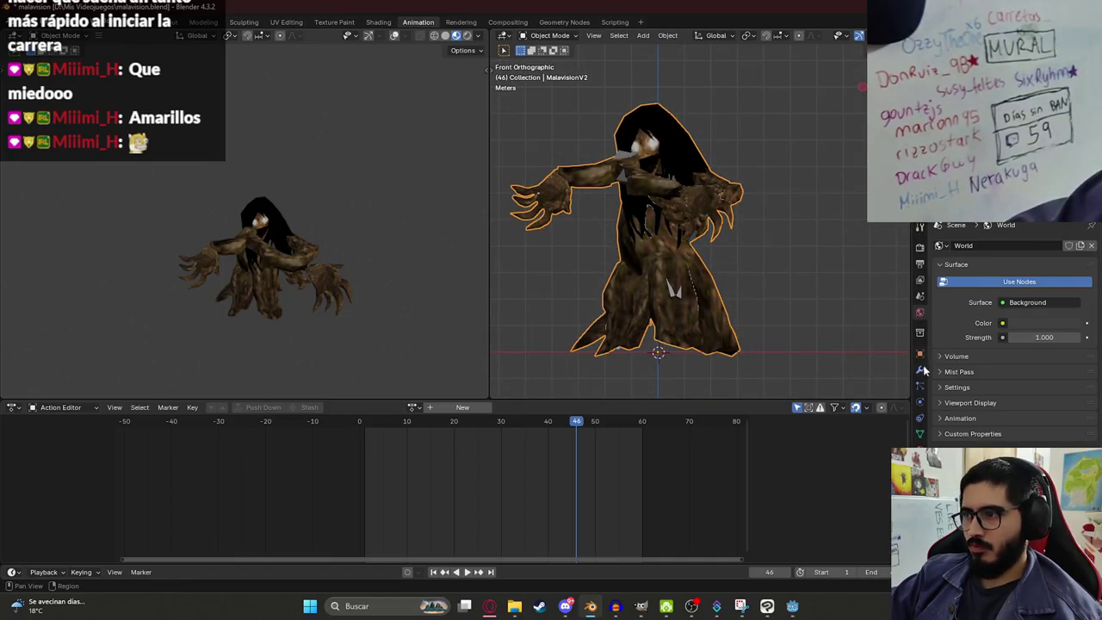
click(919, 433)
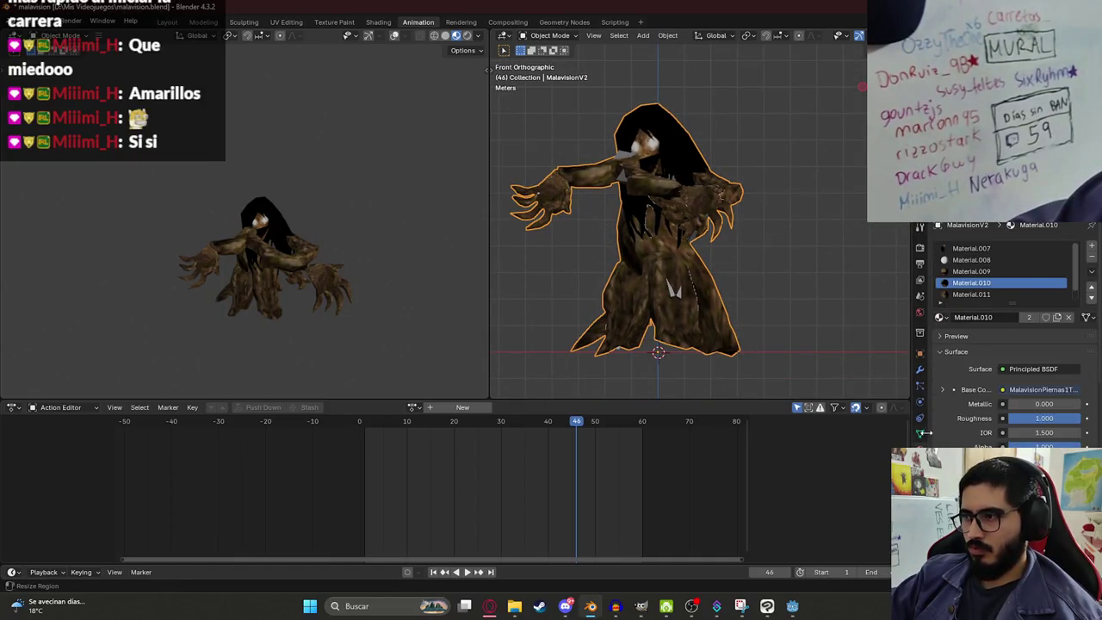
click(963, 248)
scroll(693, 201, up, 5)
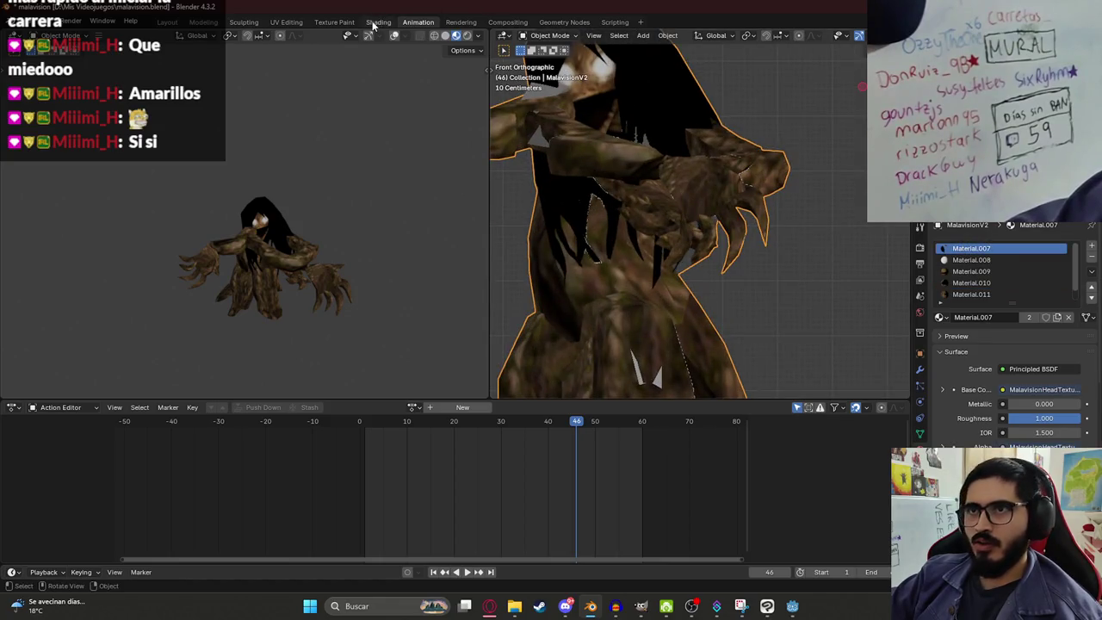
Step: Open the Shading workspace and arrange the node editor to expose the BSDF's lower inputs
click(376, 24)
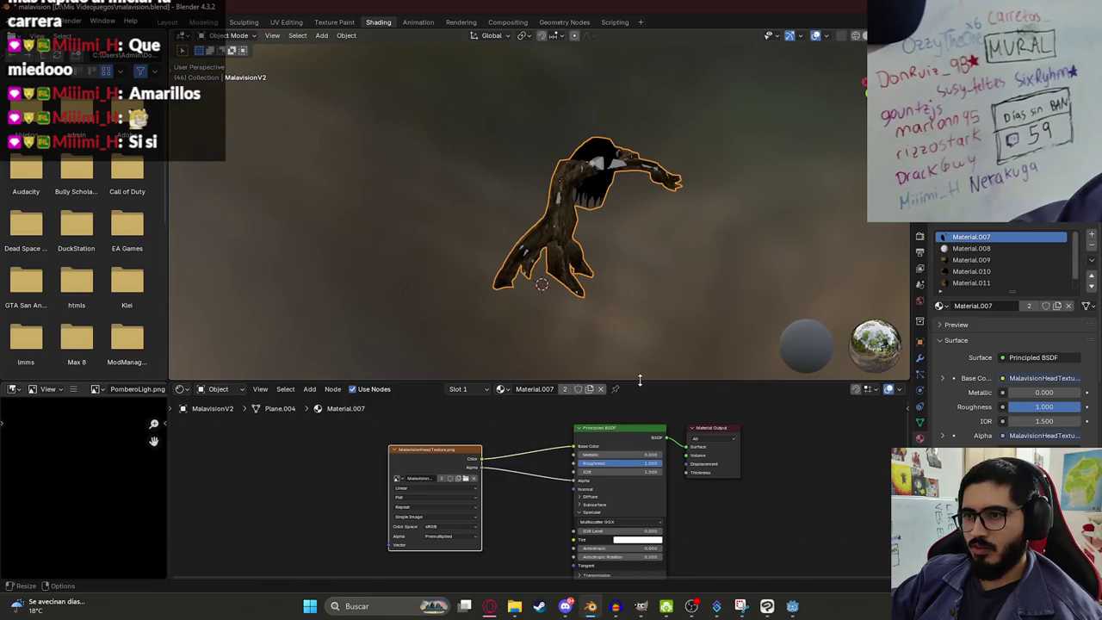
drag(640, 380, 639, 291)
scroll(431, 464, up, 4)
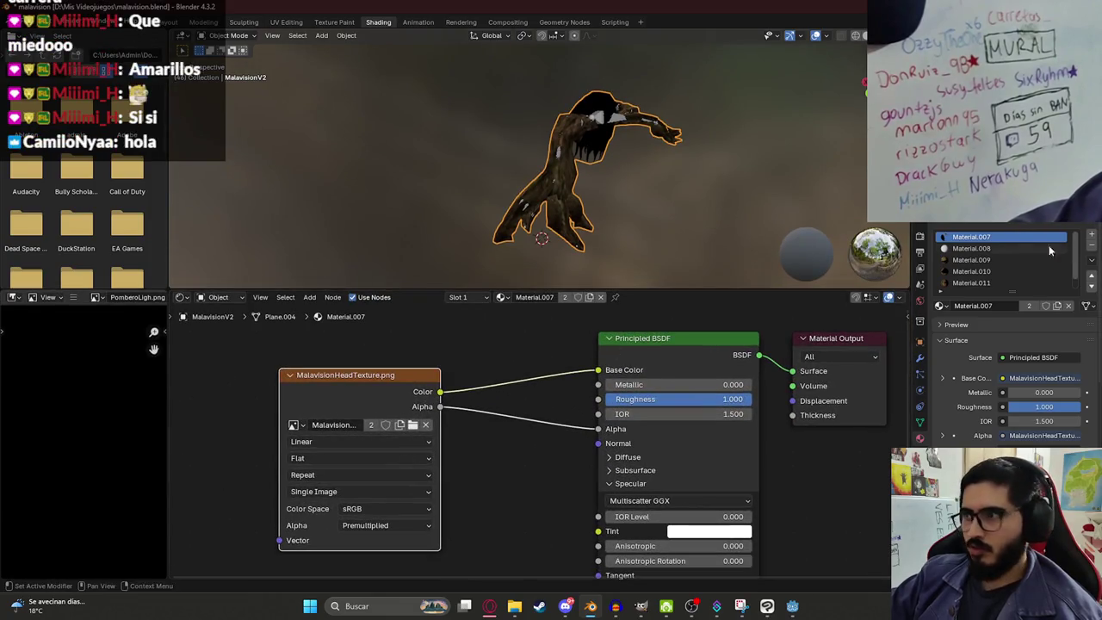
drag(359, 426, 306, 389)
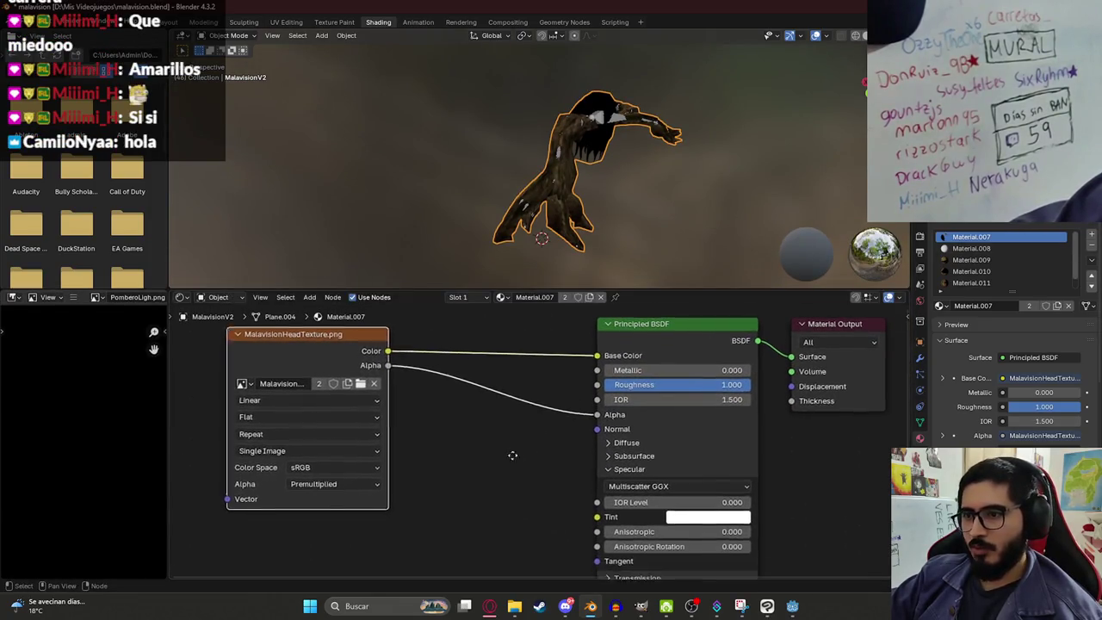
drag(511, 455, 506, 342)
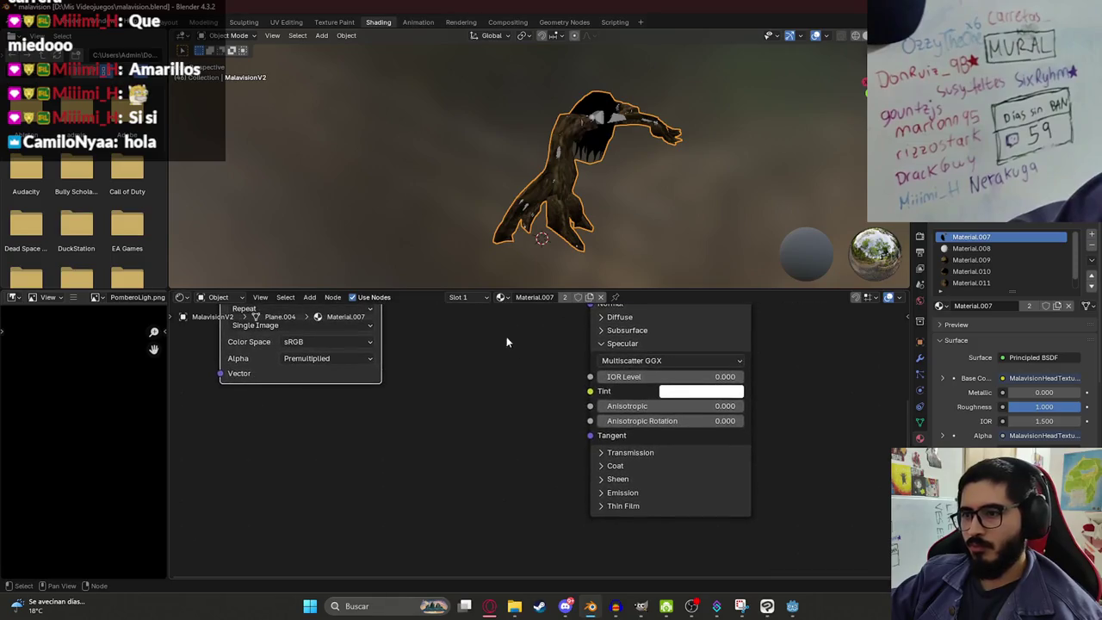
Step: Expand Emission and connect a new Image Texture node to Emission Color
click(600, 492)
drag(589, 509, 310, 451)
text(im)
click(360, 471)
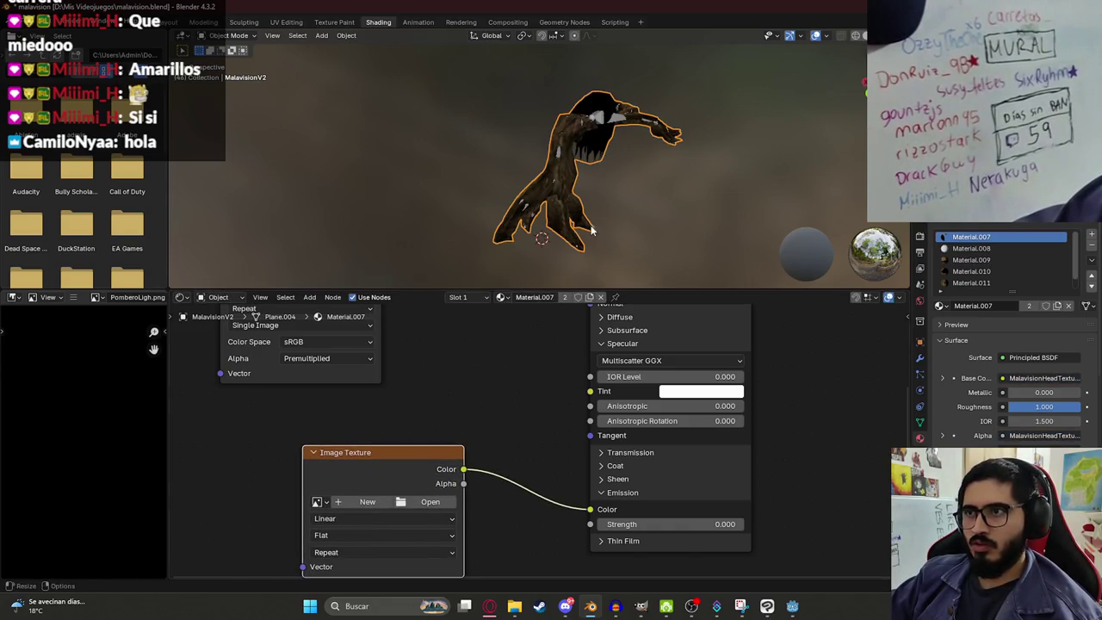
click(640, 606)
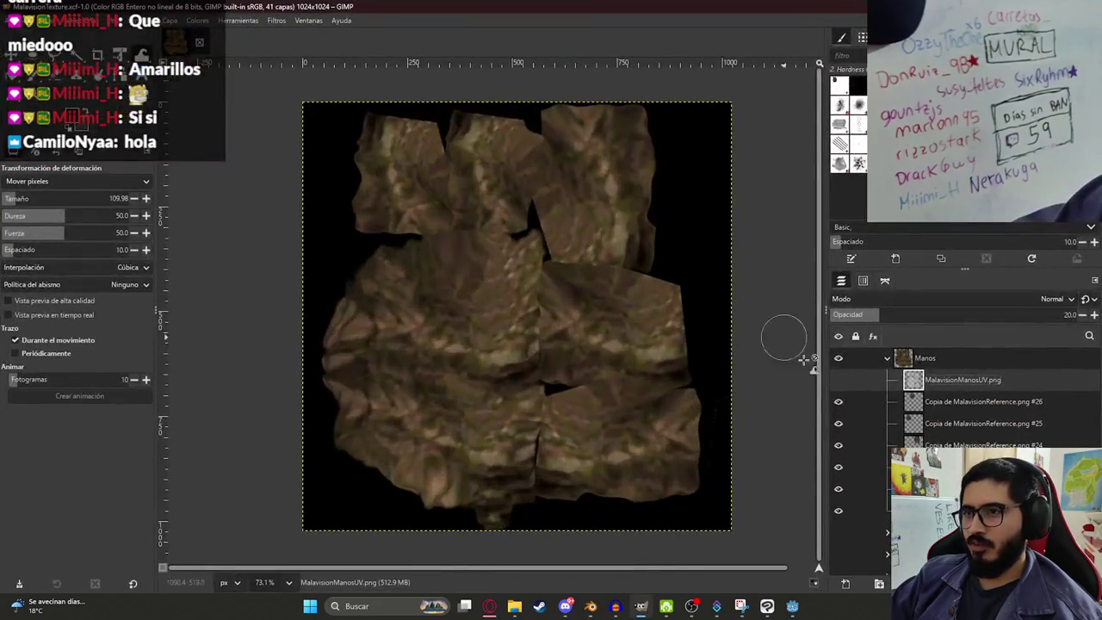
Step: Hide Manos, copy the Cabeza layer, and name the duplicate 'Cabeza Emision'
click(839, 358)
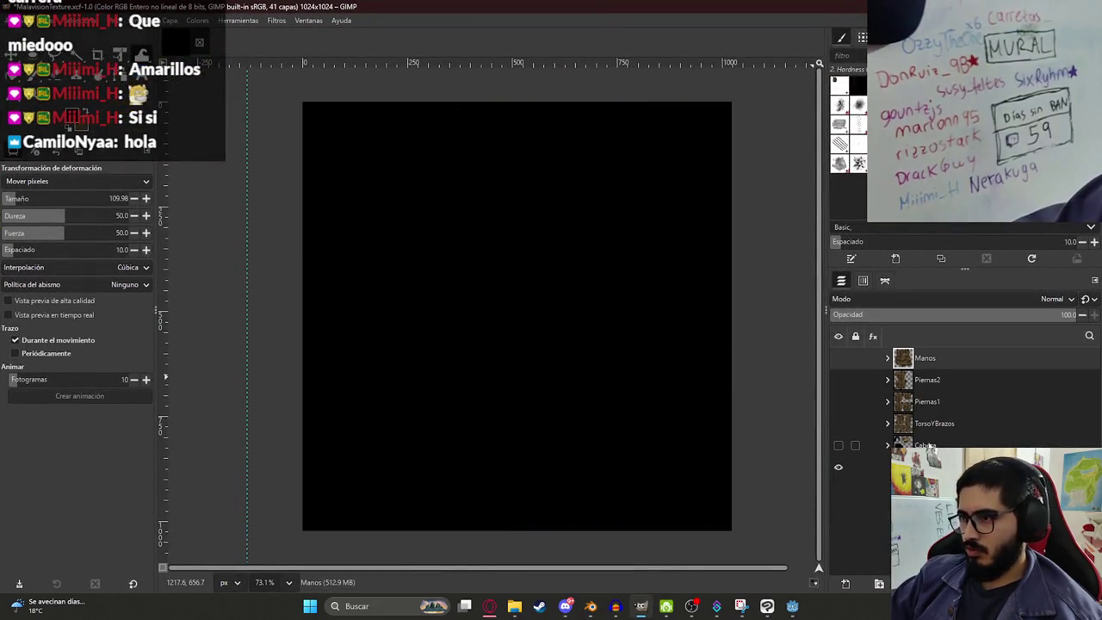
click(921, 440)
key(ctrl+c)
key(ctrl+v)
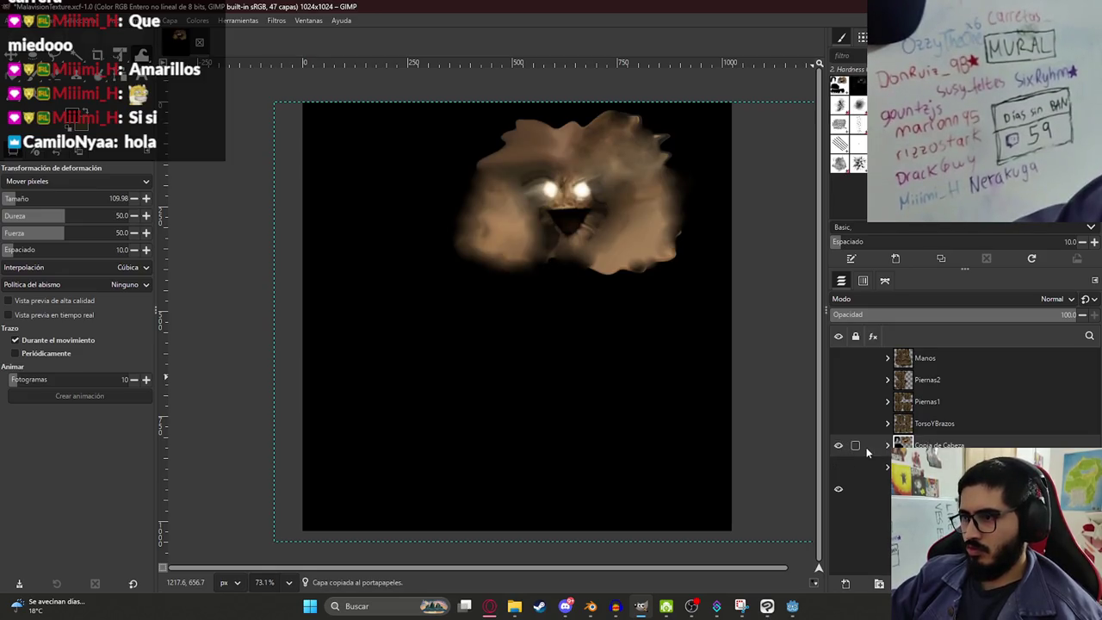
double_click(938, 444)
text(Cabez)
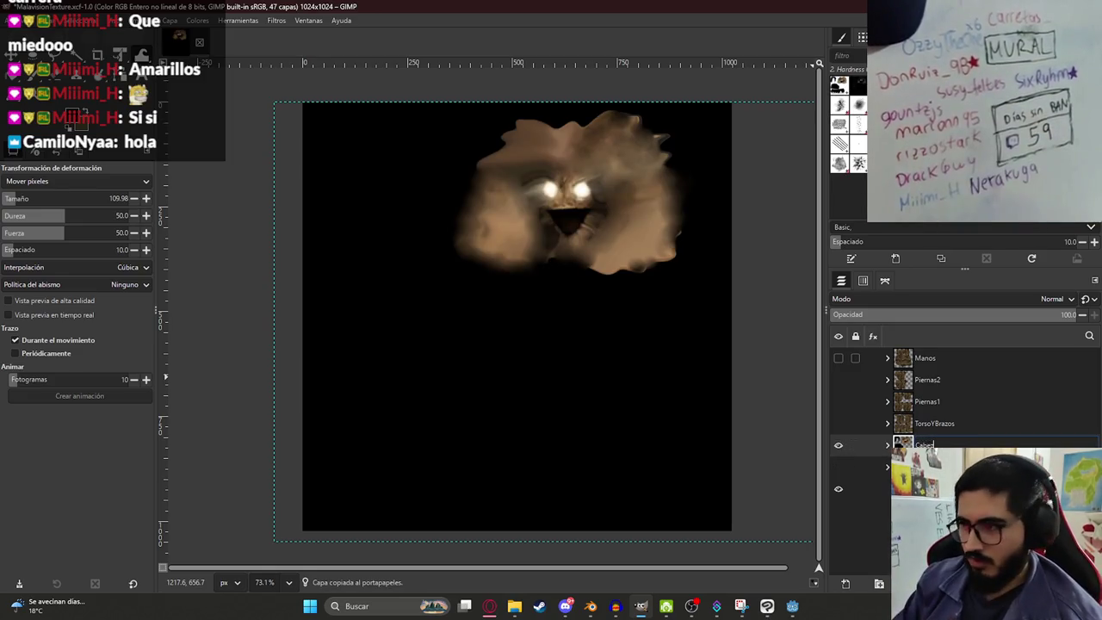
text(a Emision)
key(Return)
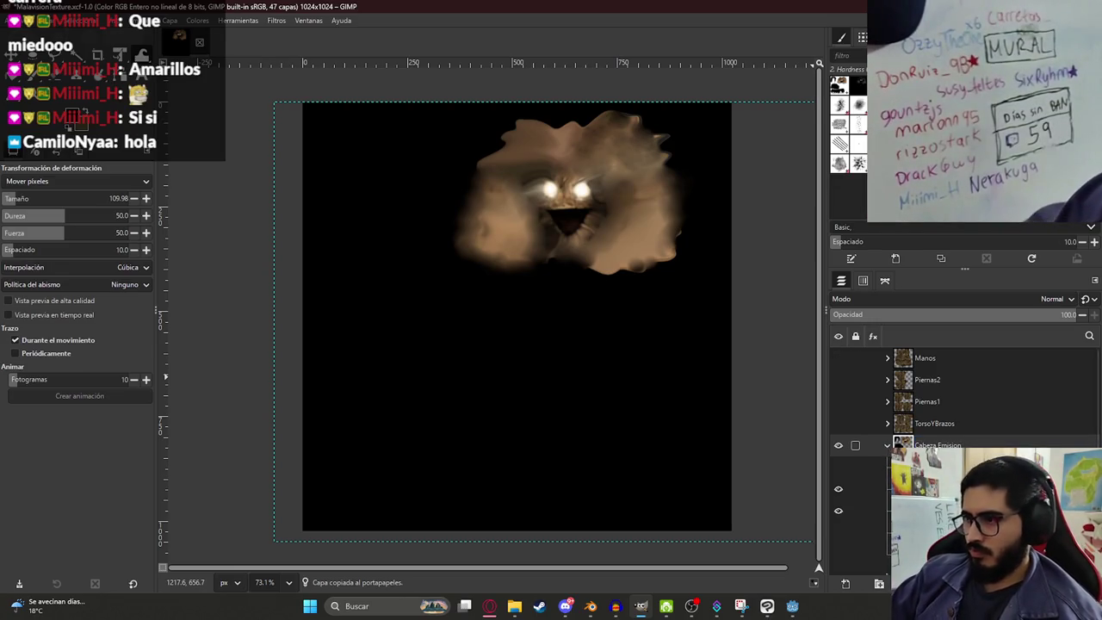
scroll(888, 449, down, 2)
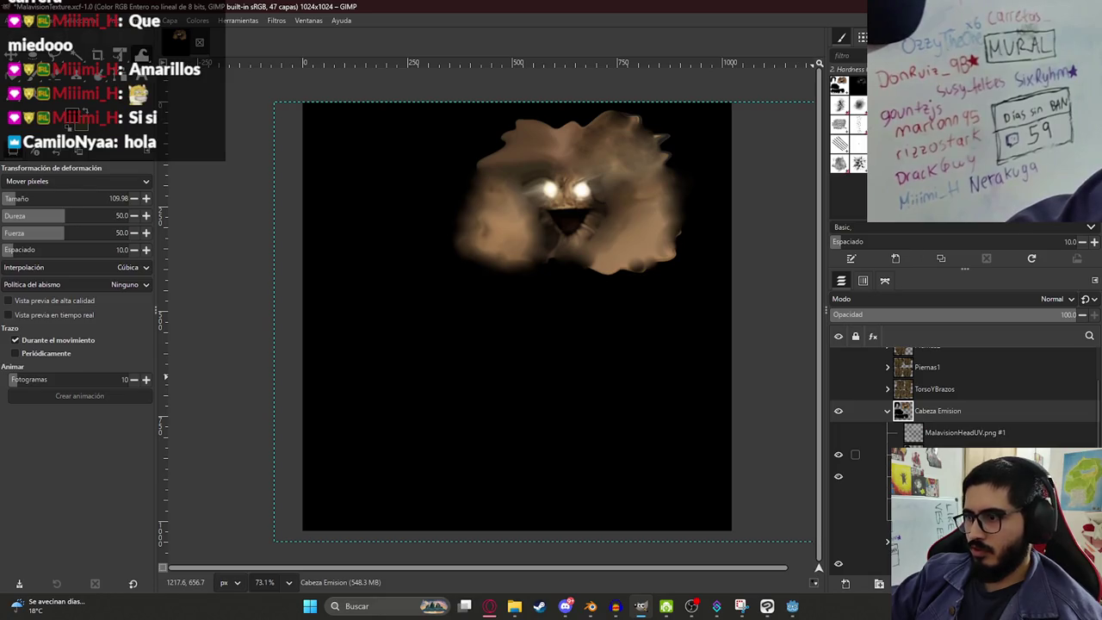
scroll(558, 167, up, 5)
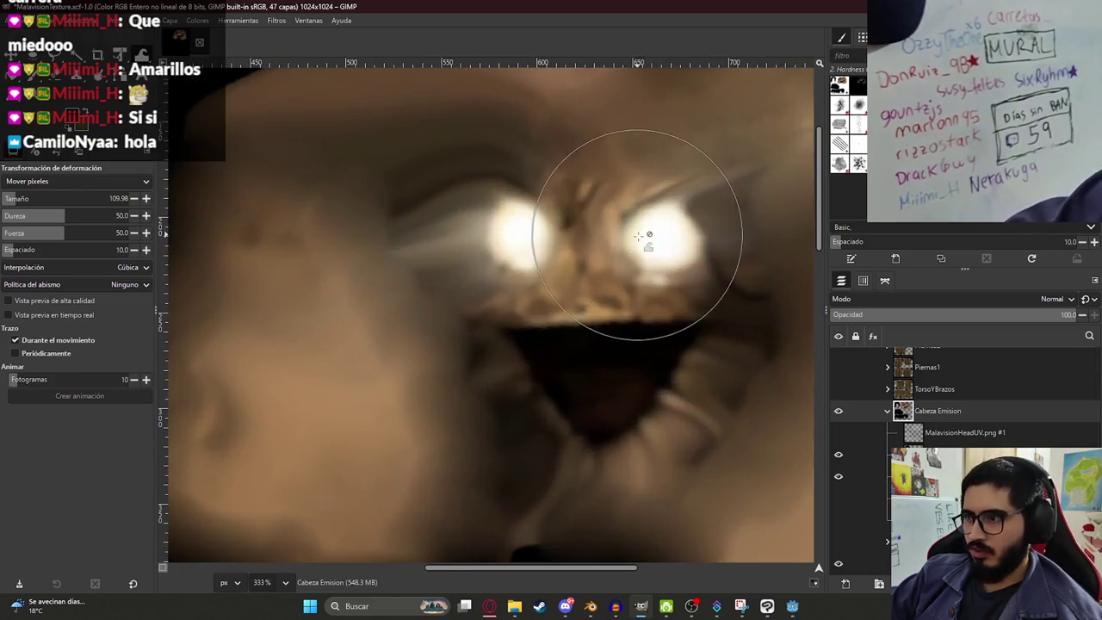
click(930, 476)
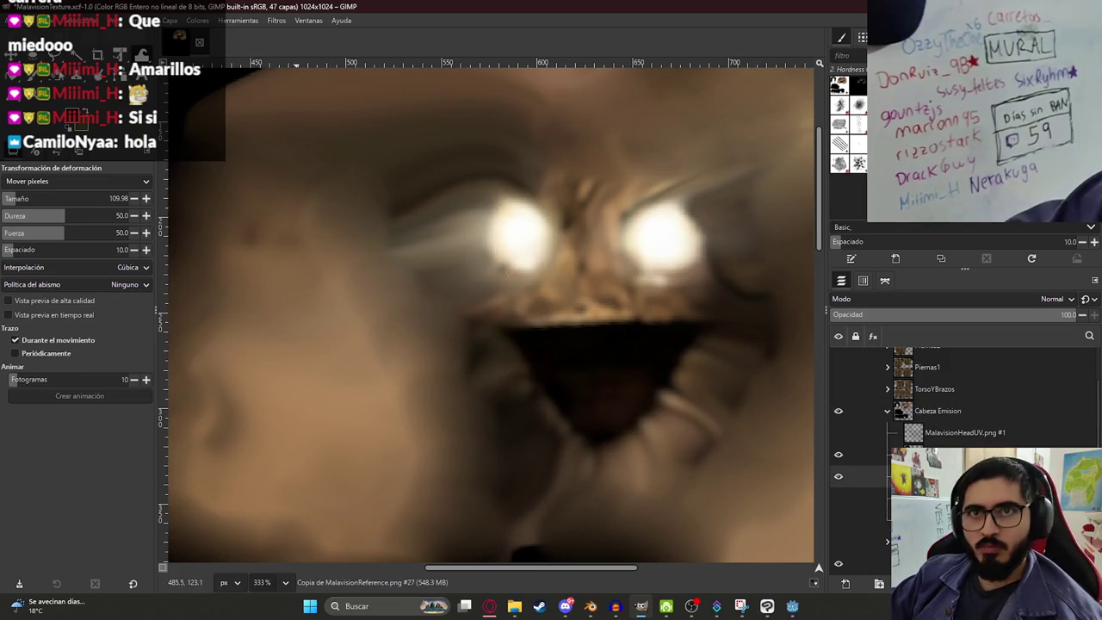
Step: Freehand-select the left glowing eye and paste it as a new layer
key(f)
drag(489, 229, 497, 262)
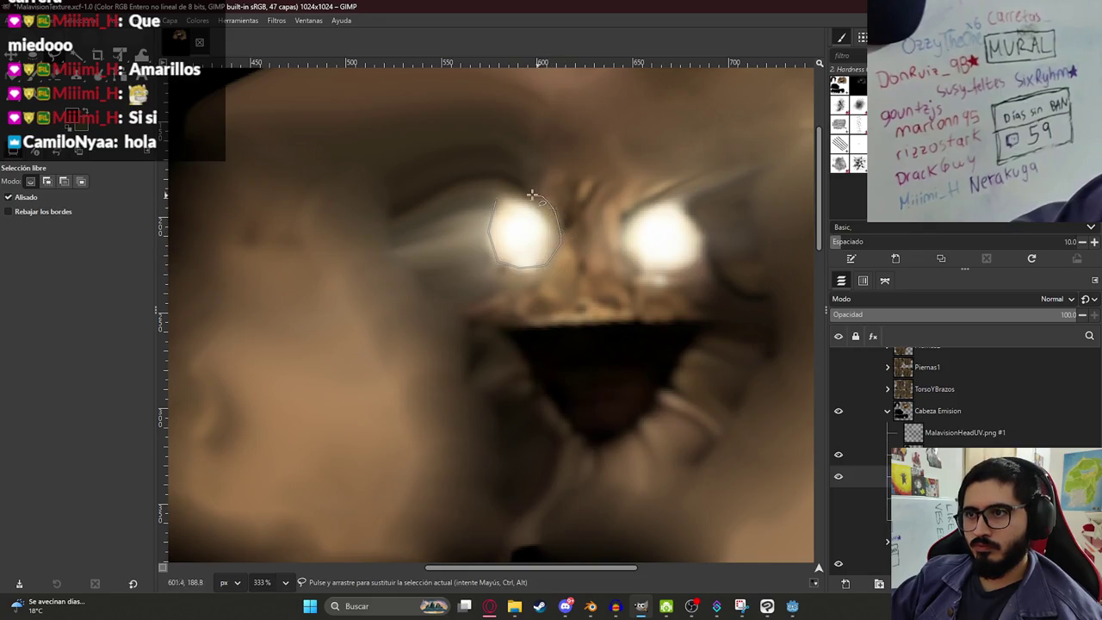
key(Return)
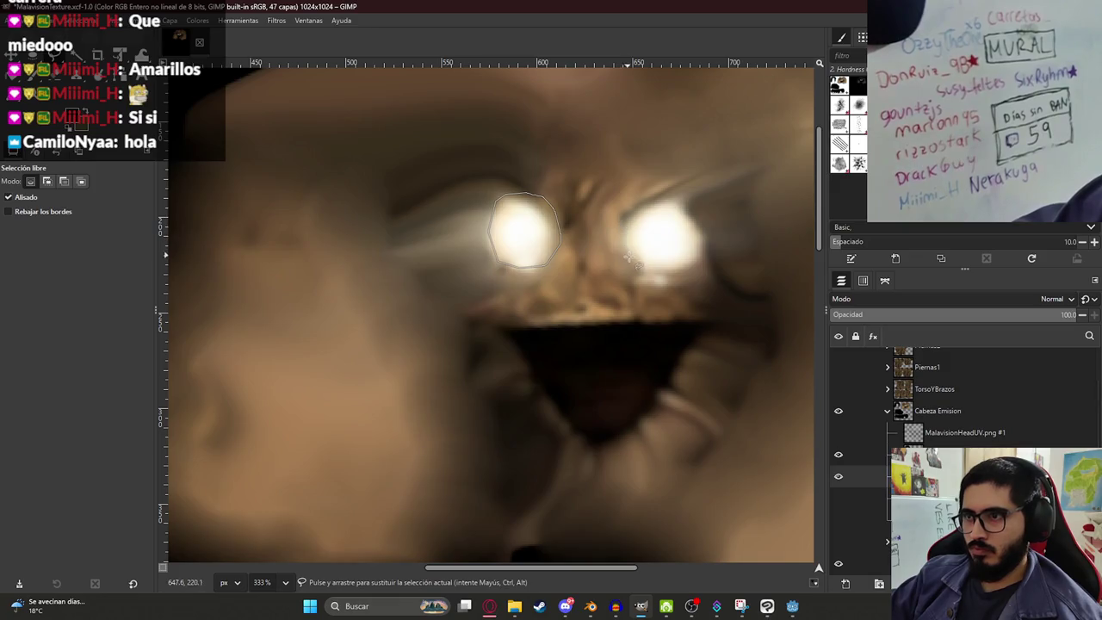
key(ctrl+c)
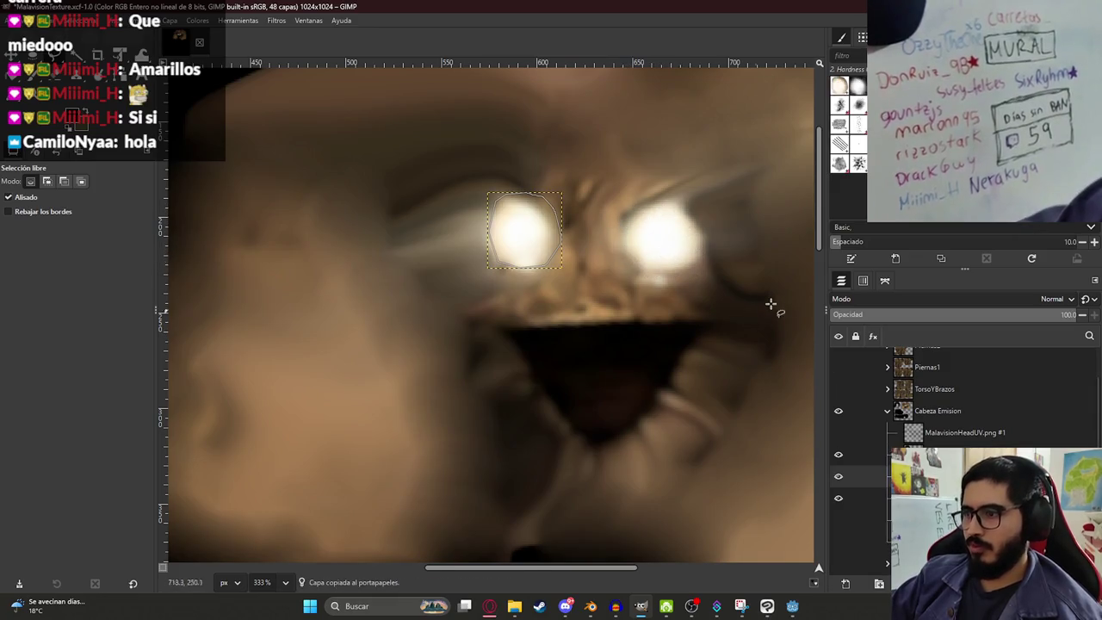
key(ctrl+v)
key(ctrl+shift+a)
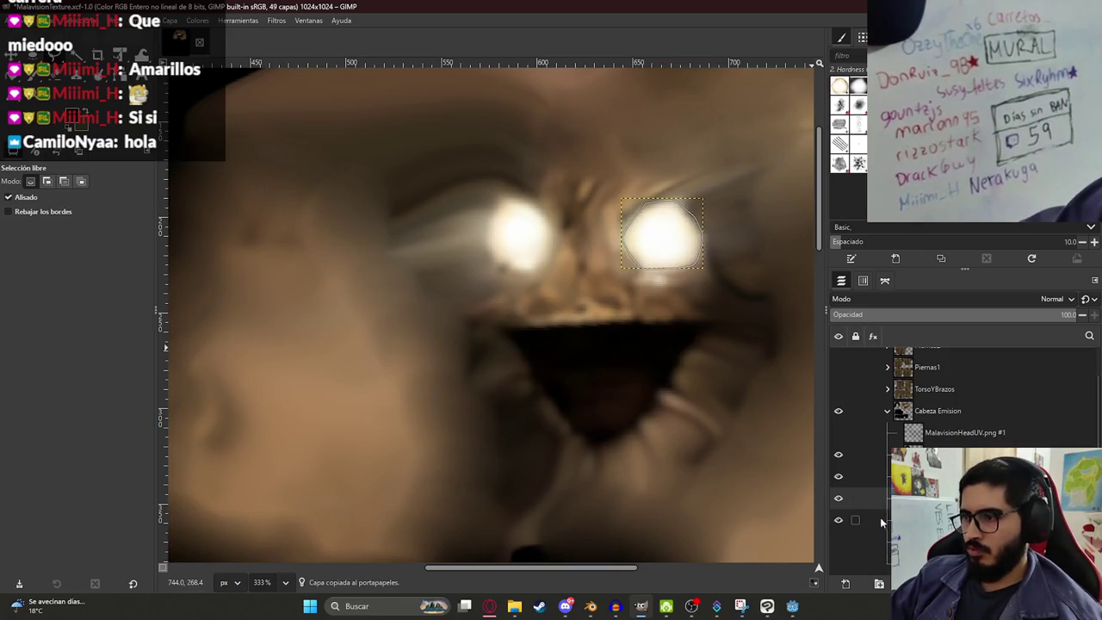
Step: Hide the face so only the eyes show, and save MalavisionTexture.xcf
click(837, 516)
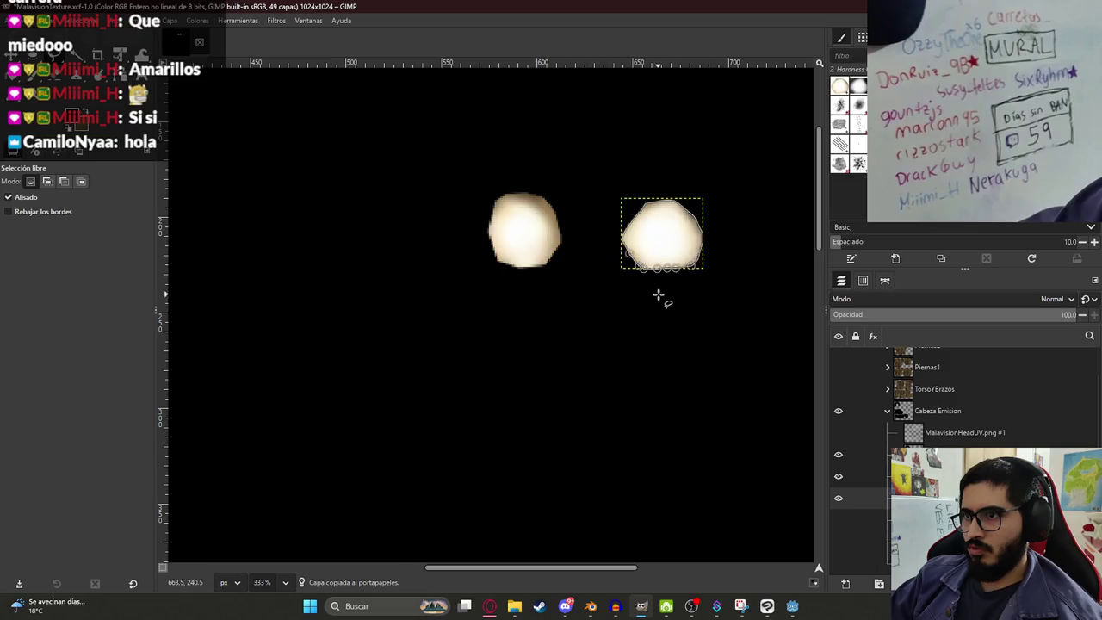
ctrl+scroll(482, 301, down, 3)
key(ctrl+s)
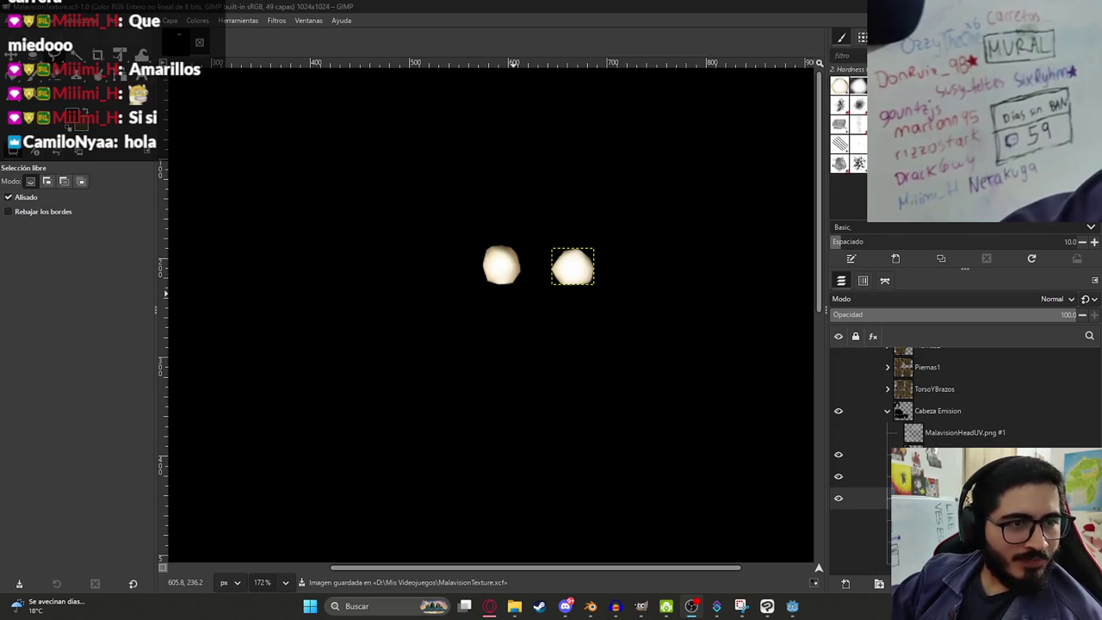
scroll(590, 274, down, 5)
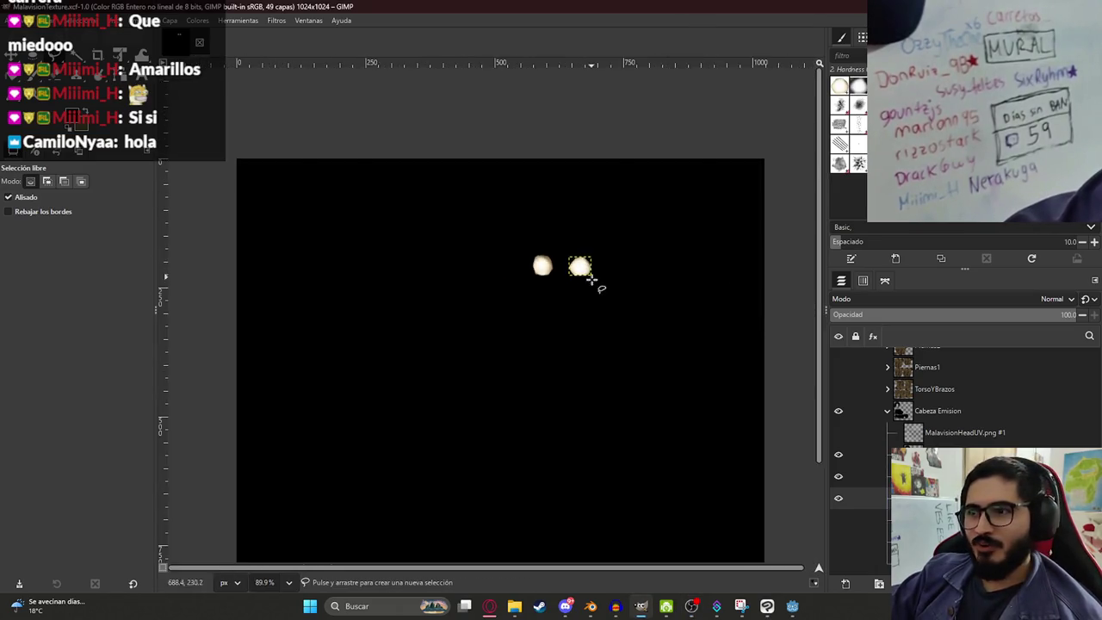
scroll(590, 278, up, 4)
click(938, 476)
right_click(963, 476)
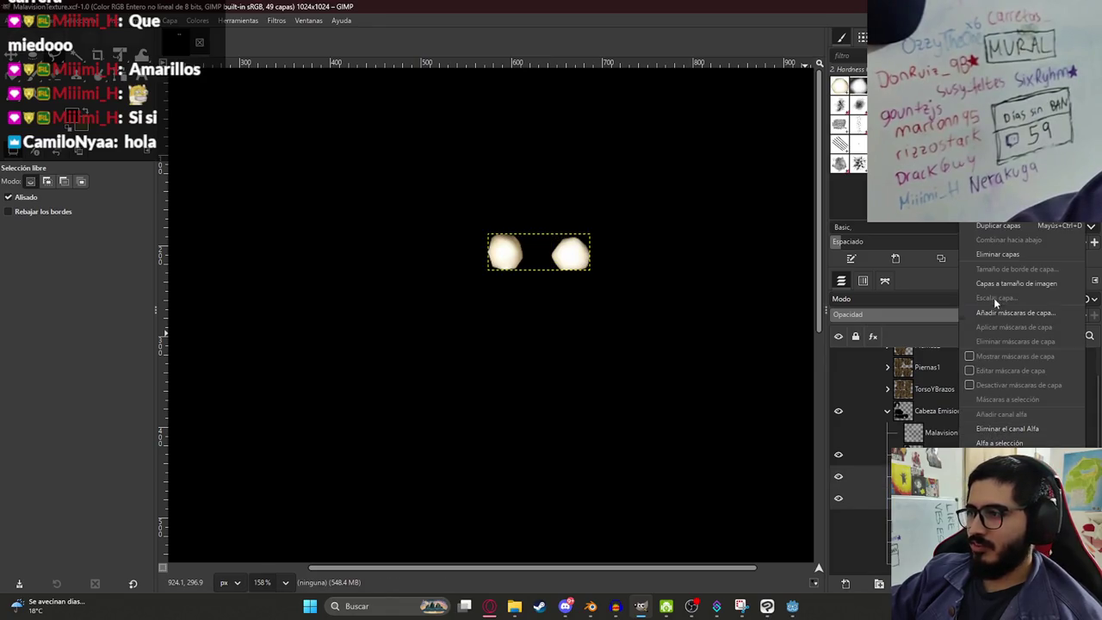
Step: Merge the left eye layer down so both eyes share one layer
click(939, 498)
right_click(963, 498)
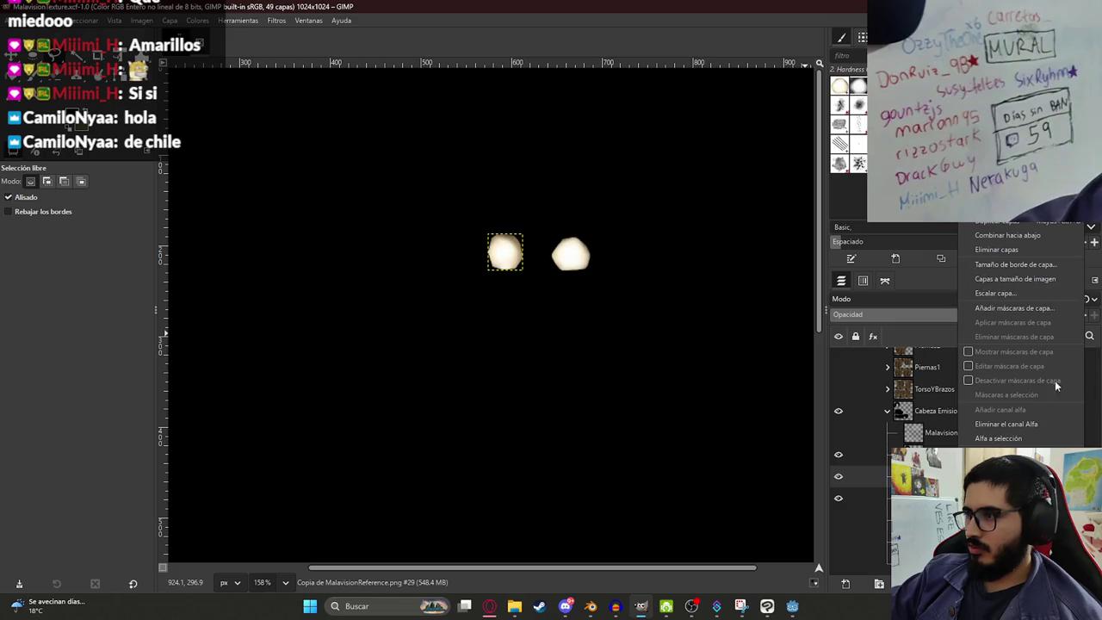
click(1025, 235)
scroll(520, 274, up, 3)
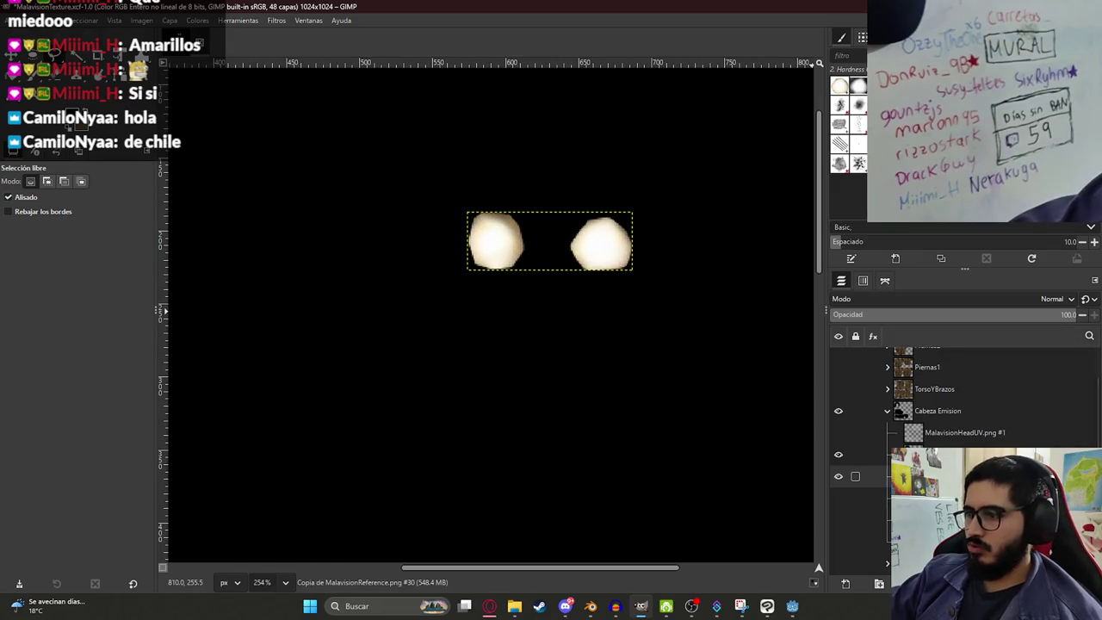
scroll(516, 373, down, 7)
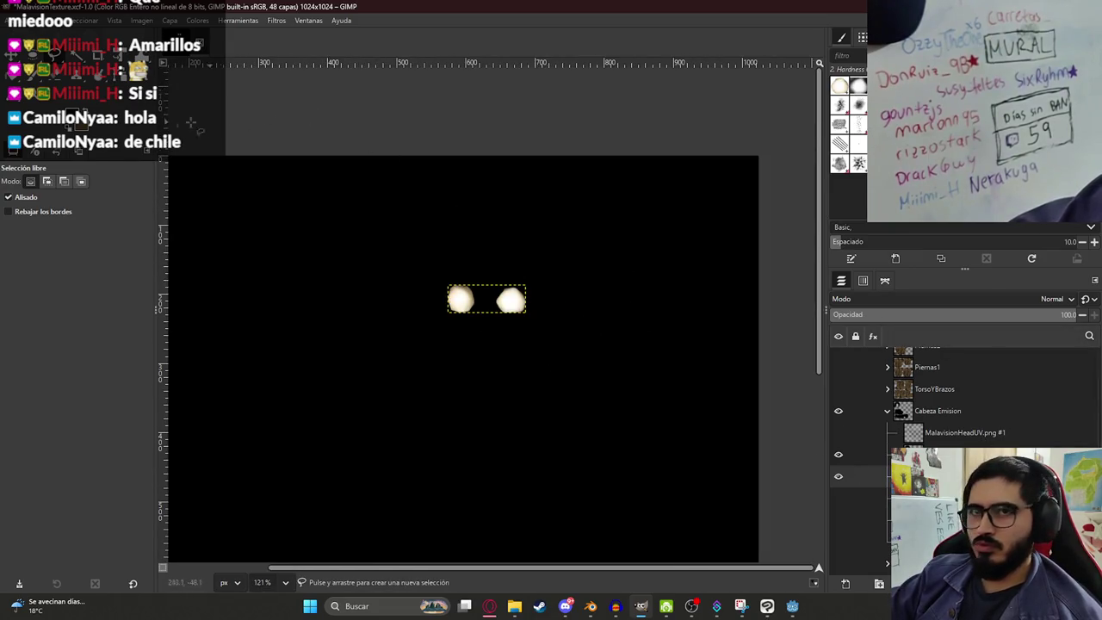
Step: Open the foreground colour picker
click(45, 19)
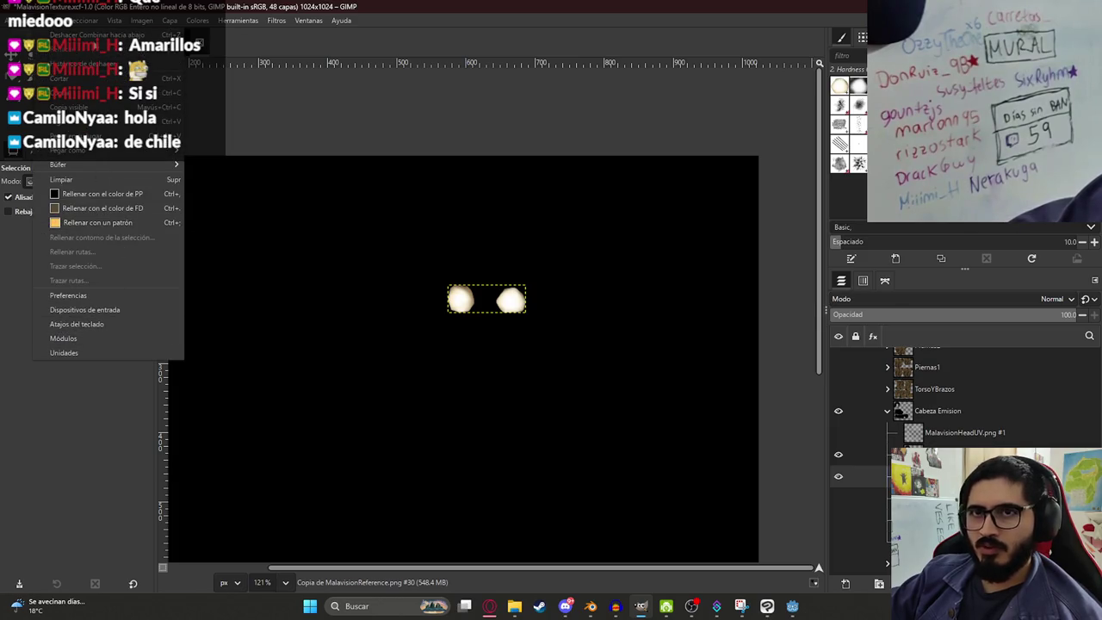
mouse_move(135, 26)
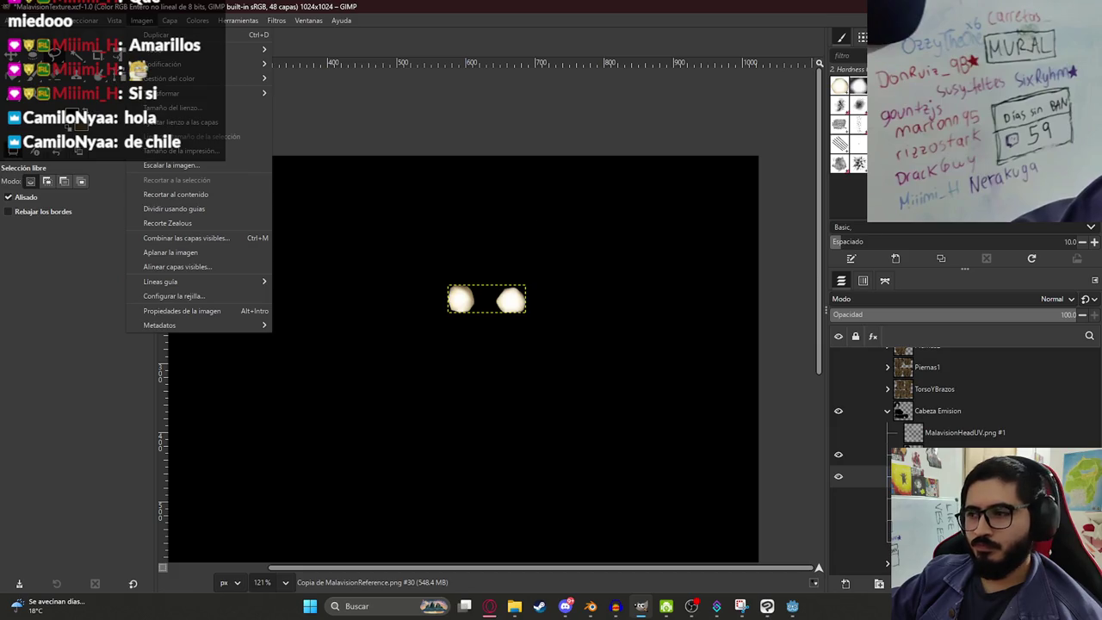
key(Escape)
scroll(469, 314, up, 2)
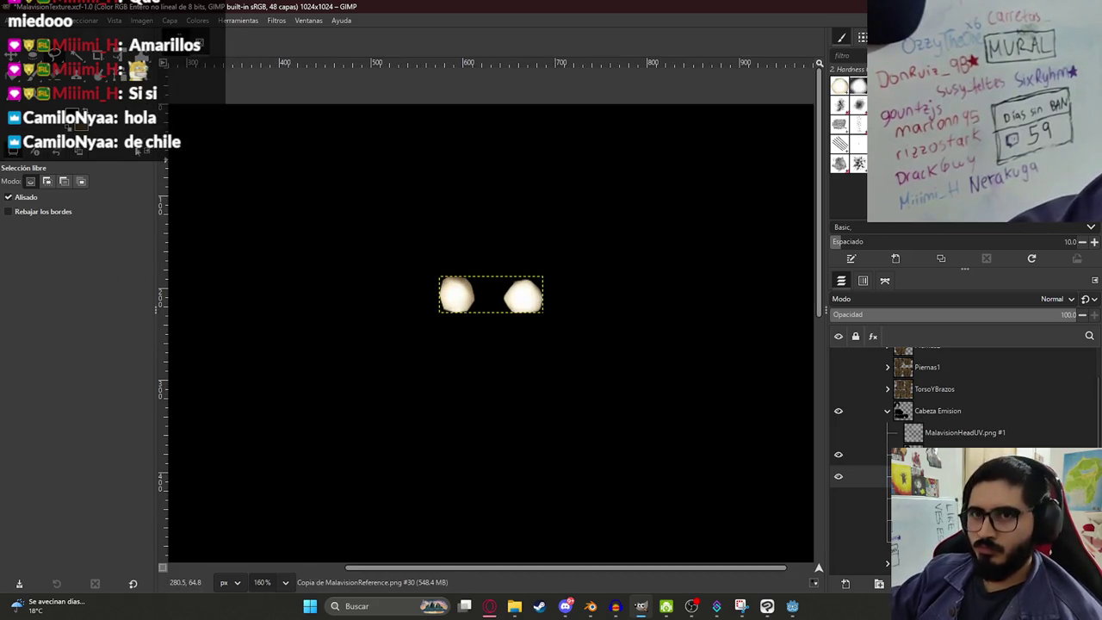
click(77, 125)
Step: Set the foreground colour to bright yellow ffce00 and ready the Paintbrush
click(535, 360)
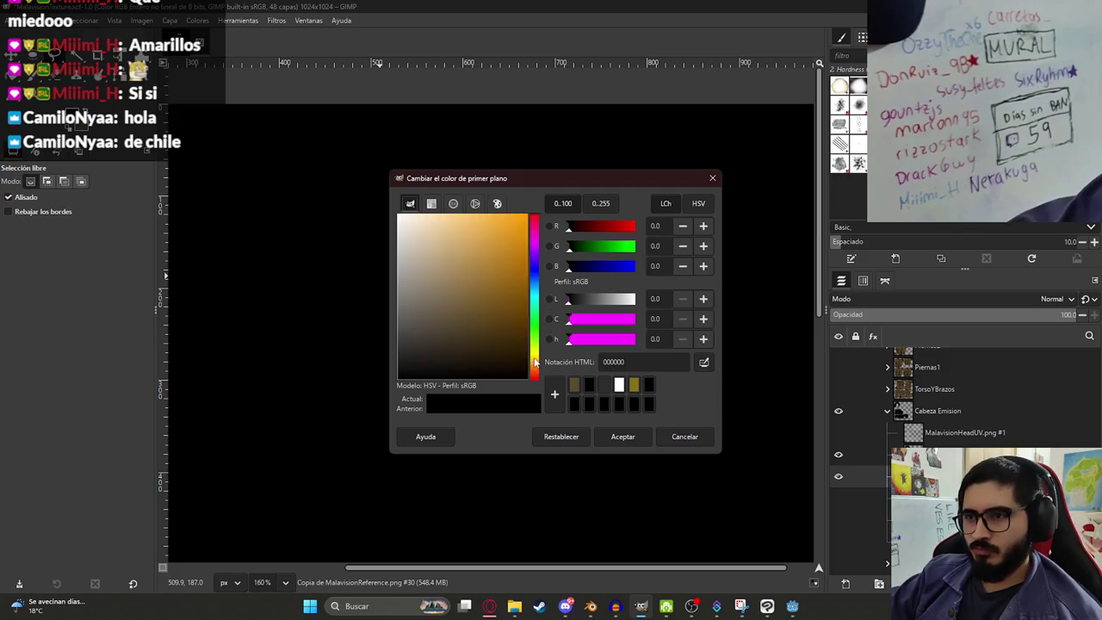
drag(488, 271, 542, 207)
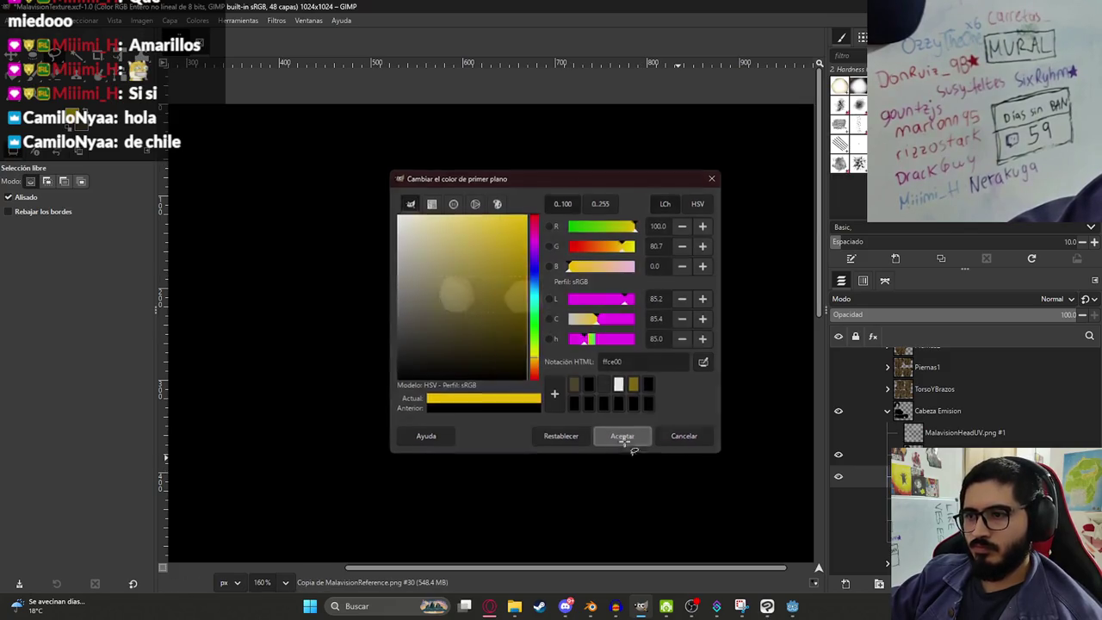
click(622, 436)
key(p)
drag(452, 293, 505, 313)
key(ctrl+z)
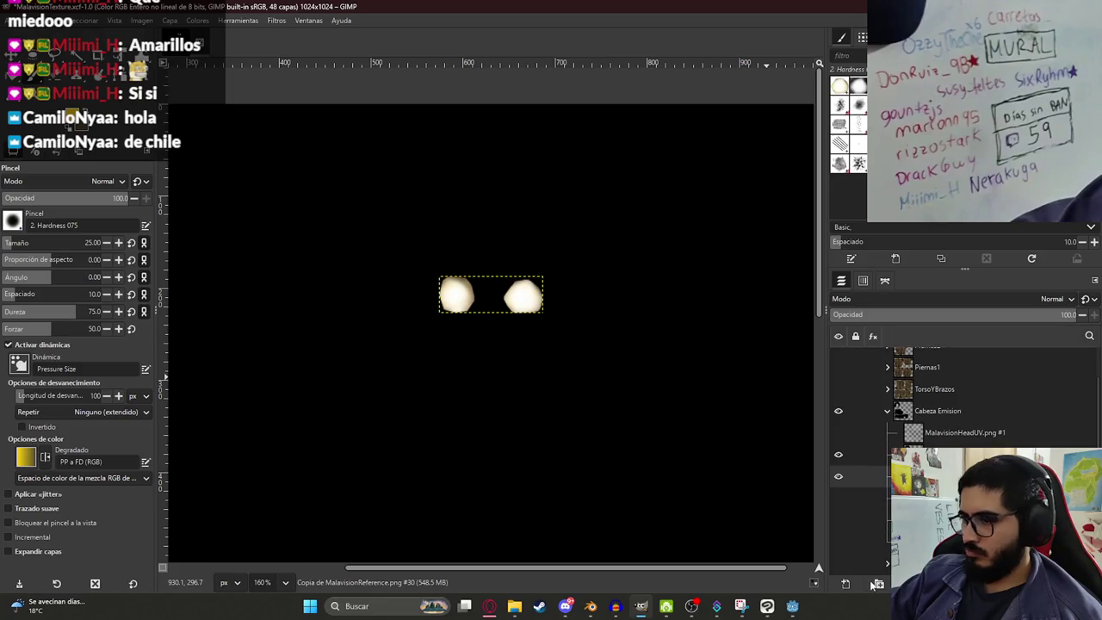
Step: Try a new layer and trial yellow strokes on the left blob, undoing them
click(846, 583)
click(679, 471)
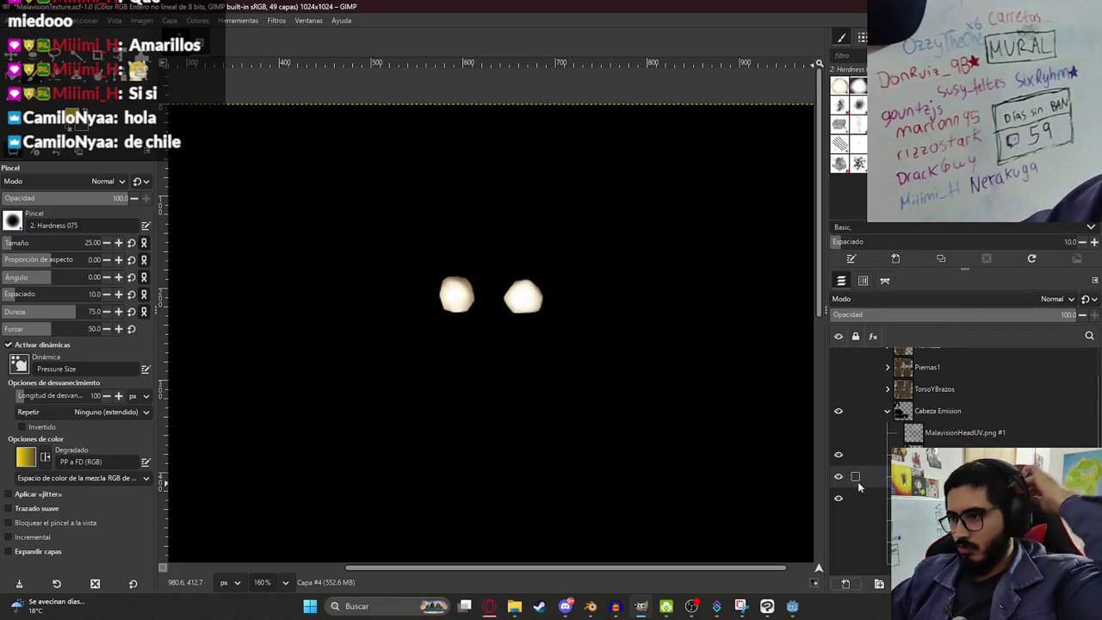
key(ctrl+h)
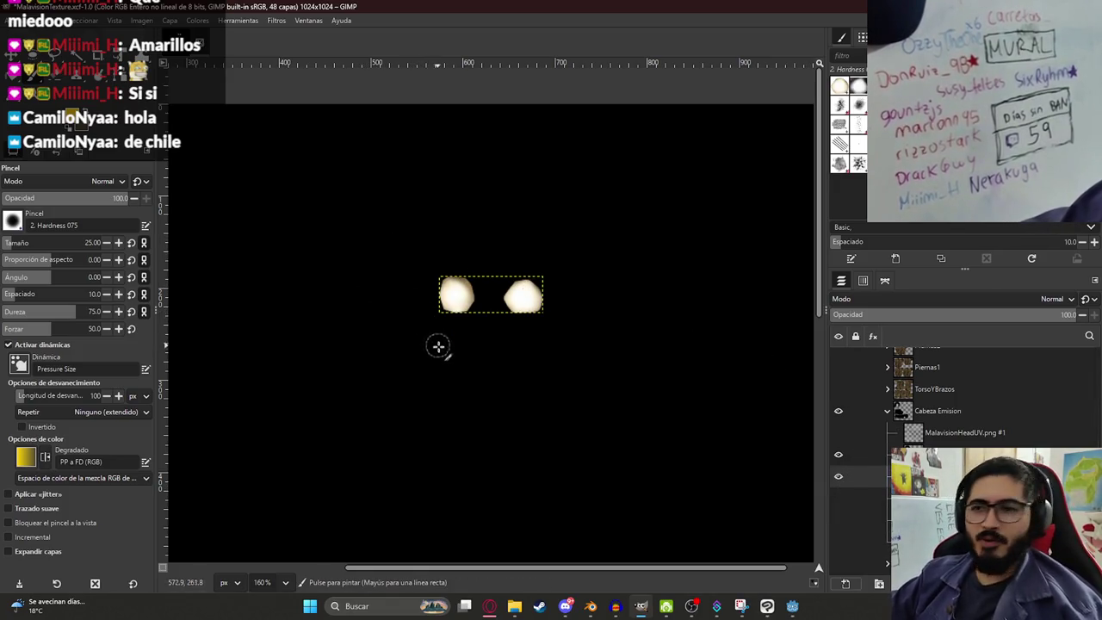
scroll(482, 310, up, 5)
drag(404, 234, 419, 301)
key(ctrl+z)
drag(394, 246, 408, 303)
key(ctrl+z)
key(ctrl+z)
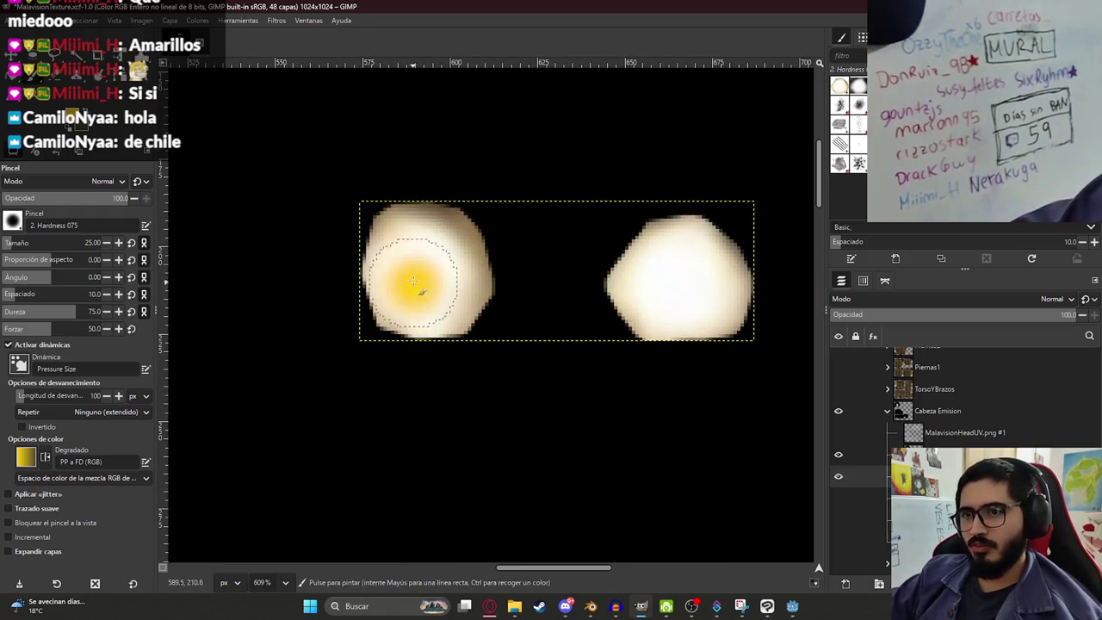
Step: Expand the eye layer to image size, paint both blobs ffce00 yellow, and save MalavisionTexture.xcf
right_click(970, 476)
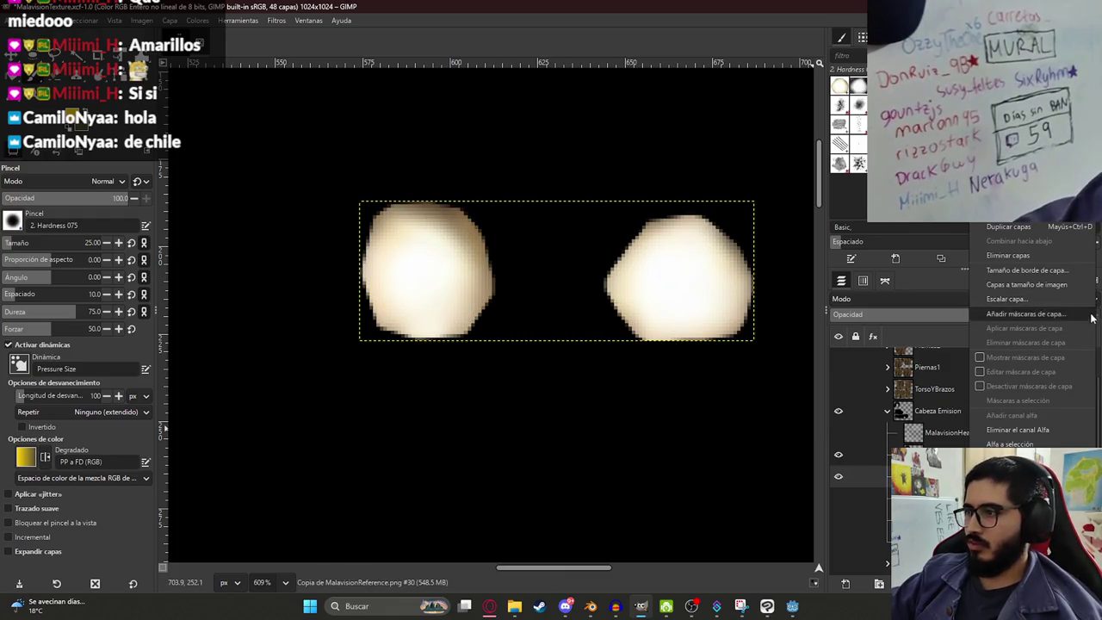
click(430, 271)
mouse_move(418, 248)
mouse_down()
mouse_move(405, 284)
mouse_move(452, 266)
mouse_move(433, 289)
mouse_move(405, 233)
mouse_move(418, 296)
mouse_move(445, 259)
mouse_up()
key(ctrl+z)
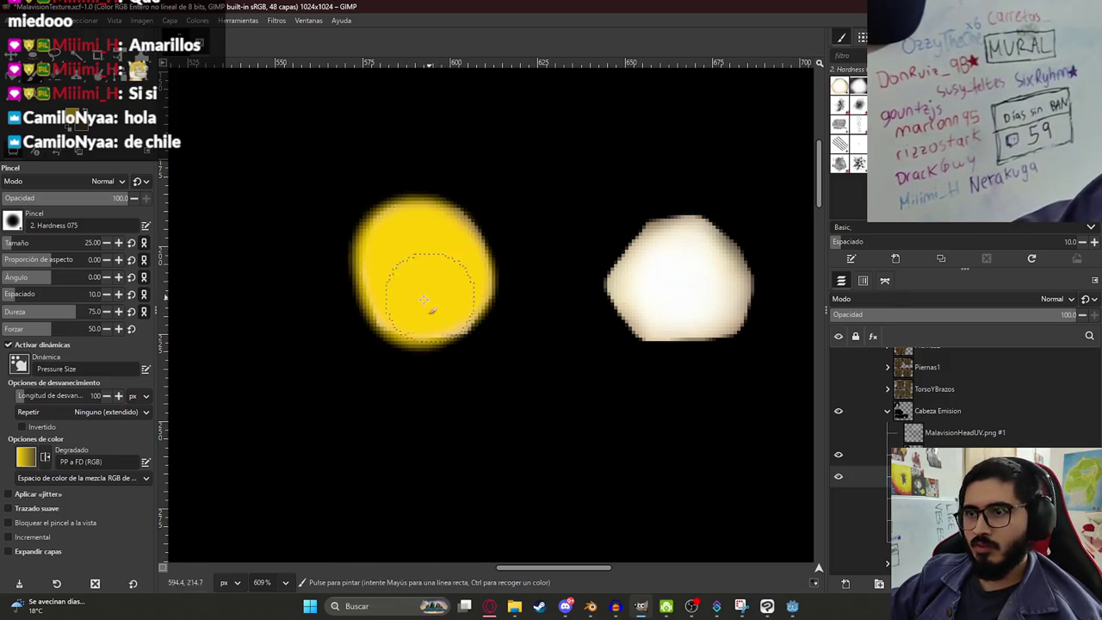
mouse_move(673, 260)
mouse_down()
mouse_move(645, 319)
mouse_move(709, 308)
mouse_up()
key(ctrl+z)
mouse_move(679, 270)
mouse_down()
mouse_move(640, 301)
mouse_move(726, 291)
mouse_move(637, 220)
mouse_up()
scroll(656, 320, down, 6)
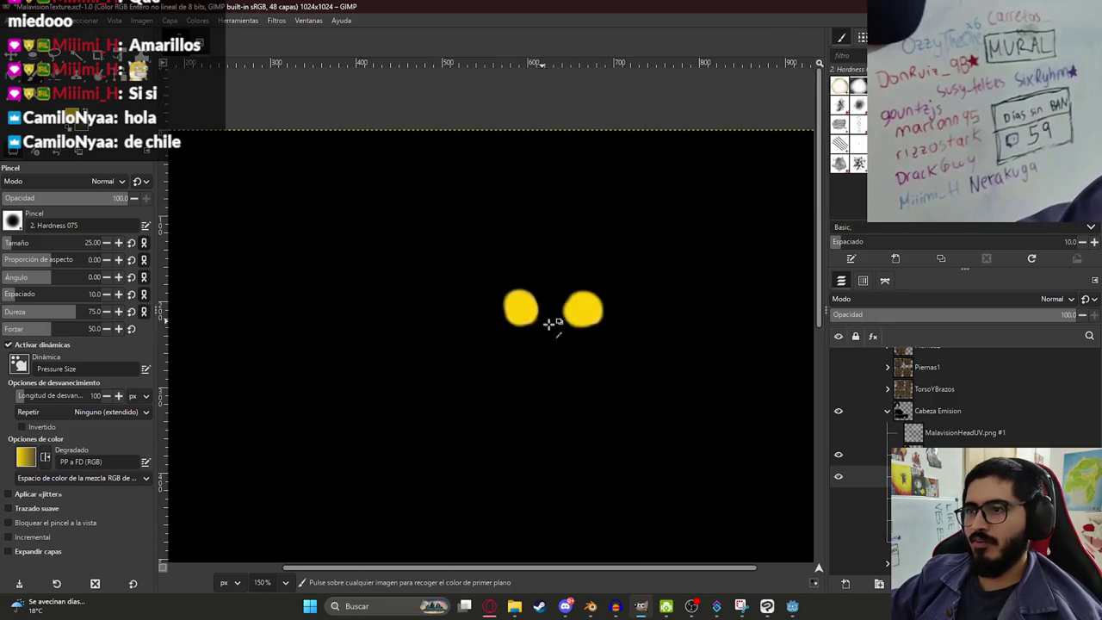
scroll(541, 372, up, 1)
key(ctrl+s)
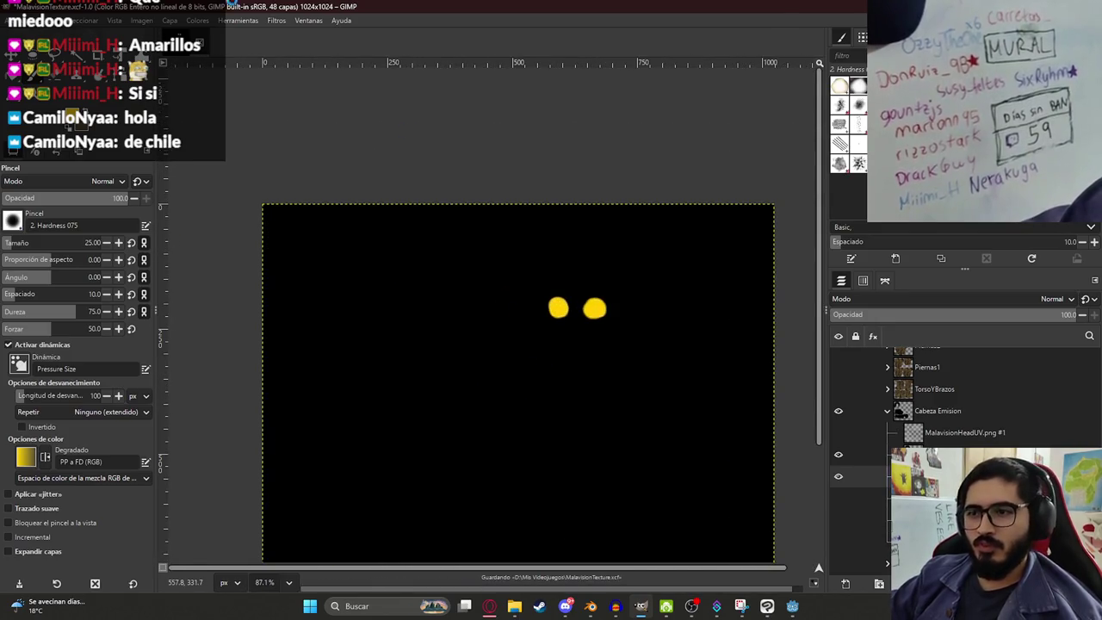
Step: Export the yellow-eyed image as MalavisionHeadEmissionTexture.png
click(24, 20)
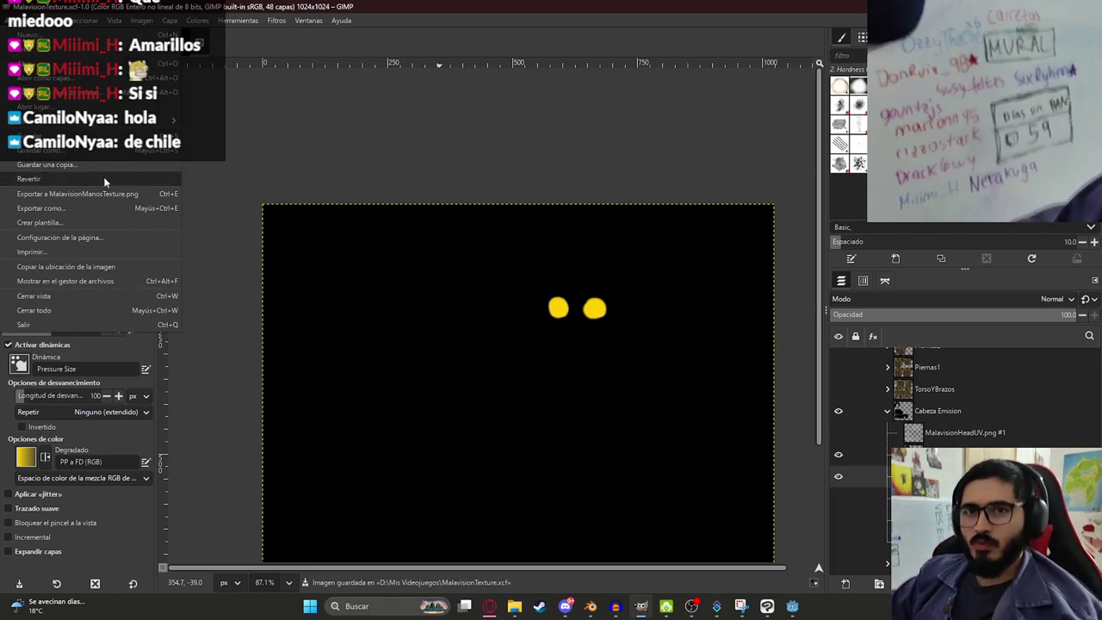
click(67, 207)
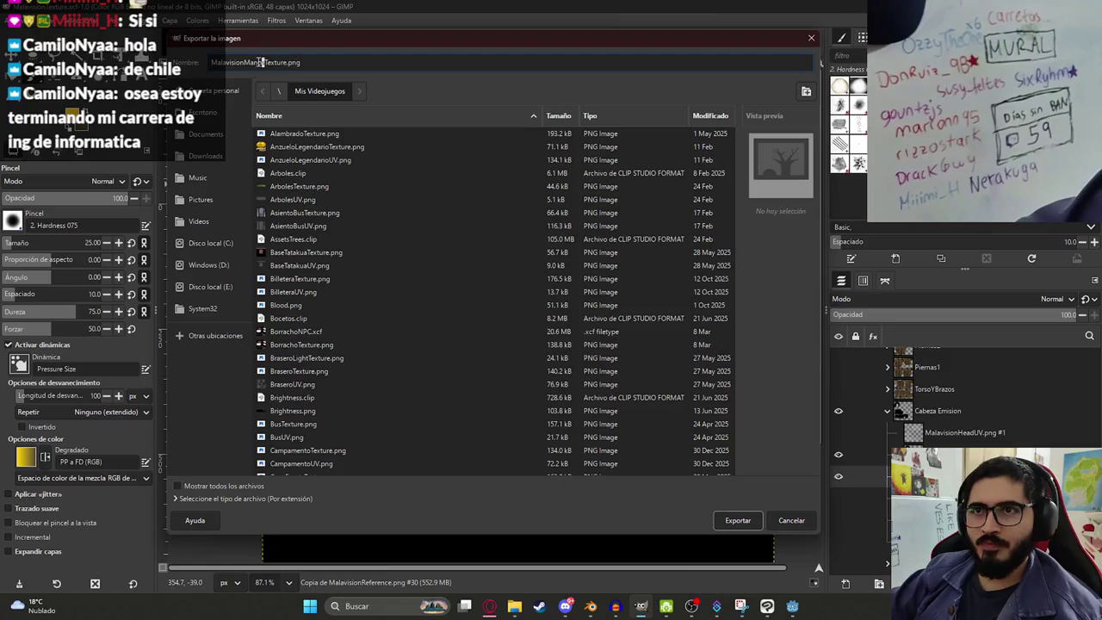
text(Head)
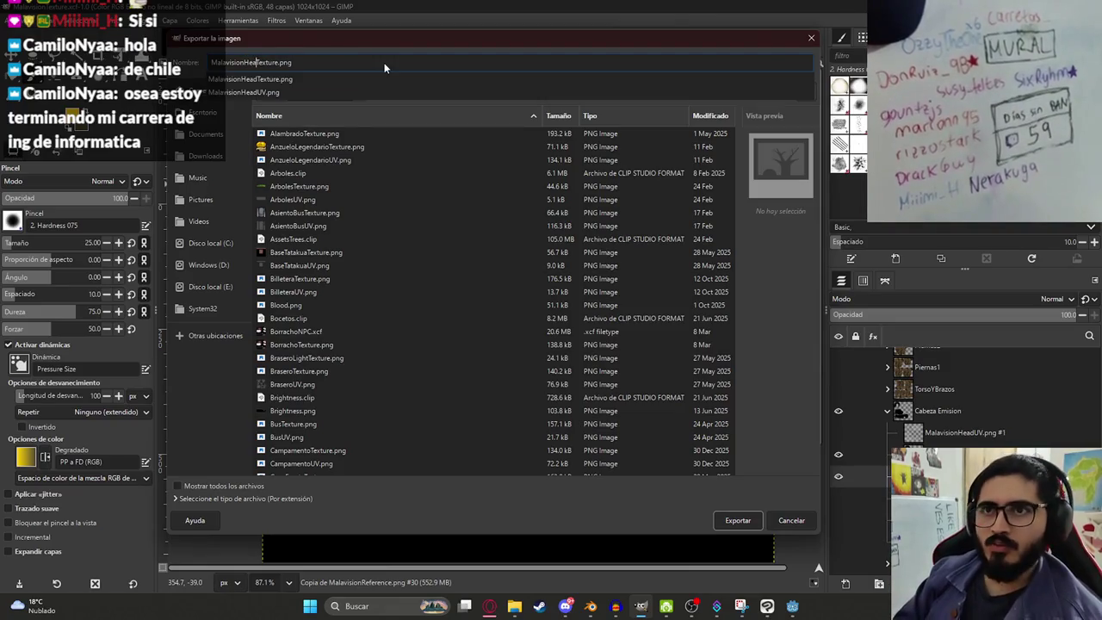
text(Emission)
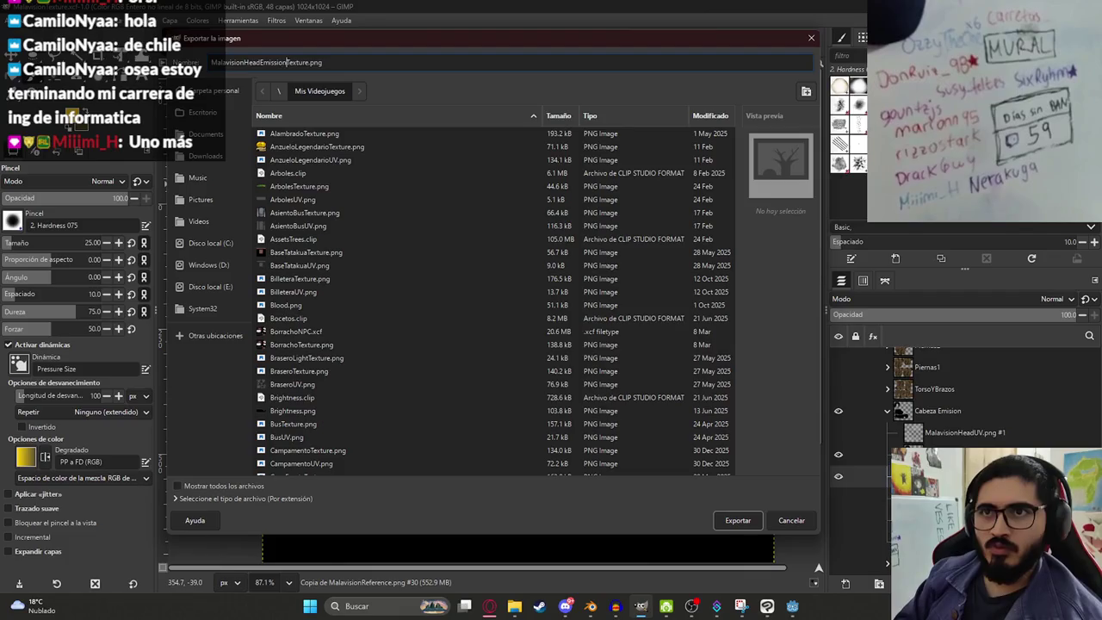
key(Return)
scroll(517, 386, down, 3)
scroll(534, 442, up, 4)
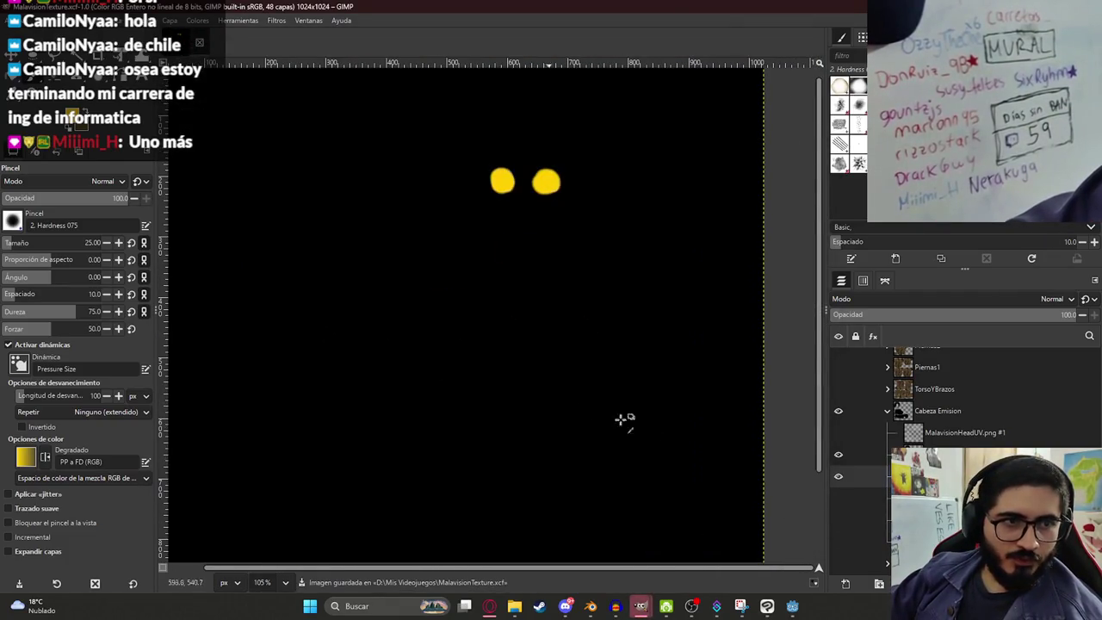
mouse_move(644, 601)
click(670, 560)
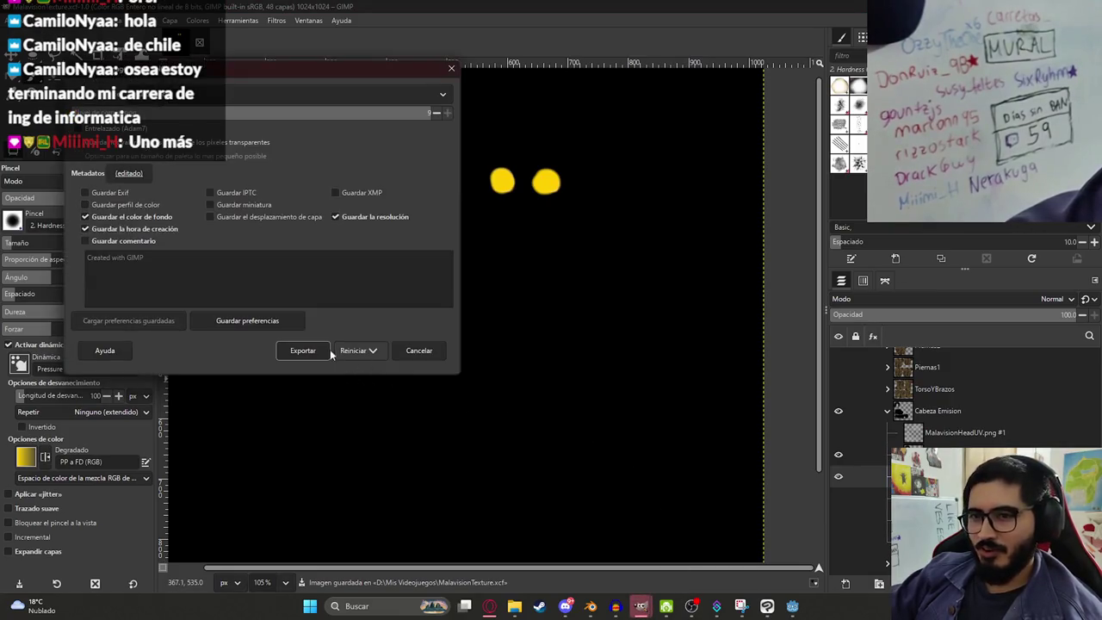
click(326, 351)
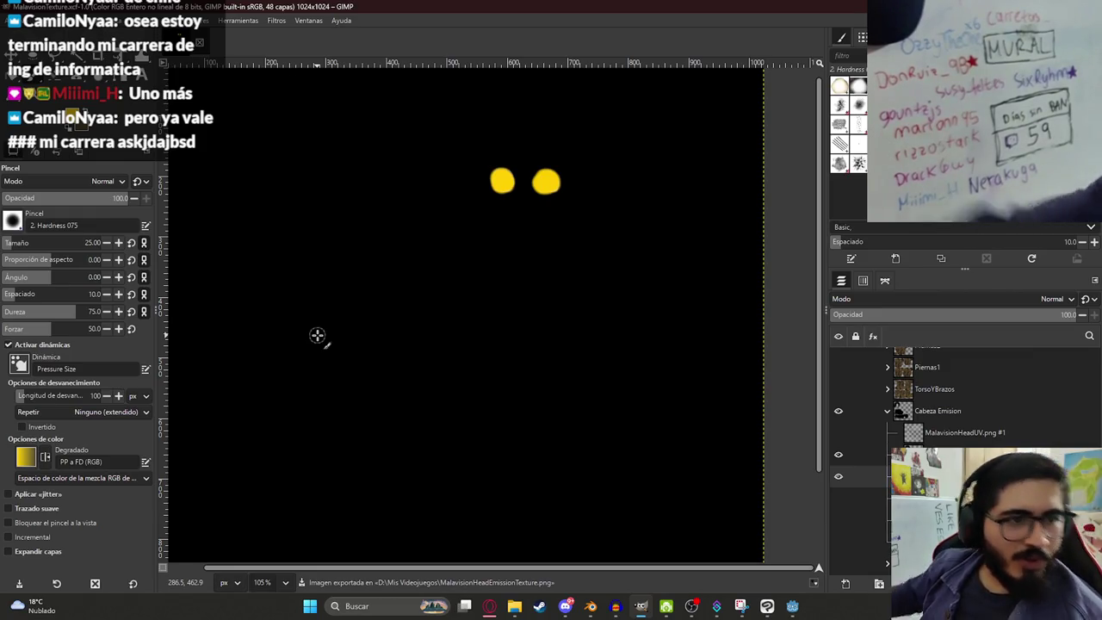
Step: In Blender, browse for an image file for the emission texture node
scroll(366, 330, down, 2)
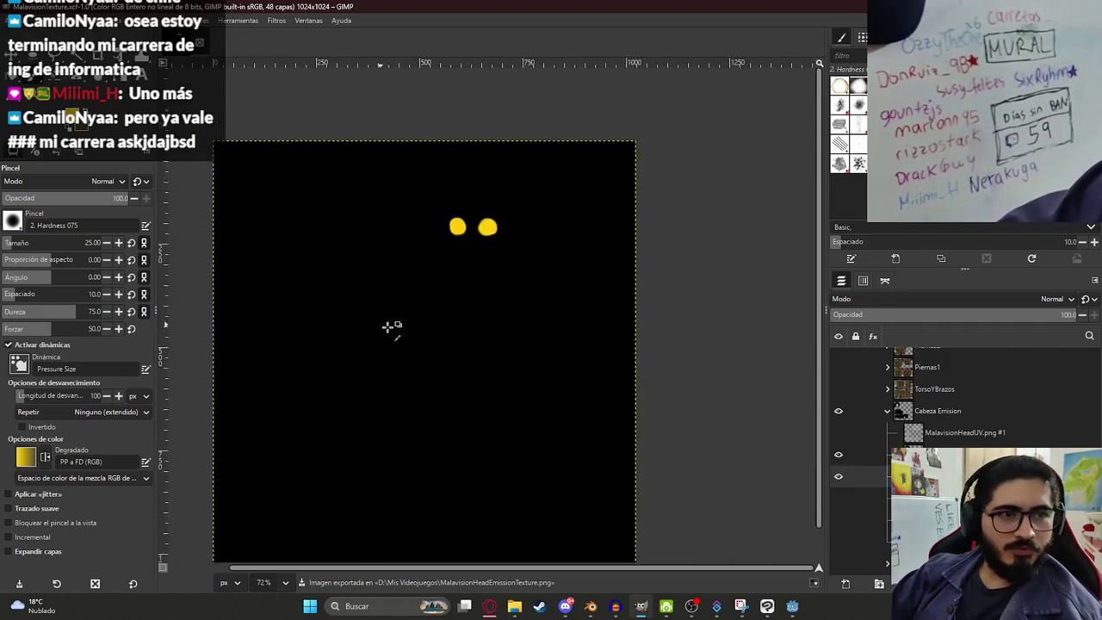
scroll(413, 384, up, 1)
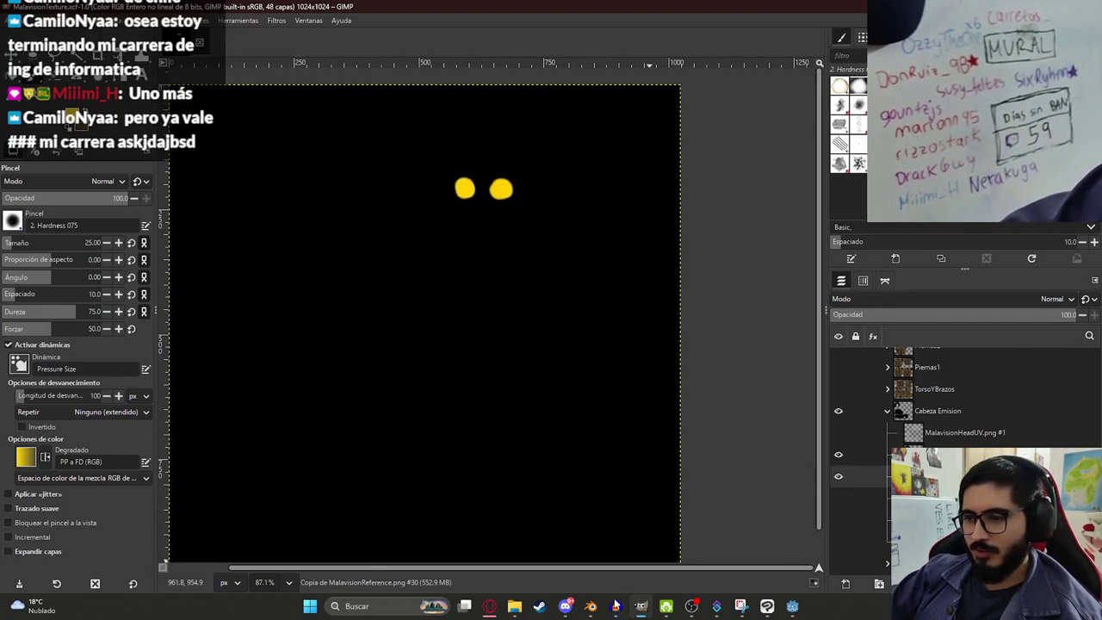
click(591, 605)
click(430, 501)
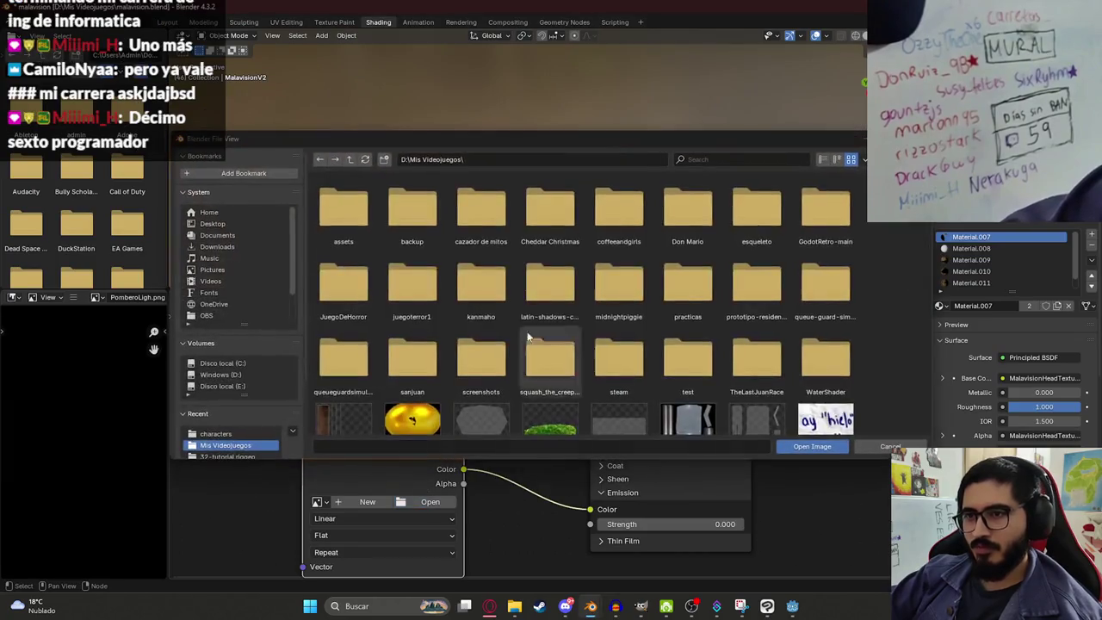
Step: Load MalavisionHeadEmissionTexture.png into the Image Texture node, set Emission Strength to 70.2, and save
drag(933, 225, 935, 341)
double_click(342, 251)
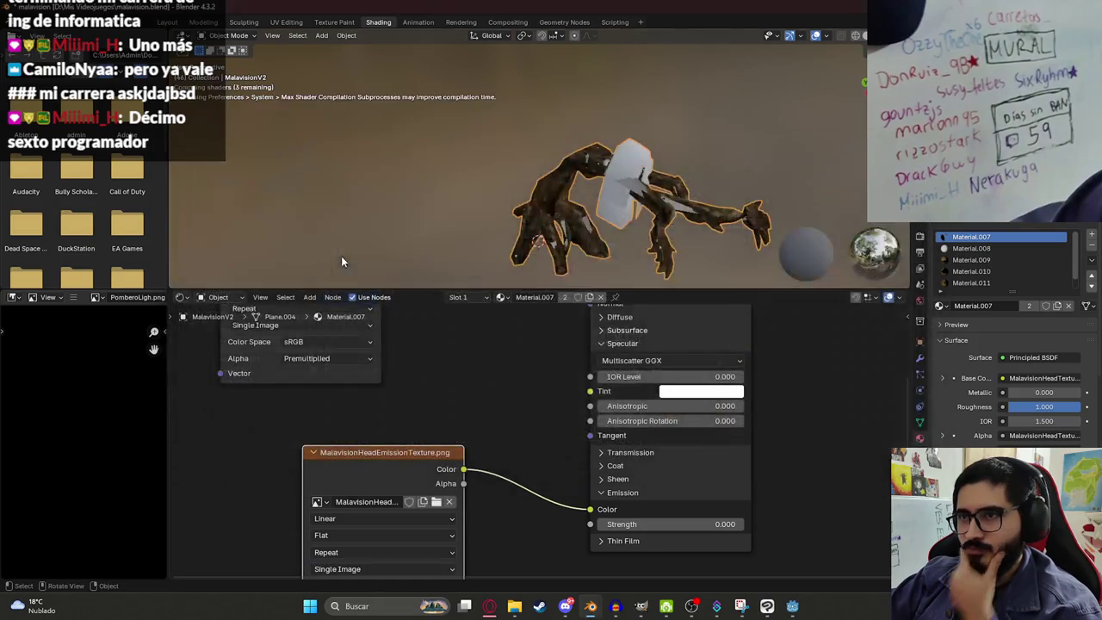
scroll(631, 169, up, 8)
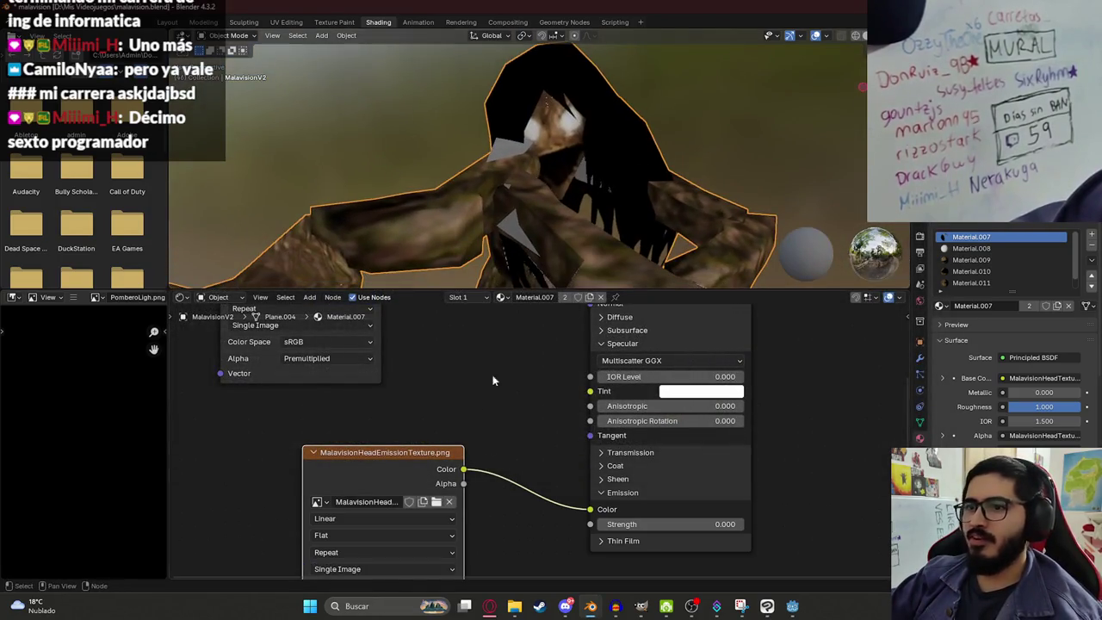
drag(663, 524, 730, 524)
scroll(586, 169, down, 4)
key(ctrl+s)
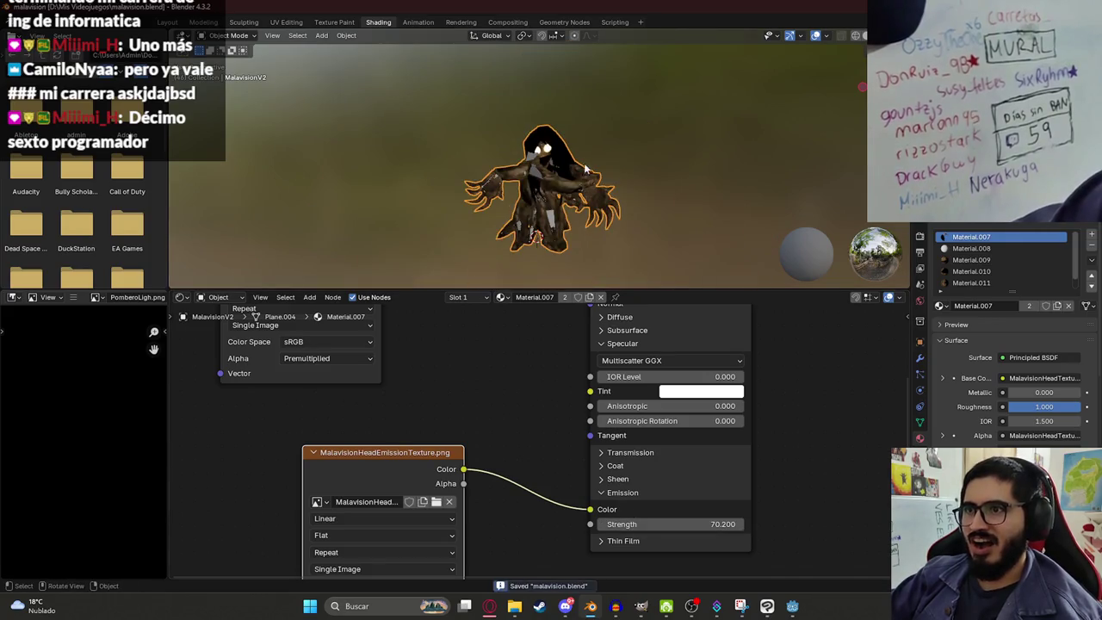
click(182, 22)
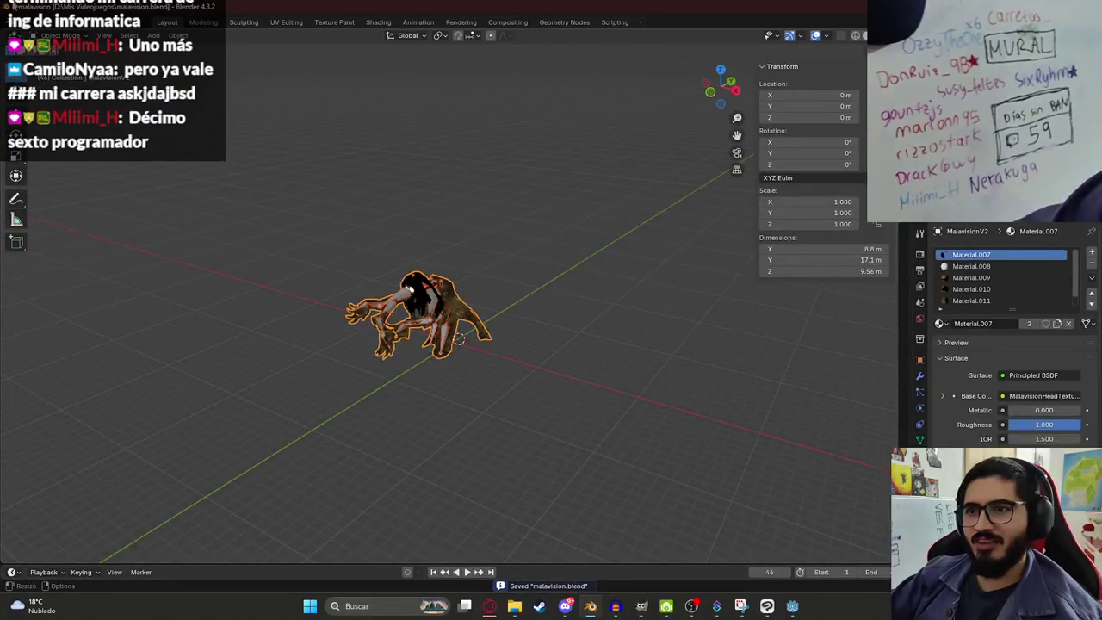
Step: Export the model as glTF 2.0 to malavision.glb
click(19, 22)
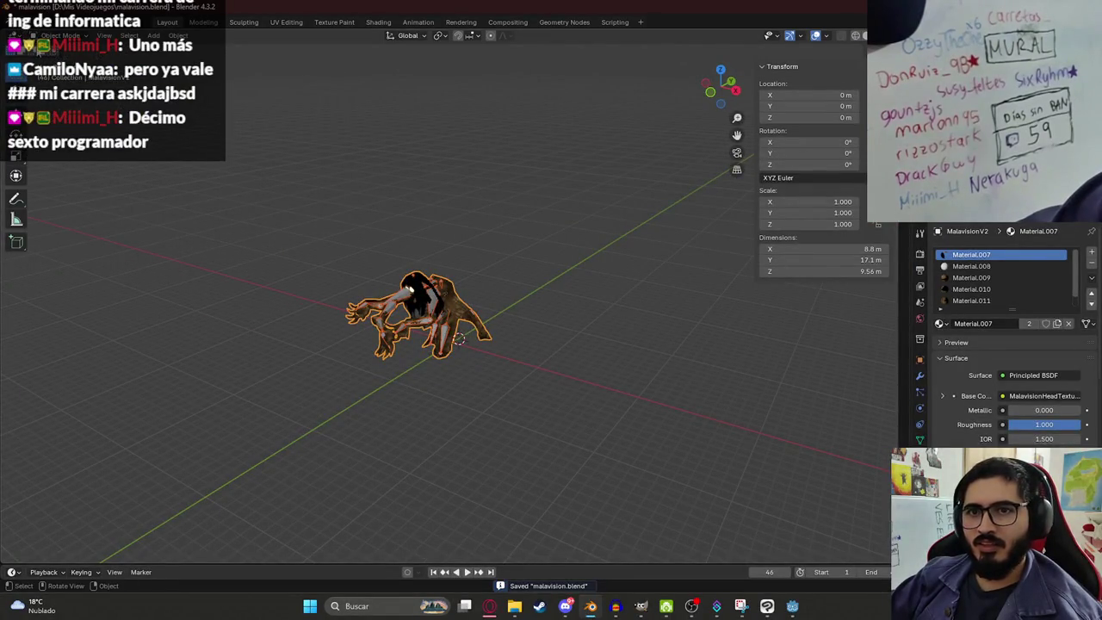
click(19, 22)
mouse_move(51, 195)
click(194, 308)
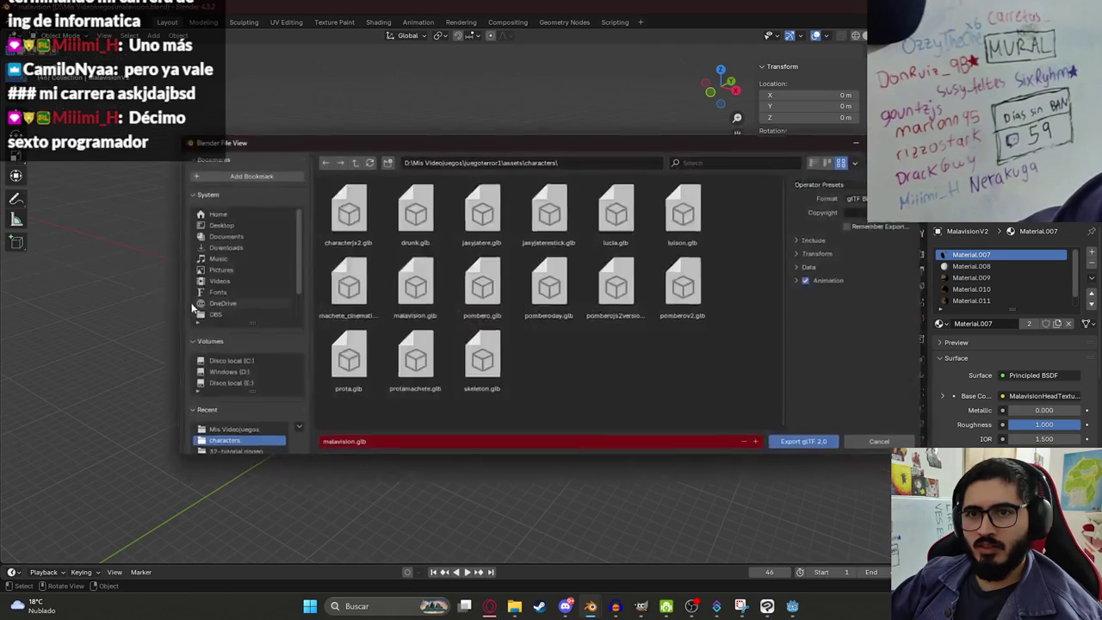
click(810, 447)
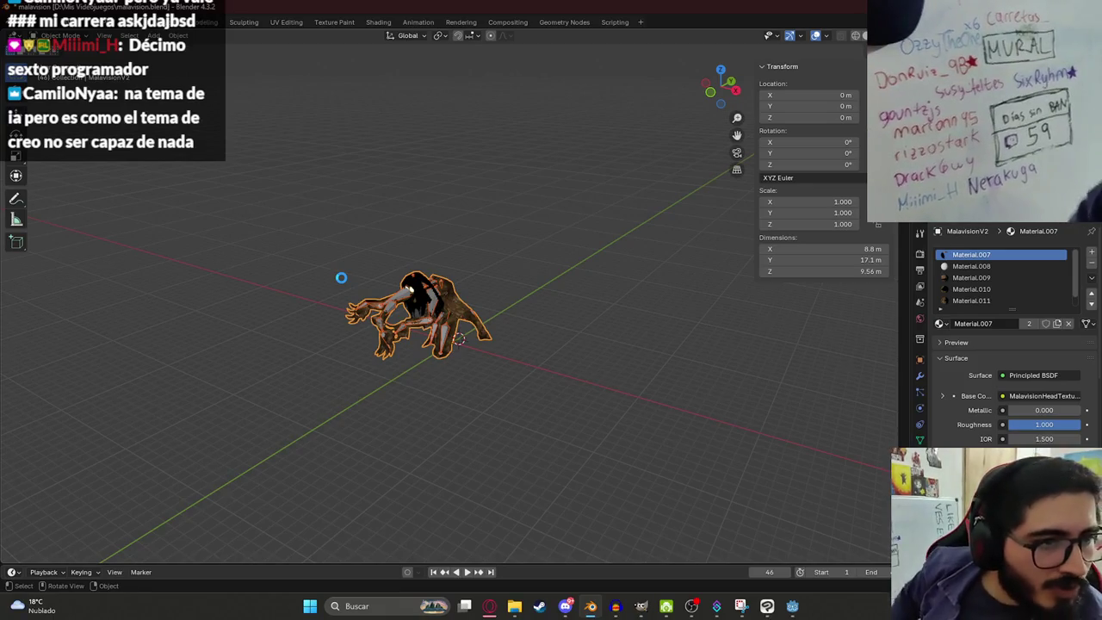
Step: Inspect the model from the front view and save malavision.blend
scroll(341, 277, up, 10)
drag(341, 277, 426, 322)
scroll(426, 327, down, 10)
key(ctrl+s)
key(KP_1)
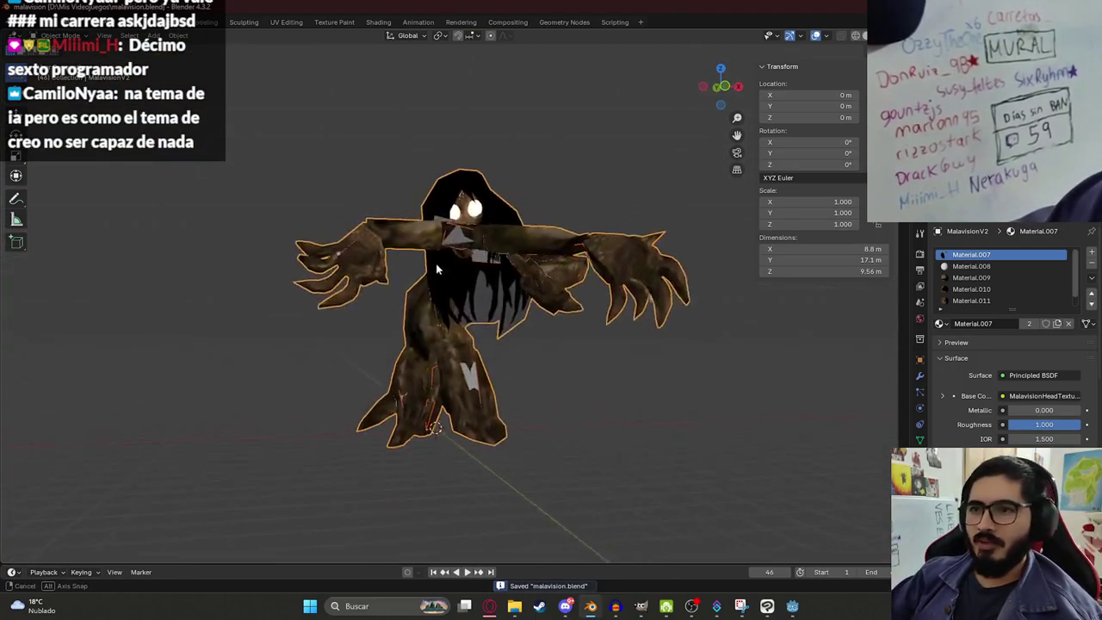
scroll(640, 555, up, 6)
click(792, 605)
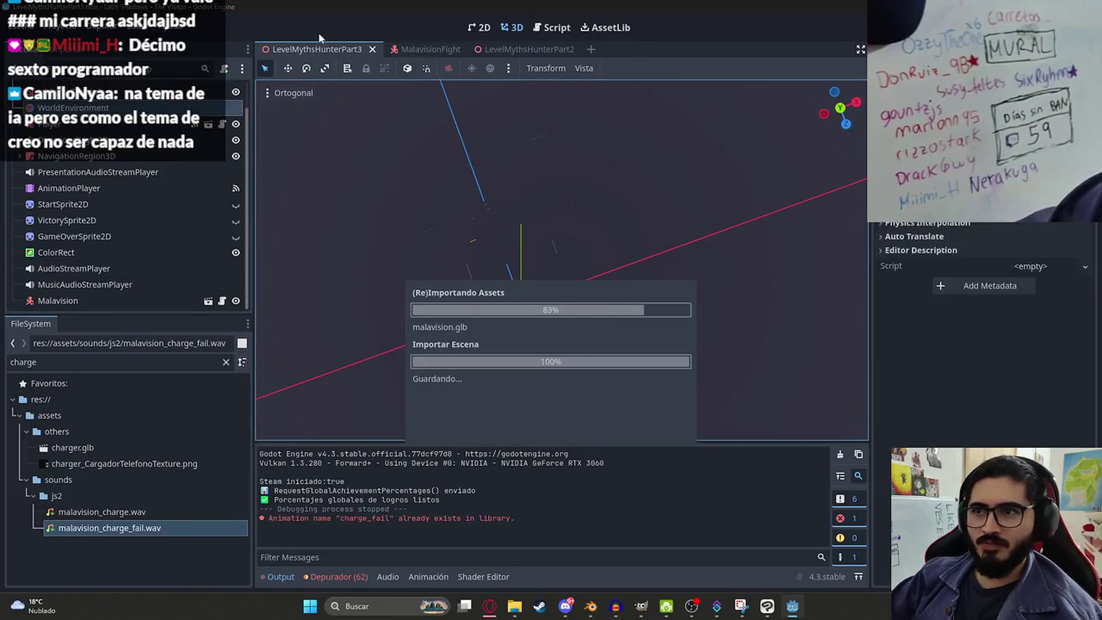
Step: Leave Godot for the browser showing Pixabay's 'hit tree' sound effects
click(490, 606)
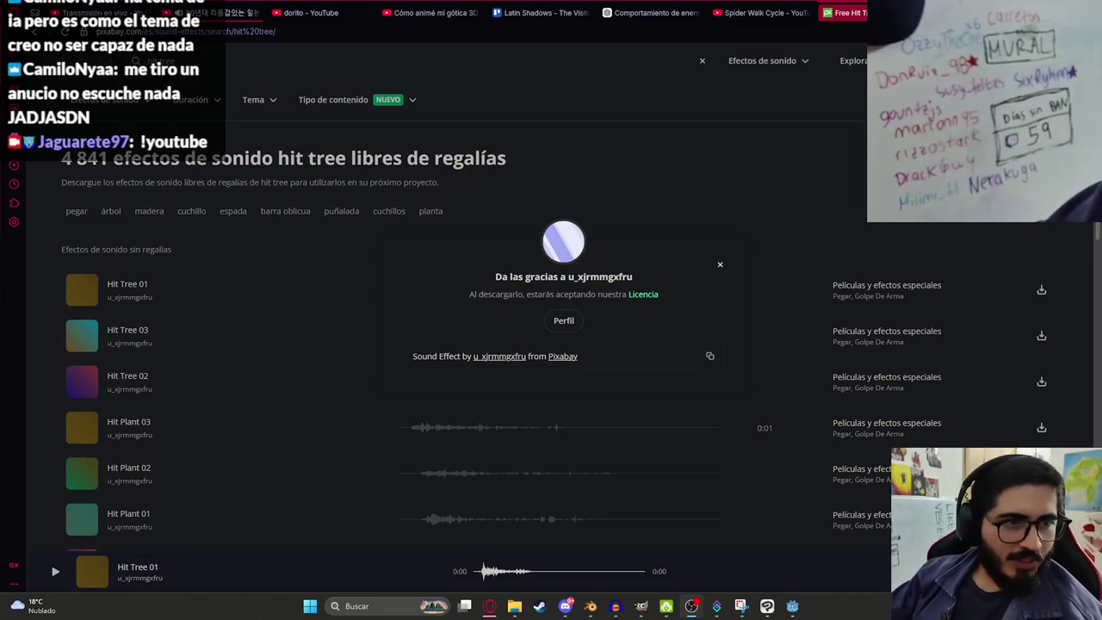
Step: Go to the YouTube tab and scroll through the channel's Videos list
key(ctrl+1)
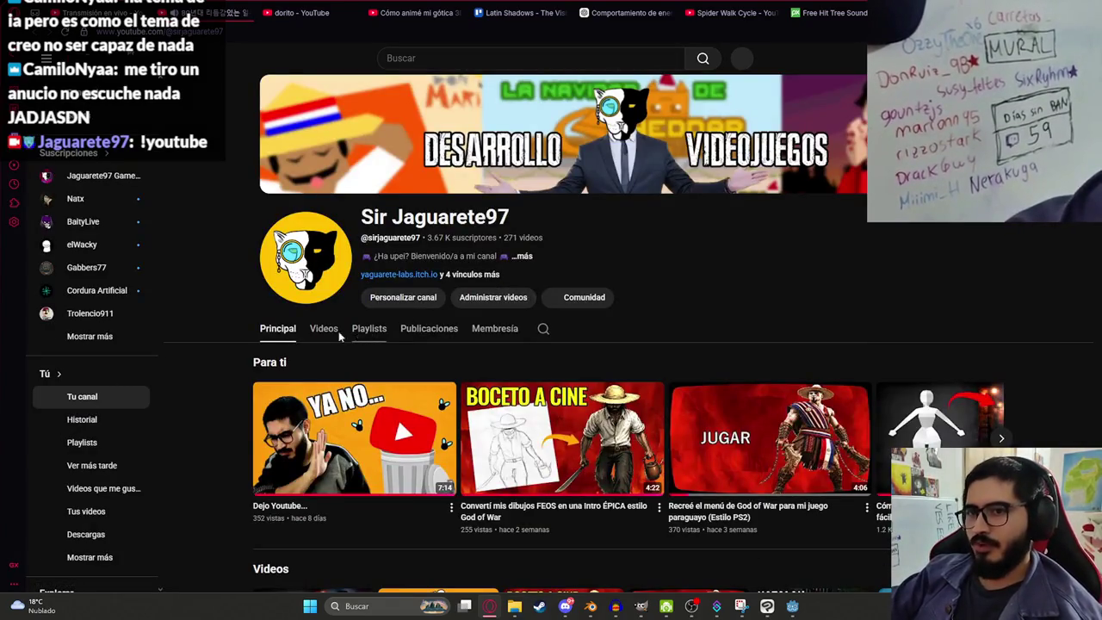
click(338, 332)
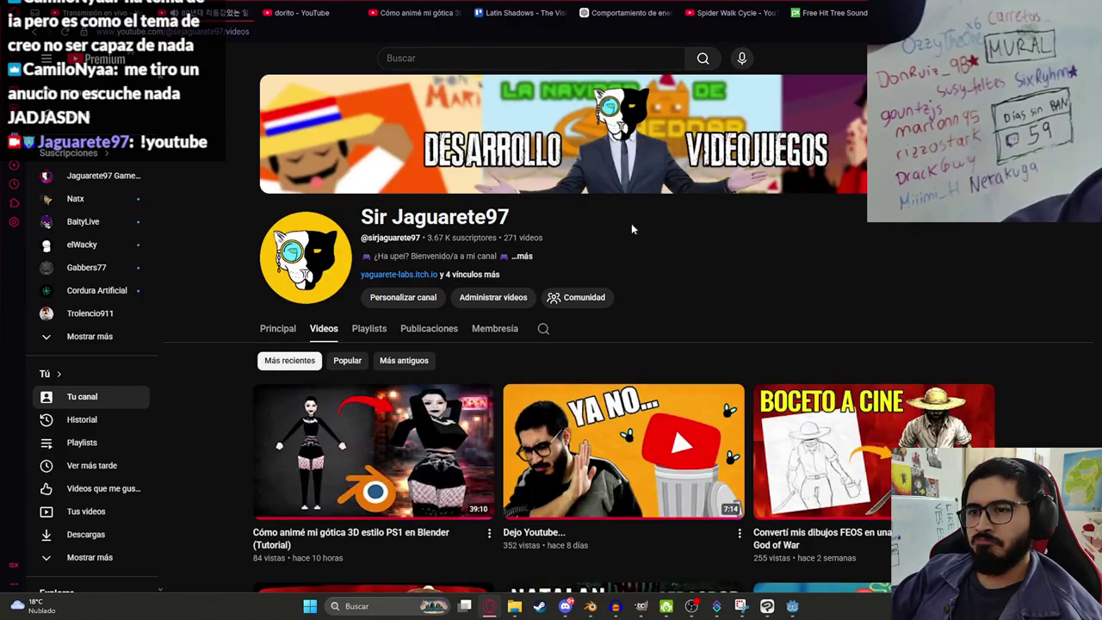
scroll(632, 225, down, 2)
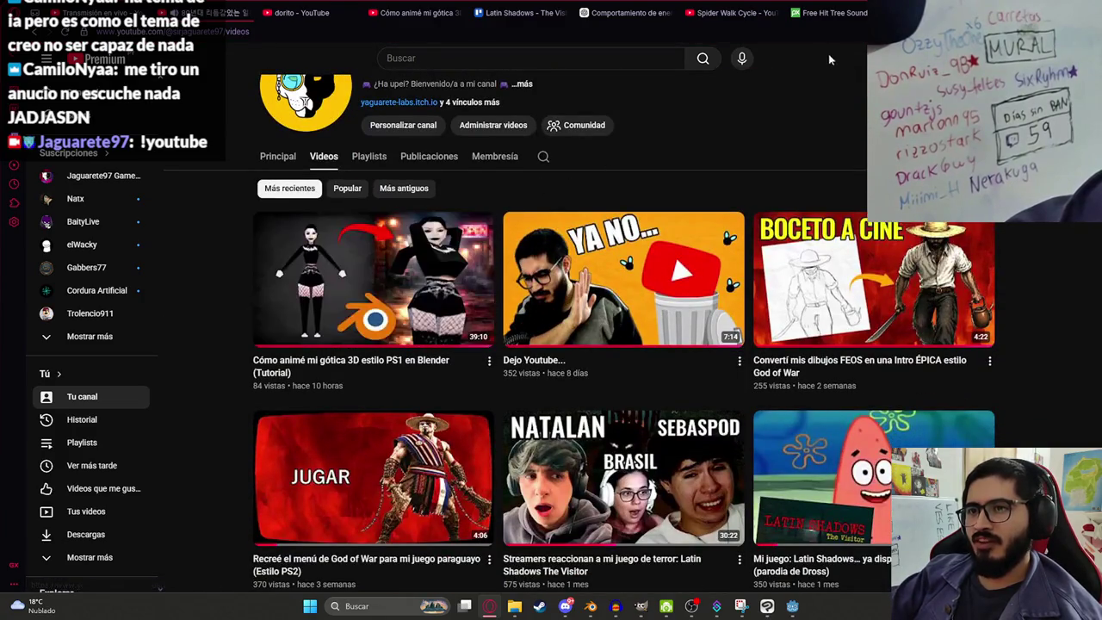
scroll(829, 59, down, 3)
scroll(844, 74, up, 5)
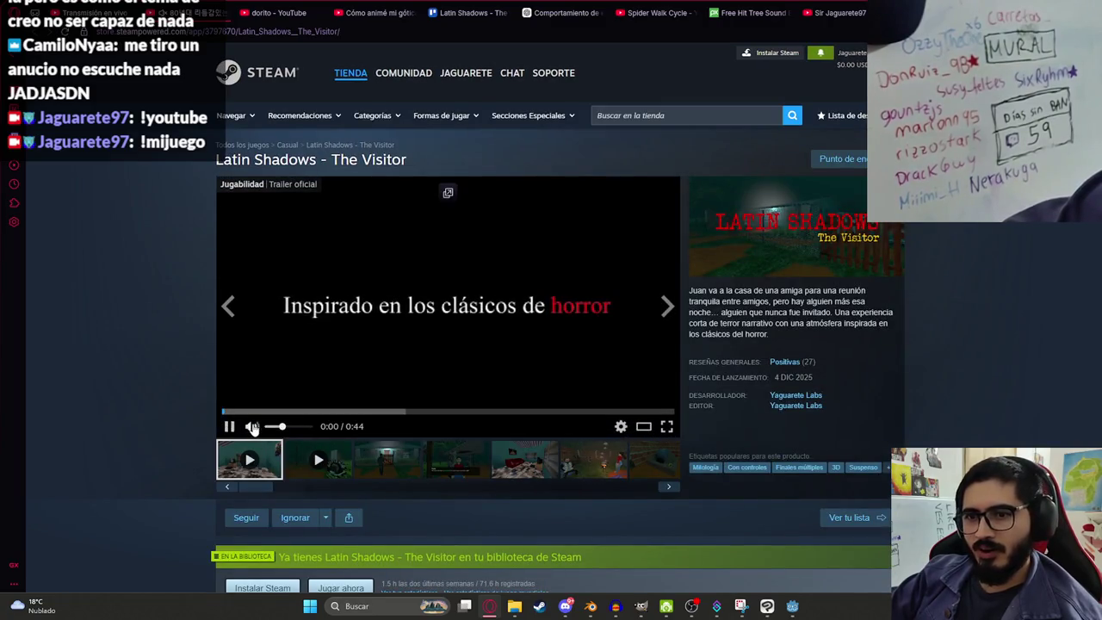
Step: Lower the Latin Shadows trailer volume, replay it from 0:00, then return to YouTube
drag(308, 431, 291, 428)
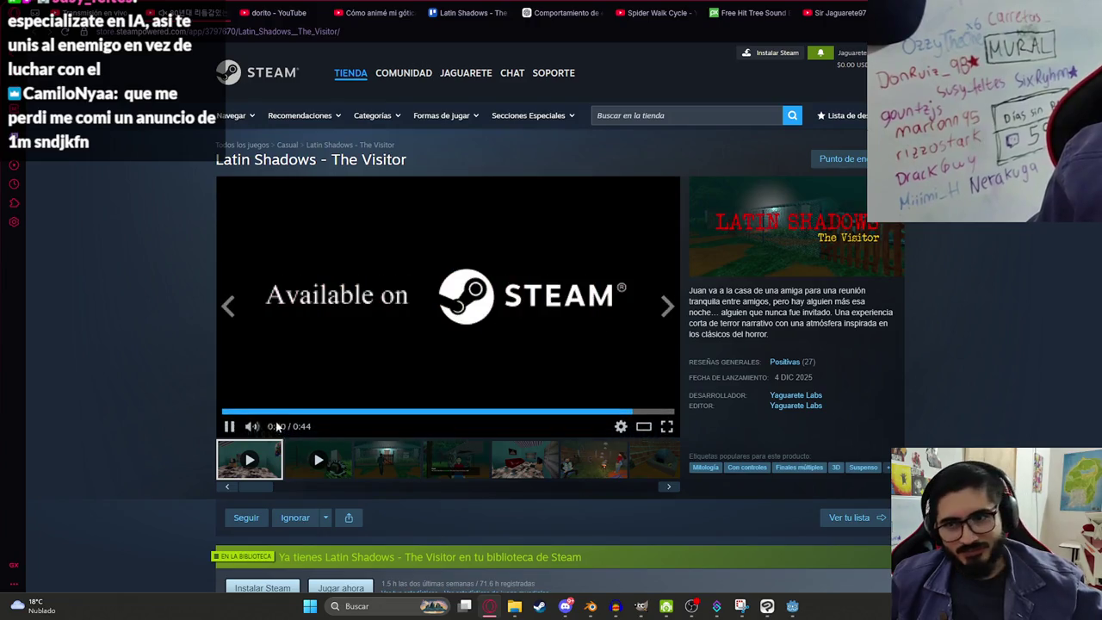
click(229, 414)
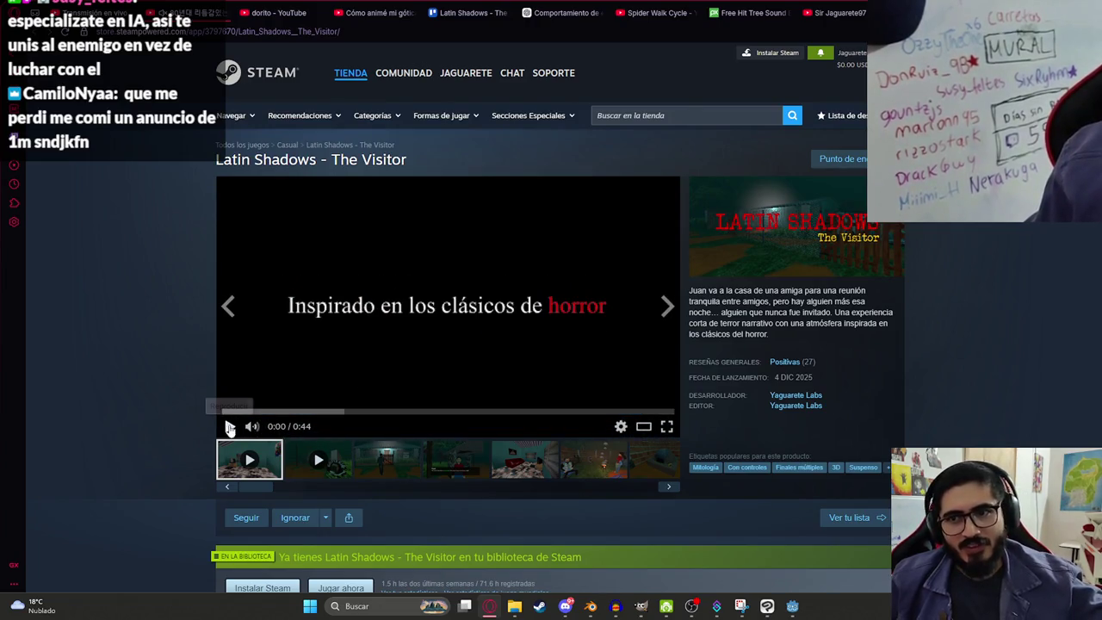
click(830, 12)
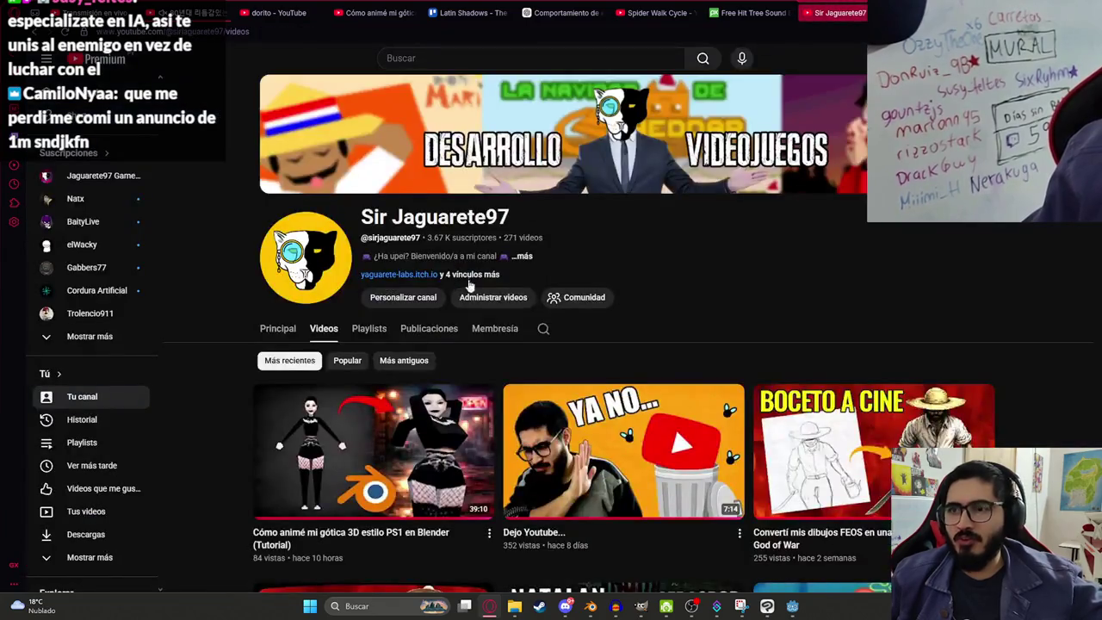
Step: Return to the Latin Shadows store page and play the trailer, pausing near its end
scroll(500, 436, down, 5)
scroll(499, 436, up, 4)
scroll(499, 436, up, 1)
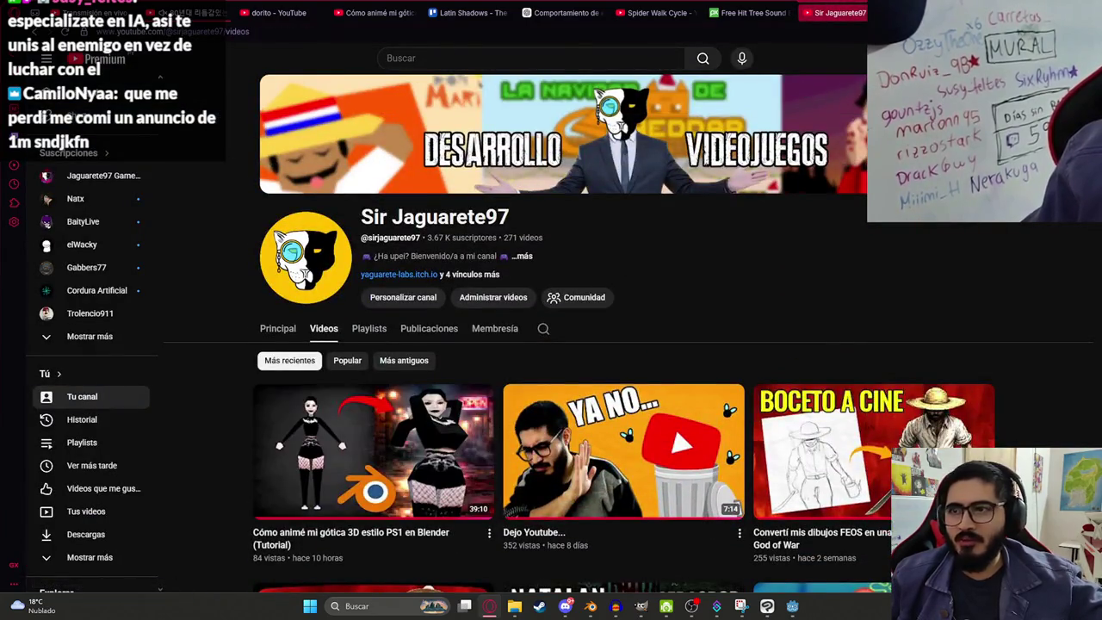
key(ctrl+Tab)
click(409, 361)
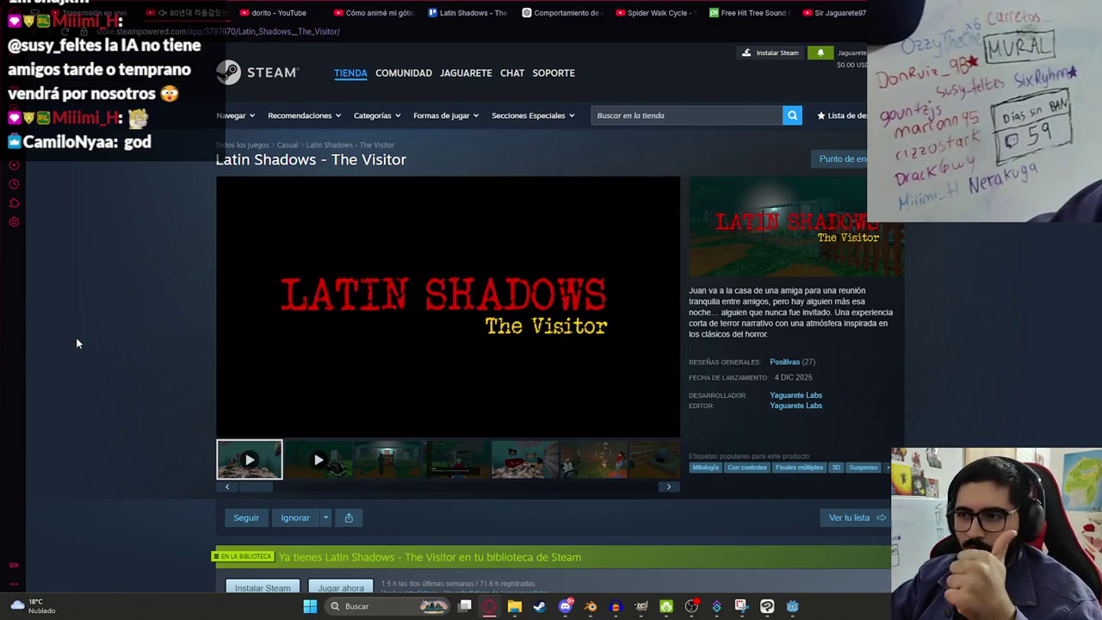
click(230, 429)
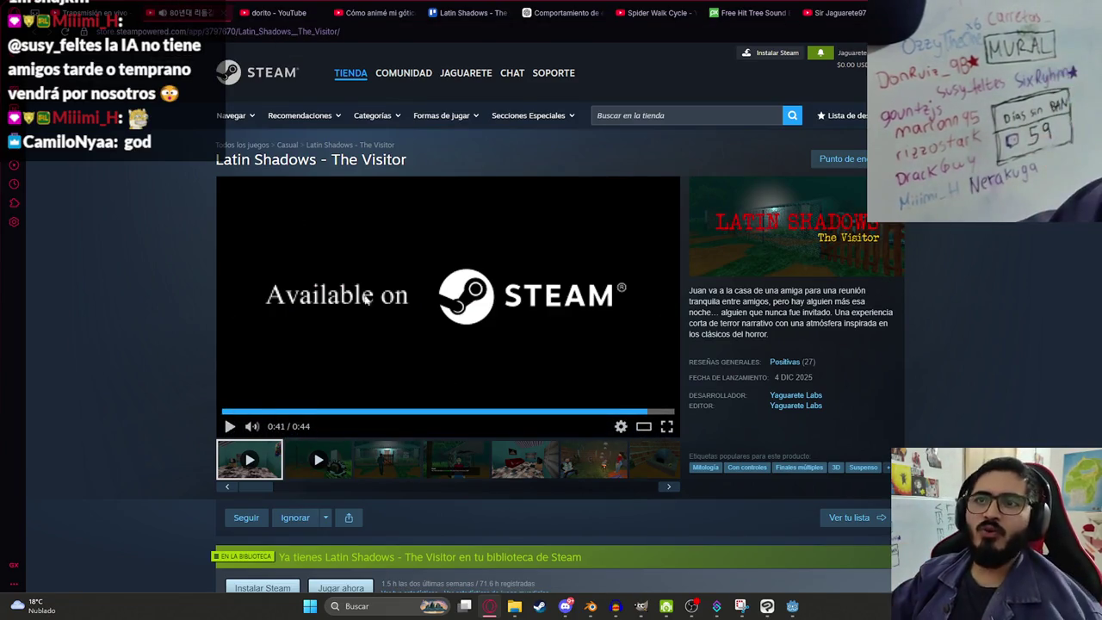
Step: Glance at the YouTube channel page, then bring the Godot editor to the front
mouse_move(791, 614)
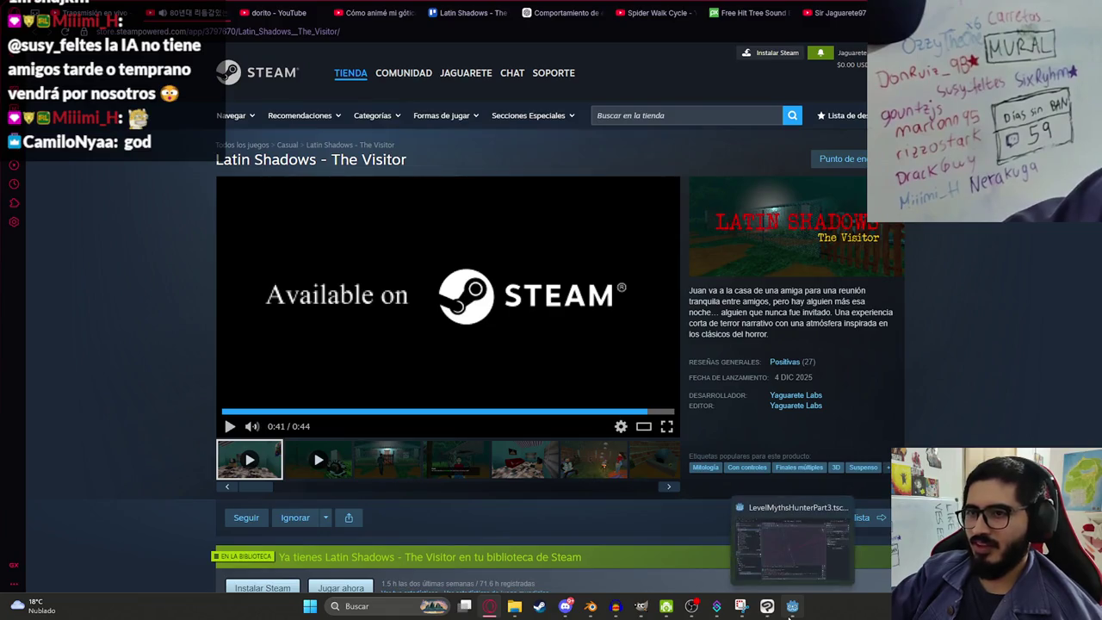
click(831, 12)
scroll(870, 443, down, 10)
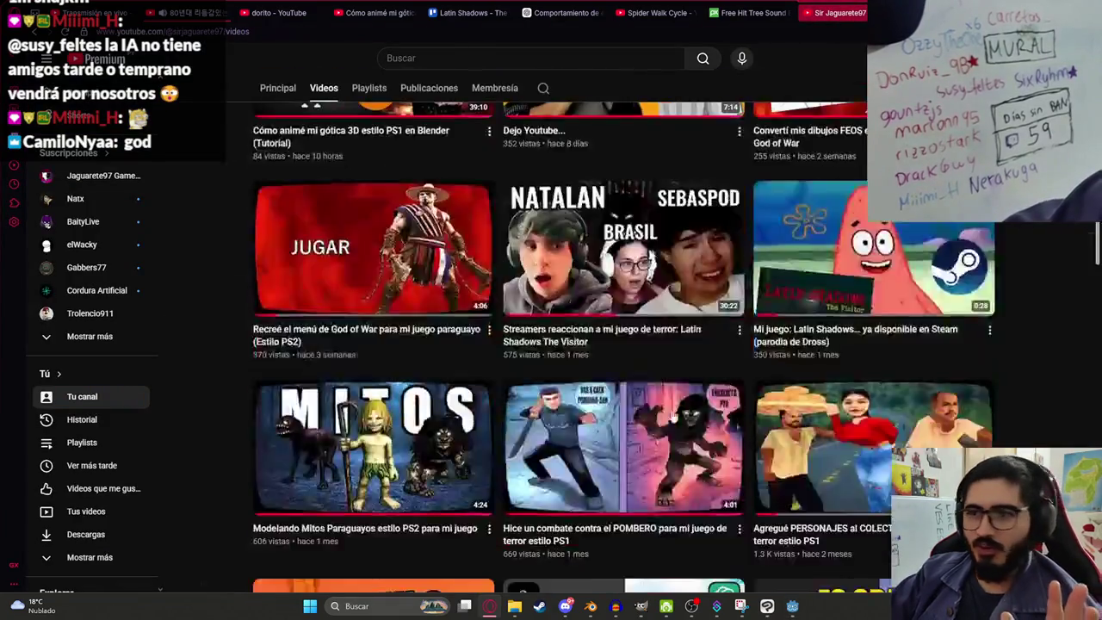
scroll(869, 444, up, 8)
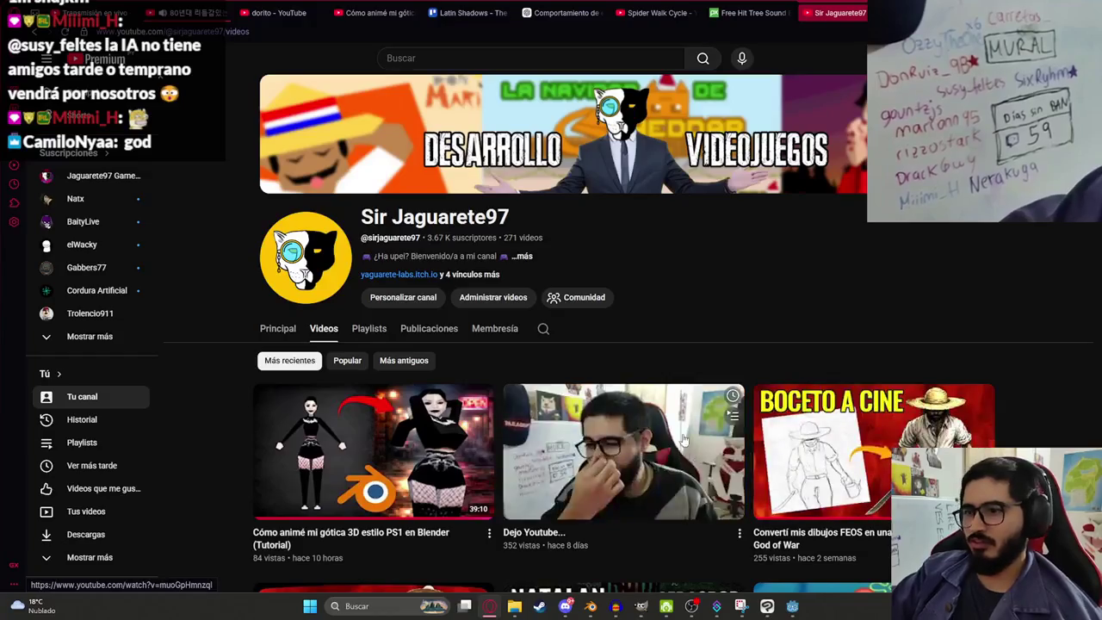
click(792, 606)
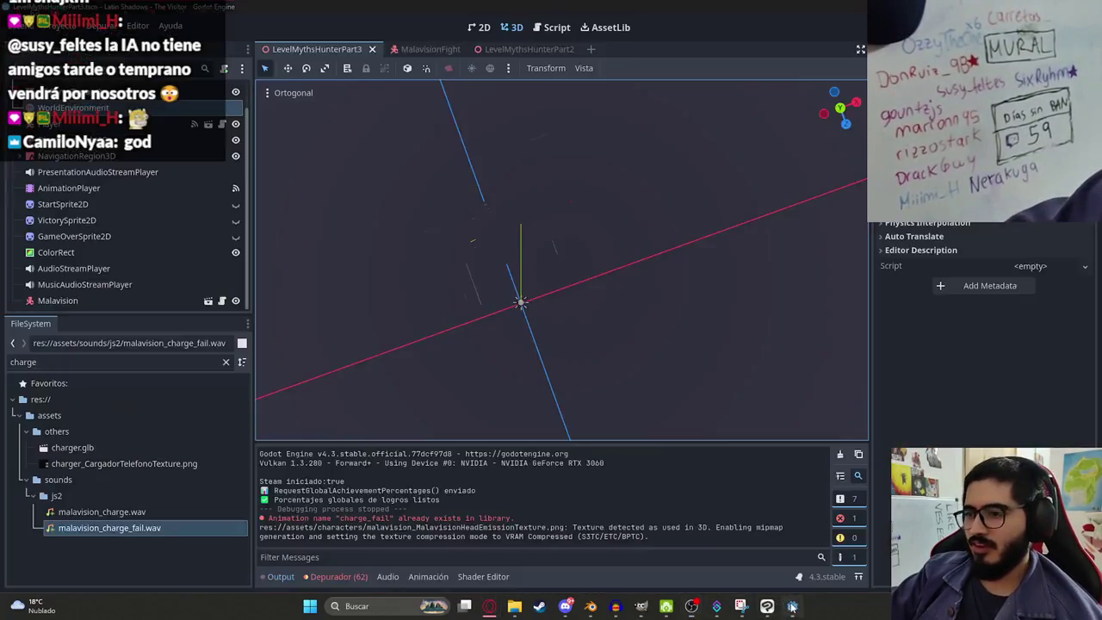
Step: Run LevelMythsHunterPart3 via Reproducir Esta Escena and swing the knife in the boss fight
right_click(349, 54)
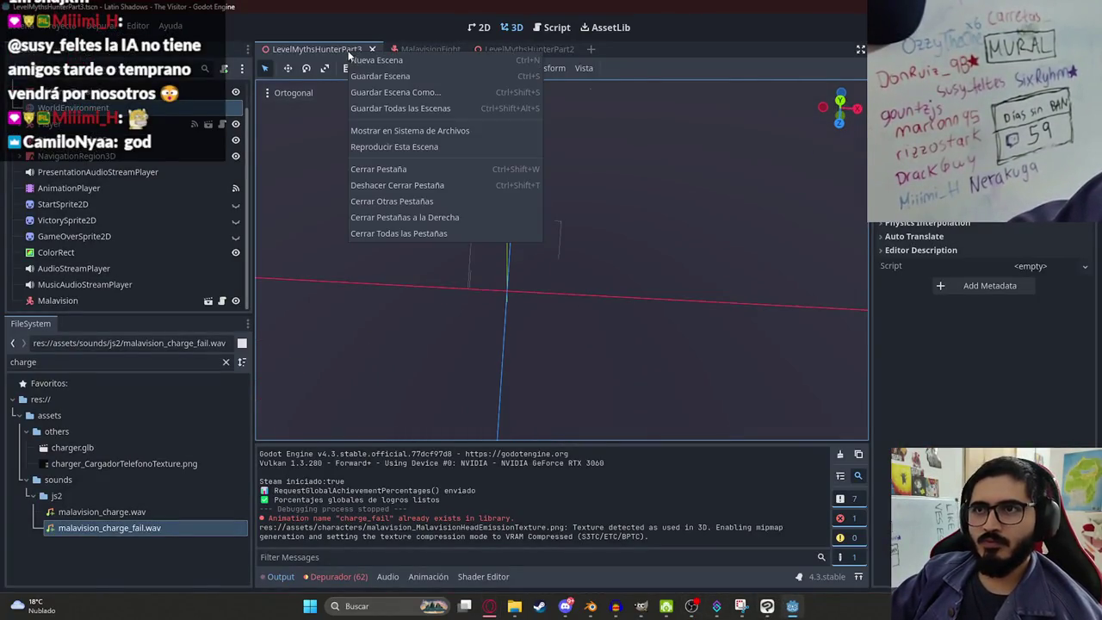
click(393, 147)
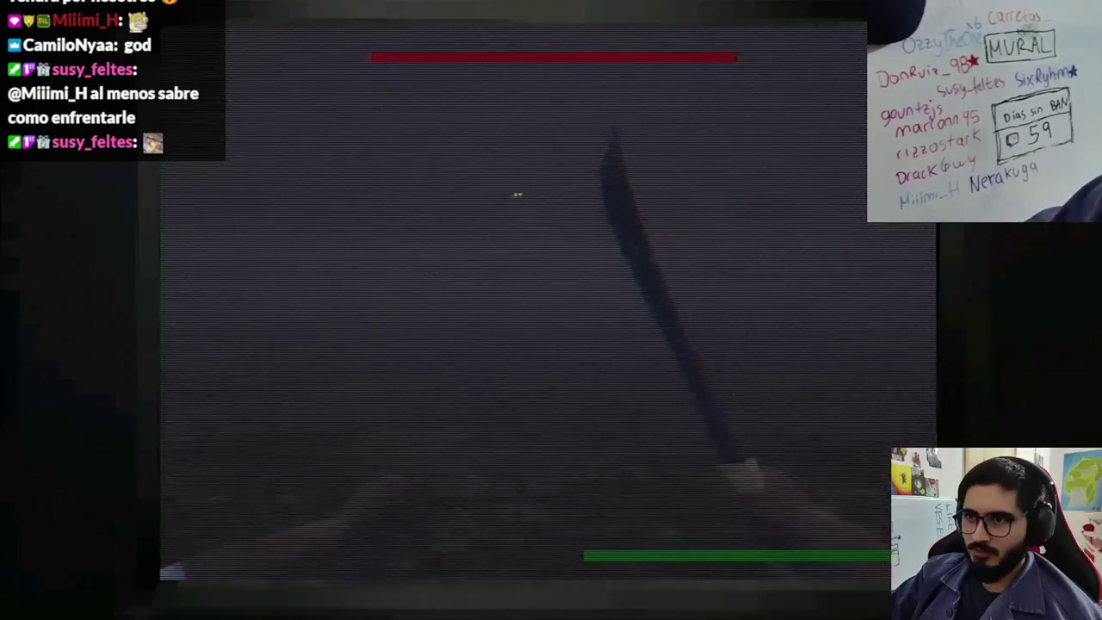
click(497, 248)
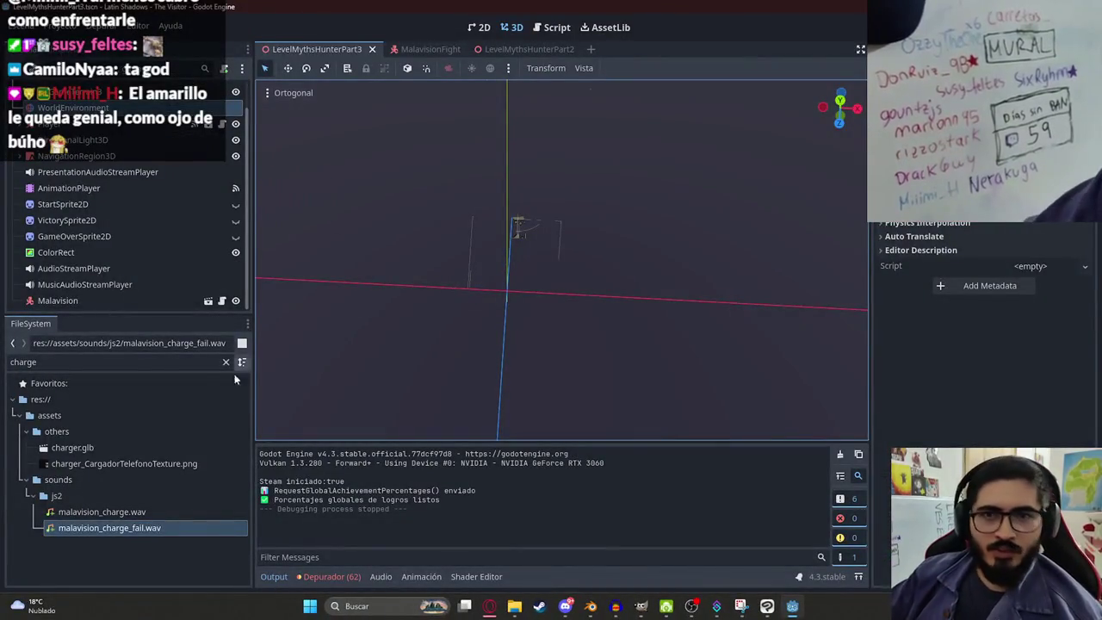
Step: Filter the FileSystem for level2, open Level2.tscn and run it with Reproducir Esta Escena
double_click(94, 363)
text(lwe)
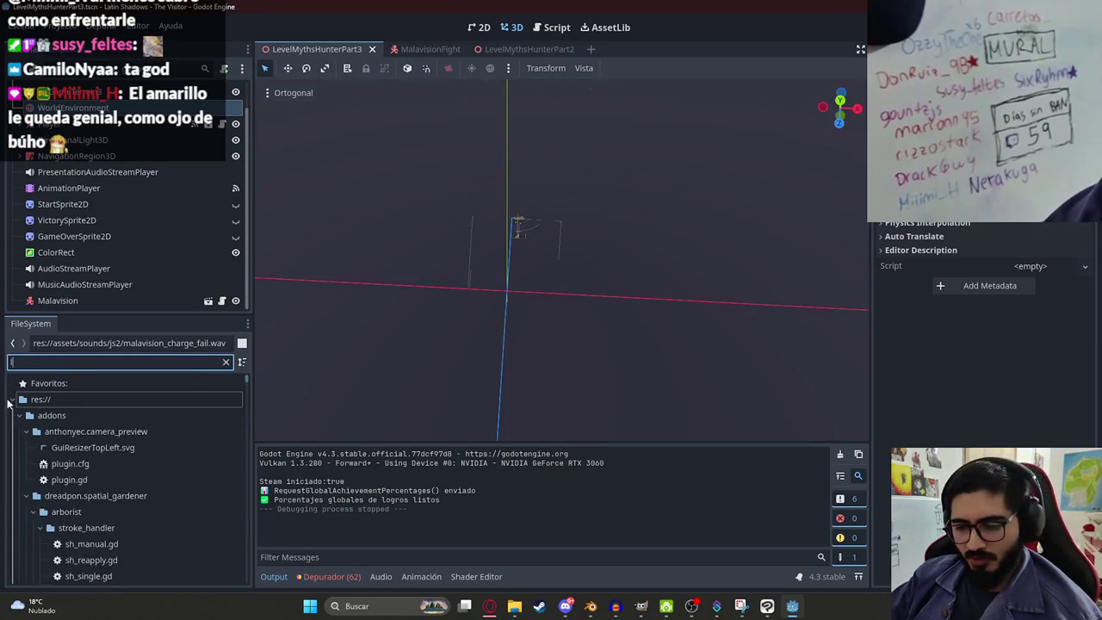
key(BackSpace)
key(BackSpace)
text(evel)
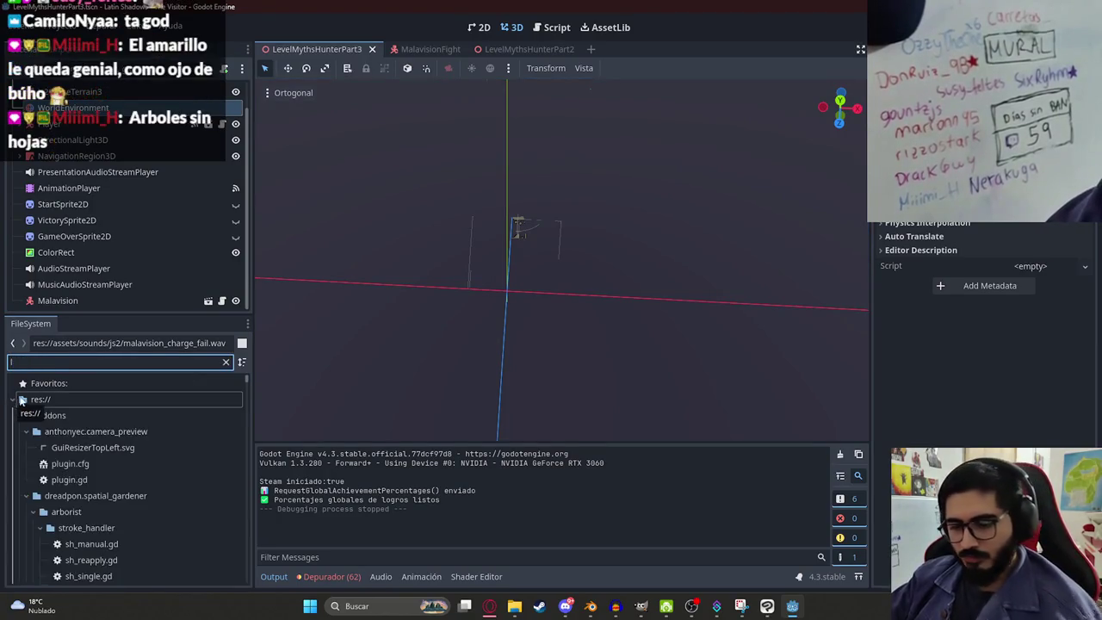
text(2)
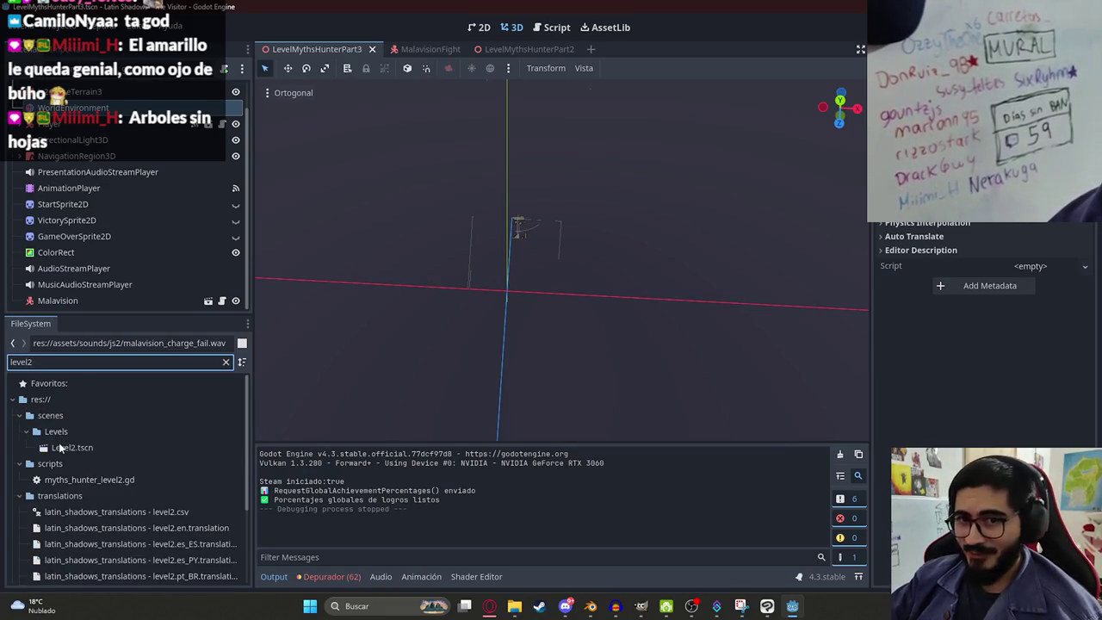
double_click(60, 447)
right_click(577, 50)
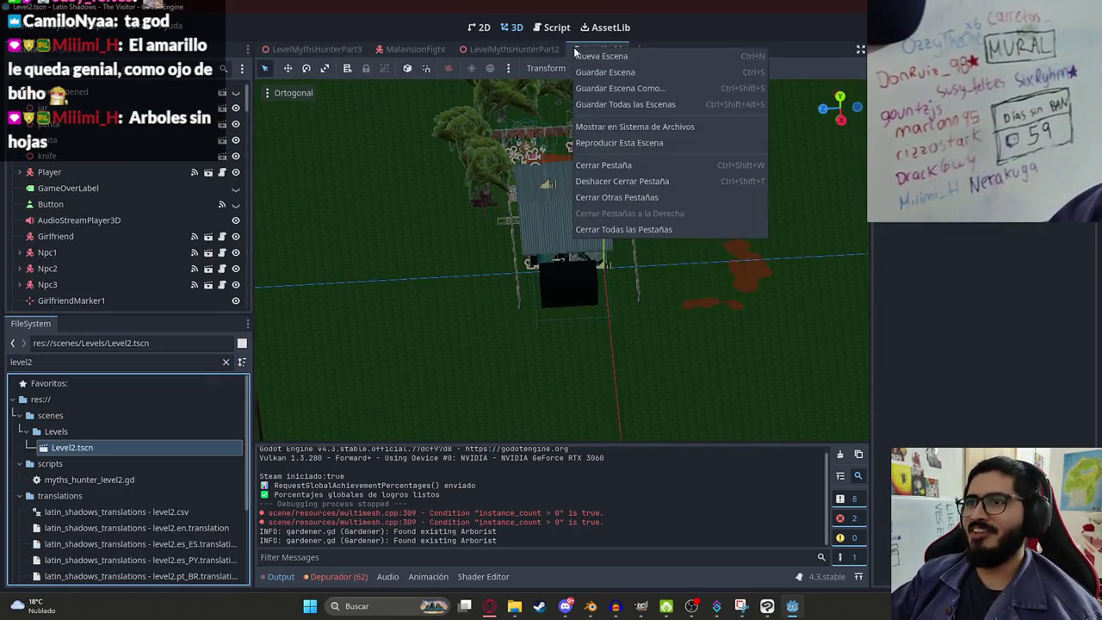
click(653, 142)
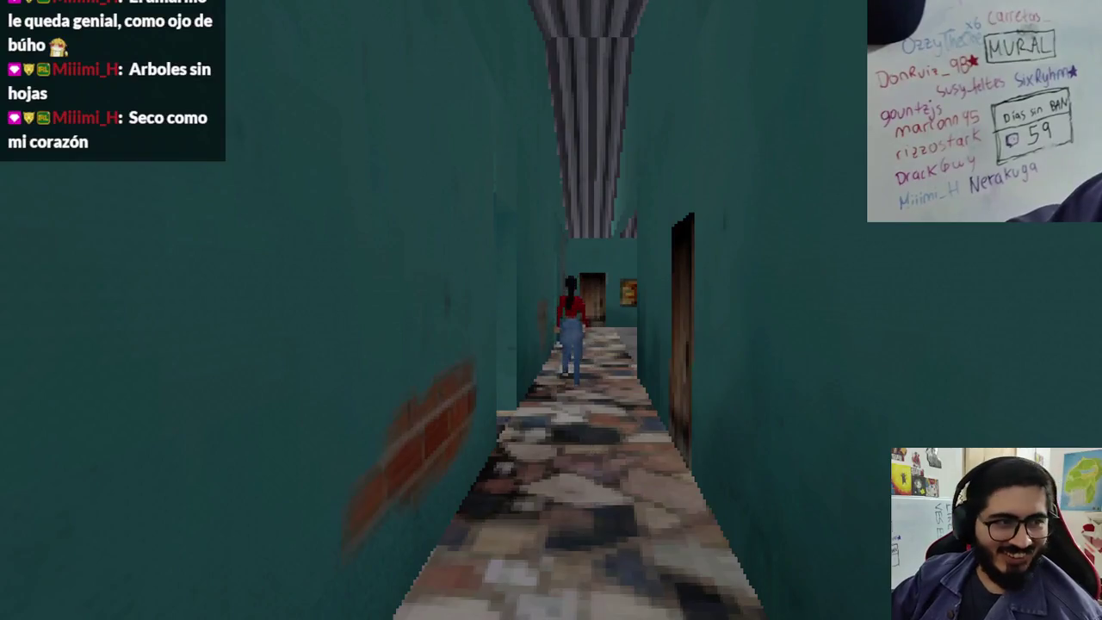
Step: Walk to the Jolystation 2 console, start its game, then close the playtest
key(w)
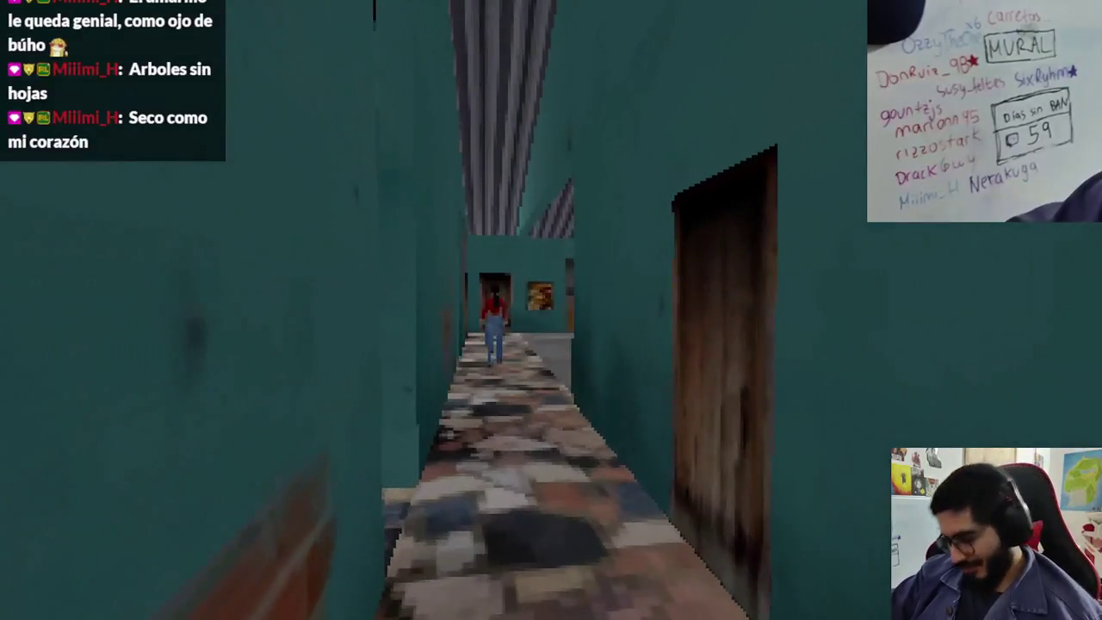
key(w)
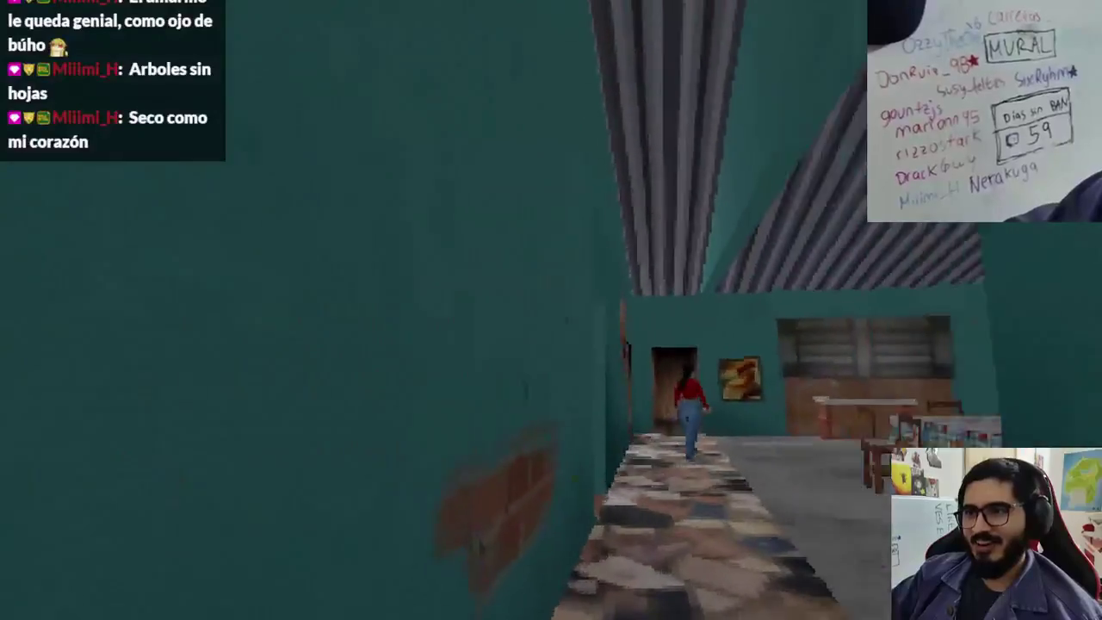
key(w)
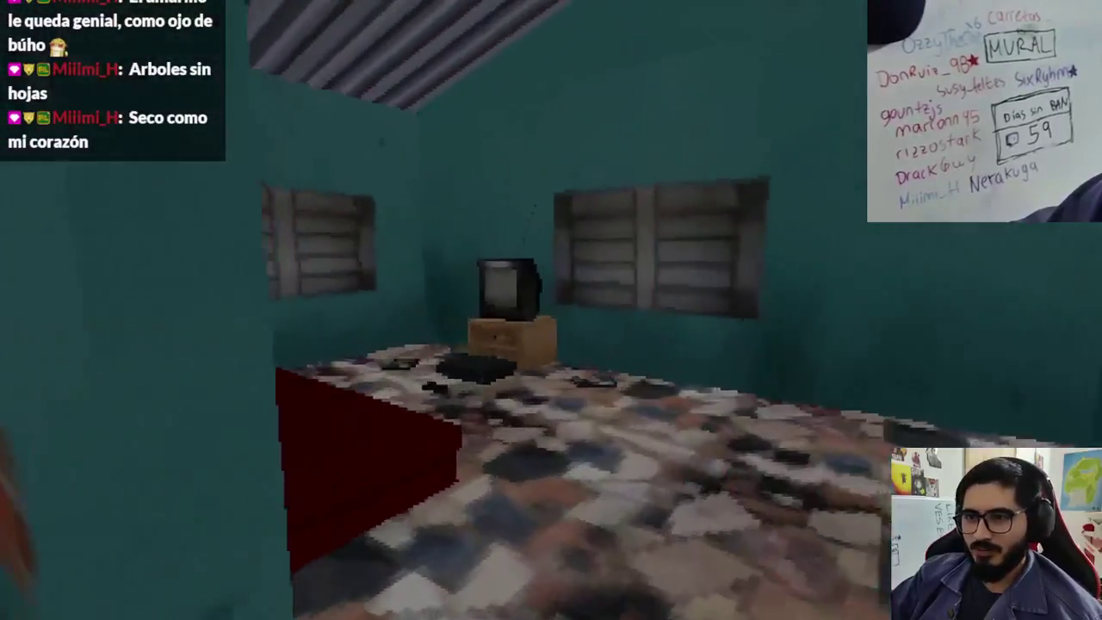
key(w)
click(556, 319)
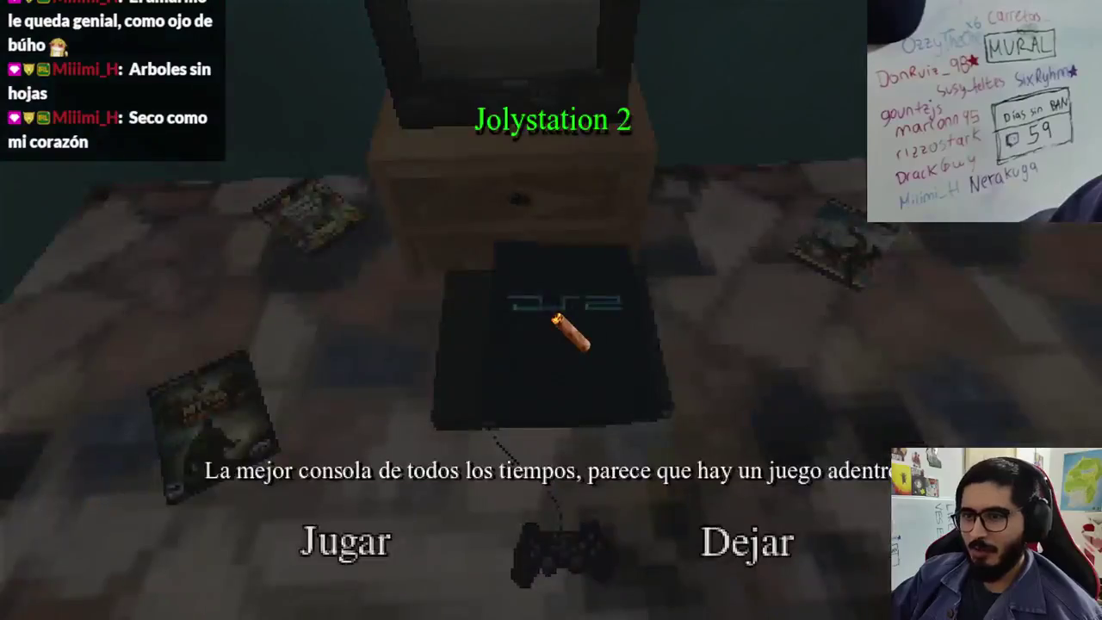
click(306, 569)
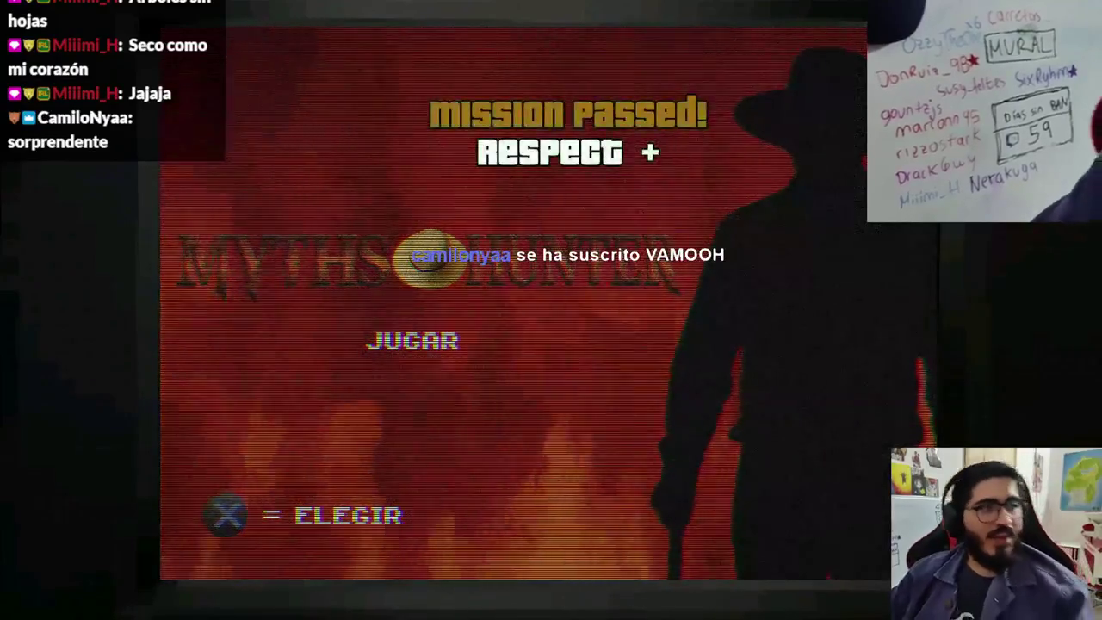
key(super)
key(super)
key(alt+F4)
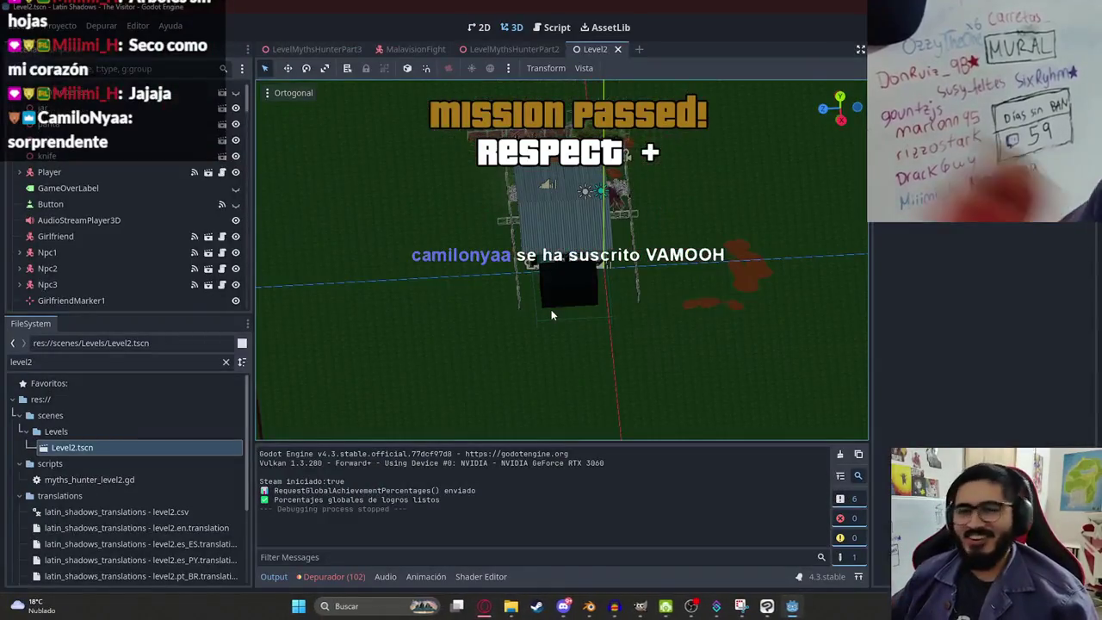
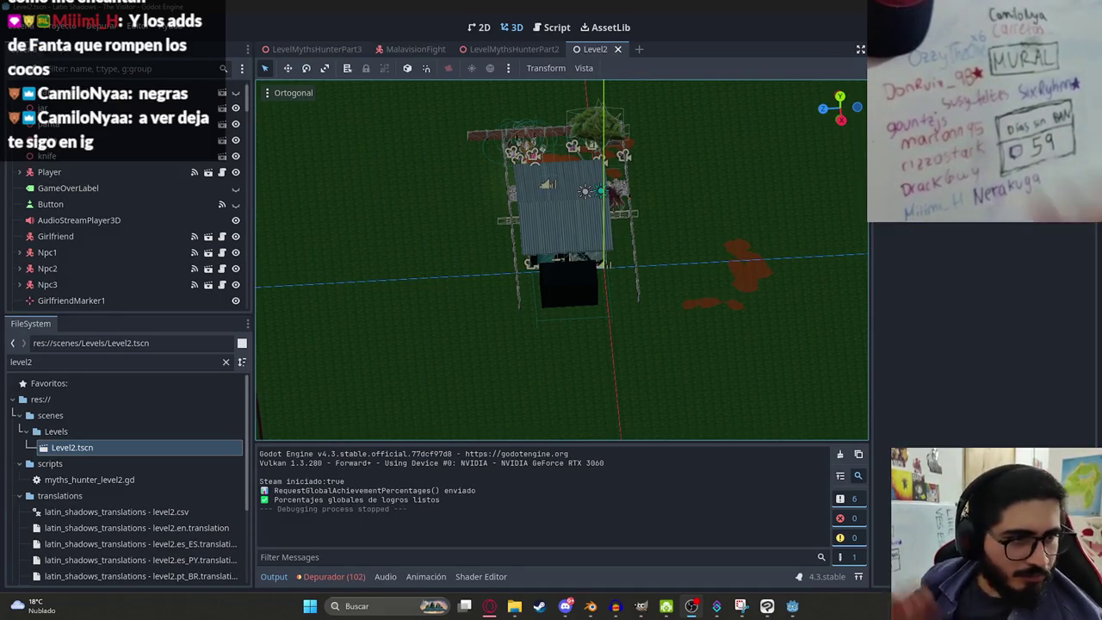
Step: Close the Level2 scene tab and tilt the arena to an oblique view
mouse_move(440, 239)
mouse_down()
mouse_move(468, 187)
mouse_move(652, 270)
mouse_up()
click(617, 50)
drag(545, 204, 521, 112)
Step: Test-play LevelMythsHunterPart2 with Reproducir Esta Escena, then launch LevelMythsHunterPart3
right_click(506, 52)
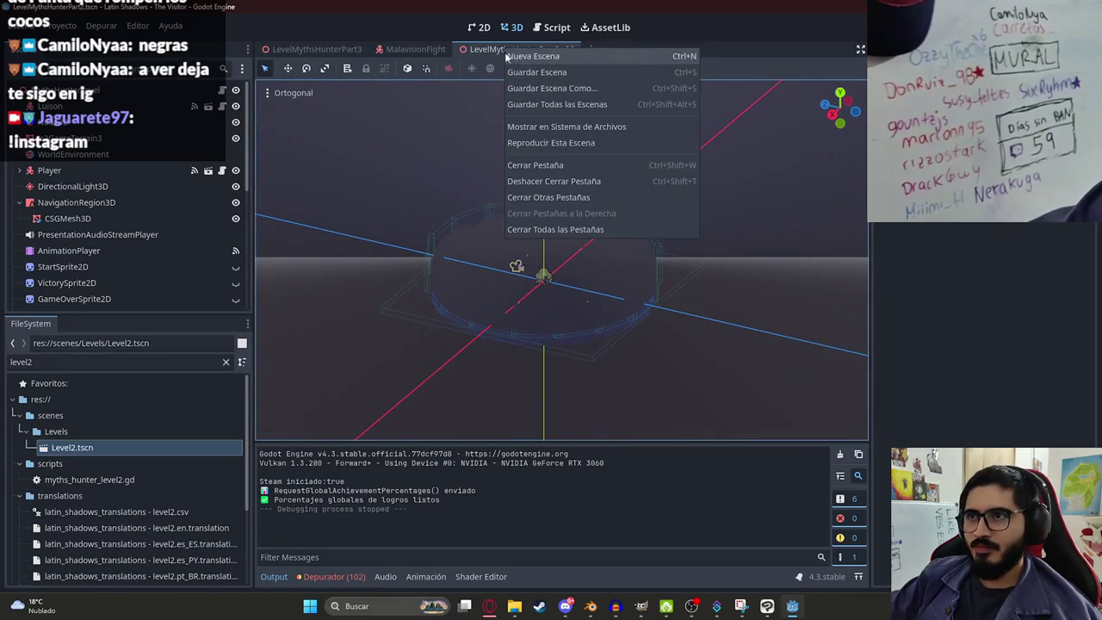
click(493, 46)
right_click(493, 46)
click(561, 141)
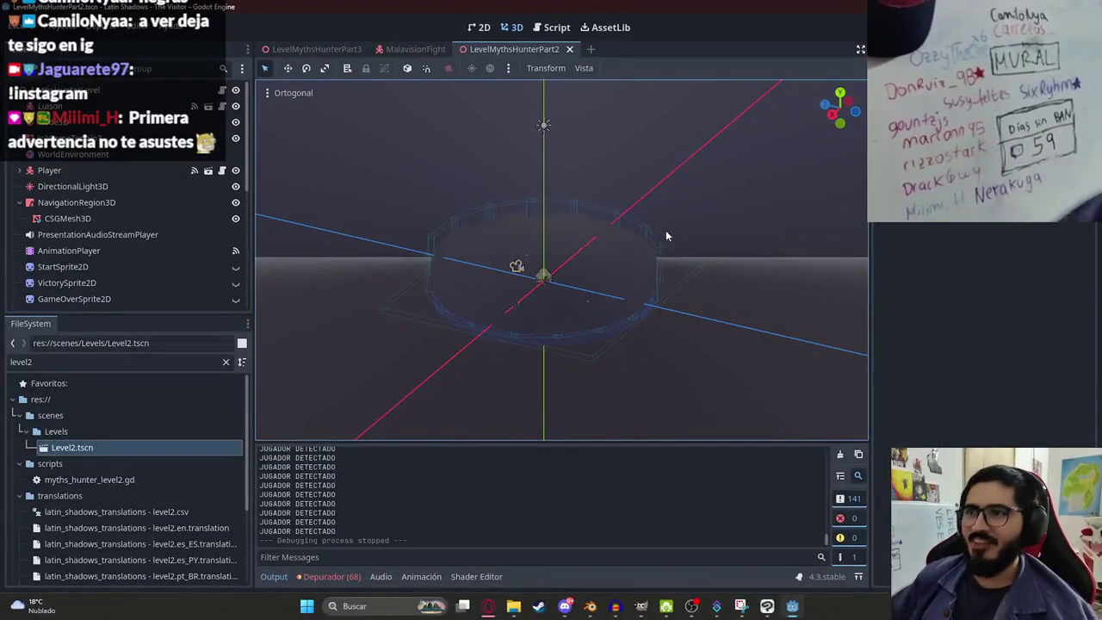
right_click(307, 49)
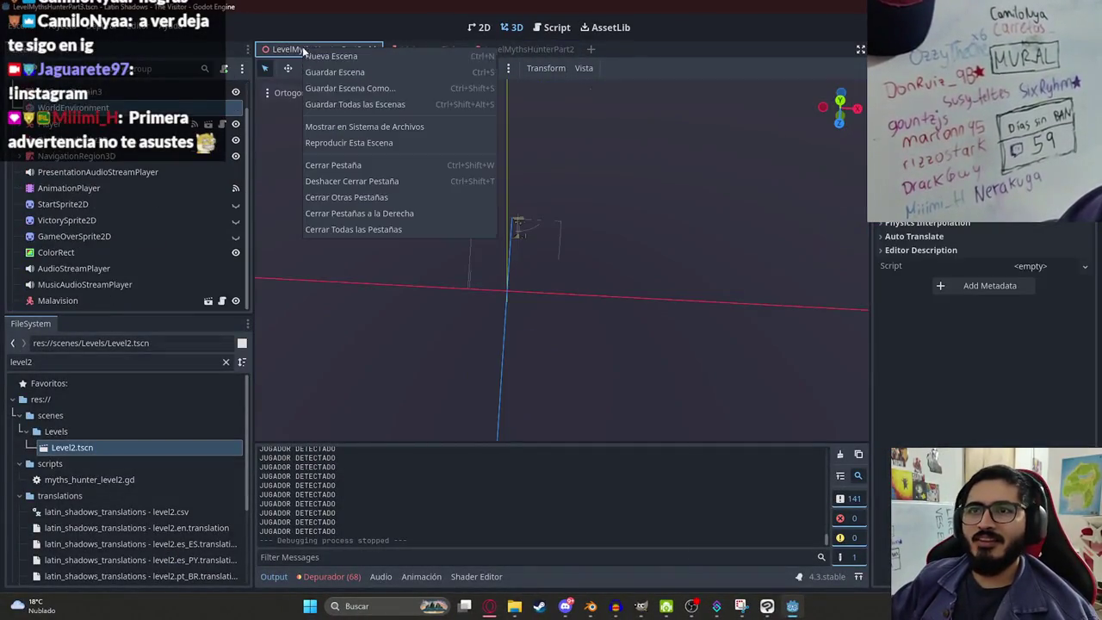
click(365, 139)
key(F5)
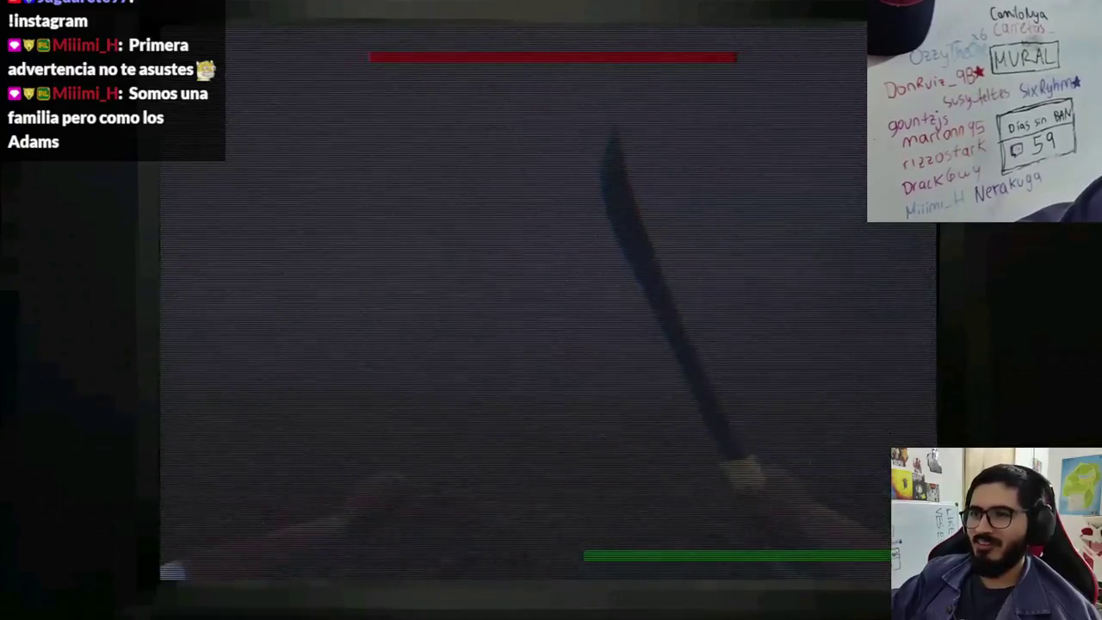
key(alt+F4)
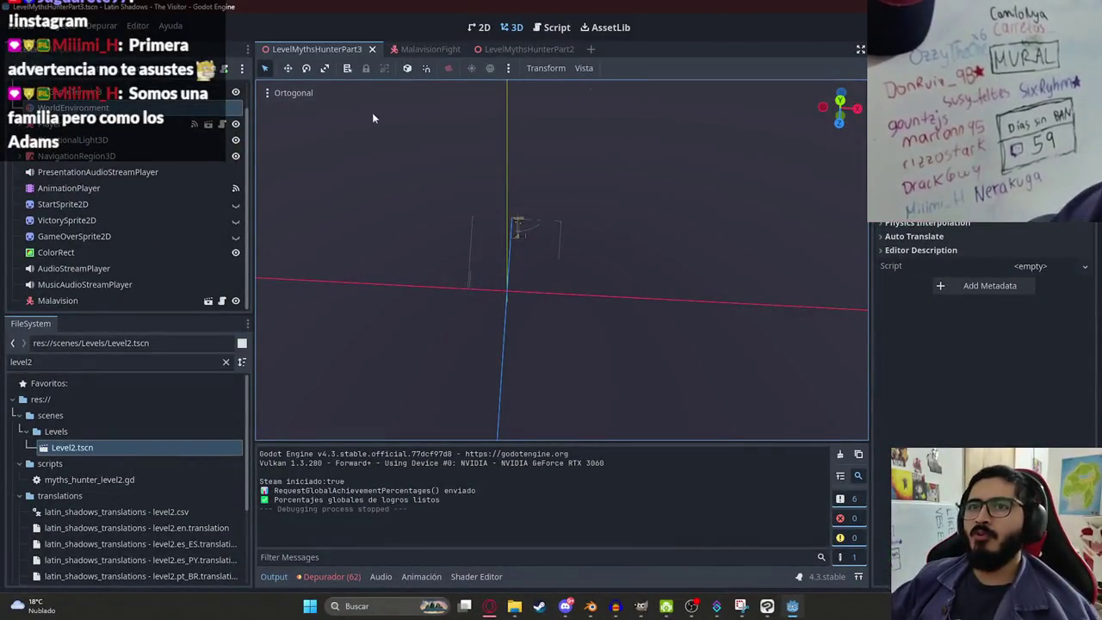
Step: Open the MalavisionFight scene's malavision_fight.gd script and browse its charge variables
click(432, 54)
click(225, 99)
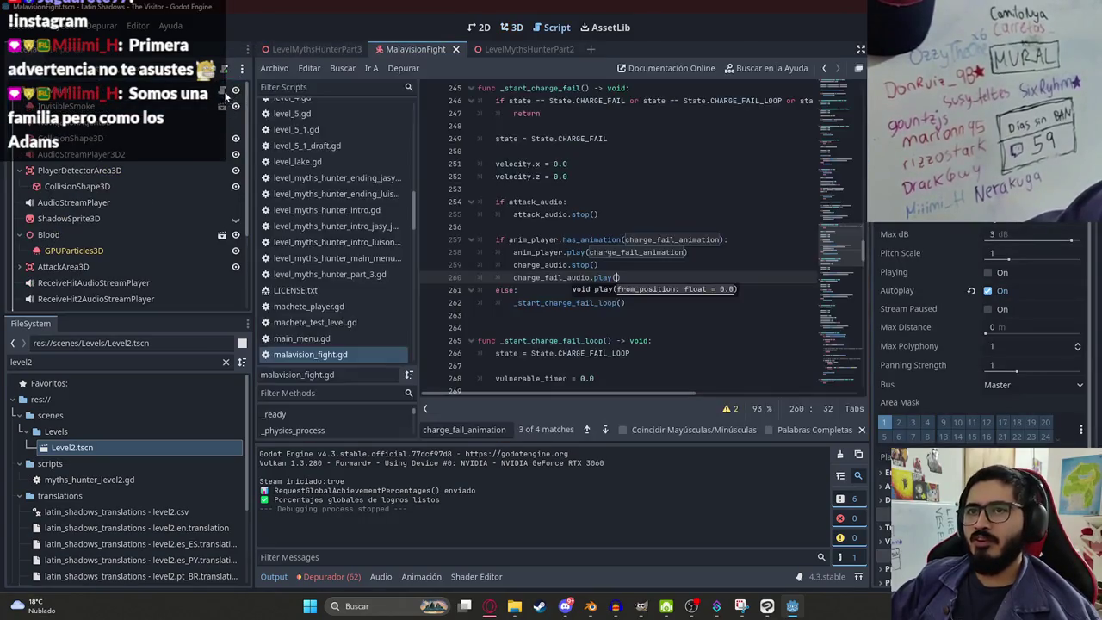
drag(846, 268, 829, 108)
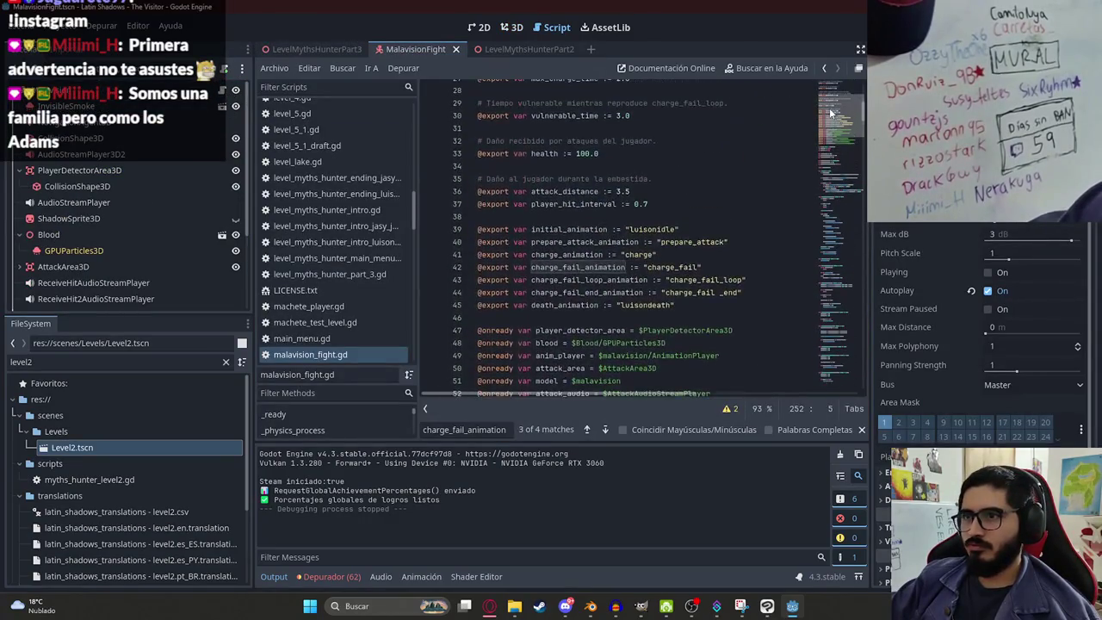
click(557, 256)
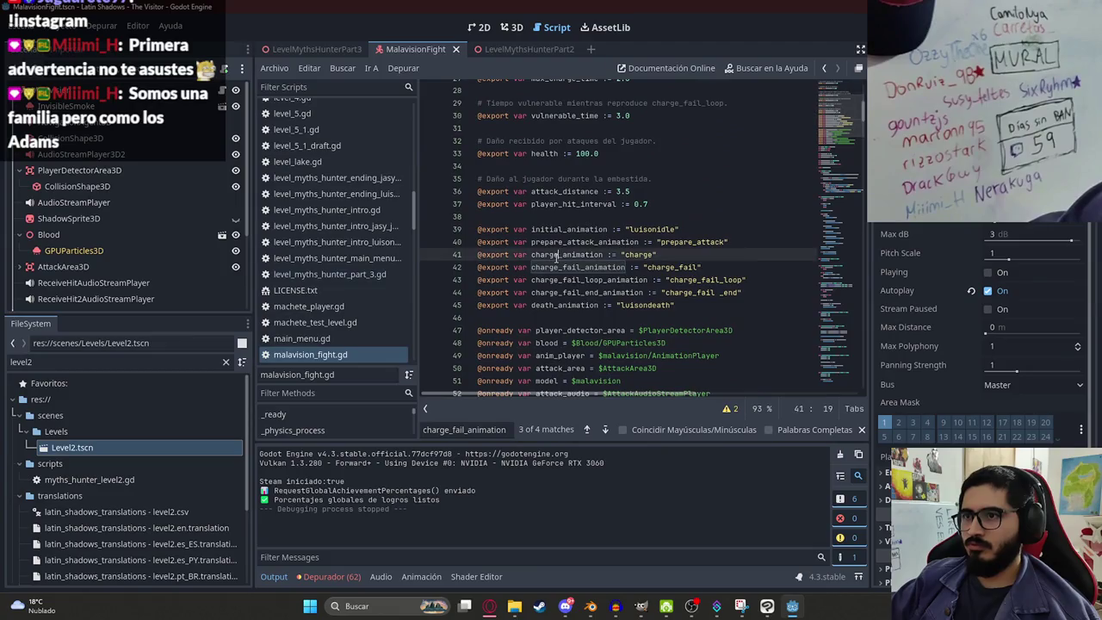
click(862, 430)
click(656, 251)
scroll(555, 214, up, 3)
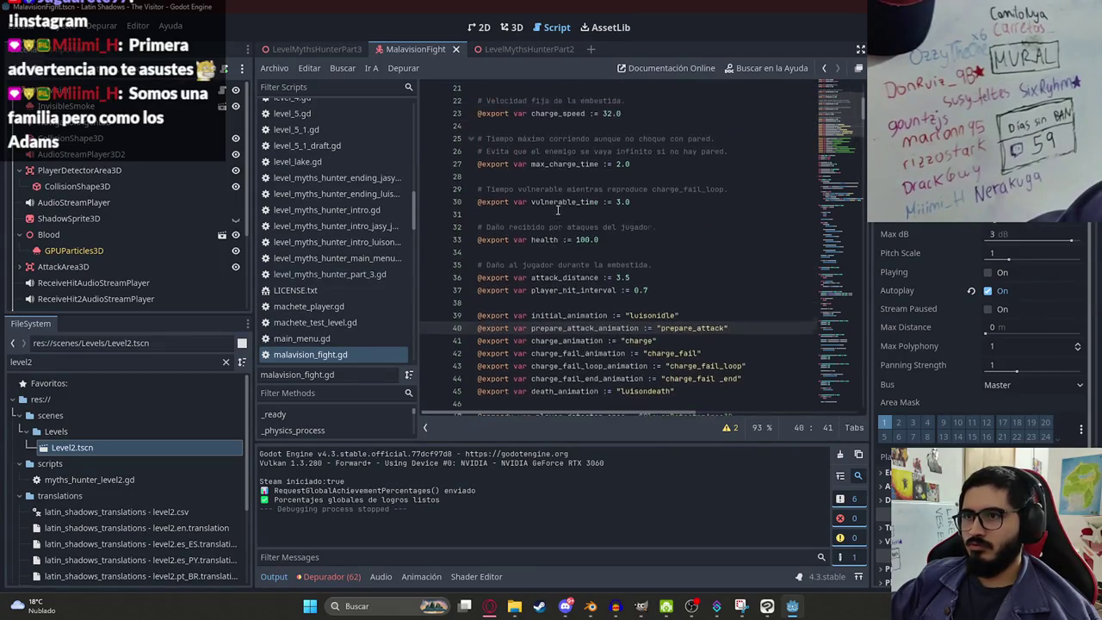
double_click(559, 201)
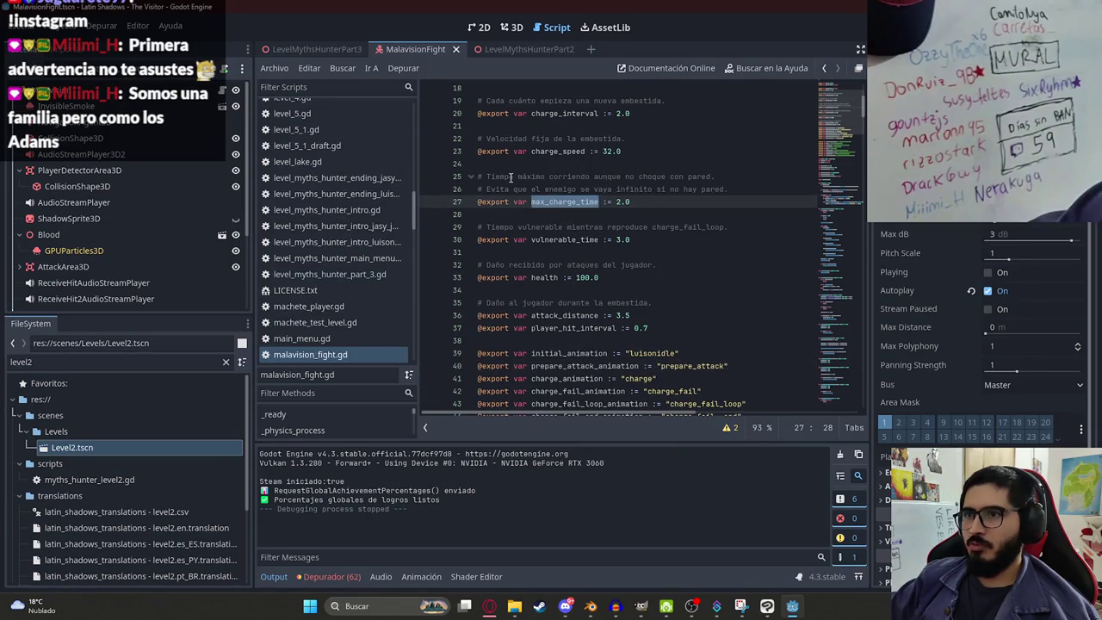
Step: Change charge_interval on line 20 from 2.0 to 1.0
scroll(537, 181, up, 1)
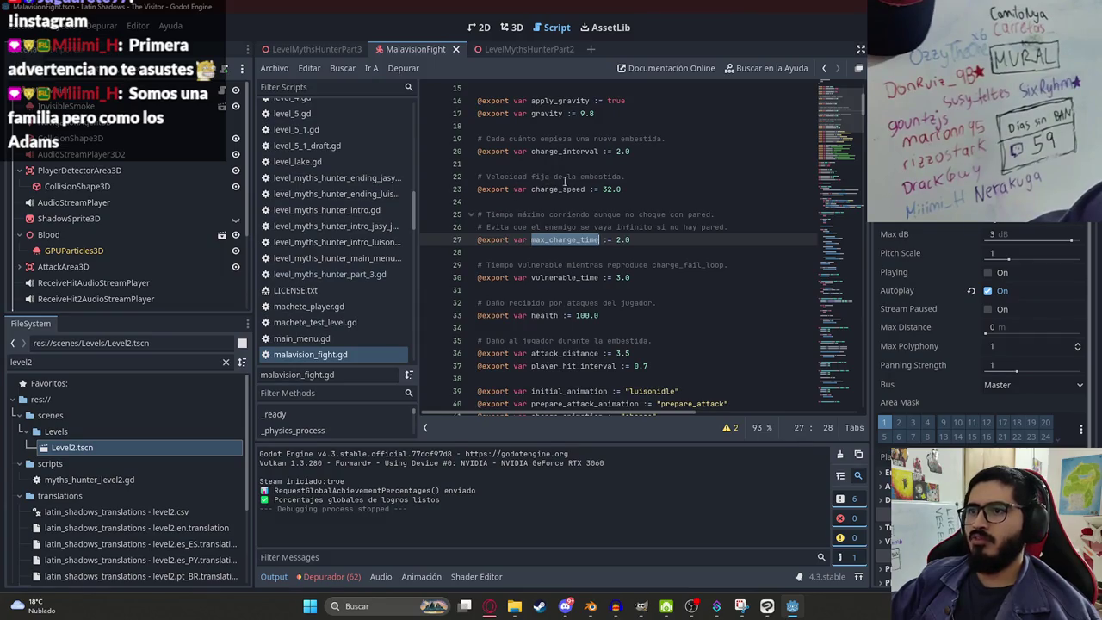
scroll(561, 176, up, 1)
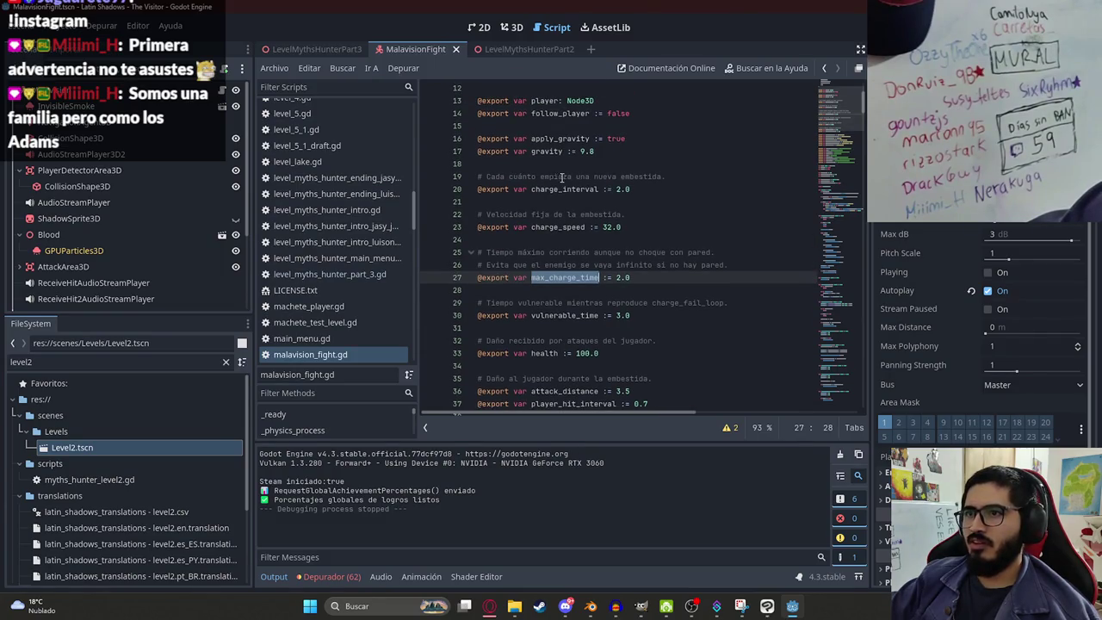
click(617, 188)
key(Delete)
text(1)
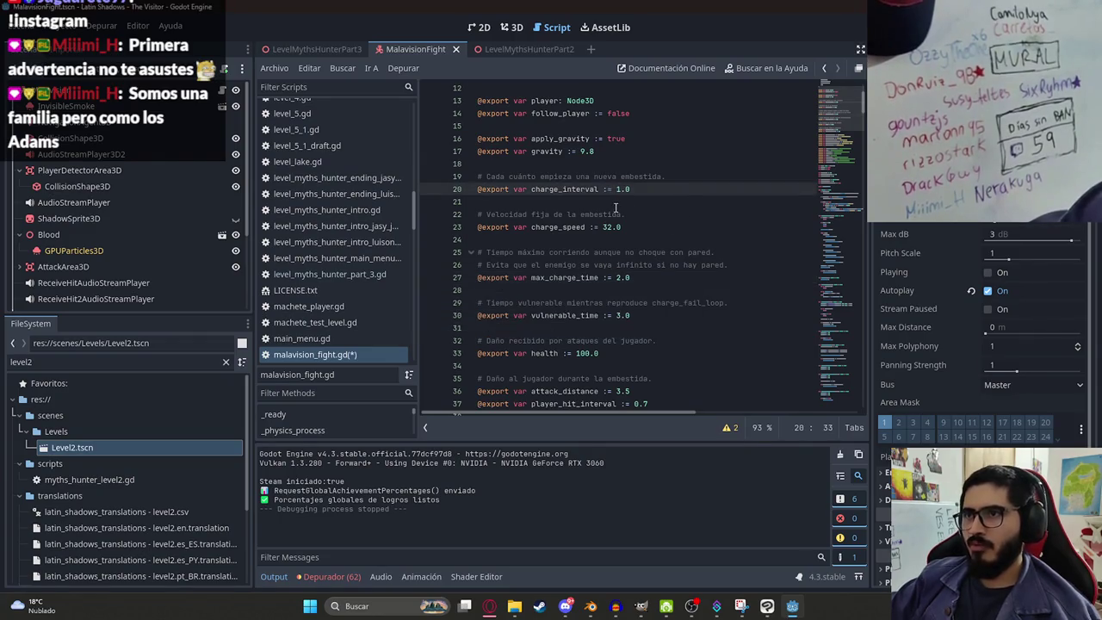
scroll(607, 200, down, 5)
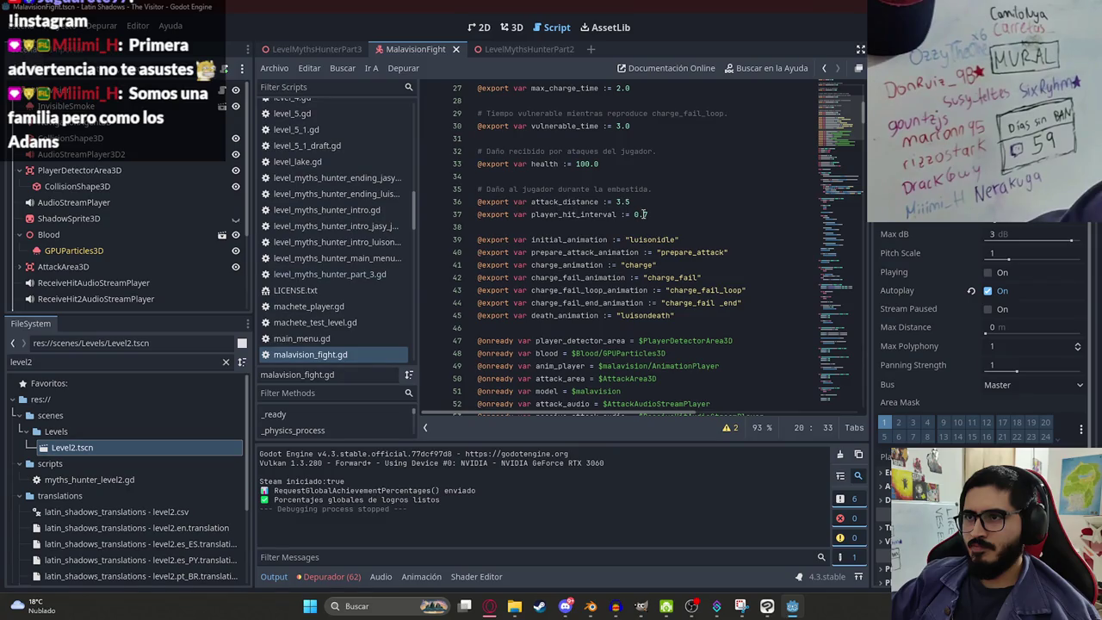
right_click(330, 44)
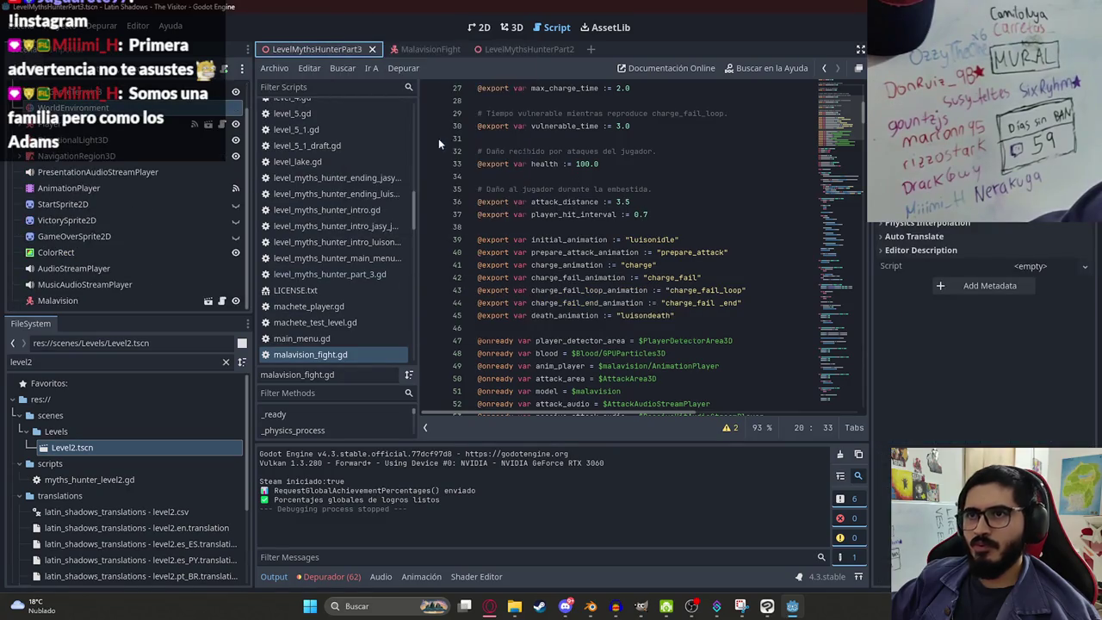
Step: After a brief test run, untick Autoplay on ChargeFailAudioStreamPlayer3D in MalavisionFight
click(531, 235)
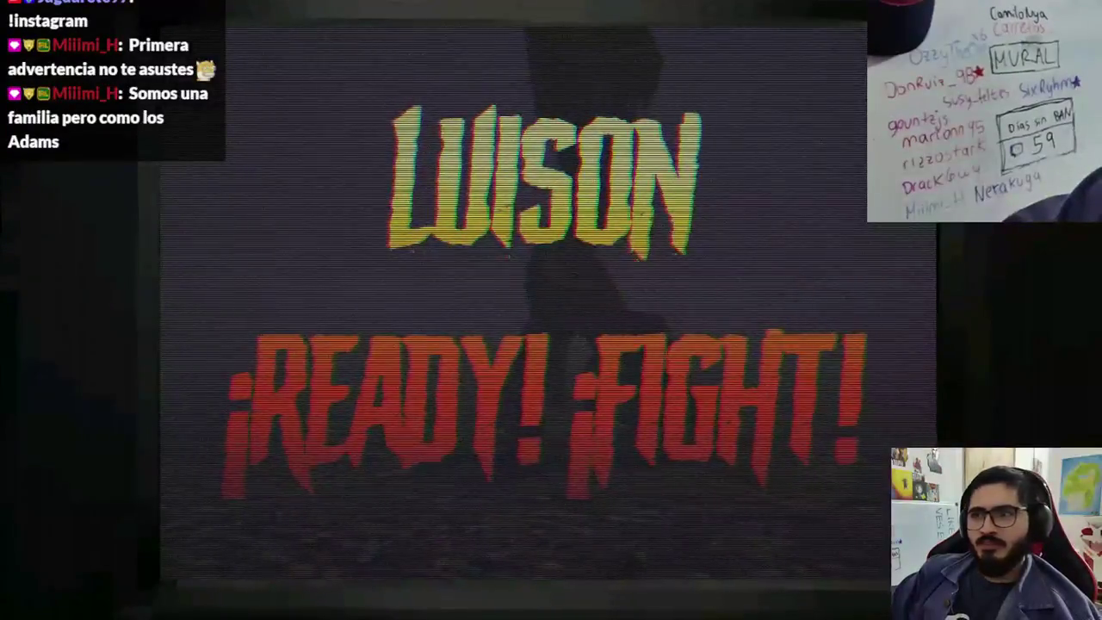
key(alt+F4)
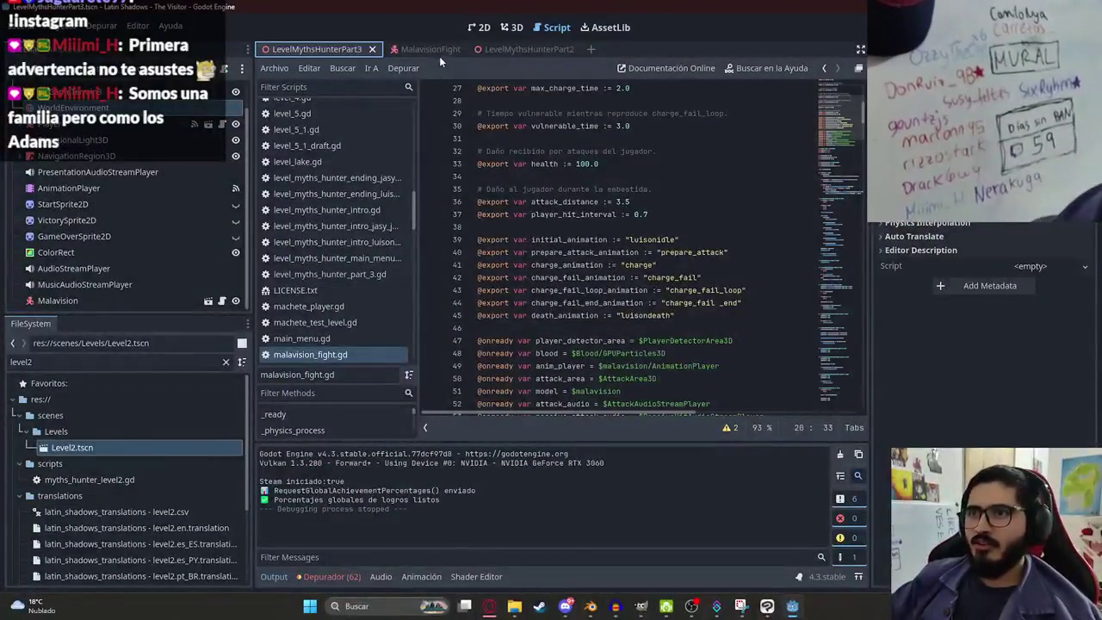
click(438, 52)
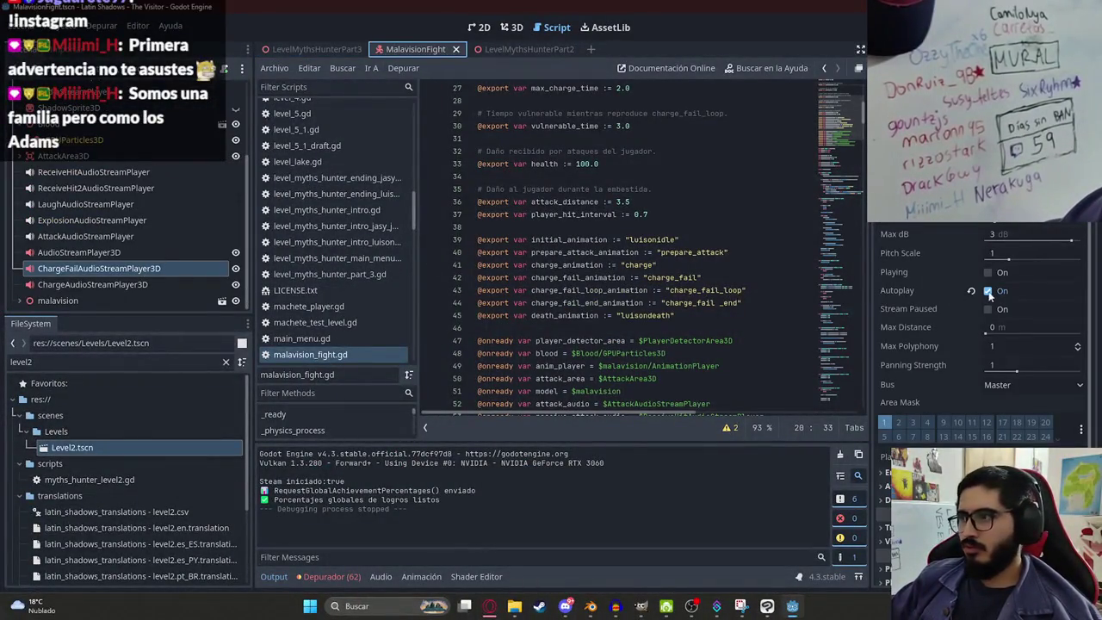
click(303, 50)
Step: Playtest LevelMythsHunterPart3, striking the boss twice with the knife, then stop with F8
right_click(303, 50)
click(359, 145)
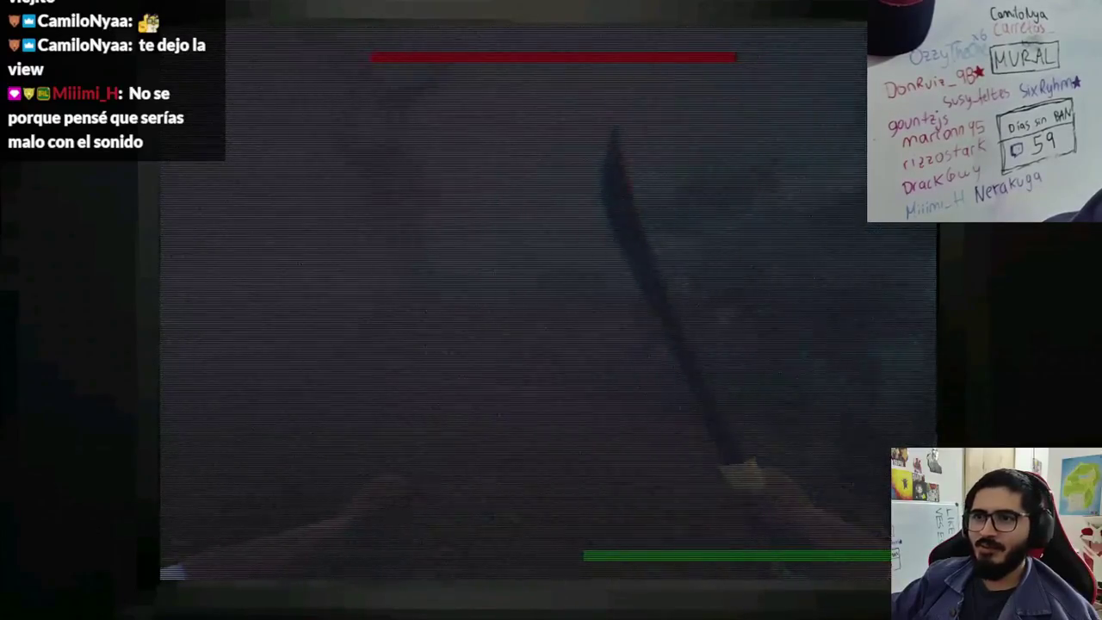
click(551, 309)
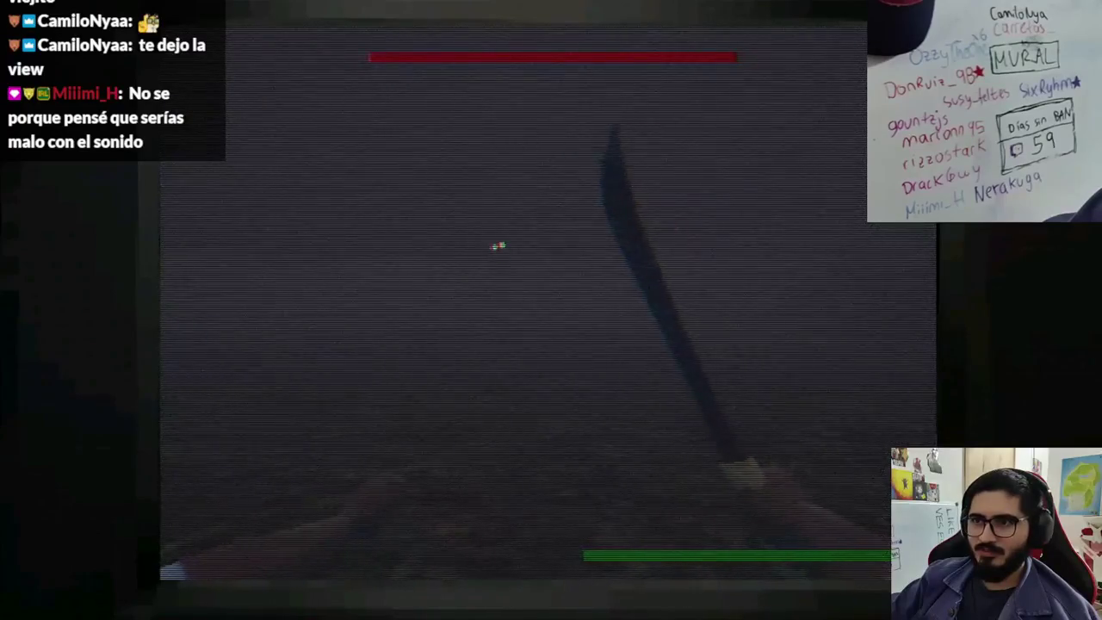
click(551, 310)
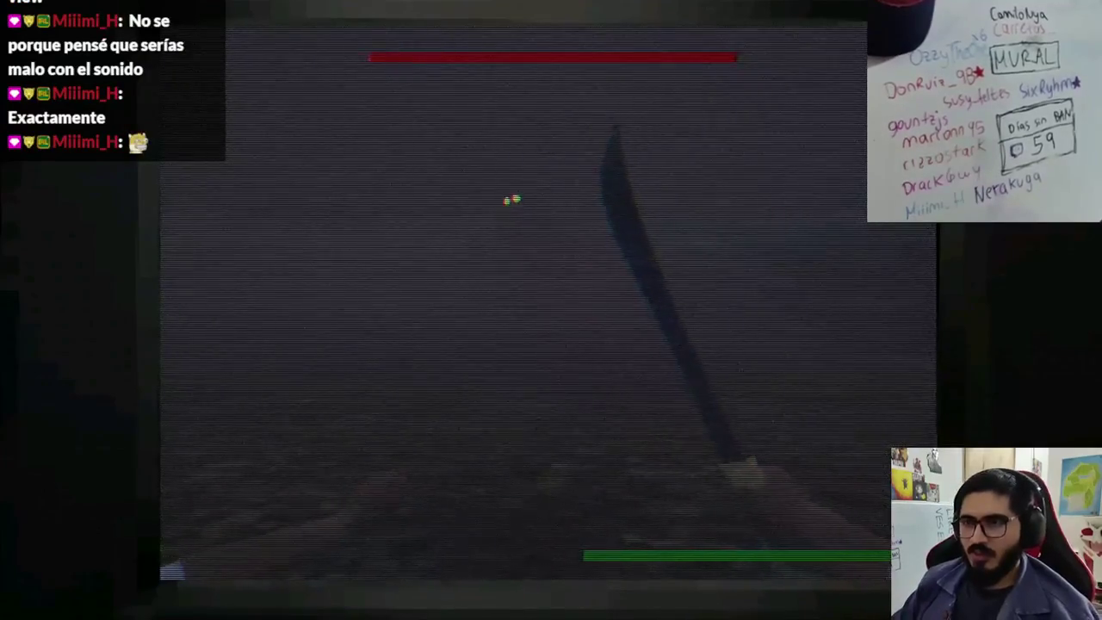
key(F8)
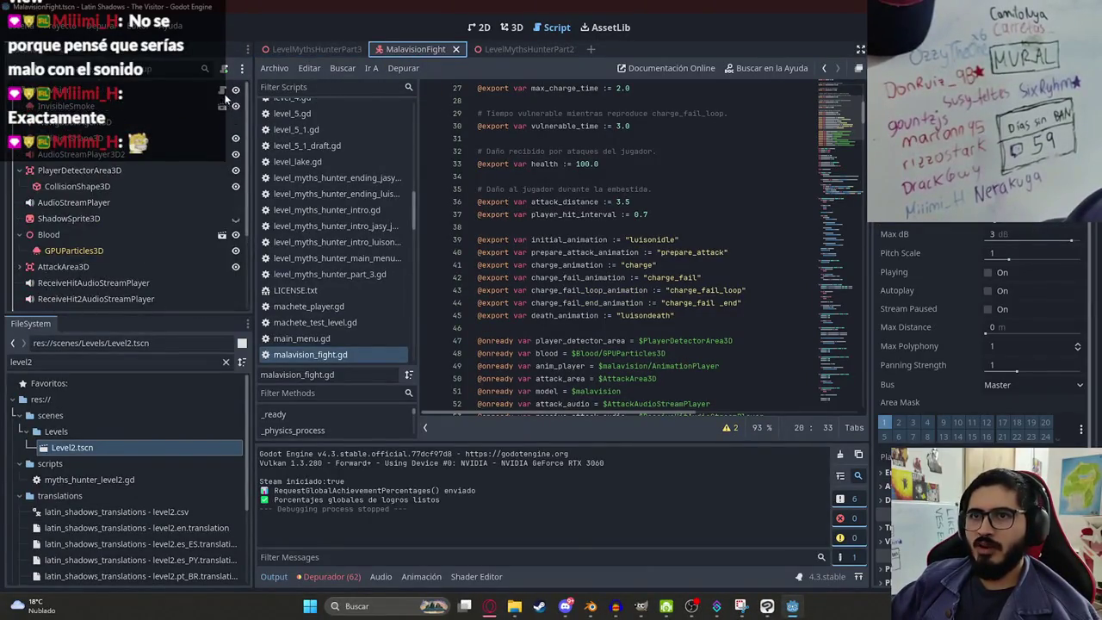
click(478, 226)
click(828, 153)
drag(828, 152, 818, 119)
scroll(601, 272, down, 7)
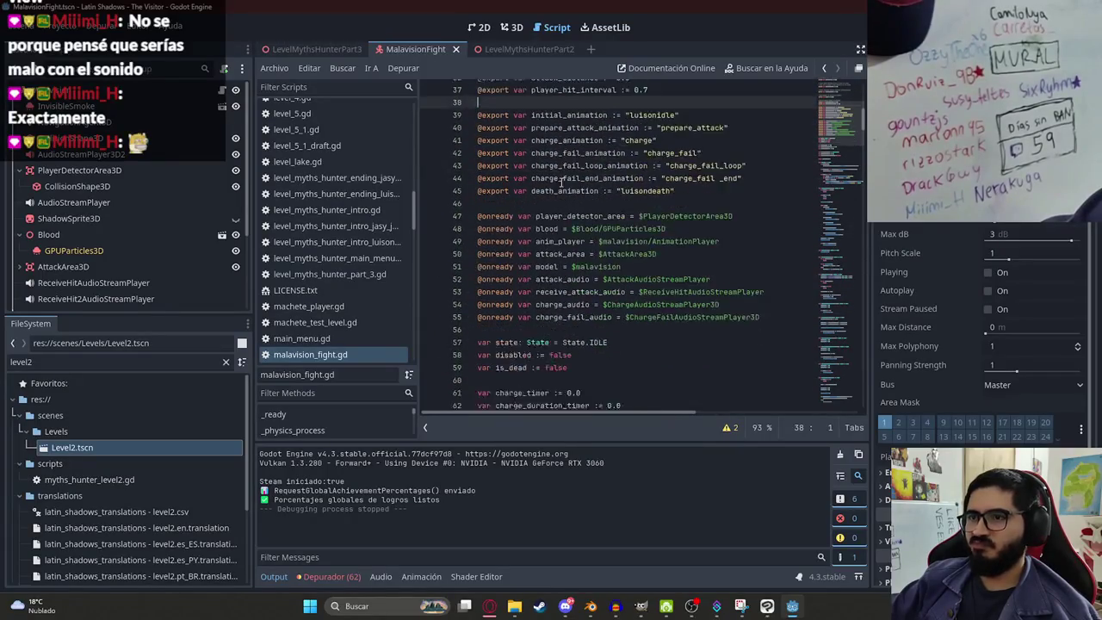
scroll(601, 272, down, 1)
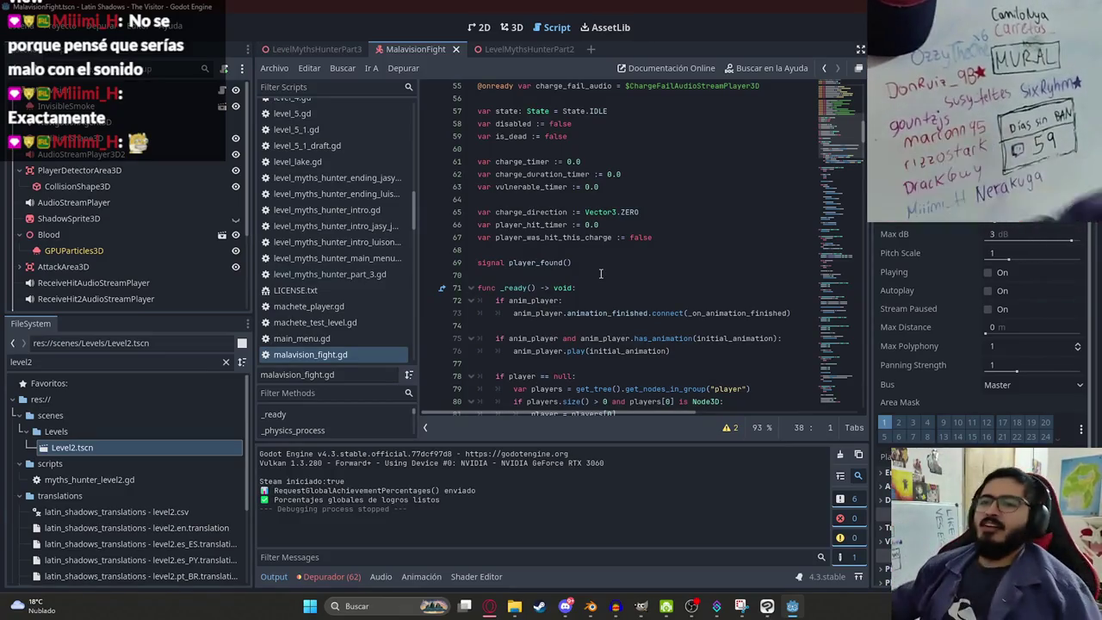
click(601, 273)
key(ctrl+f)
text(receive_)
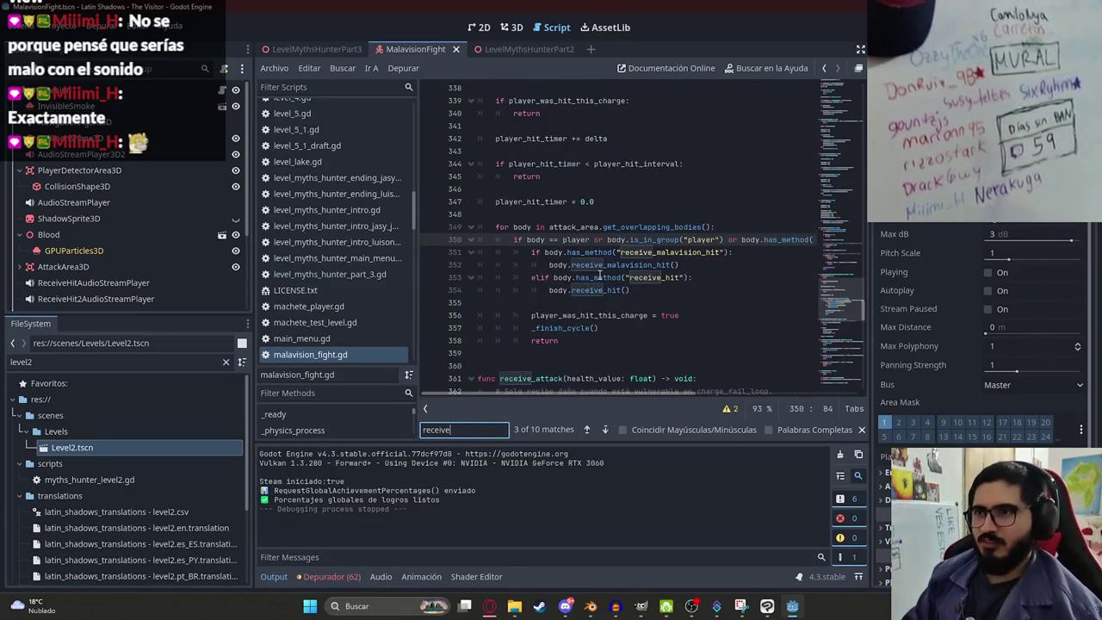
key(ctrl+a)
text(player)
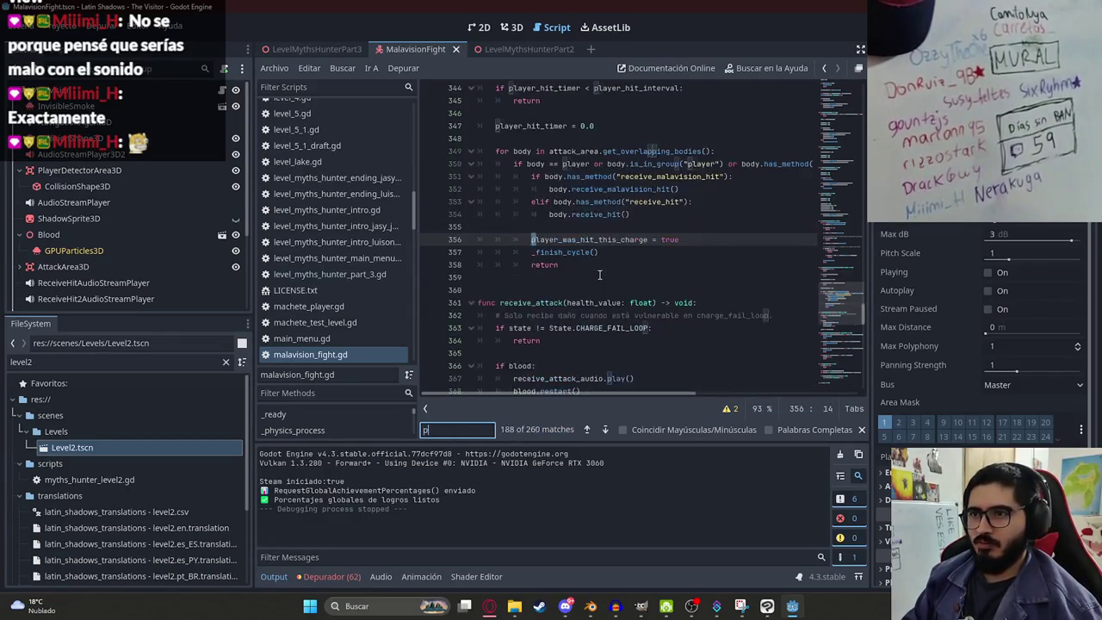
key(Return)
key(Return)
key(Return)
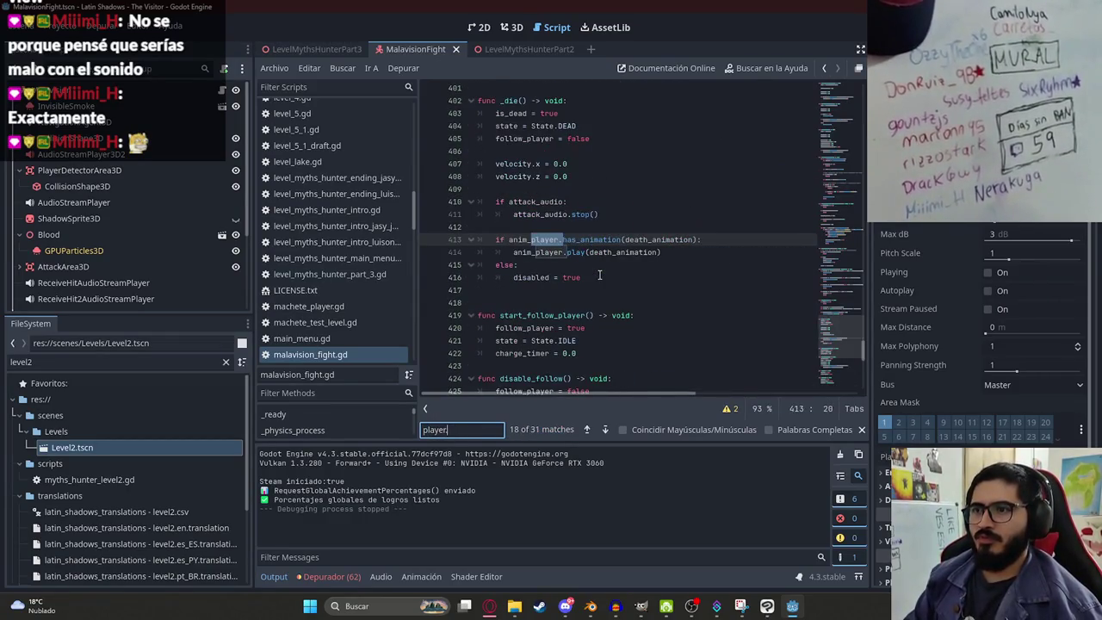
key(Return)
key(Return)
key(Return)
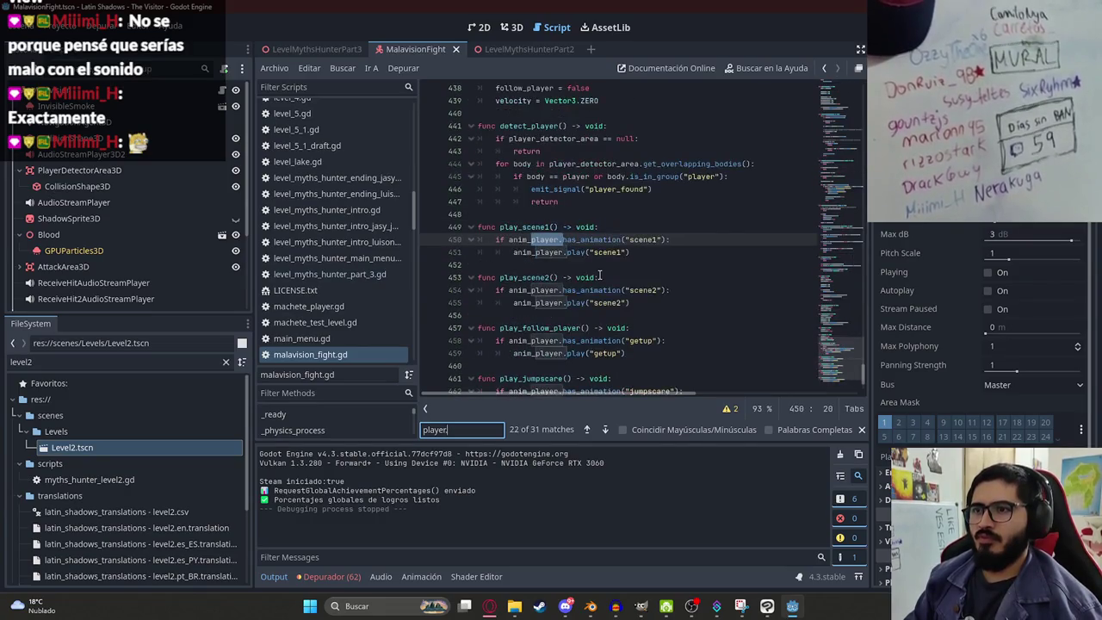
text(.)
key(Return)
key(Return)
key(Return)
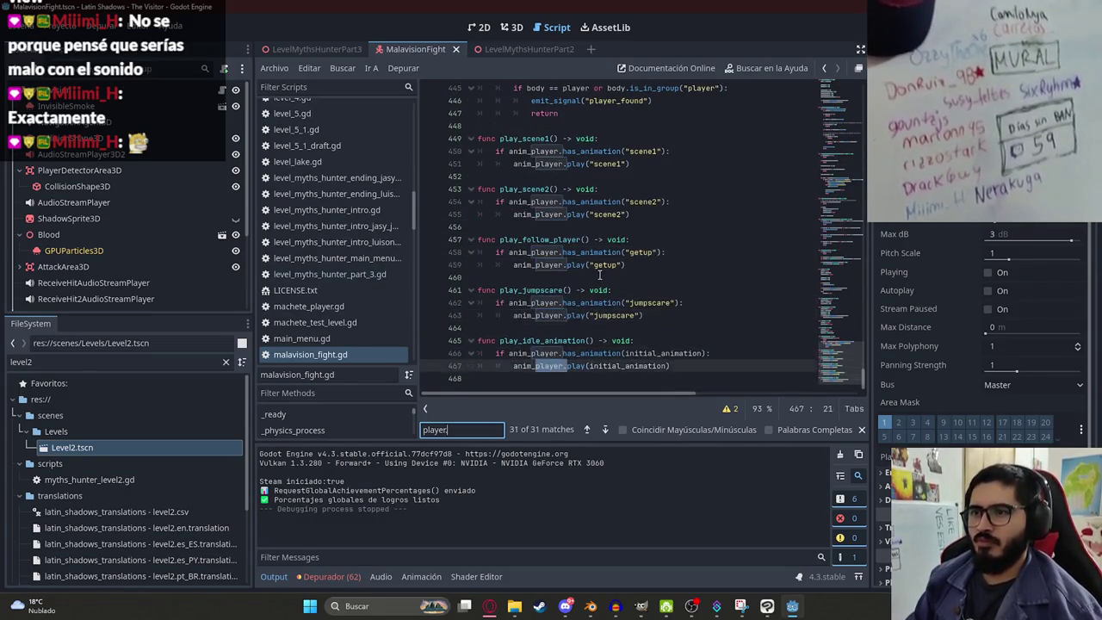
text(.re)
key(ctrl+a)
text(attac)
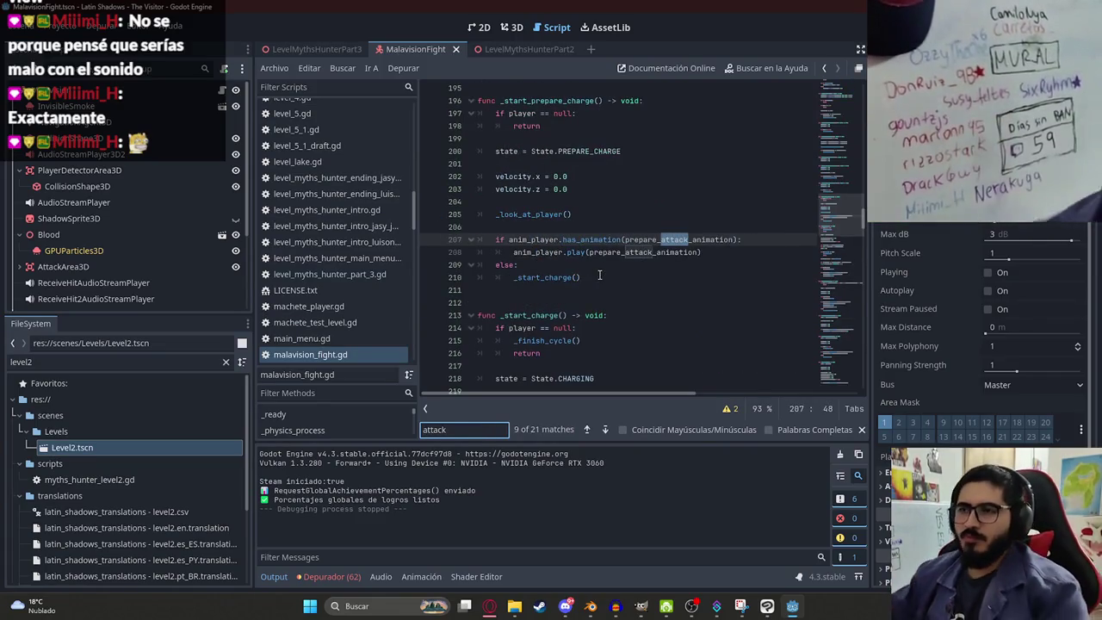
key(Return)
key(Return)
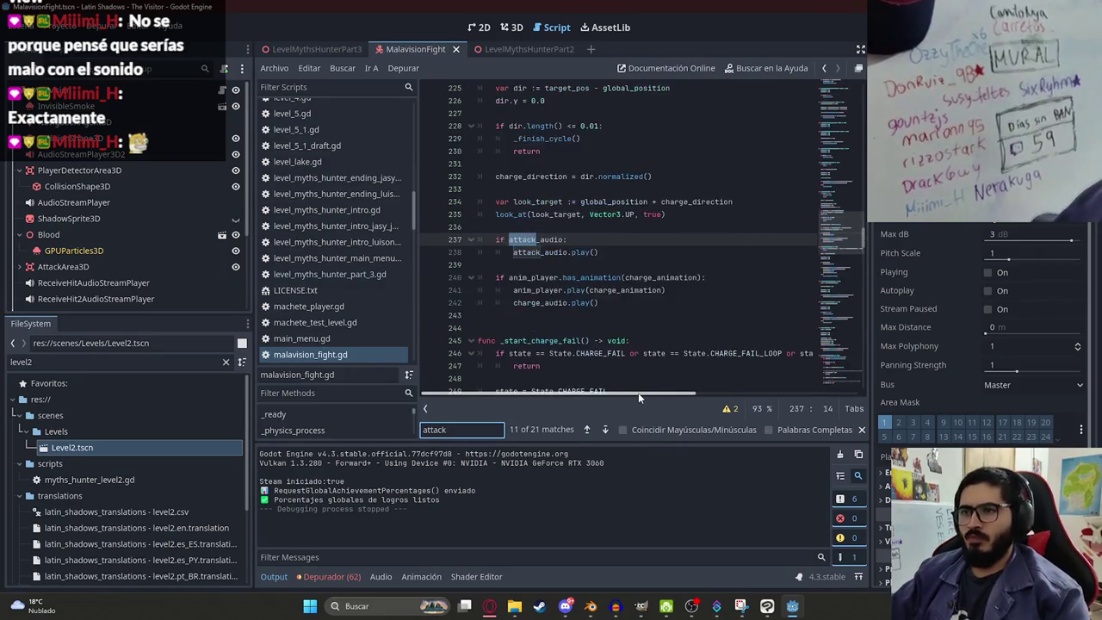
key(Return)
key(Return)
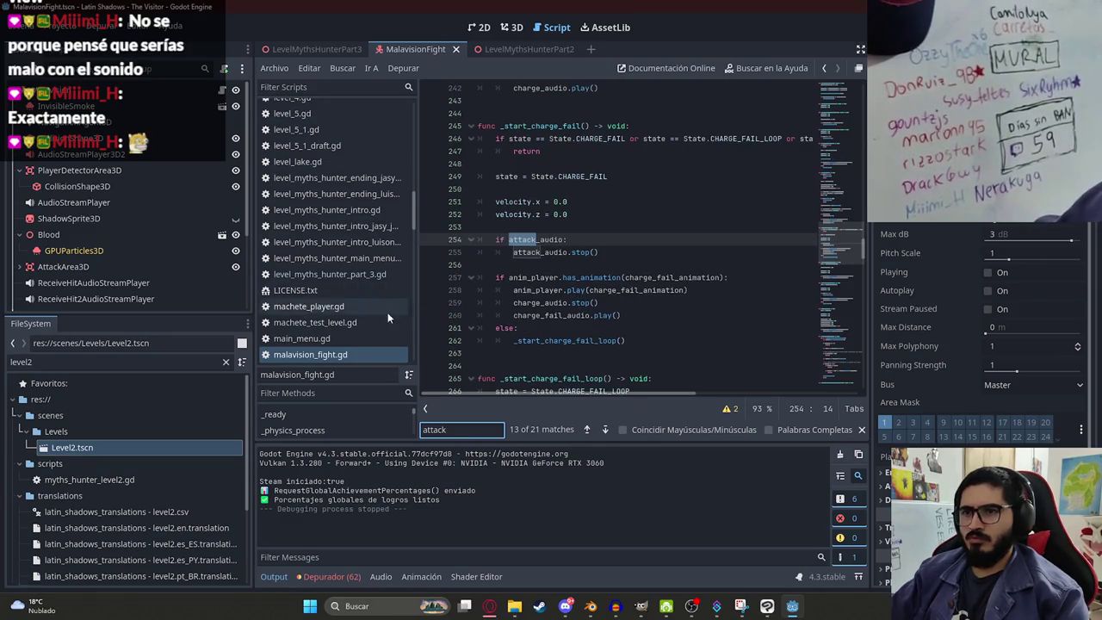
key(Return)
key(Return)
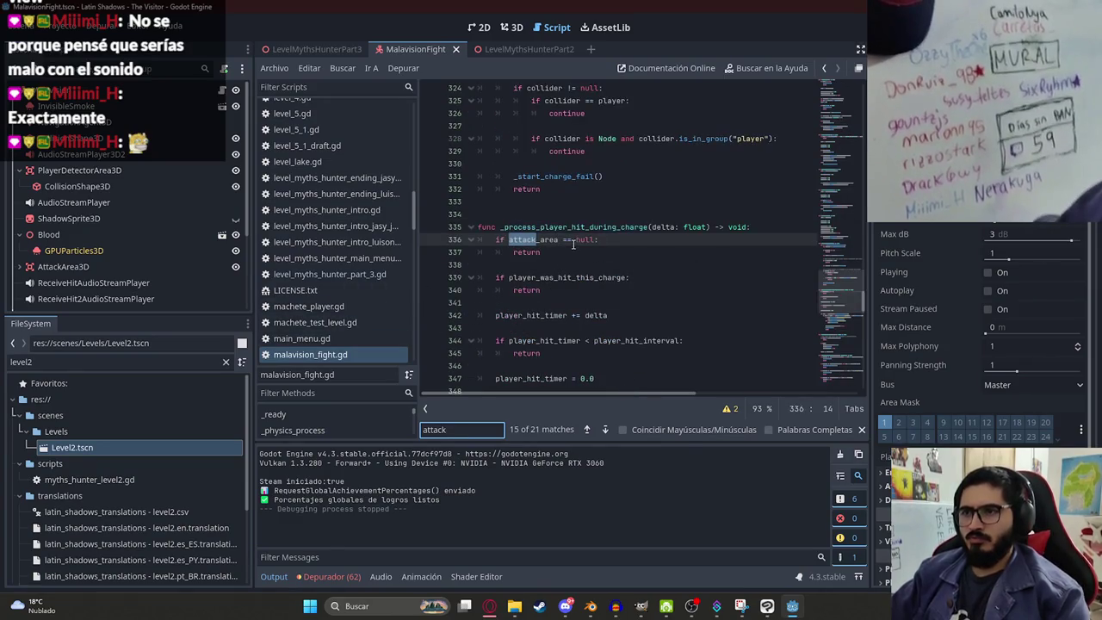
key(Return)
double_click(535, 252)
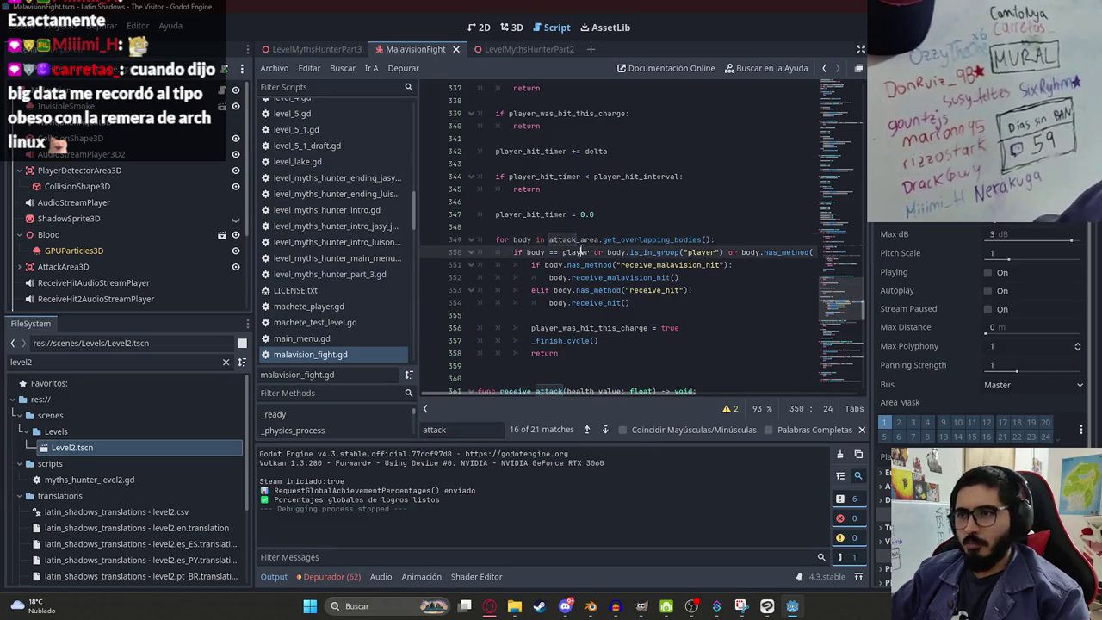
double_click(654, 265)
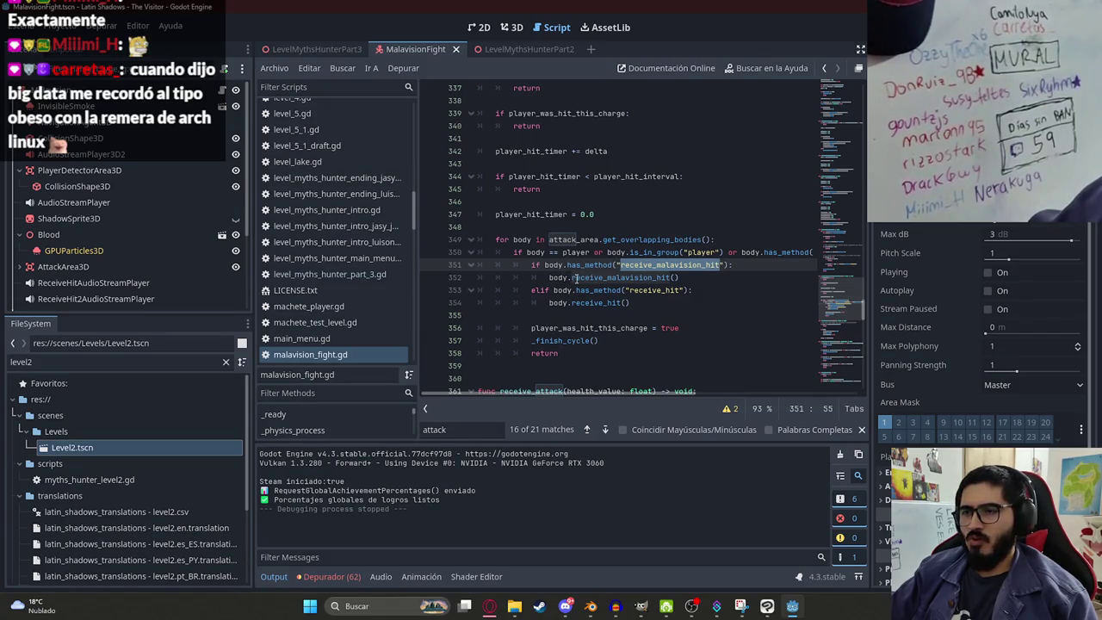
double_click(622, 278)
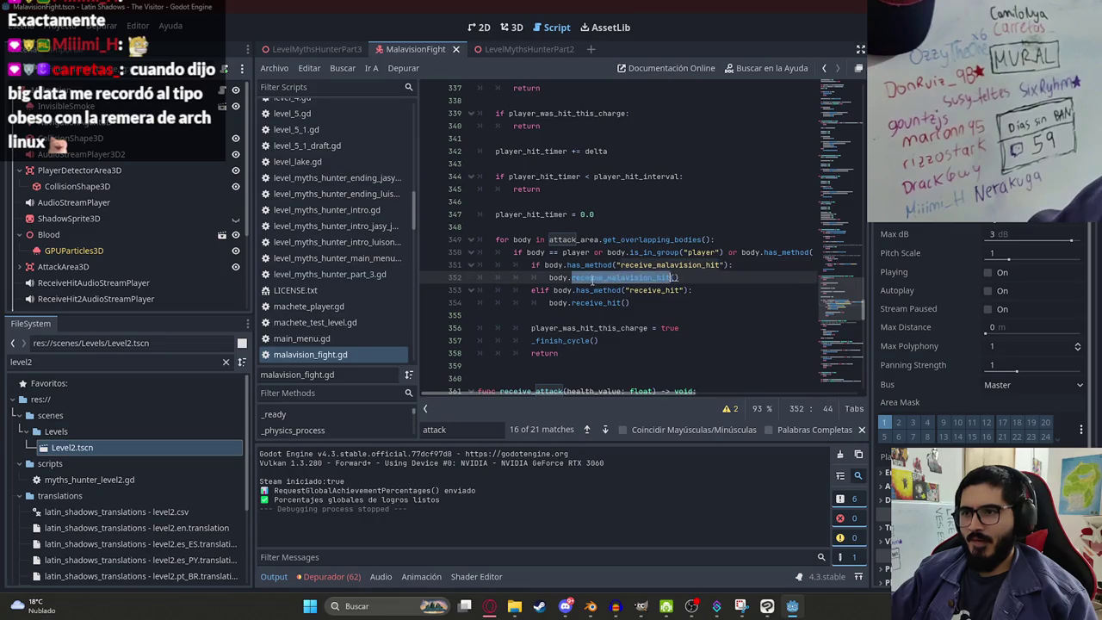
double_click(643, 290)
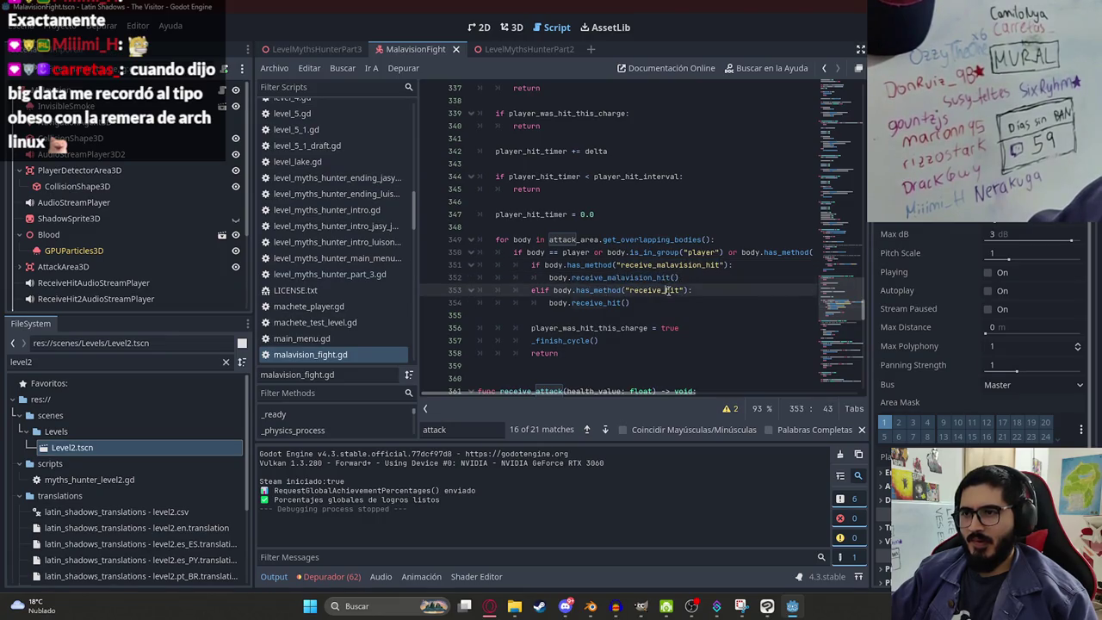
double_click(666, 265)
key(ctrl+c)
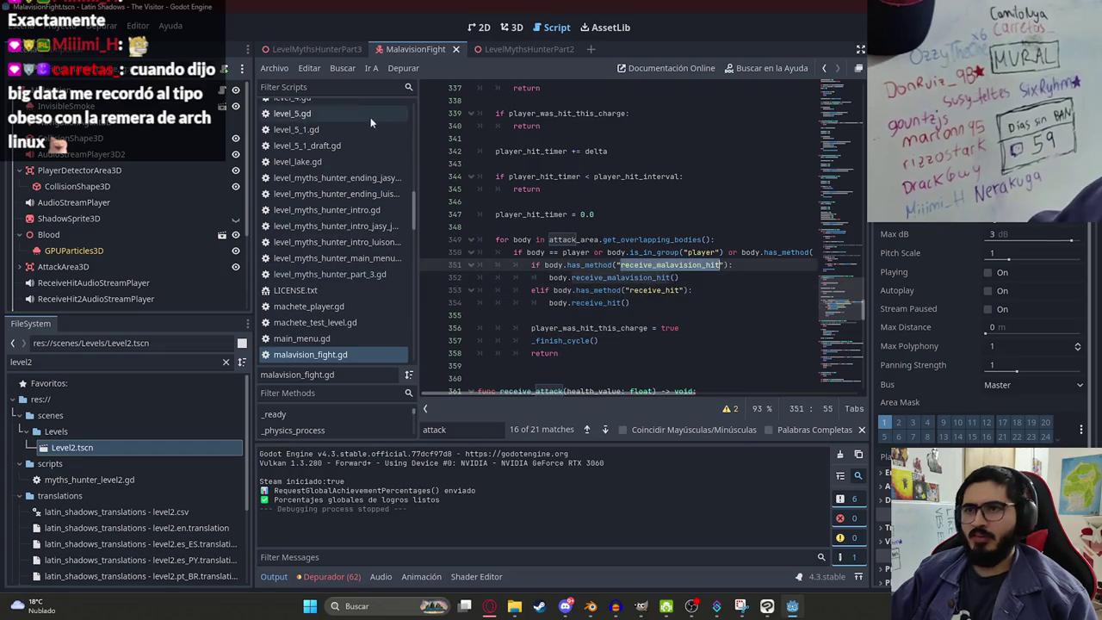
Step: Filter the FileSystem by 'player' and open js2_machete_player.gd
click(145, 363)
key(ctrl+a)
text(playe)
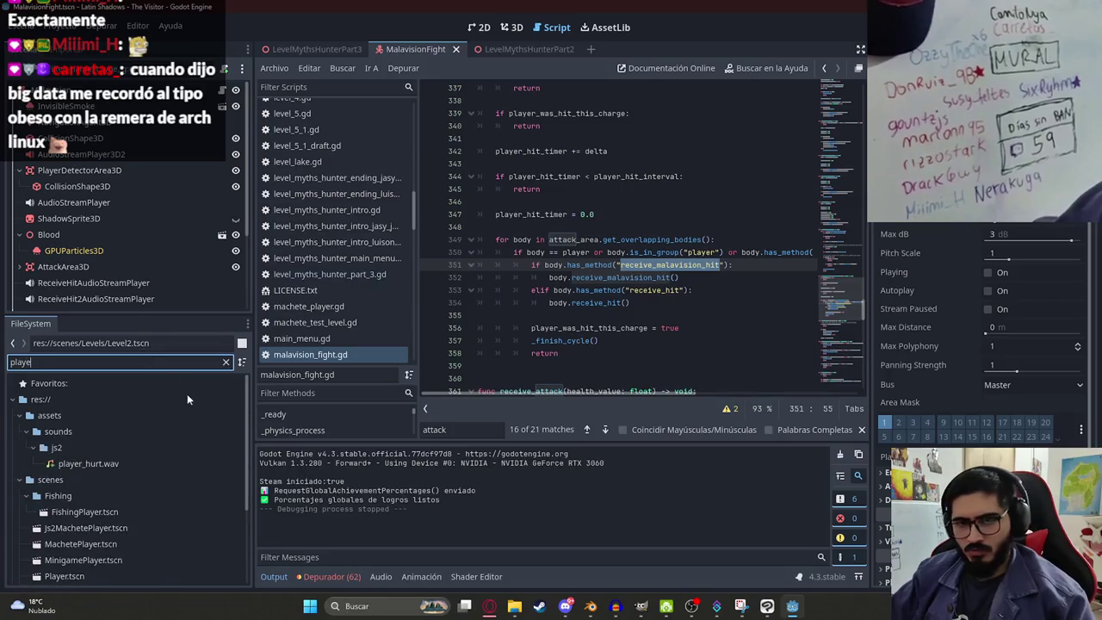
text(r)
scroll(111, 517, down, 3)
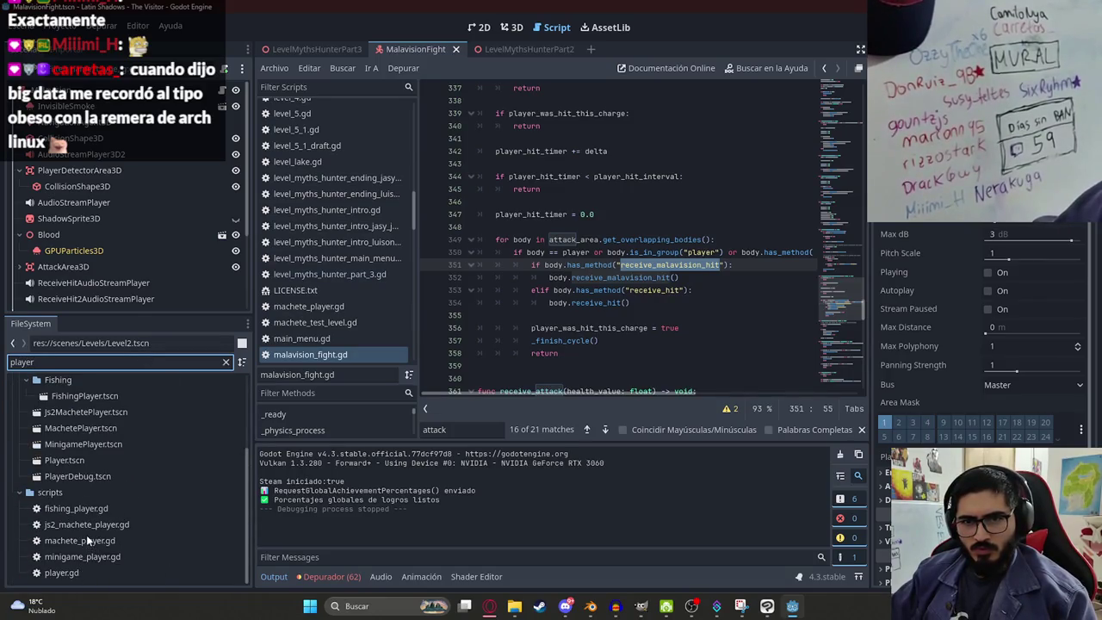
double_click(86, 524)
scroll(132, 449, up, 3)
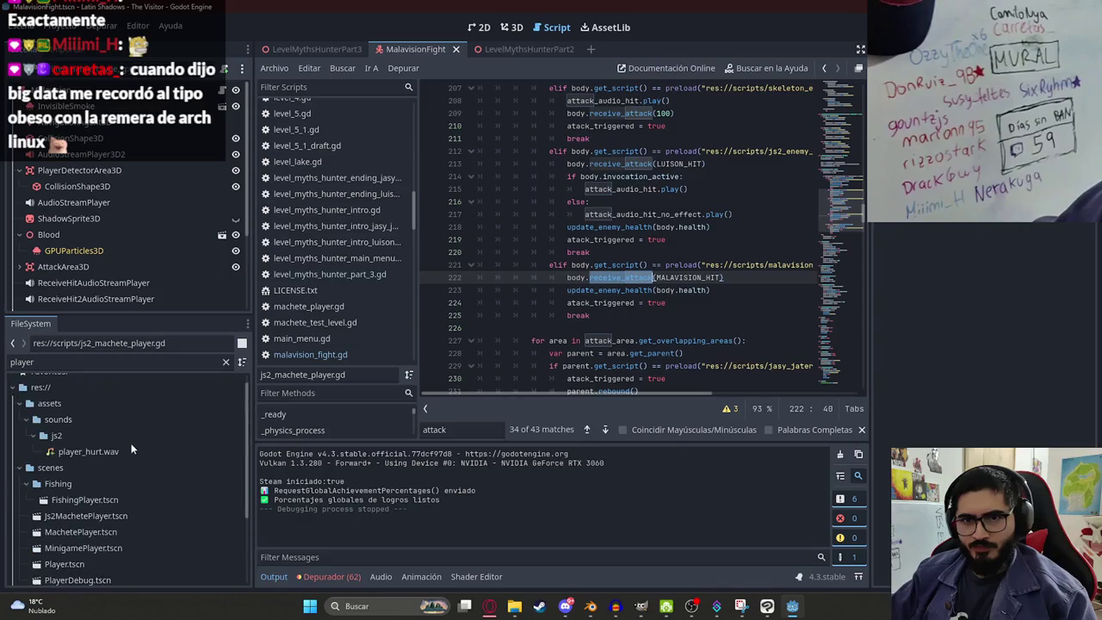
double_click(88, 520)
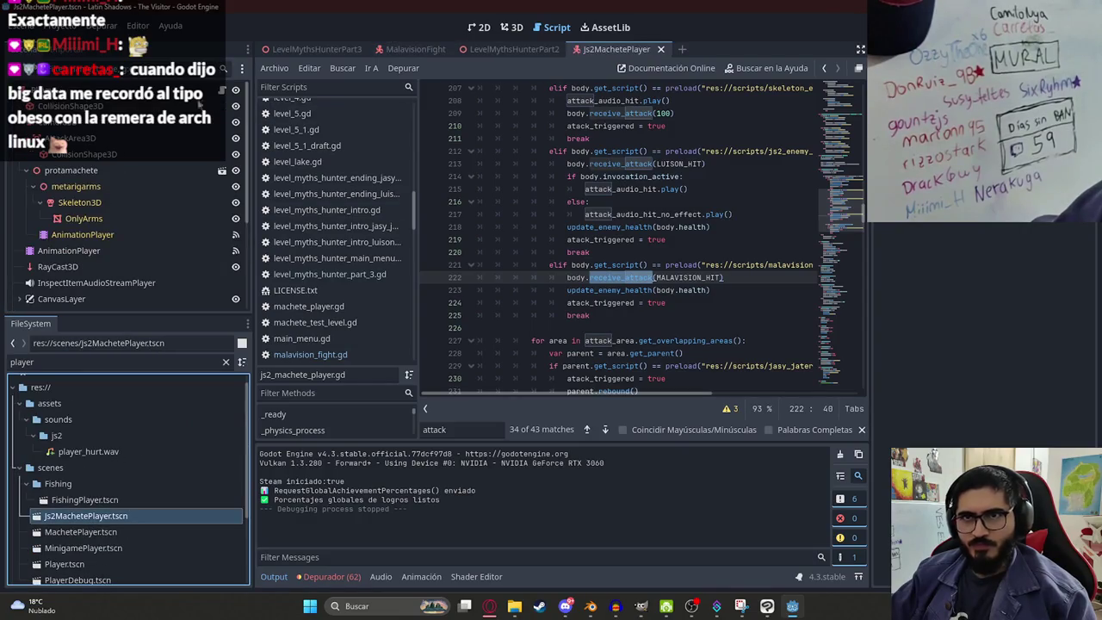
Step: In receive_malavision_hit, replace attack_value in the damage line with MALAVISION_ATTACK
click(533, 177)
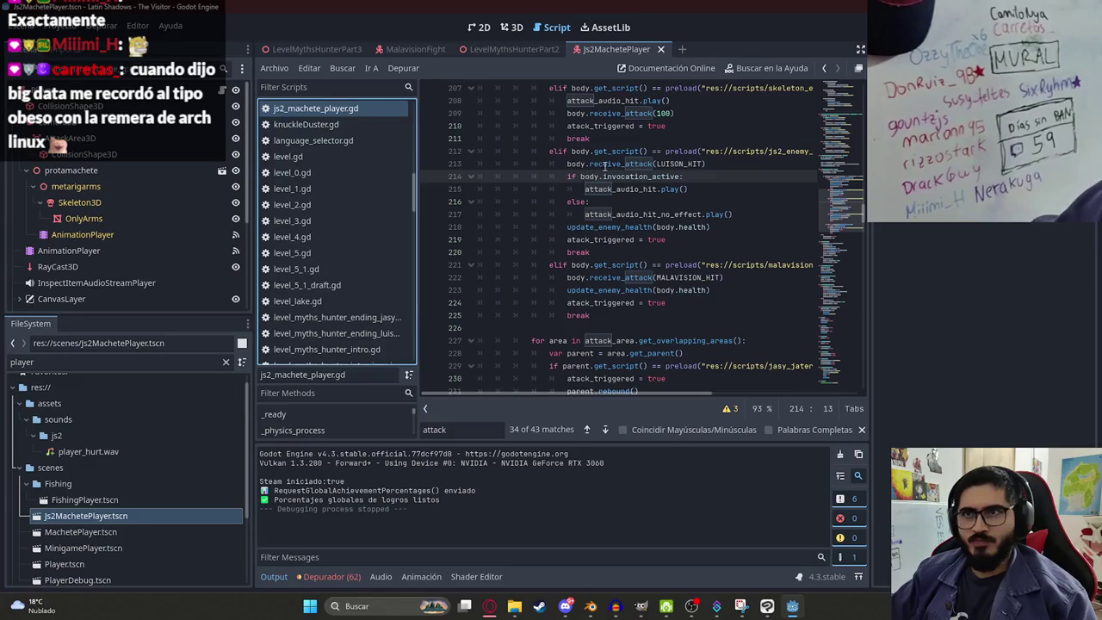
key(ctrl+f)
key(ctrl+v)
click(595, 266)
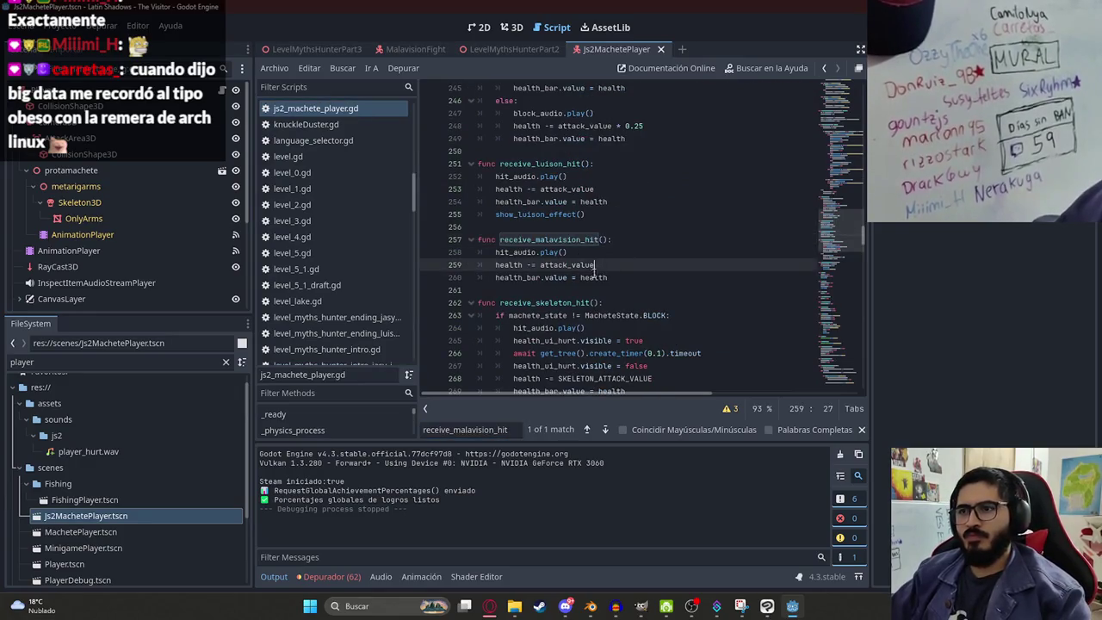
double_click(564, 265)
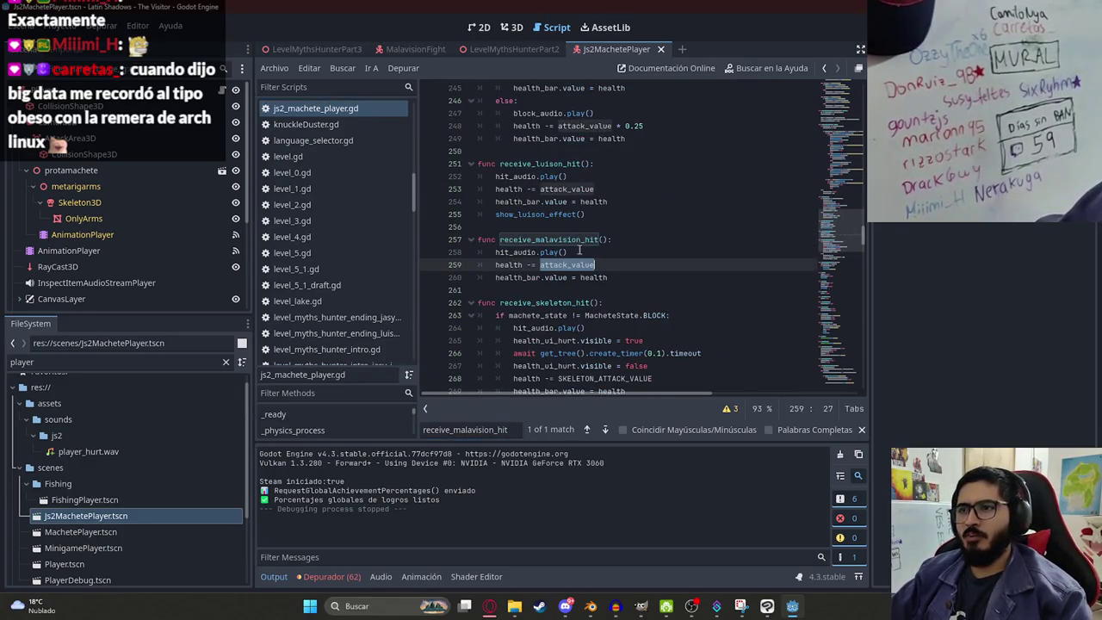
text(MALAVISION_ATTACK)
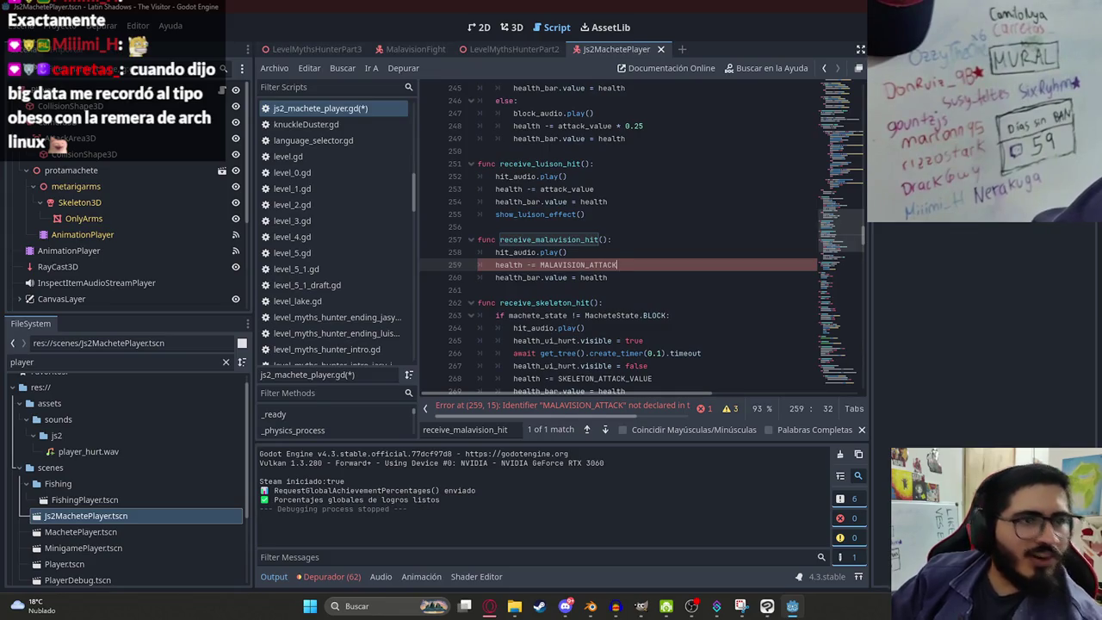
Step: Add const MALAVISION_ATTACK_VALUE = 35.0 below the MALAVISION_HIT constant
click(662, 242)
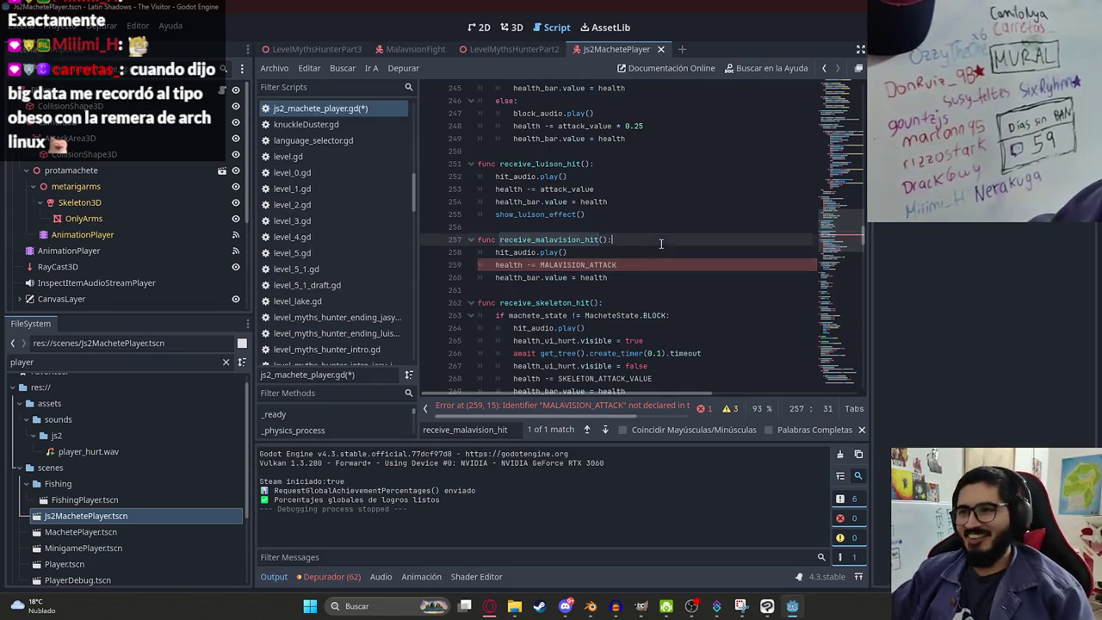
click(620, 265)
drag(819, 228, 821, 79)
click(583, 201)
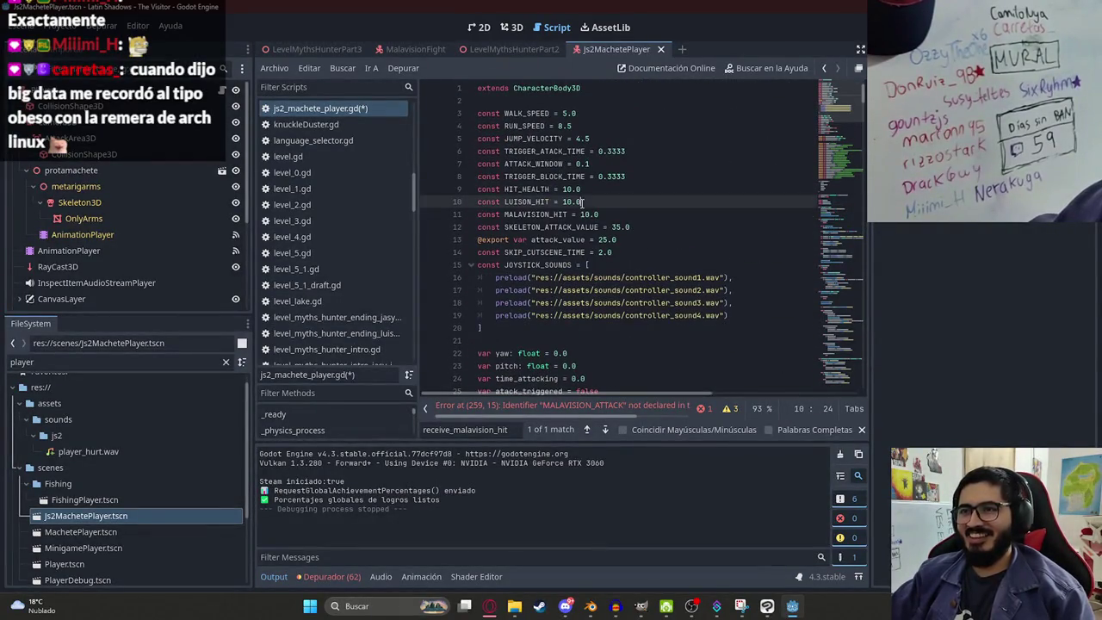
click(541, 151)
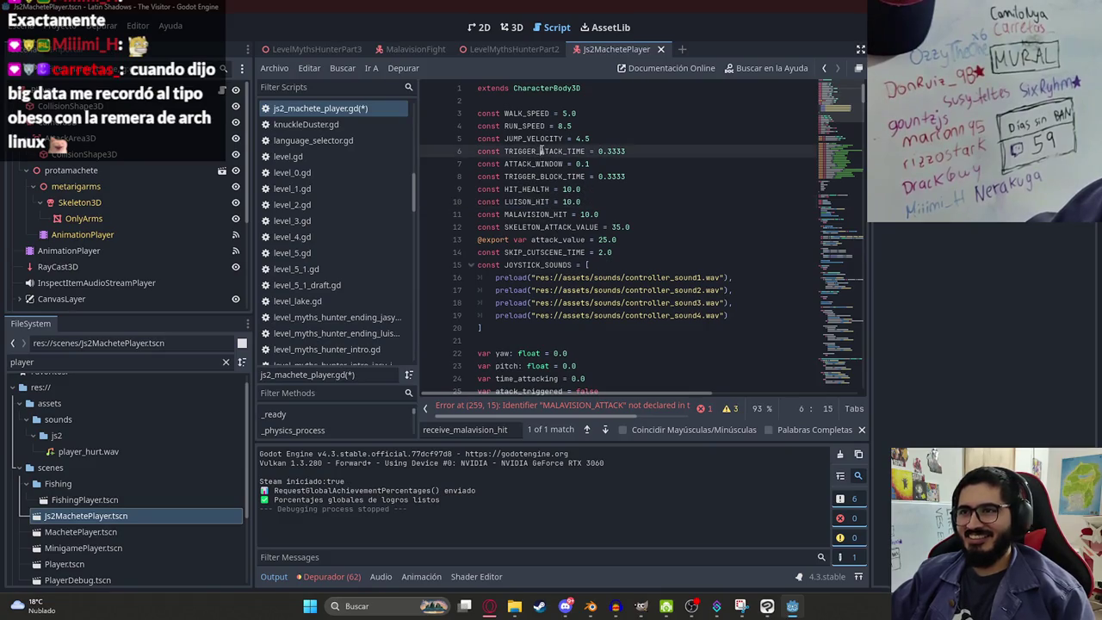
click(506, 214)
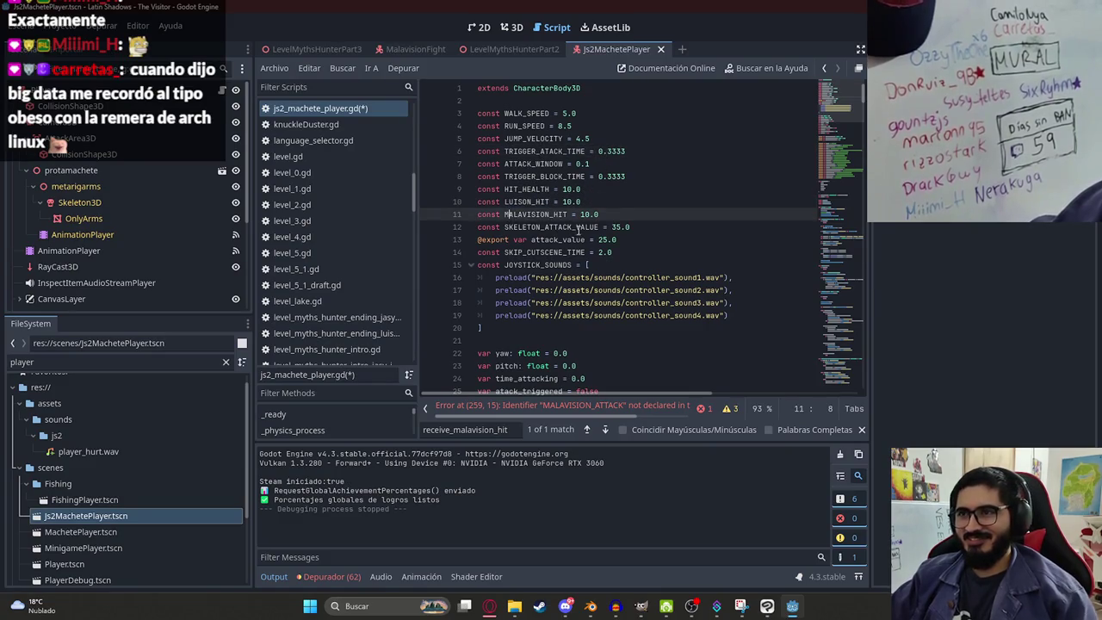
key(Return)
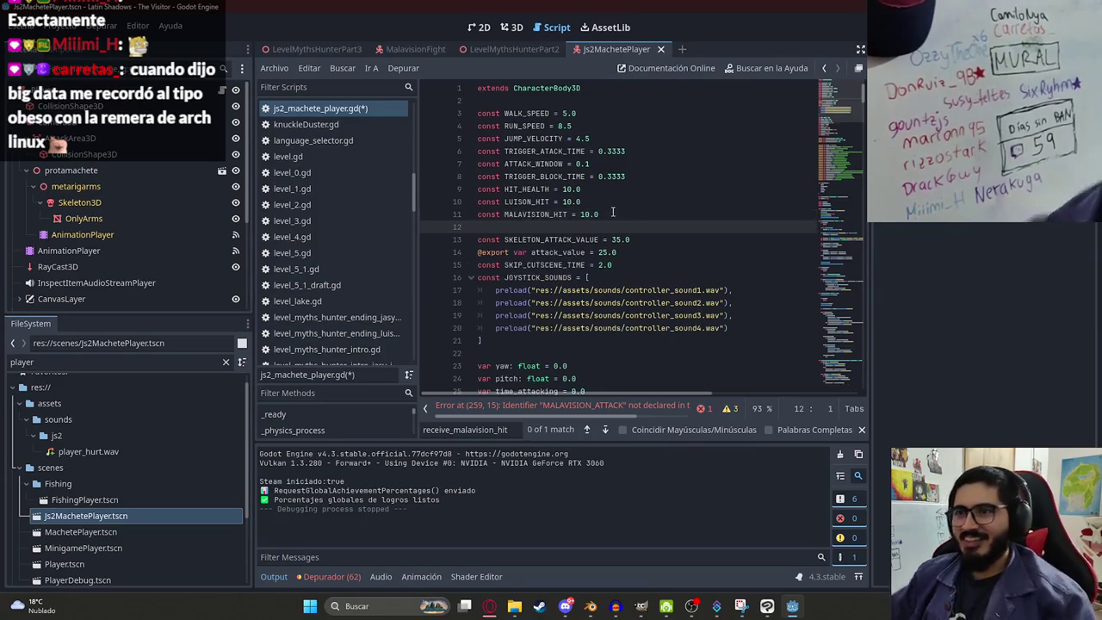
text(const MALAVISION_ATTACK_VALUE =)
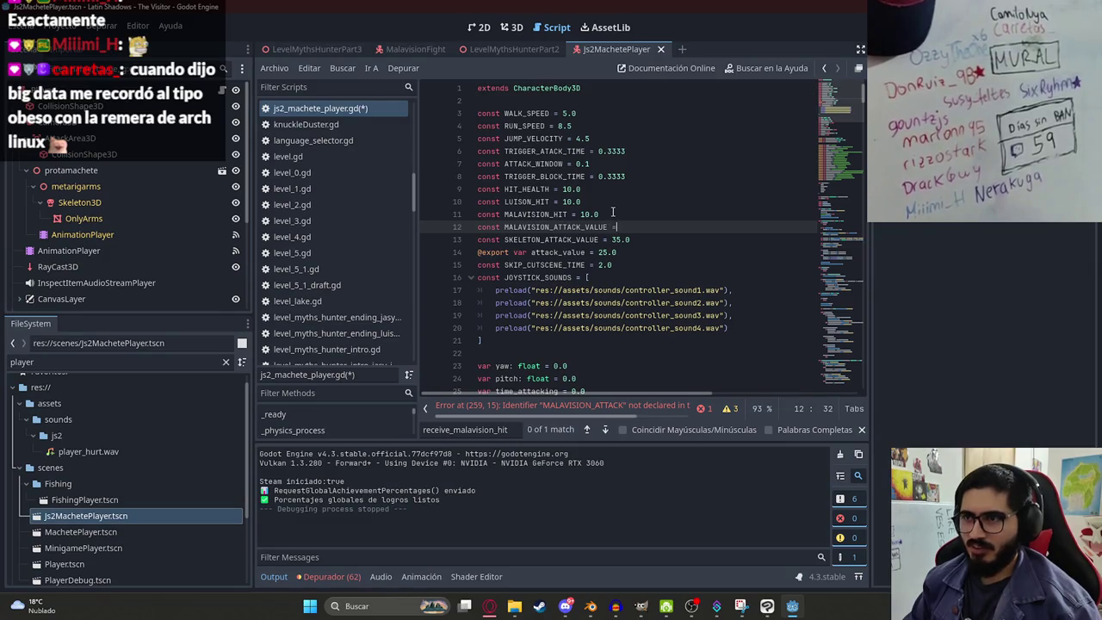
text( 35.0)
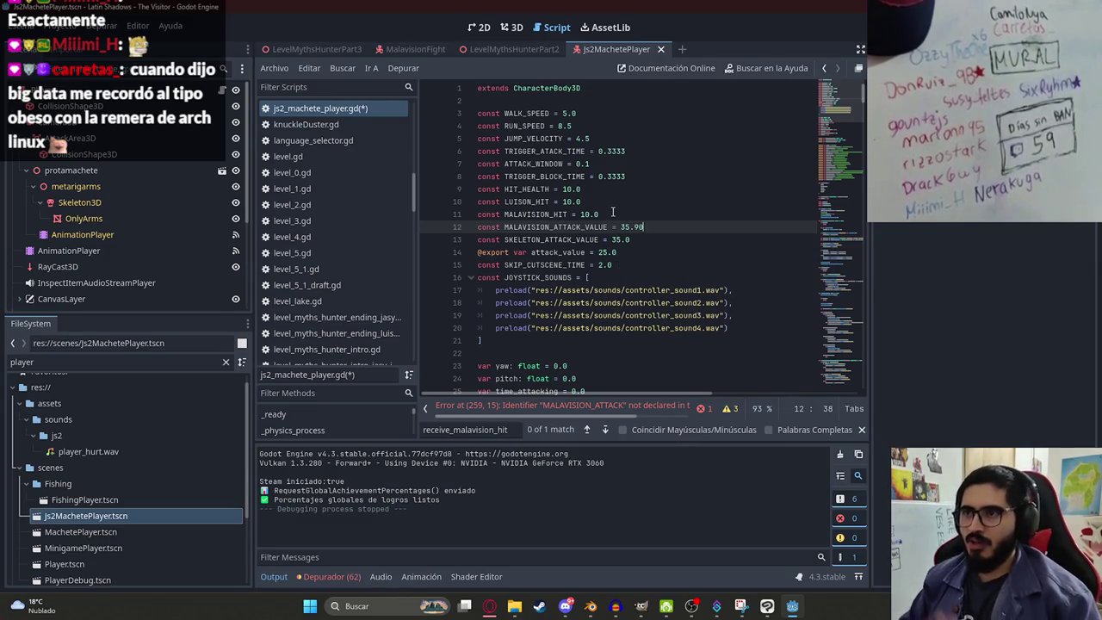
double_click(592, 226)
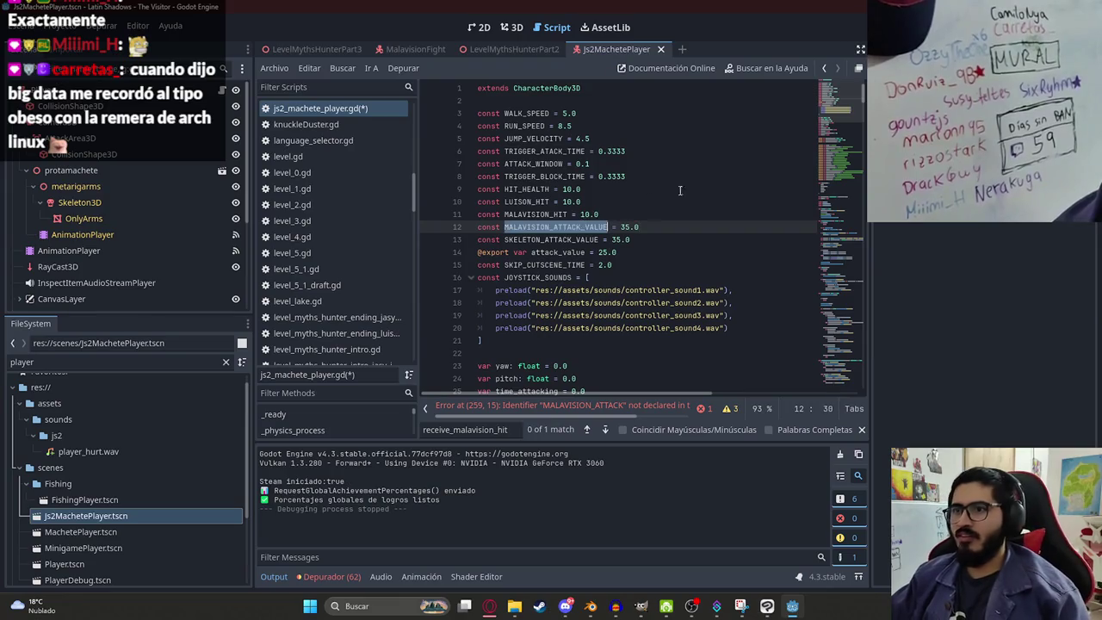
drag(832, 150, 826, 379)
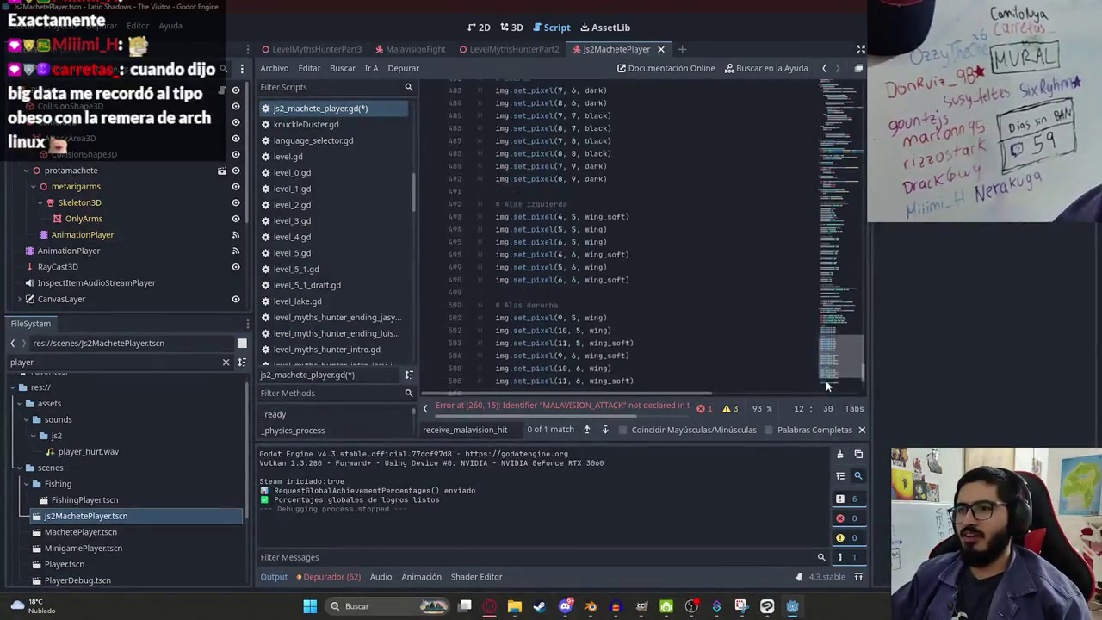
click(684, 309)
Step: Complete the damage line to use MALAVISION_ATTACK_VALUE and save the script
key(ctrl+f)
key(Return)
key(Down)
key(Down)
key(End)
text(_VALUE)
key(ctrl+s)
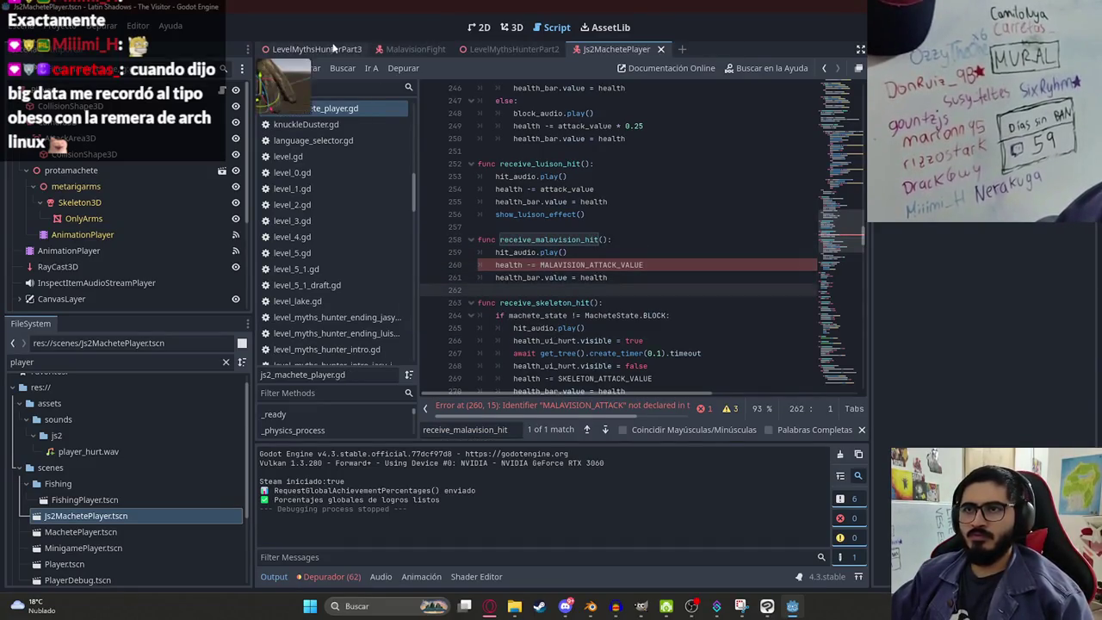
Step: Switch to LevelMythsHunterPart3 and run the game with F5 to test the fight
click(317, 49)
right_click(320, 82)
click(412, 144)
key(F5)
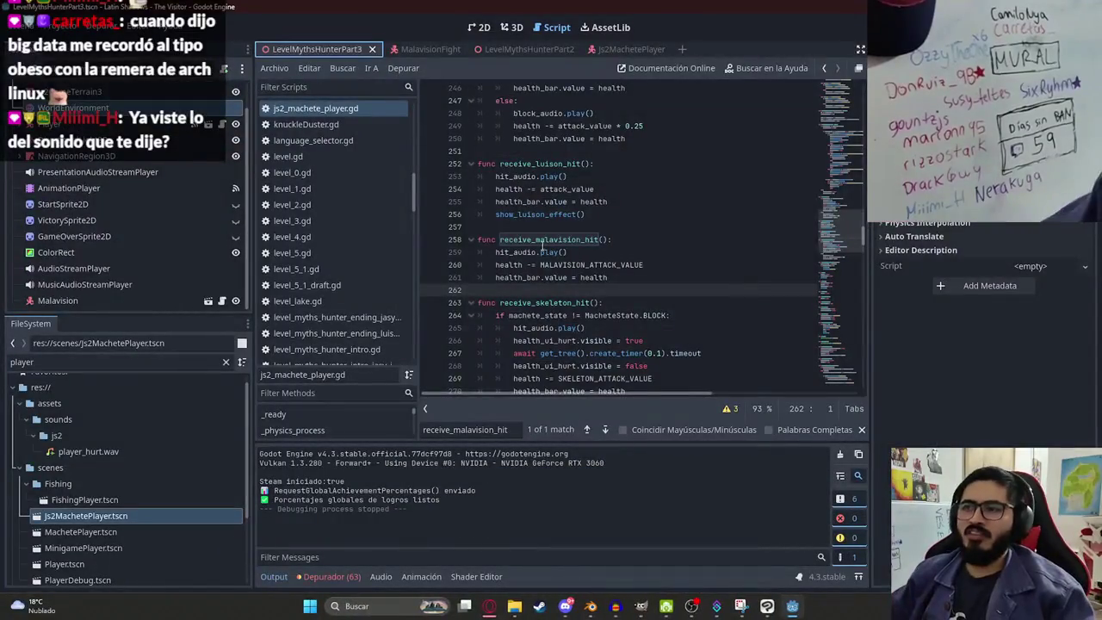
Step: In malavision_fight.gd, search for the 0.7 hit interval value
click(636, 139)
click(424, 49)
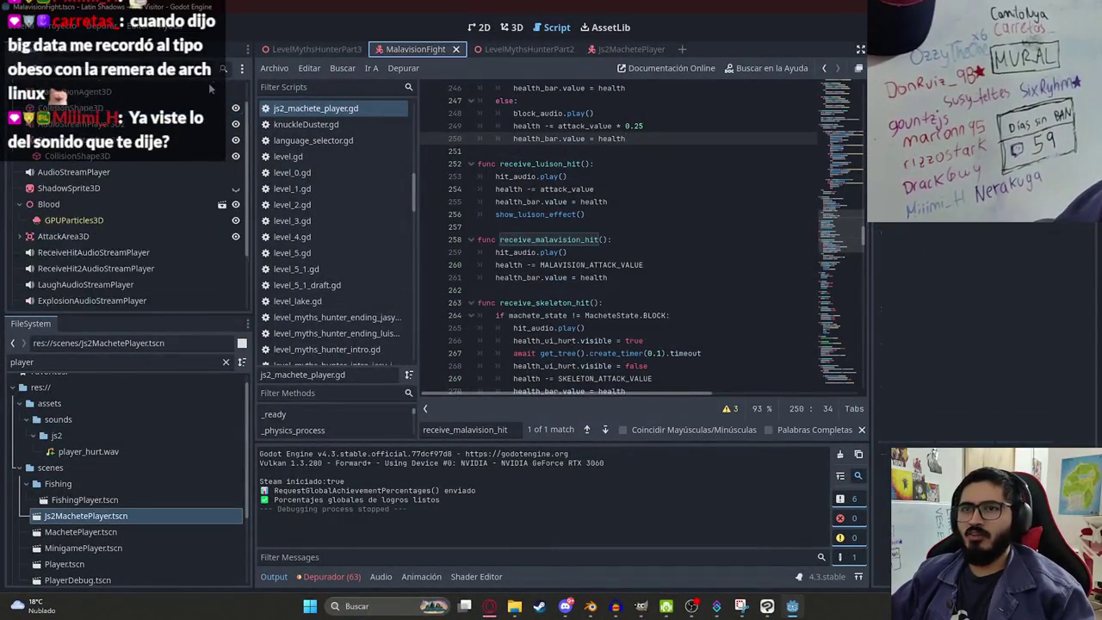
click(677, 189)
key(ctrl+f)
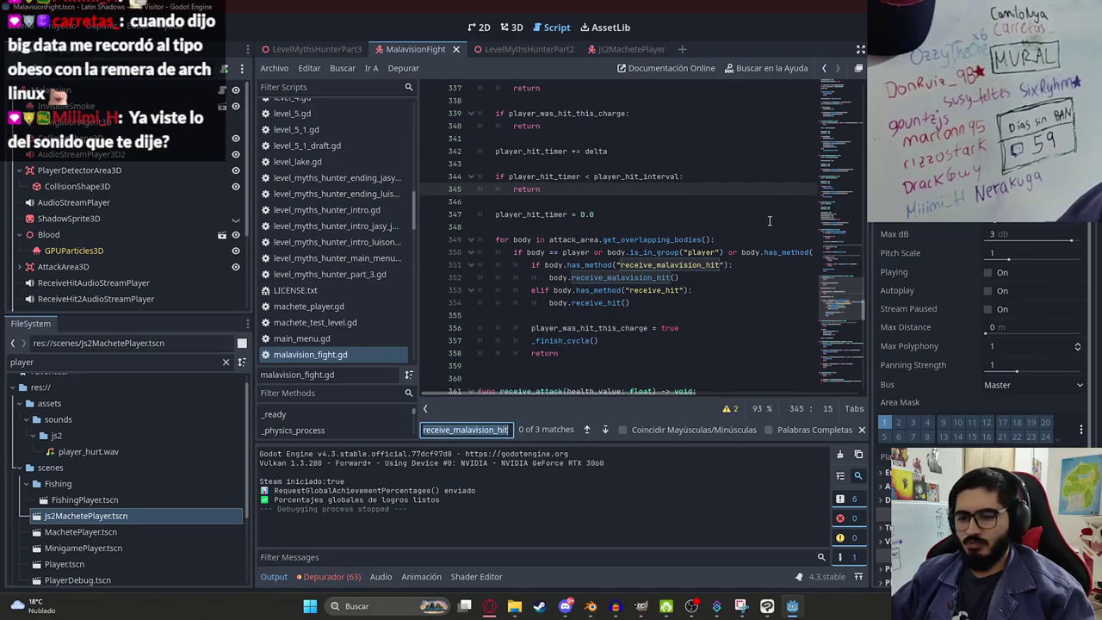
text(.07)
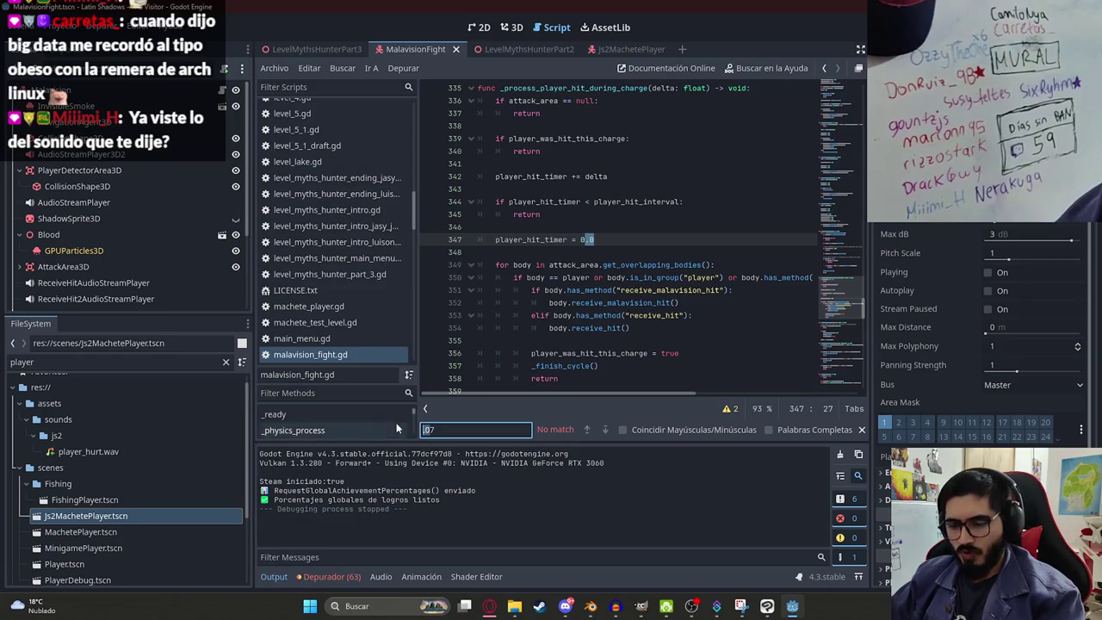
key(BackSpace)
key(BackSpace)
text(7)
Step: Change player_hit_interval from 0.7 to 0.1, leaving attack_distance at 3.5
click(641, 239)
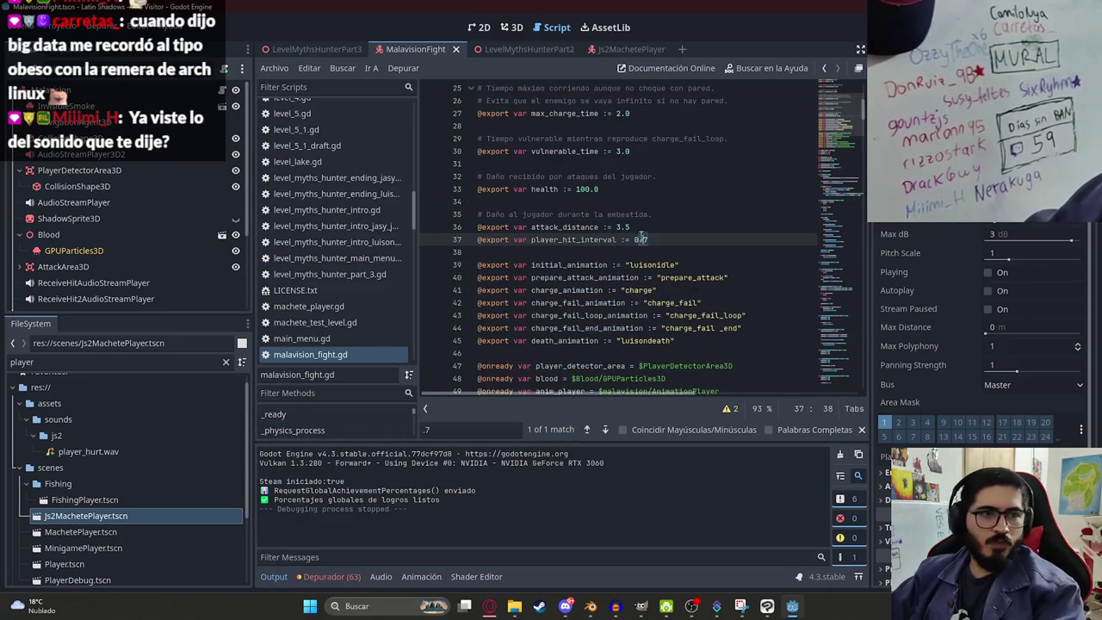
double_click(580, 239)
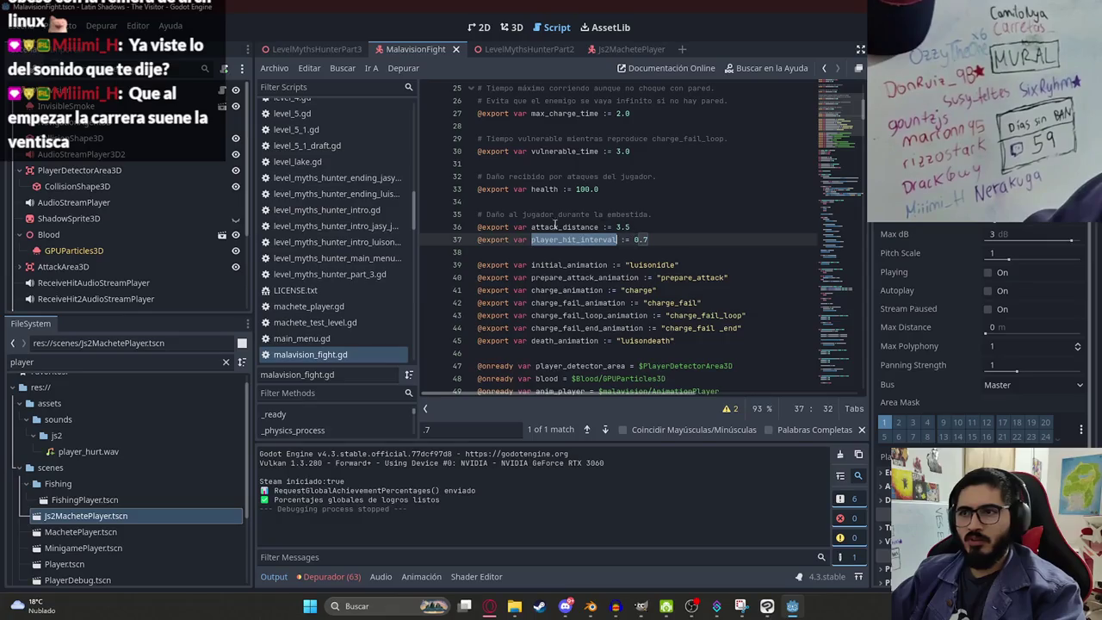
click(649, 229)
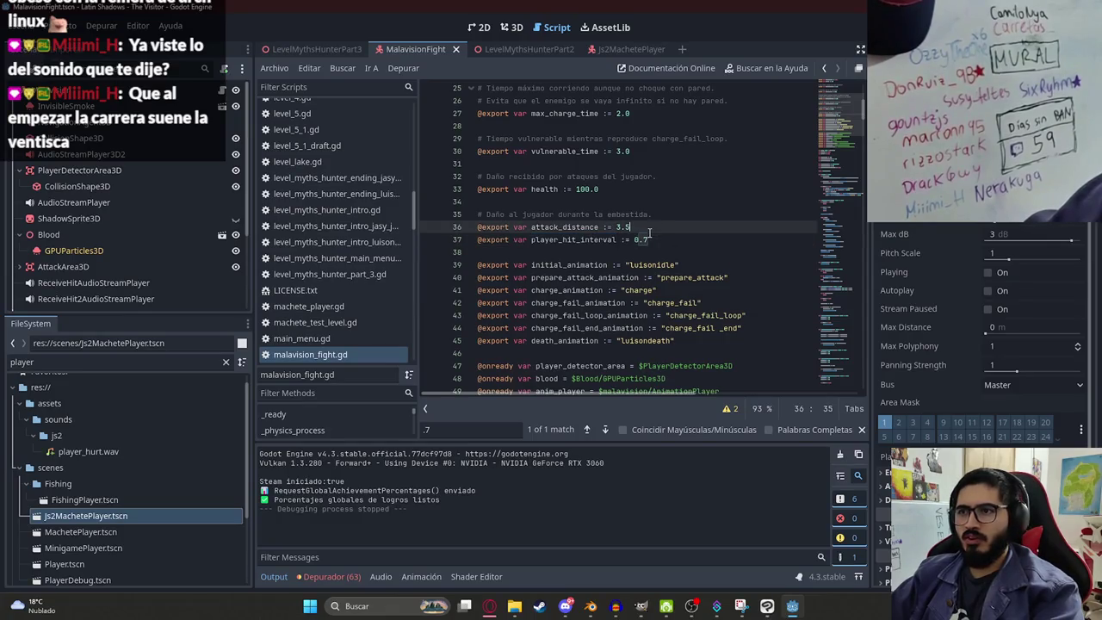
double_click(556, 227)
drag(616, 228, 630, 227)
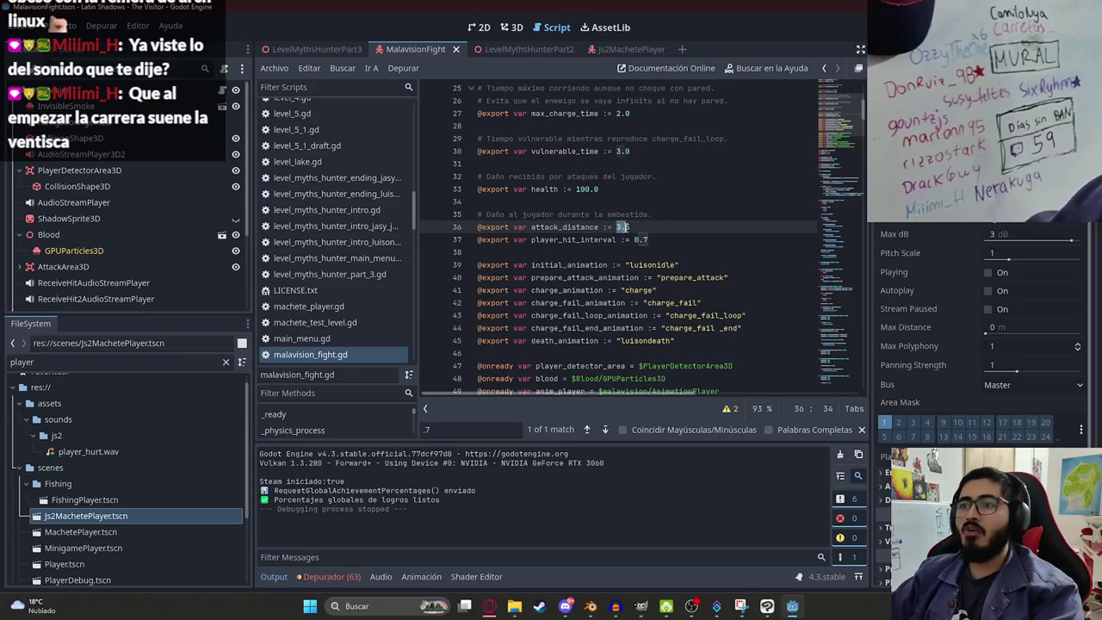
click(657, 240)
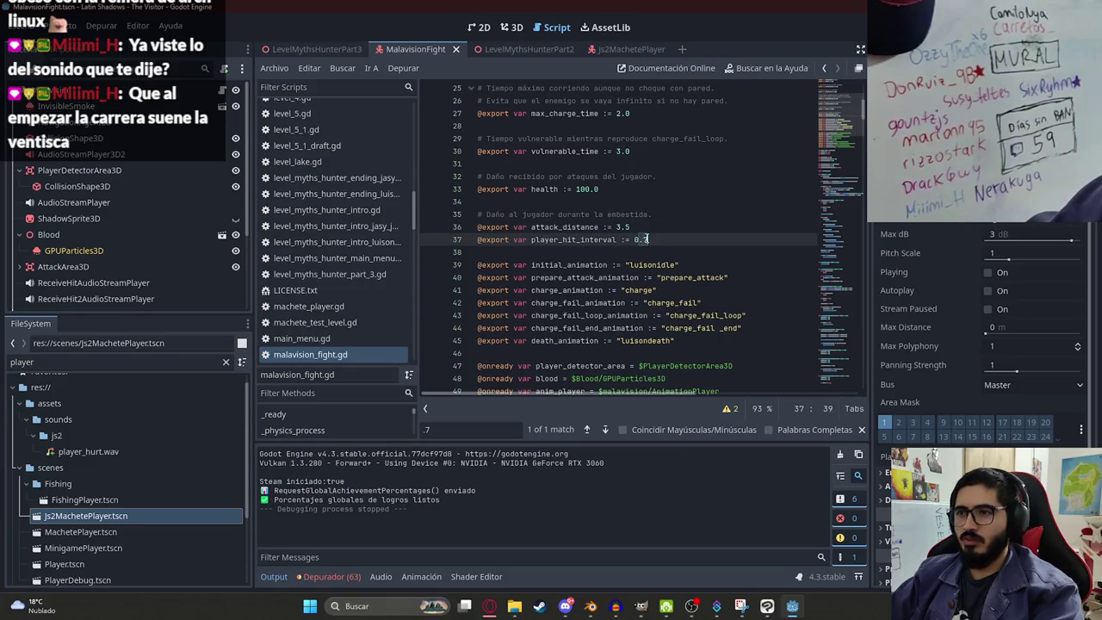
text(1)
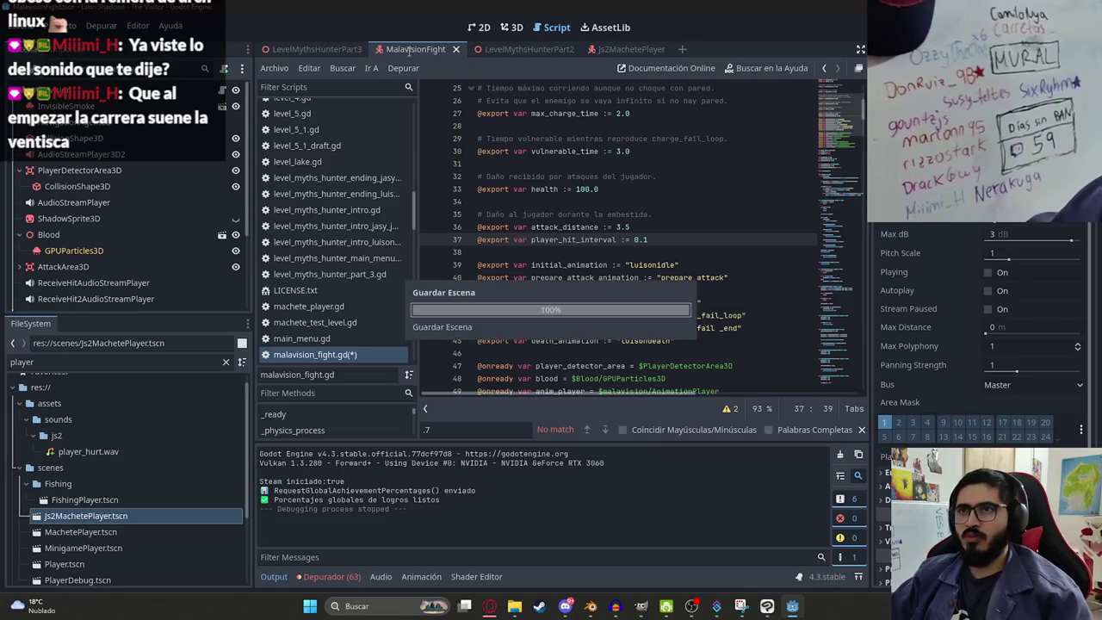
Step: Play the LevelMythsHunterPart3 scene via Reproducir Esta Escena
click(311, 49)
right_click(311, 50)
click(342, 143)
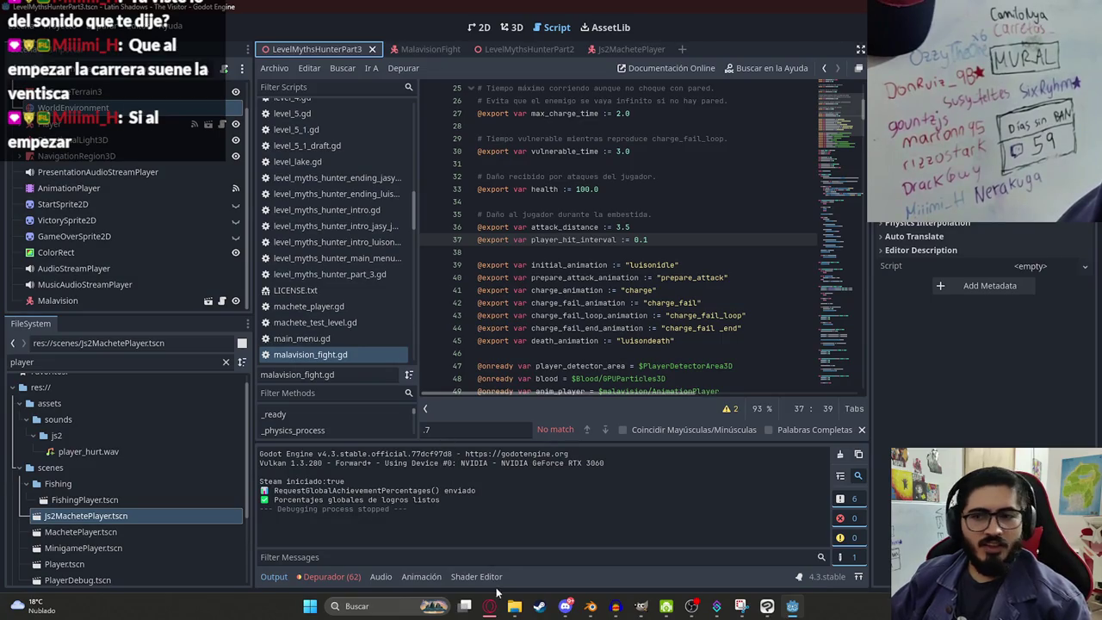
click(496, 601)
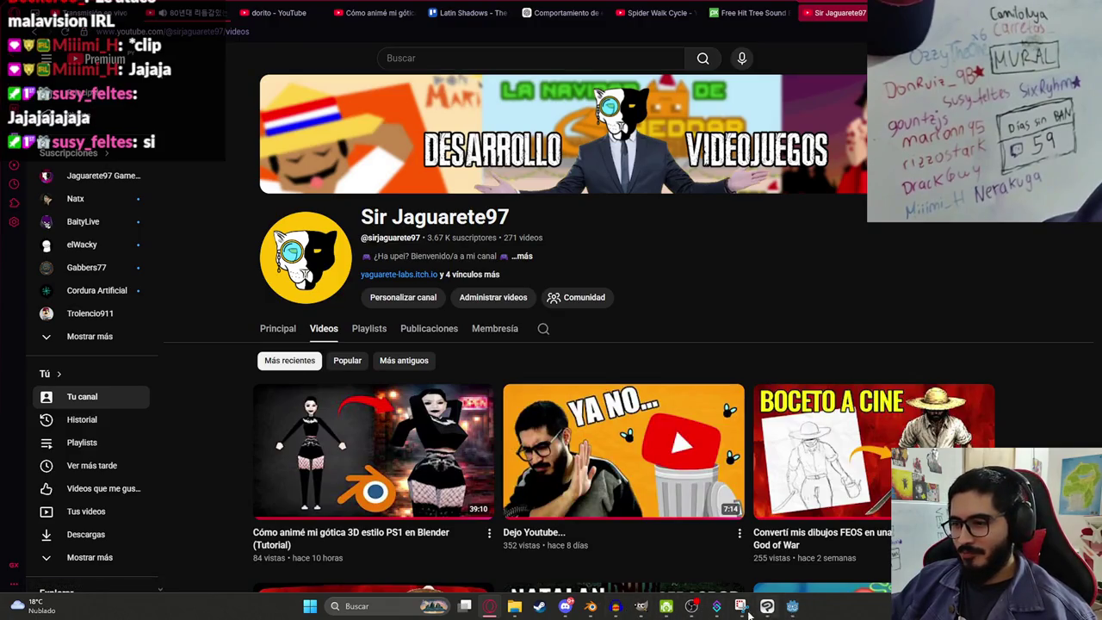
click(792, 606)
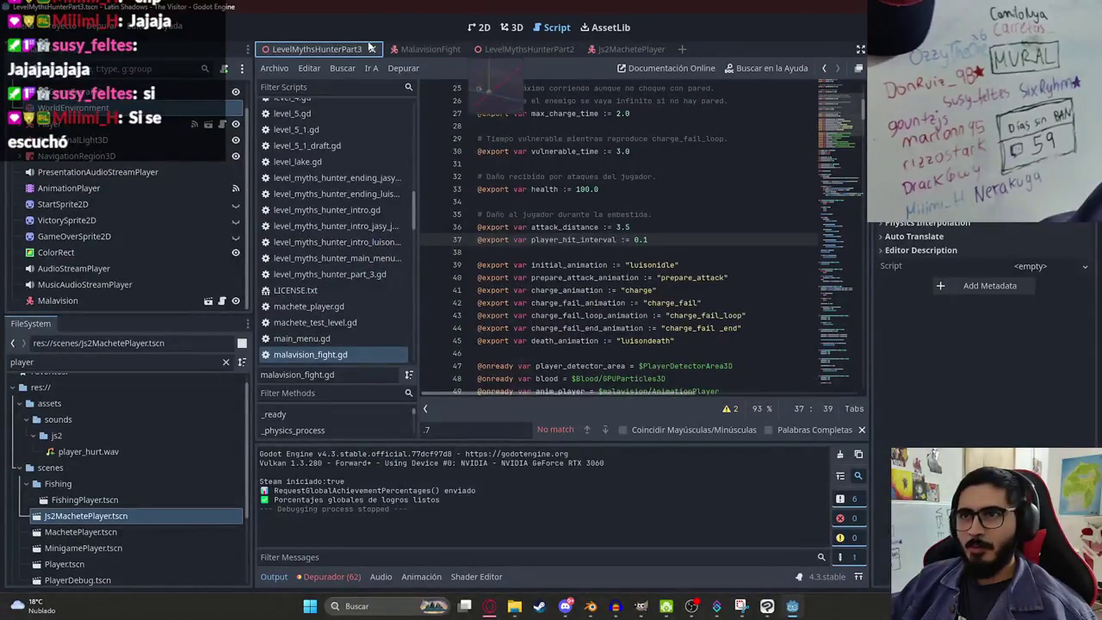
Step: Playtest the level with F5, attacking the boss twice with the knife
key(F5)
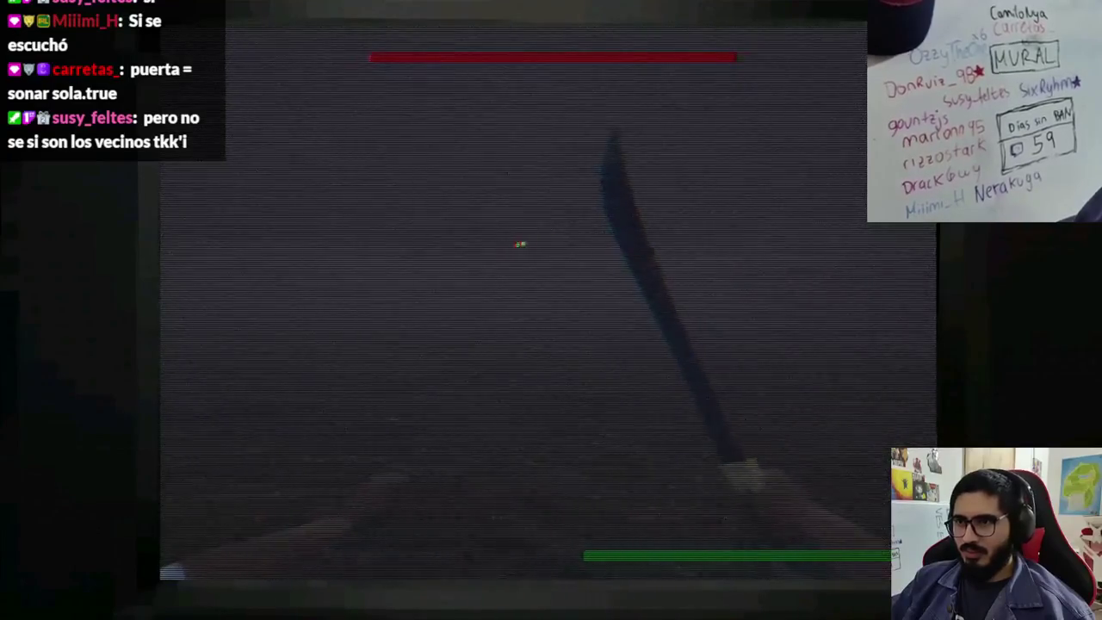
click(575, 211)
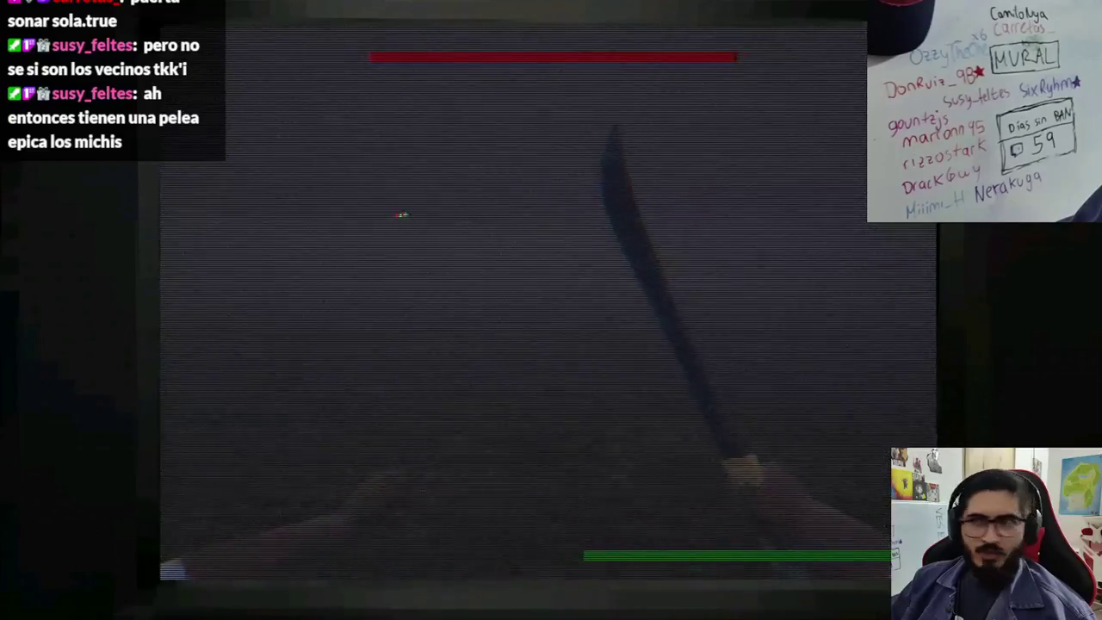
click(450, 218)
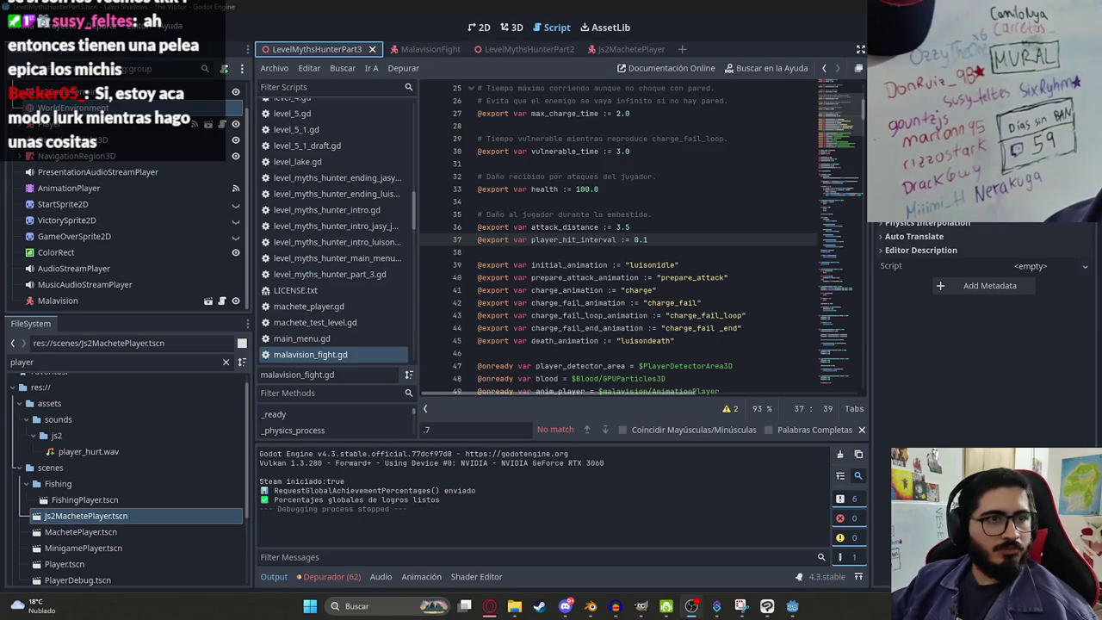
Step: Narrow the script list to widen the code, then go to Pixabay's 'hit tree' sound effects
click(516, 201)
scroll(516, 215, down, 1)
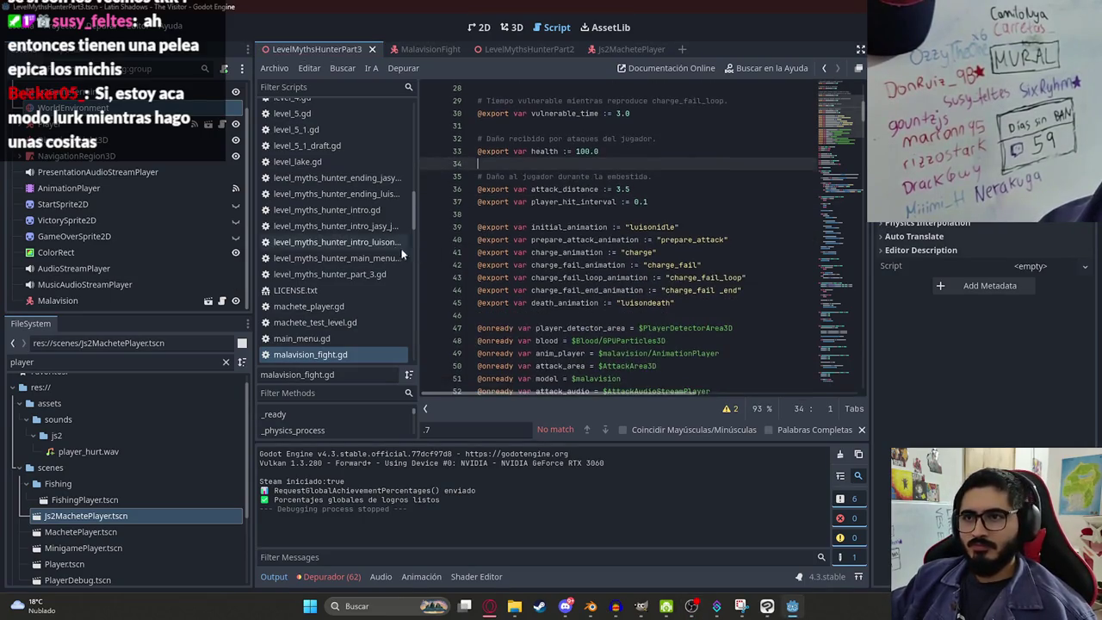
drag(419, 252, 377, 253)
click(529, 251)
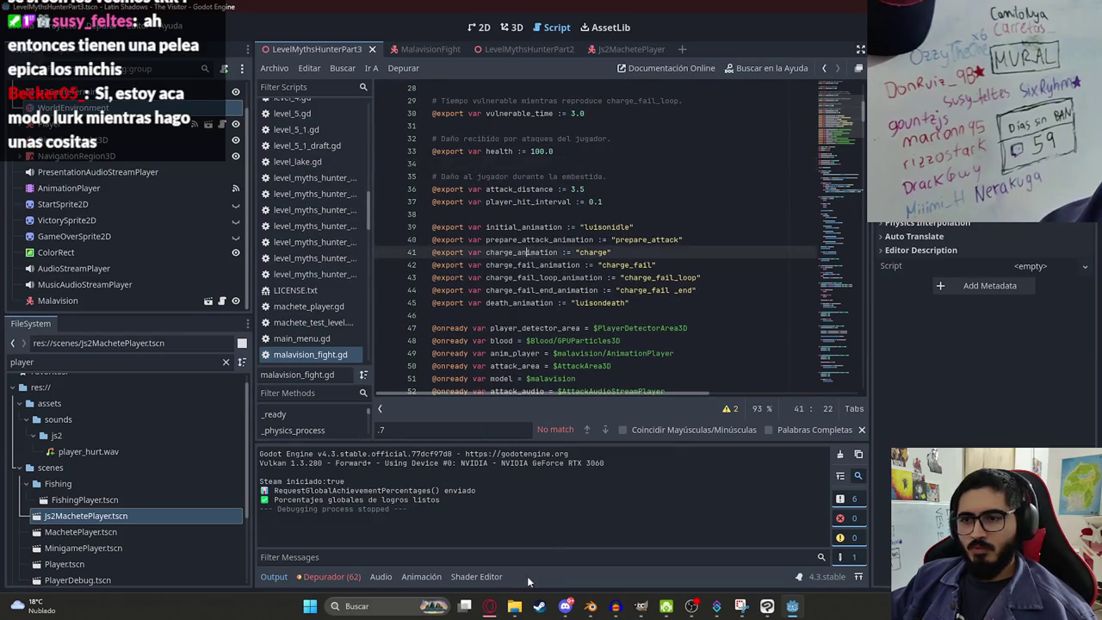
click(501, 608)
click(757, 12)
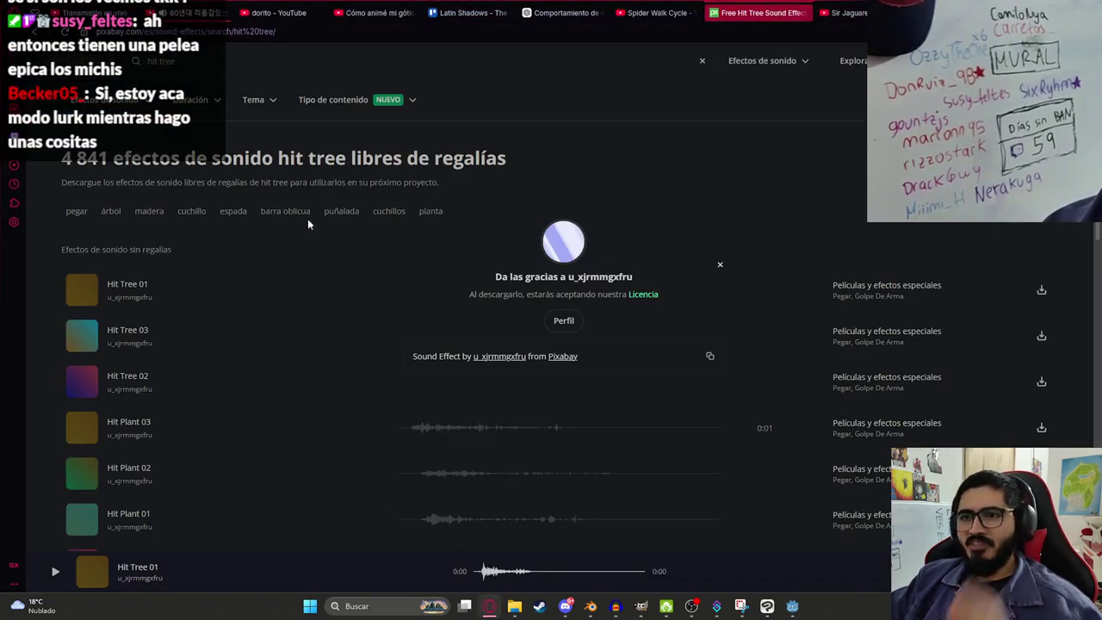
Step: Dismiss the download popup and search Pixabay sound effects for 'BRANCH'
click(719, 265)
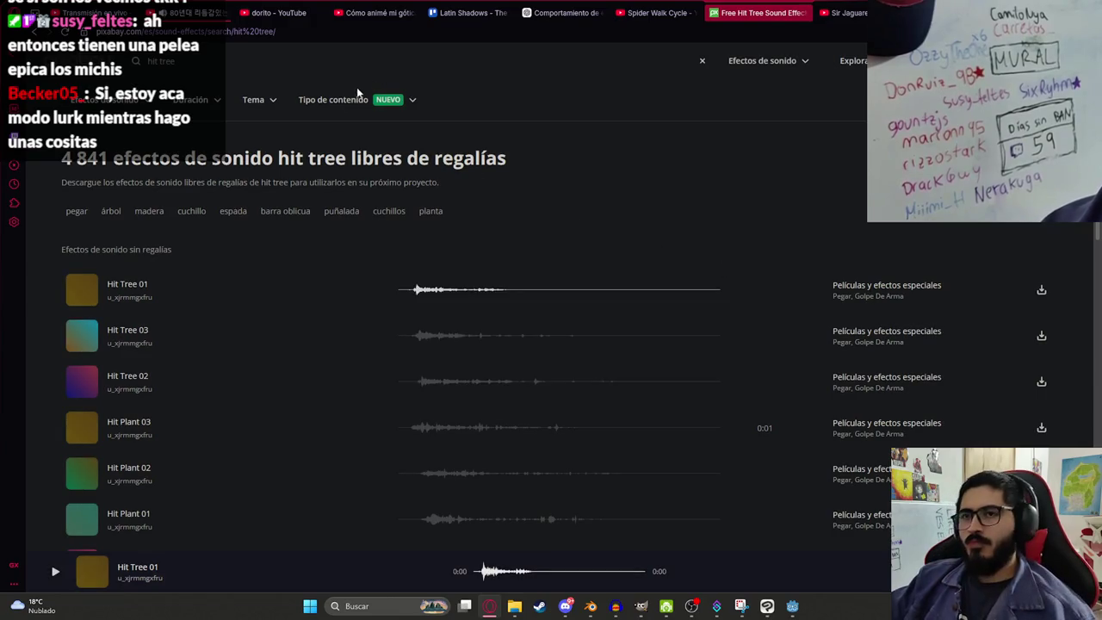
click(92, 59)
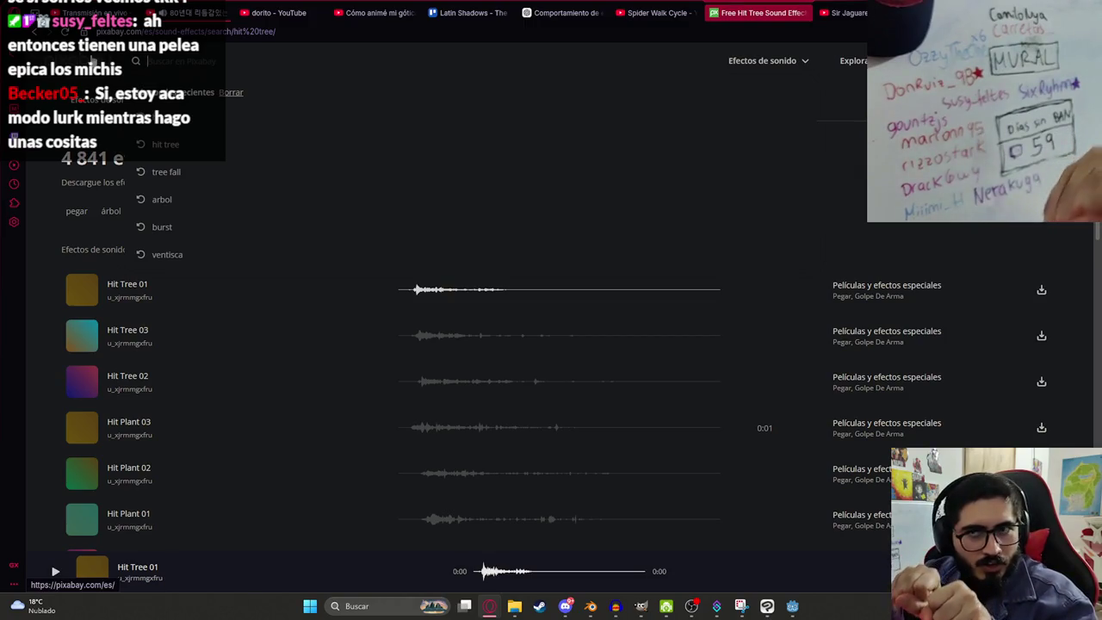
text(BR)
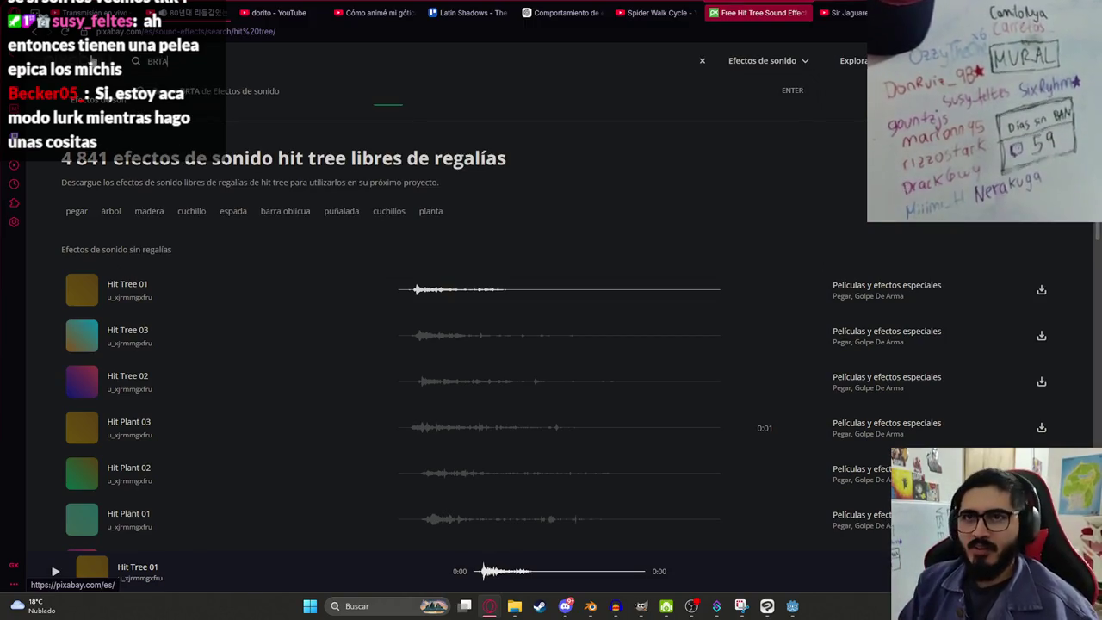
text(ANCH)
key(Return)
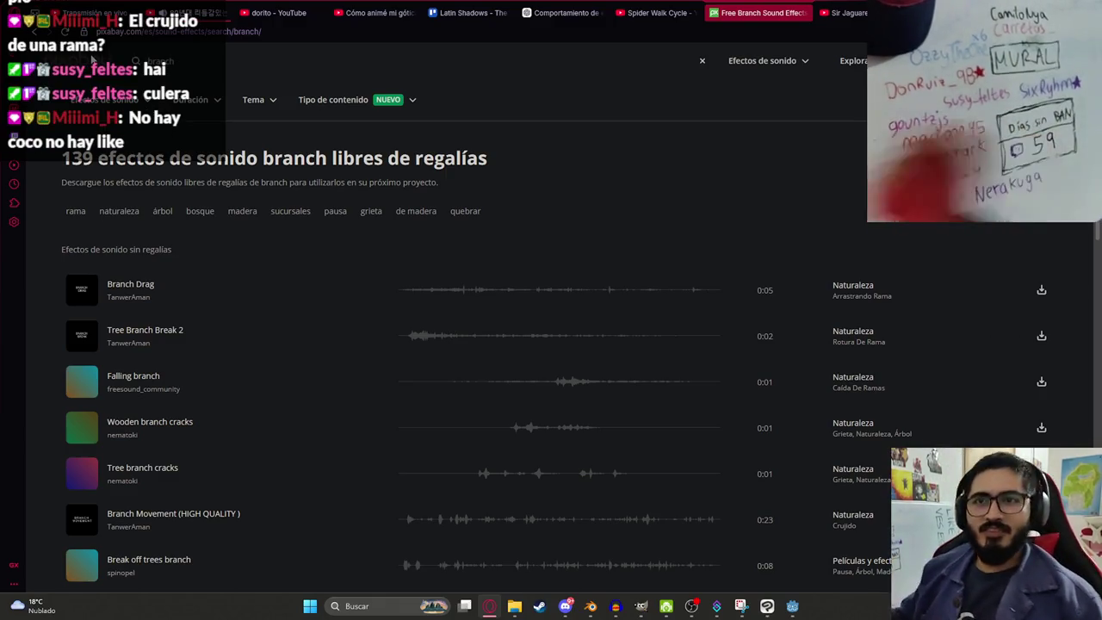
Step: Preview the first branch results, from Branch Drag through Wooden branch breaks
click(409, 293)
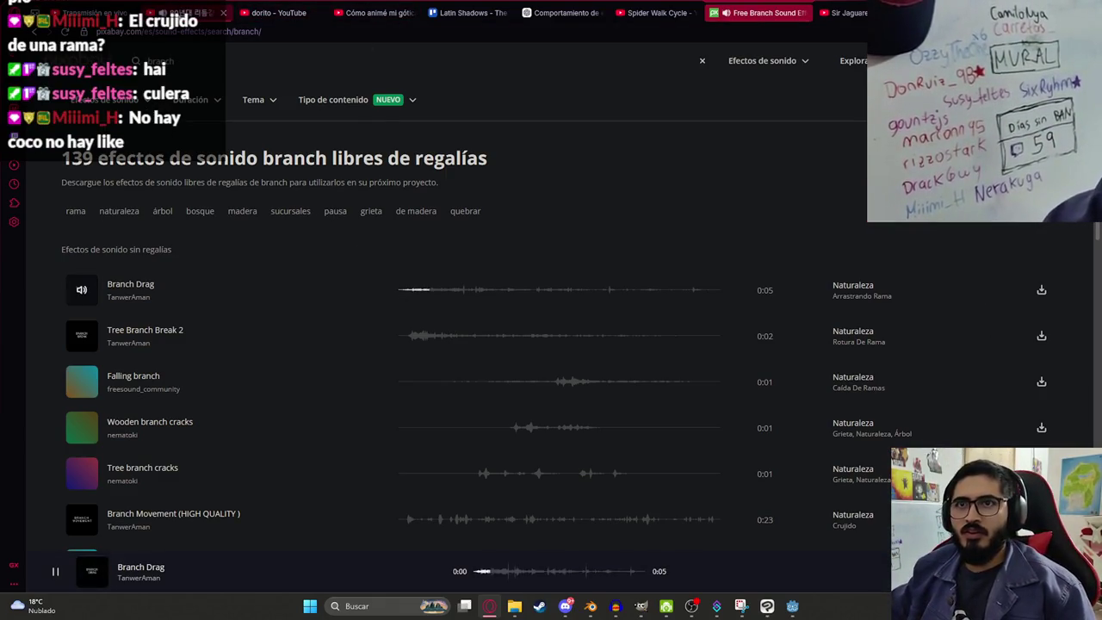
click(430, 344)
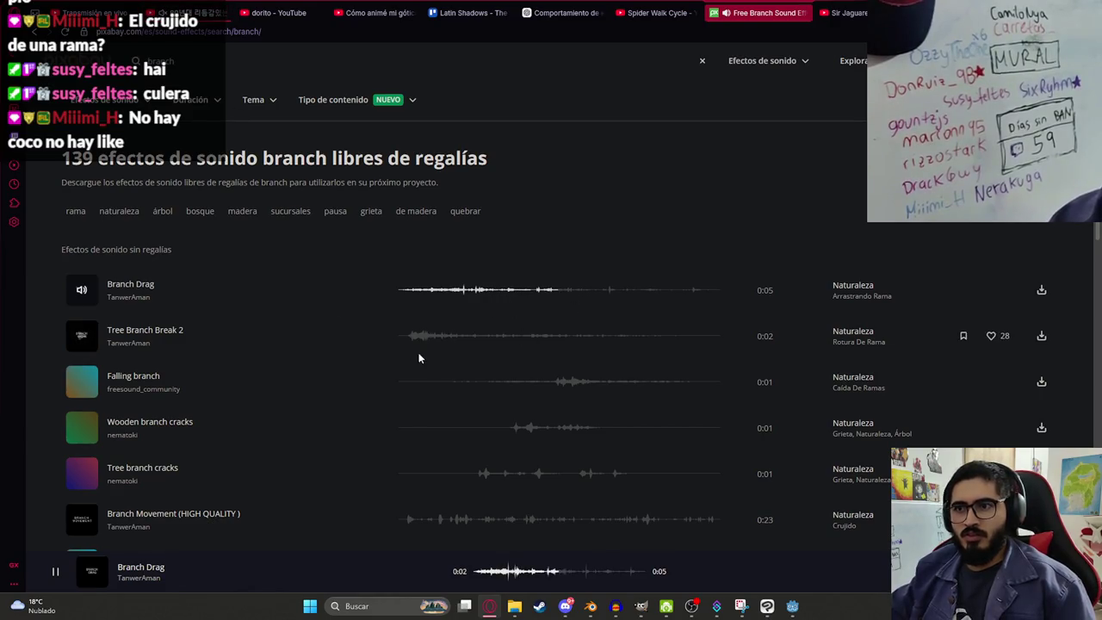
click(526, 384)
scroll(516, 379, down, 1)
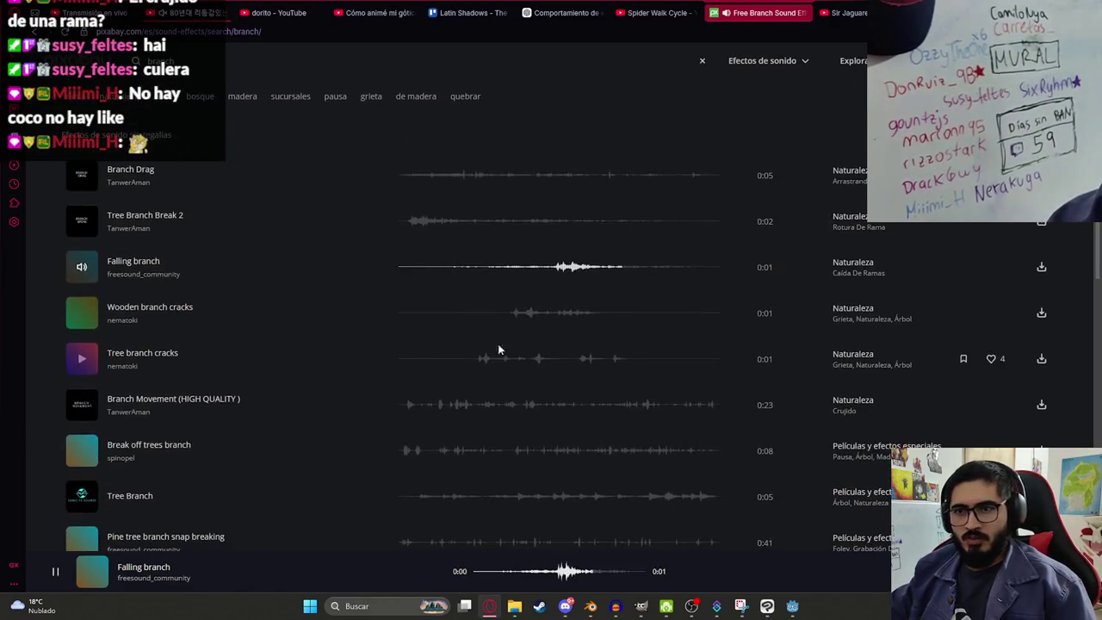
click(514, 313)
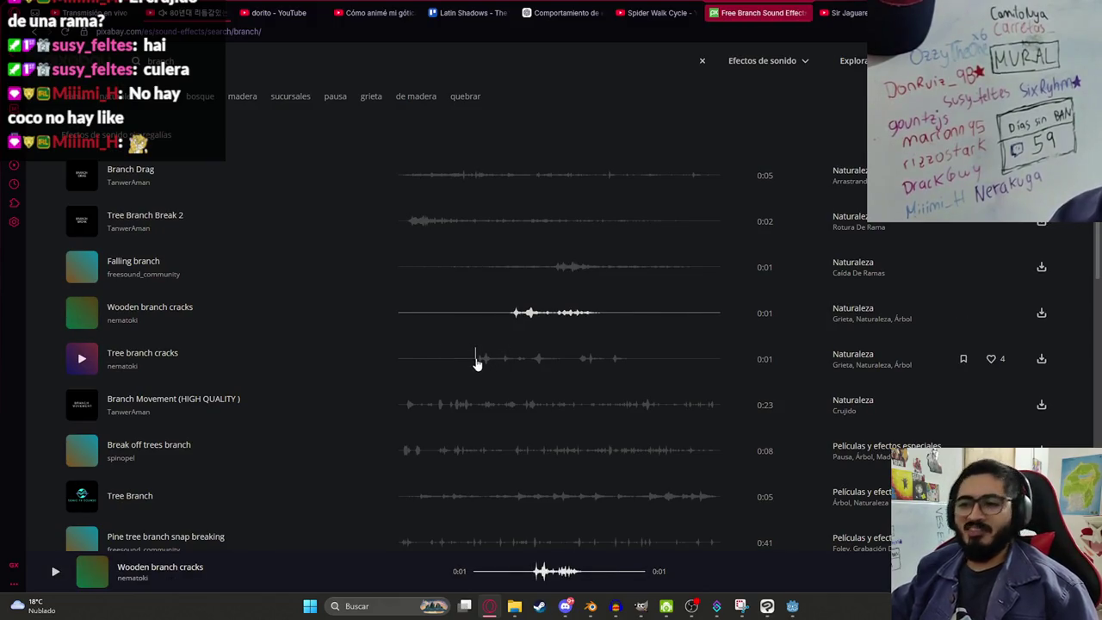
click(476, 360)
click(410, 403)
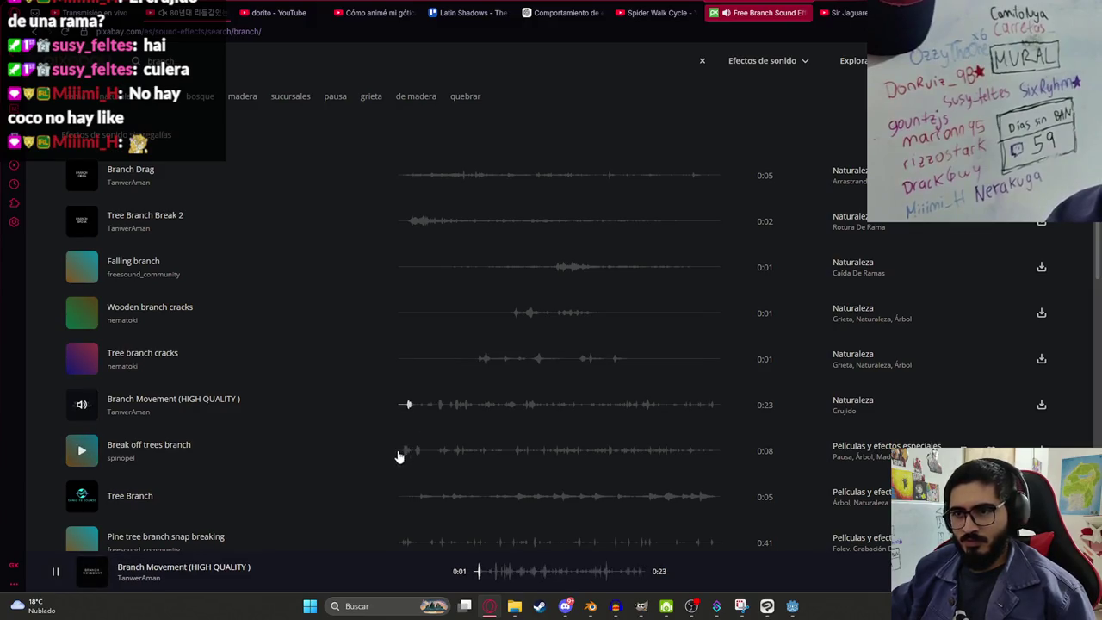
scroll(404, 430, down, 2)
click(410, 325)
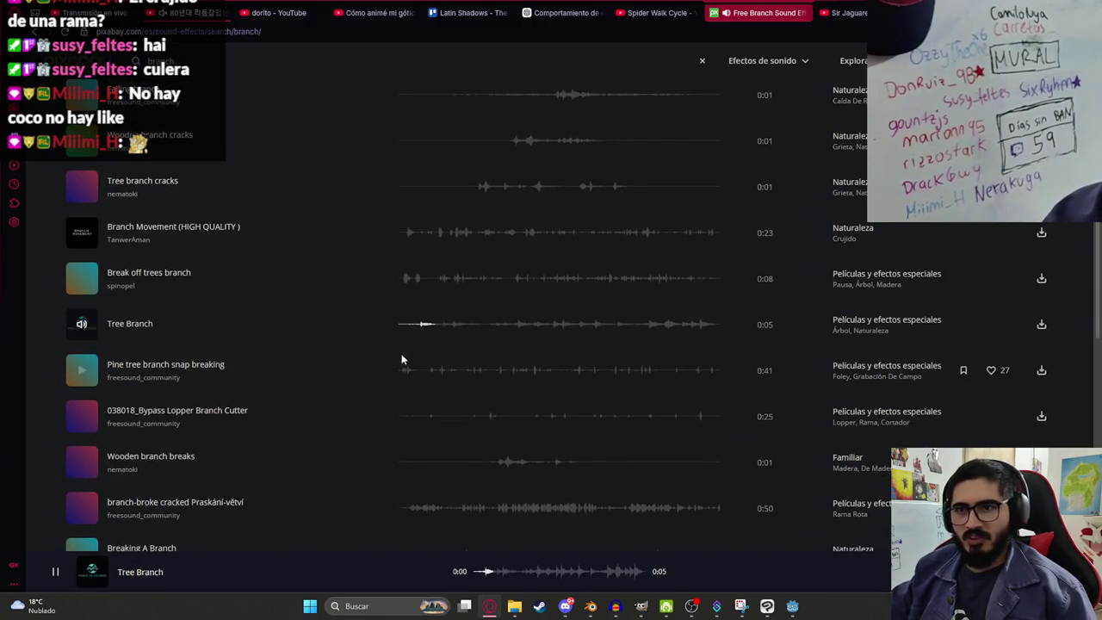
click(408, 376)
click(492, 418)
click(491, 462)
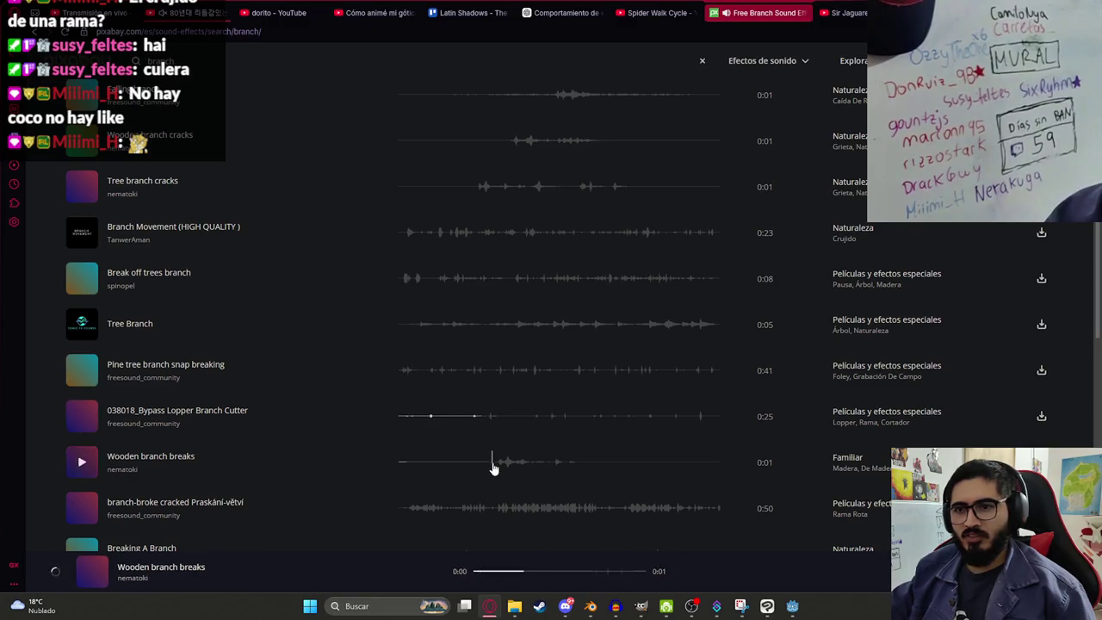
Step: Preview the rest of page one, from Breaking A Branch to Sound of Branches snapping HD
scroll(305, 384, down, 1)
scroll(361, 384, down, 1)
click(409, 387)
scroll(396, 344, down, 1)
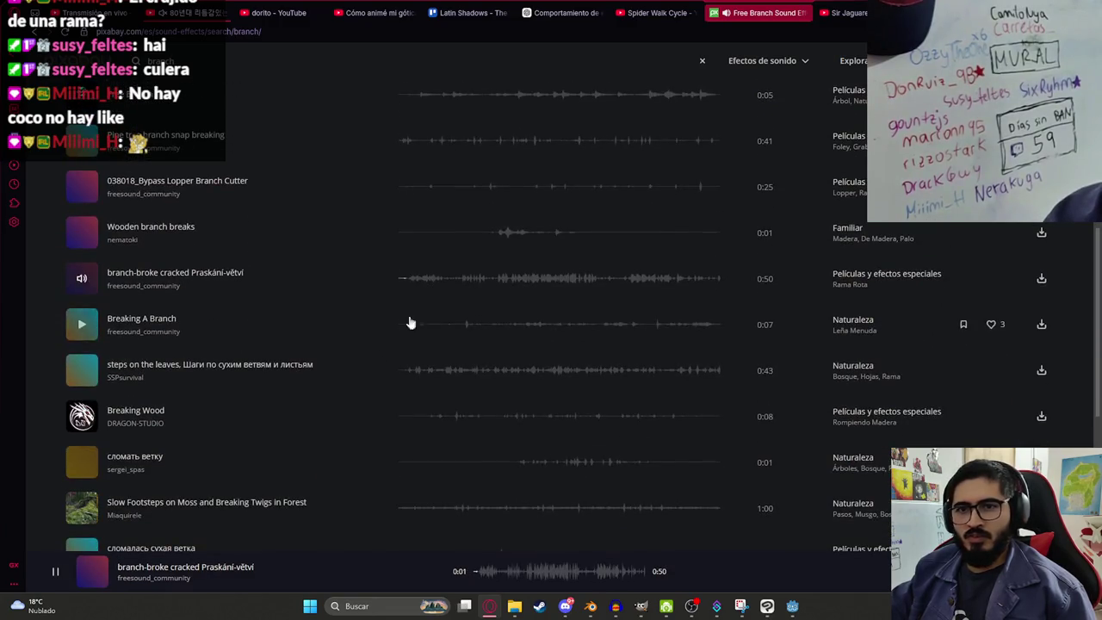
click(457, 330)
click(427, 371)
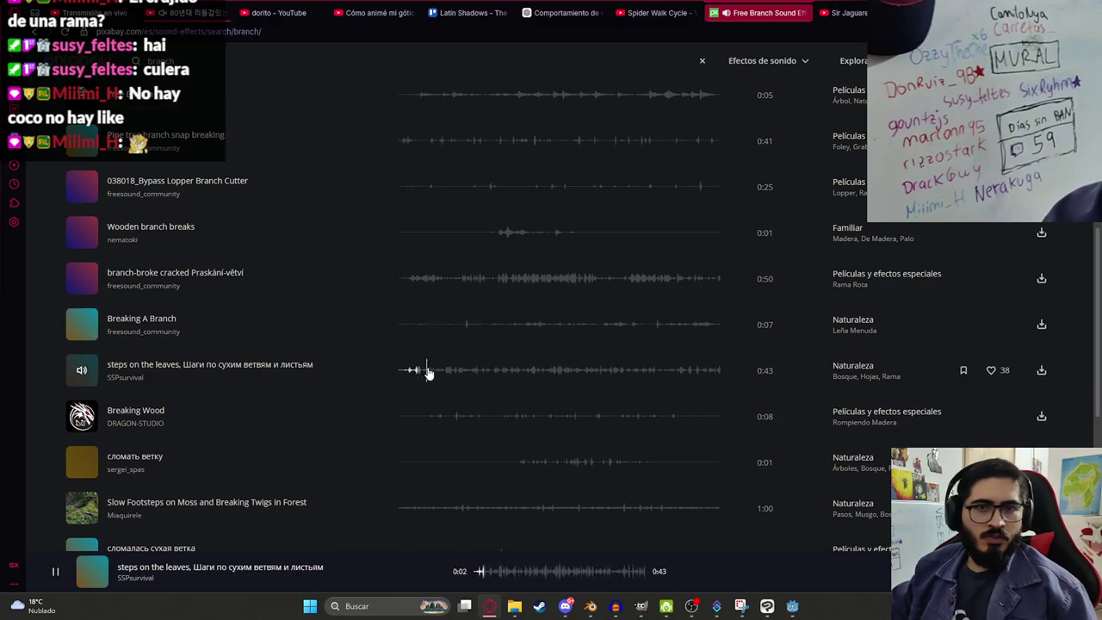
click(434, 420)
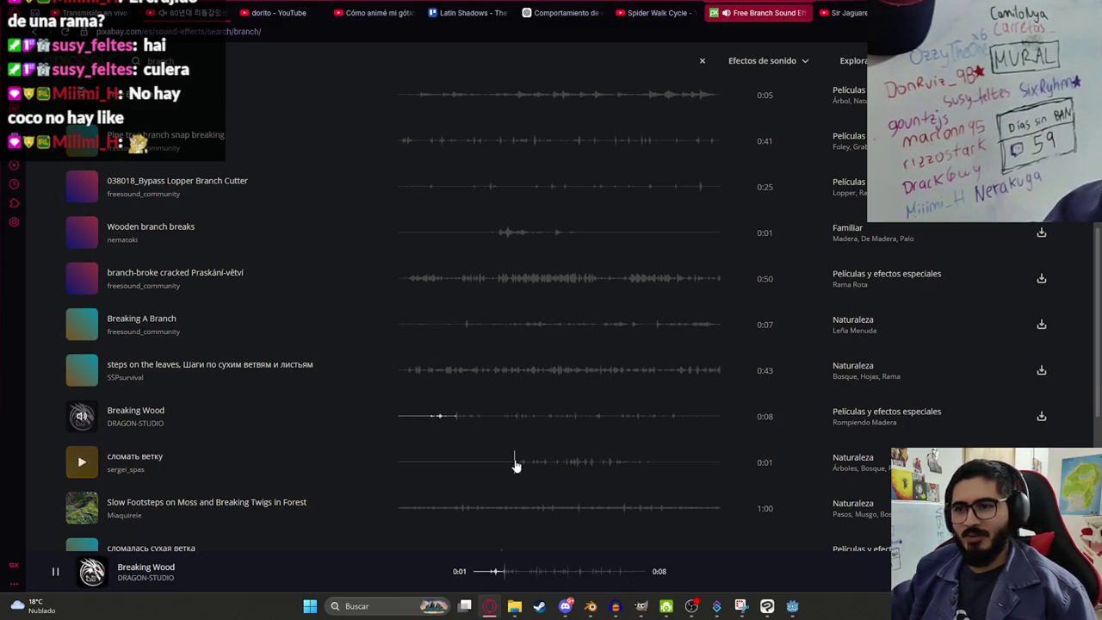
click(517, 463)
scroll(418, 315, down, 3)
click(420, 288)
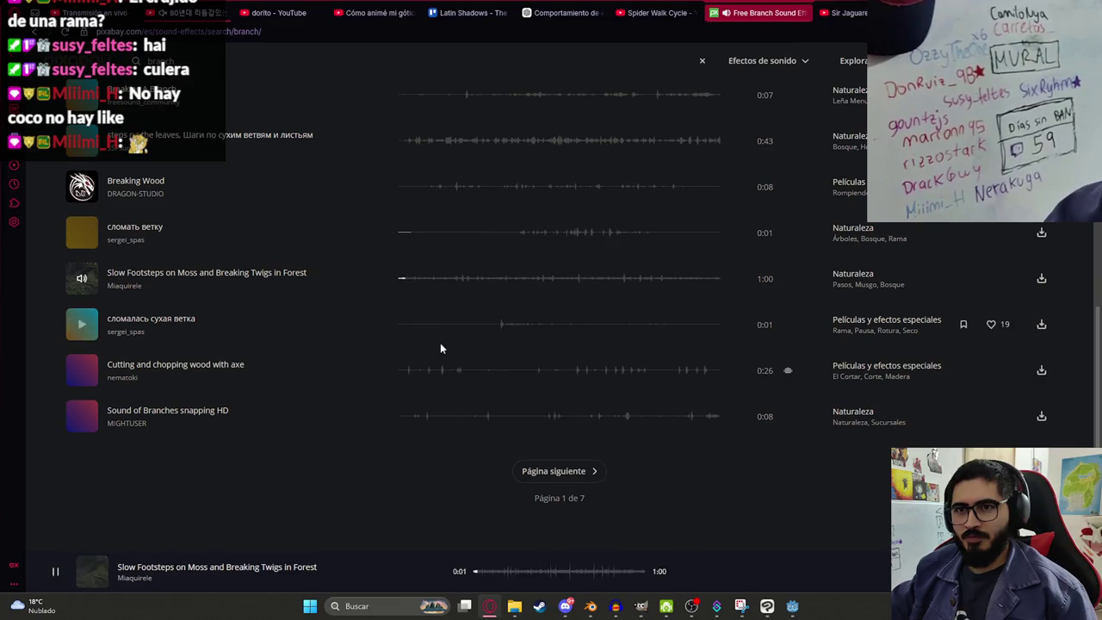
click(497, 324)
click(396, 369)
click(414, 417)
Step: Preview page two's results, from swish whip through ClimbingDownFromTree
click(551, 470)
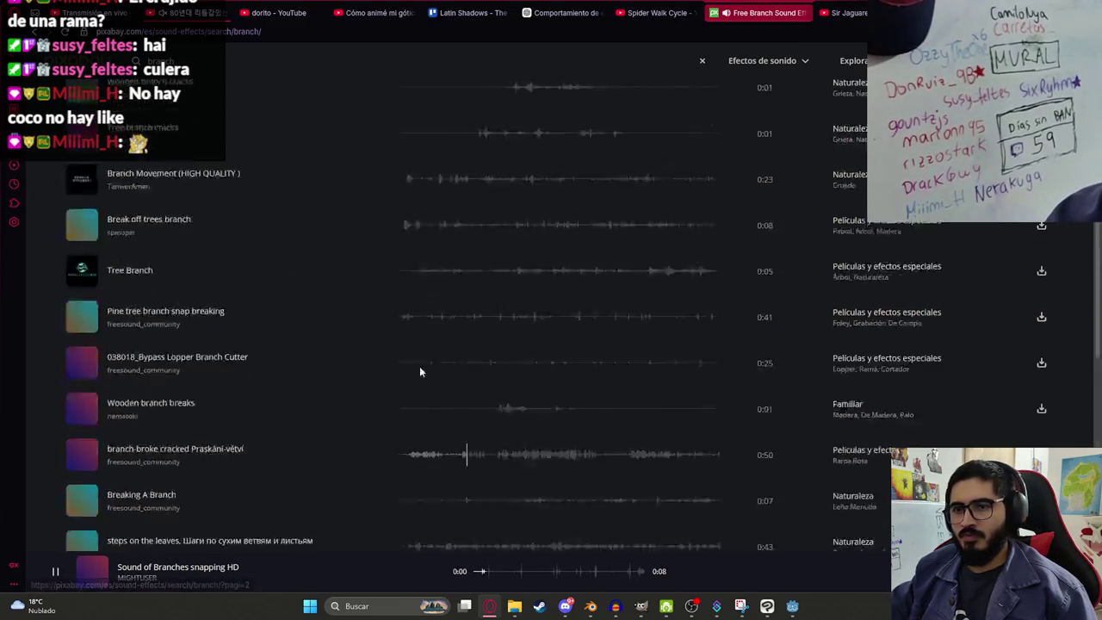
click(414, 290)
click(404, 338)
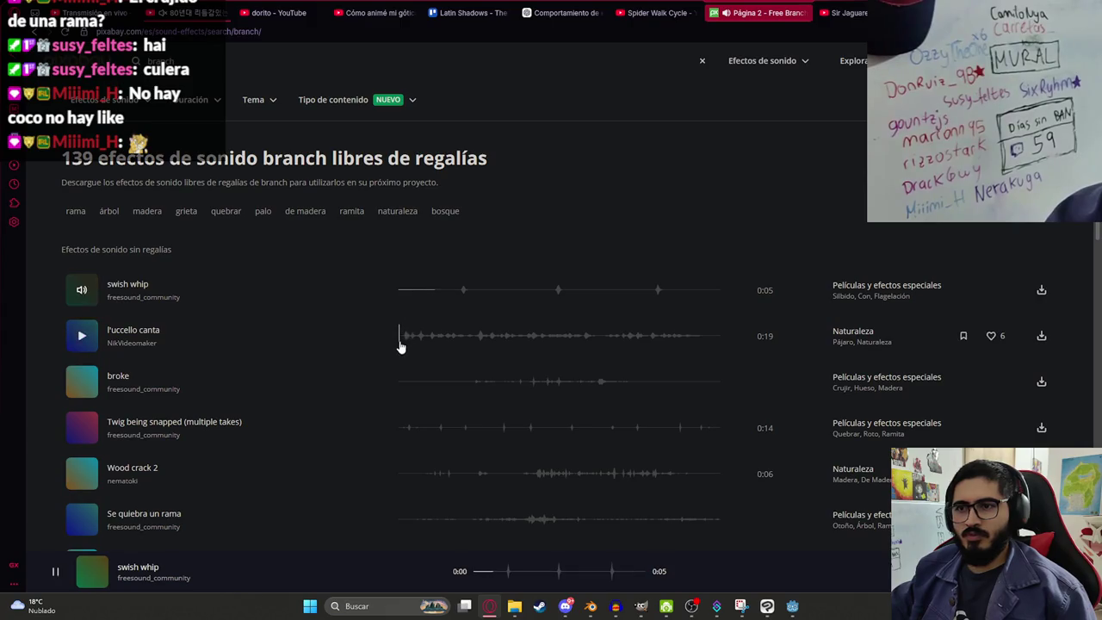
click(481, 383)
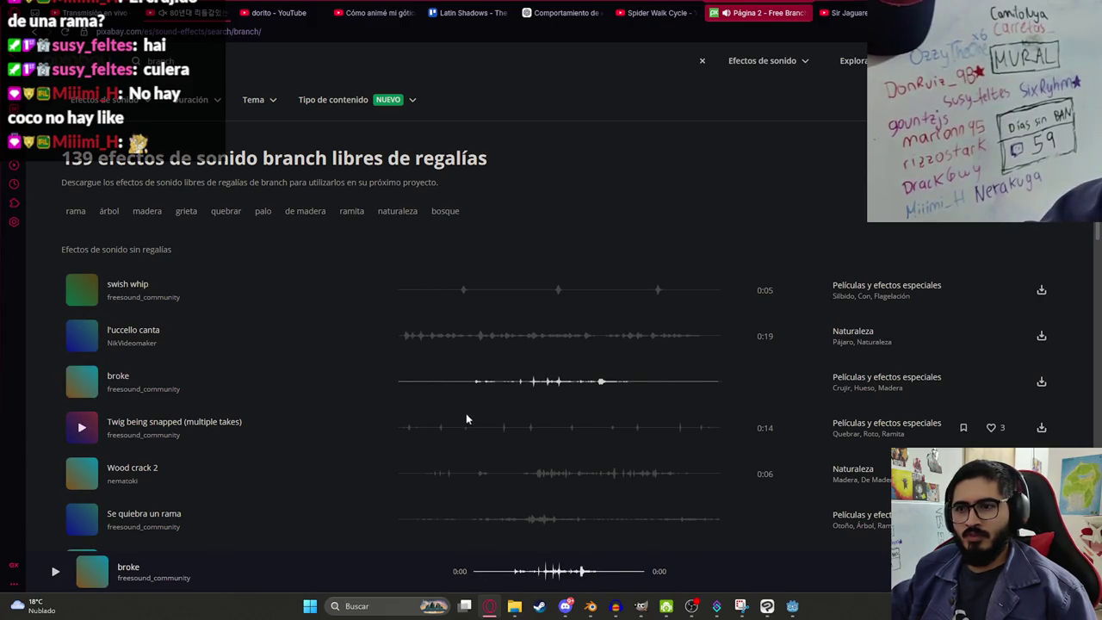
click(408, 428)
scroll(438, 398, down, 1)
click(437, 361)
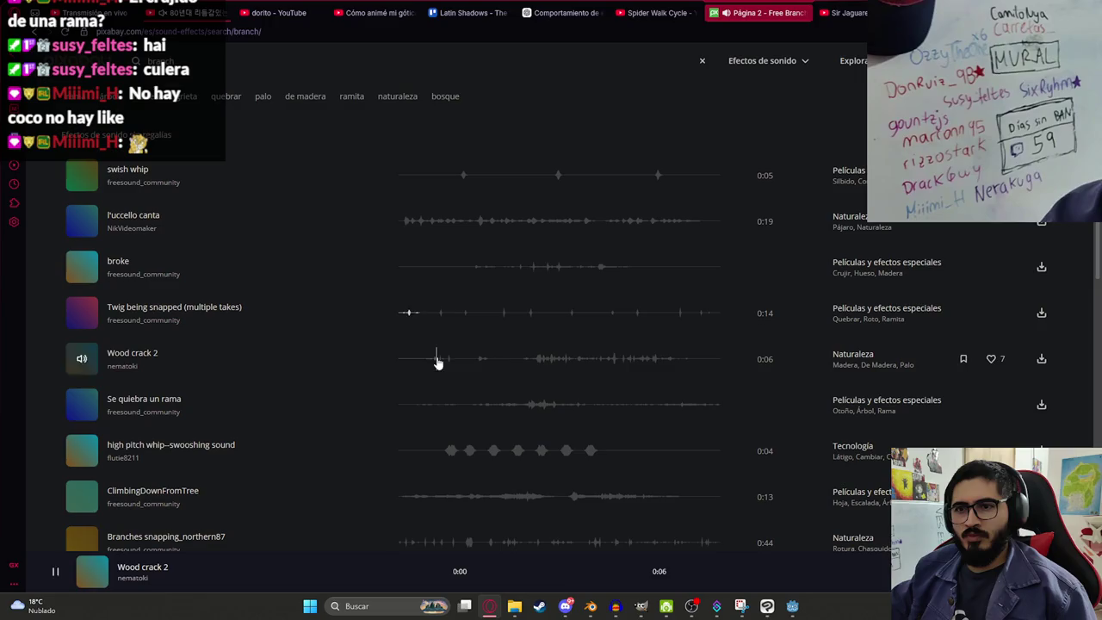
click(435, 404)
click(424, 454)
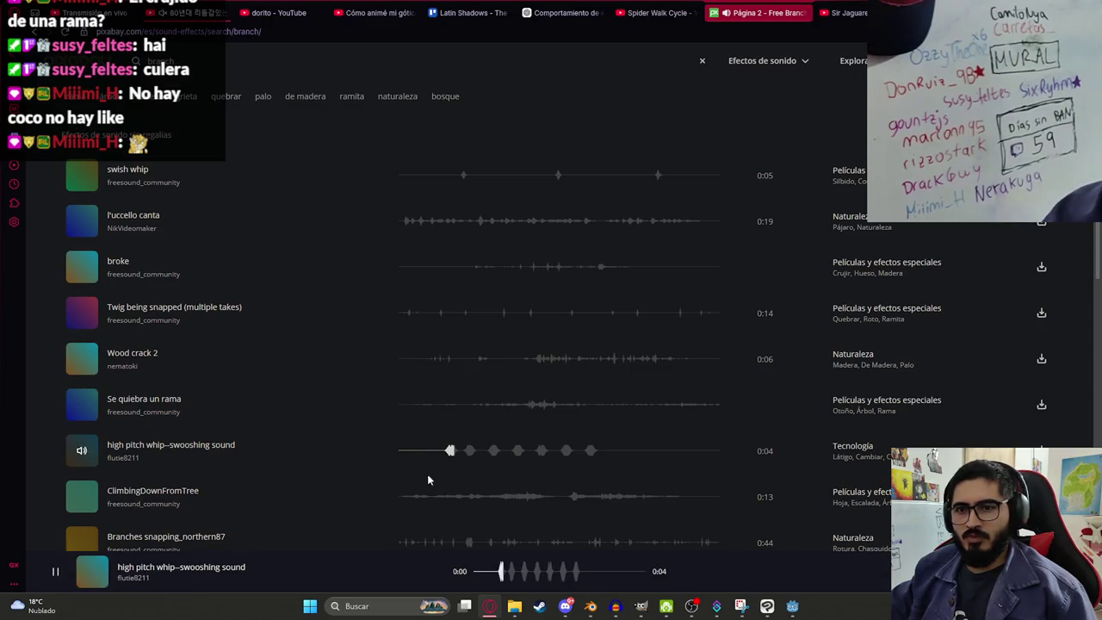
click(428, 499)
Step: Preview the last branch results, from Branches snapping_northern87 down to Snapping Stick
scroll(416, 434, down, 1)
click(411, 428)
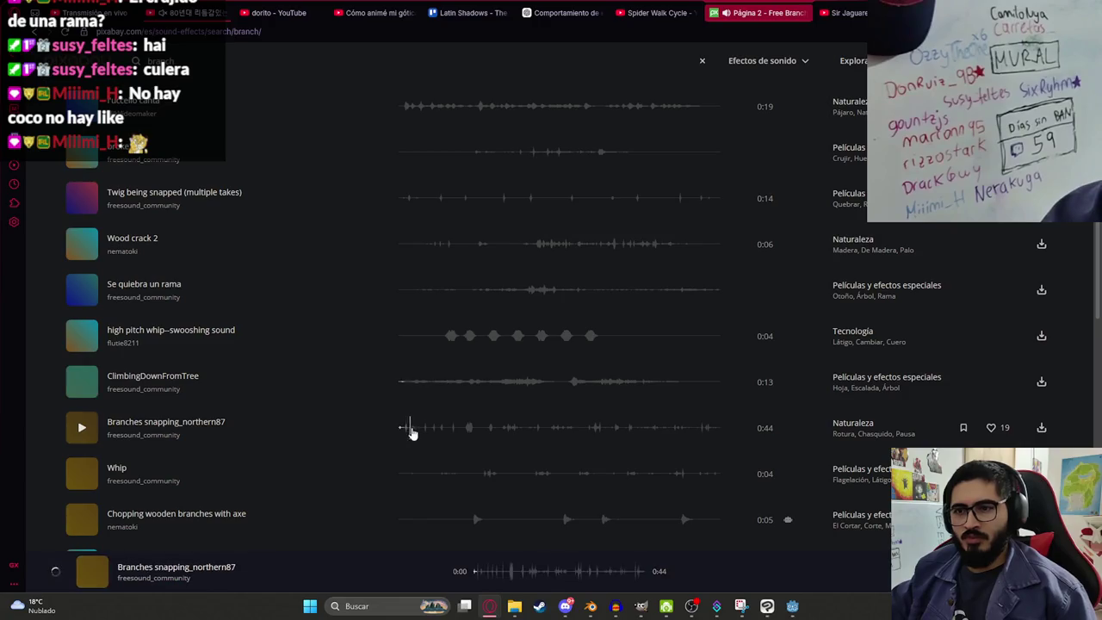
click(453, 516)
scroll(463, 473, down, 1)
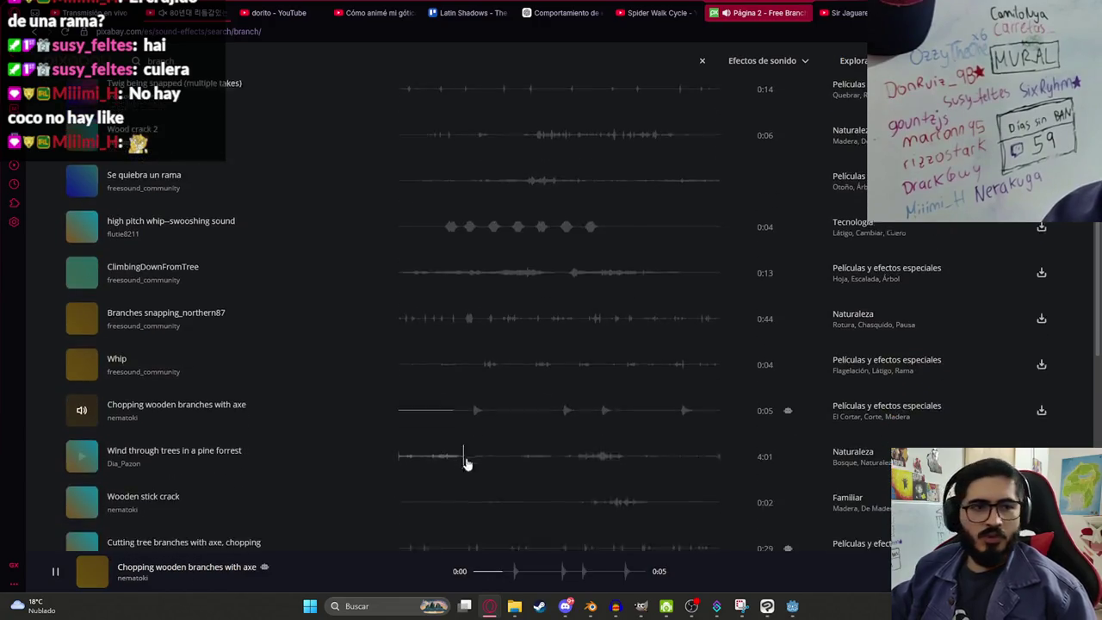
click(409, 451)
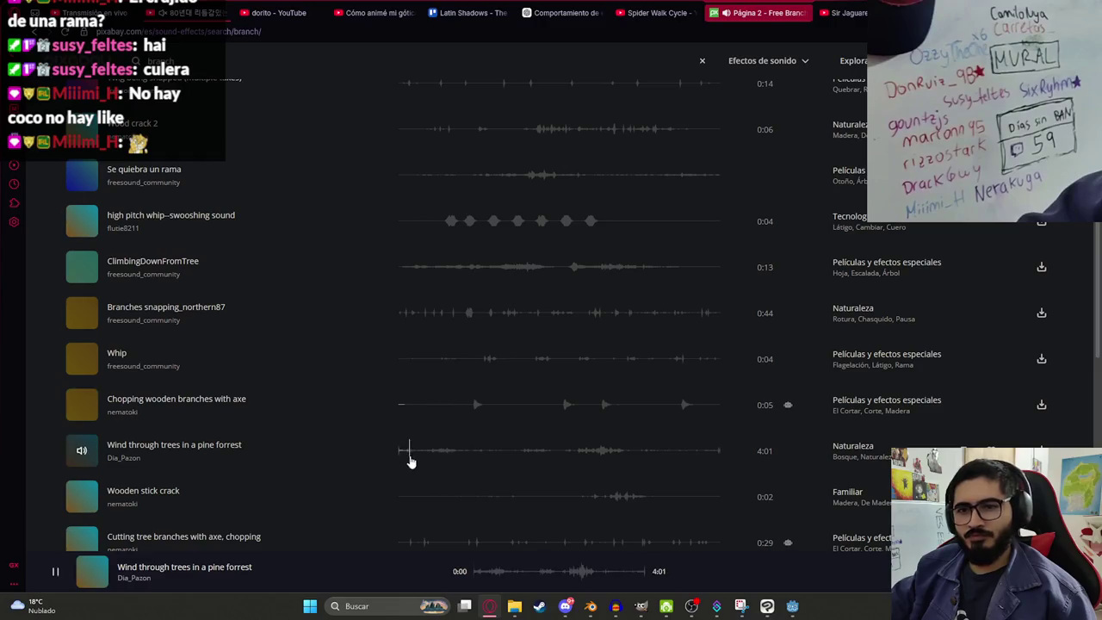
scroll(420, 472, down, 2)
click(412, 416)
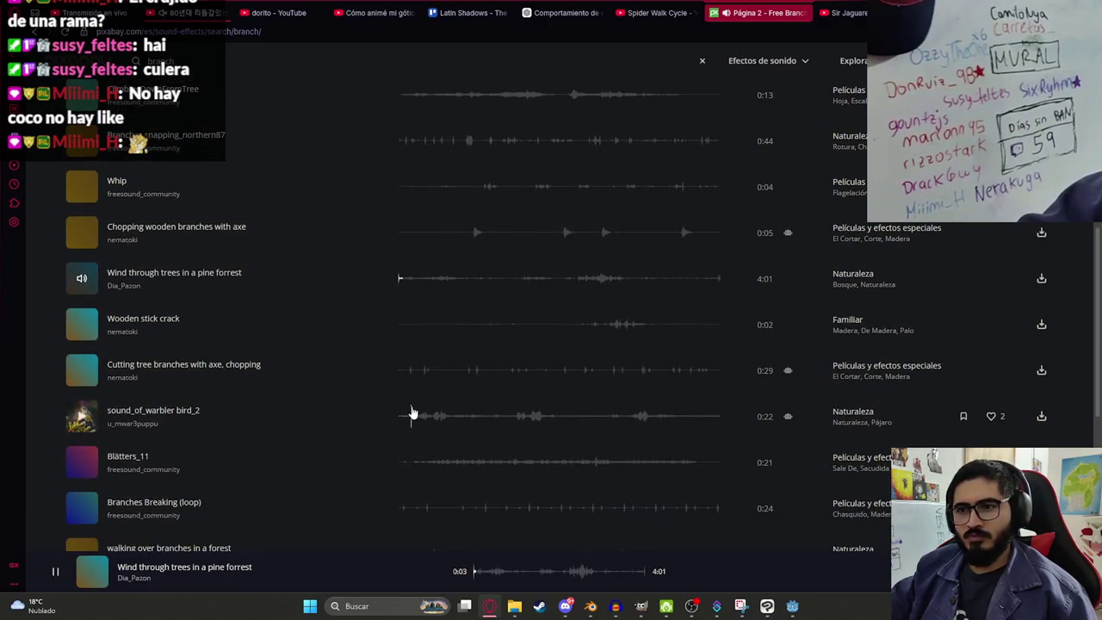
click(418, 472)
scroll(413, 467, down, 2)
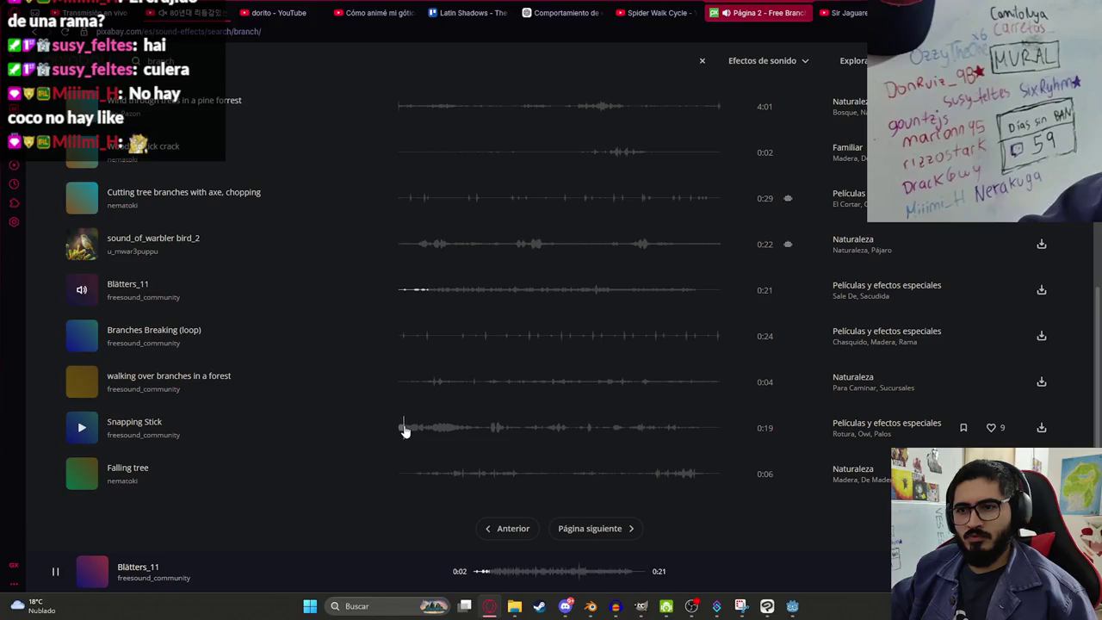
click(402, 428)
click(839, 12)
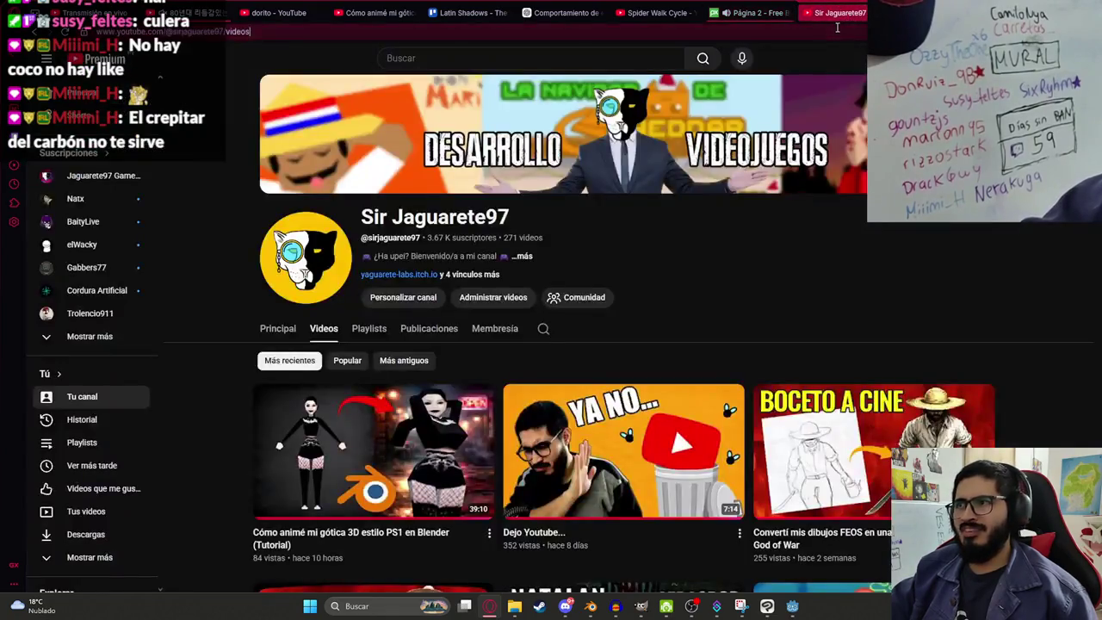
Step: Translate 'estirar rama' with Google's translator and copy 'stretch branch'
click(776, 35)
text(trad)
key(Return)
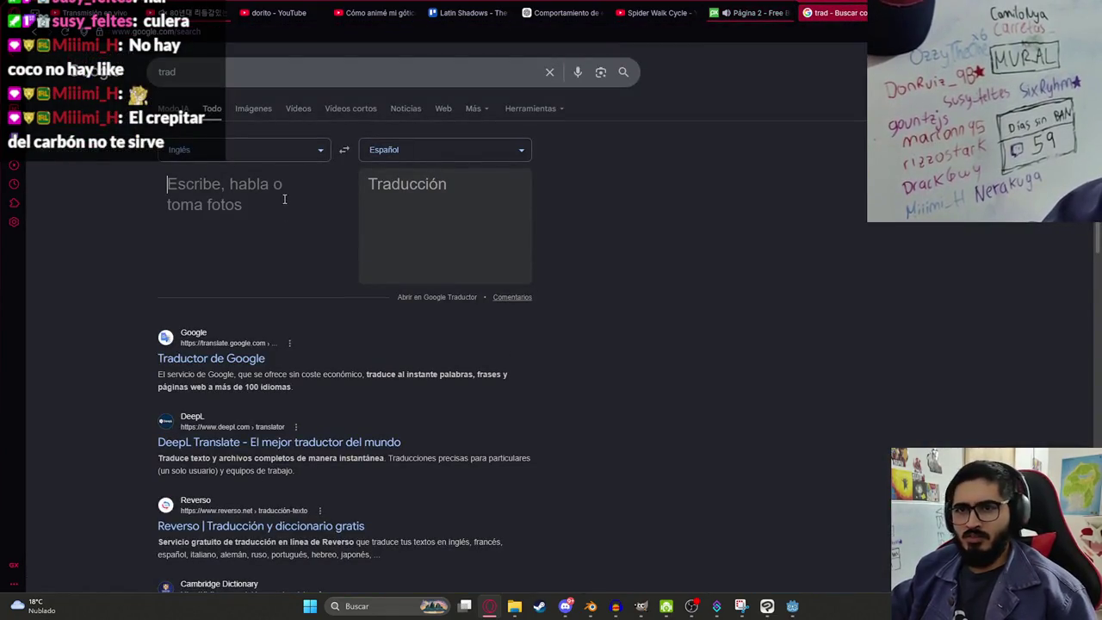
text(est)
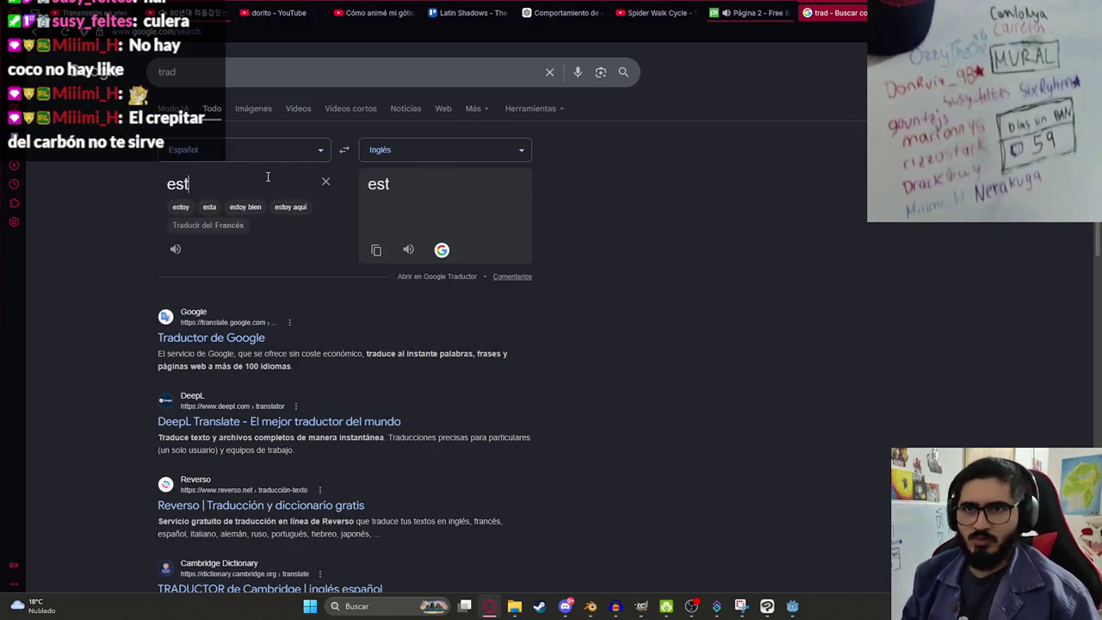
text(irar rama)
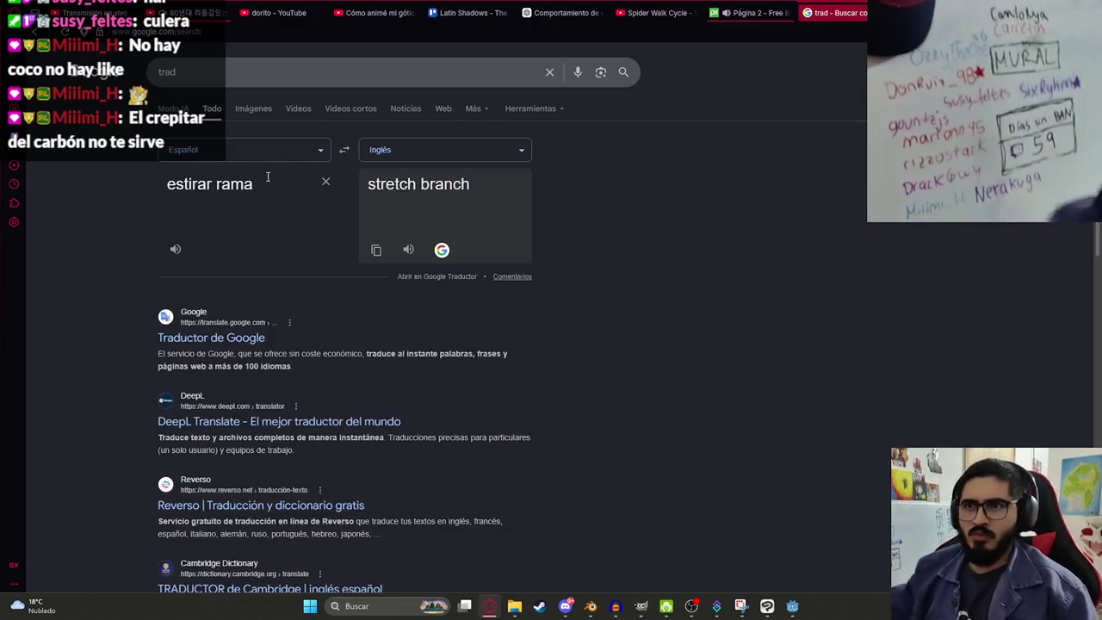
click(375, 250)
Step: Search Pixabay sound effects for 'stretch branch'
click(749, 12)
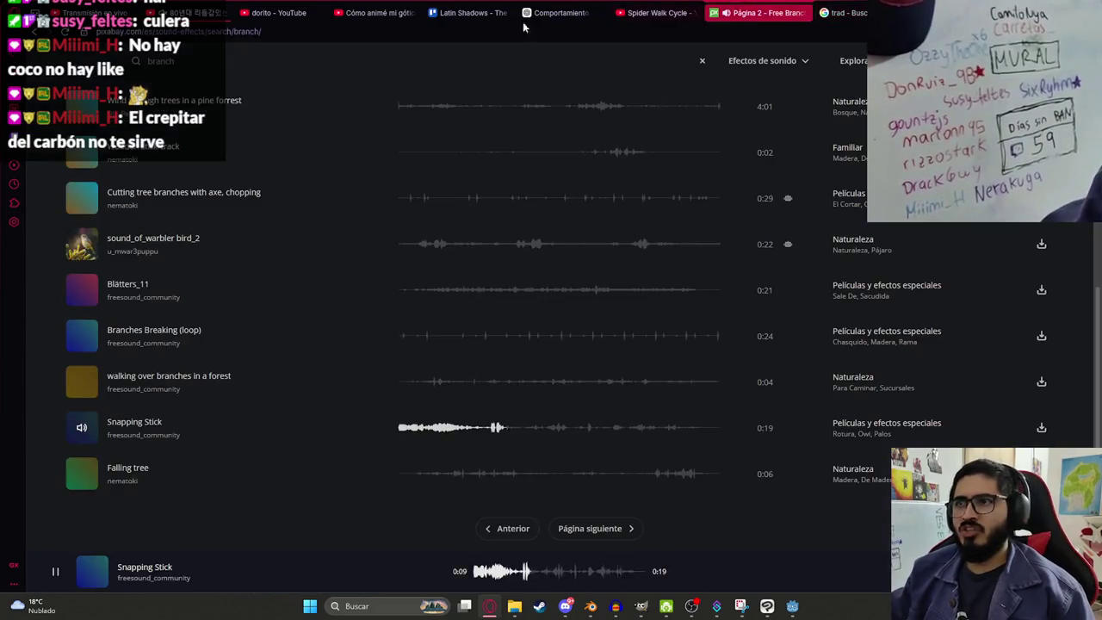
click(255, 59)
key(ctrl+v)
key(Return)
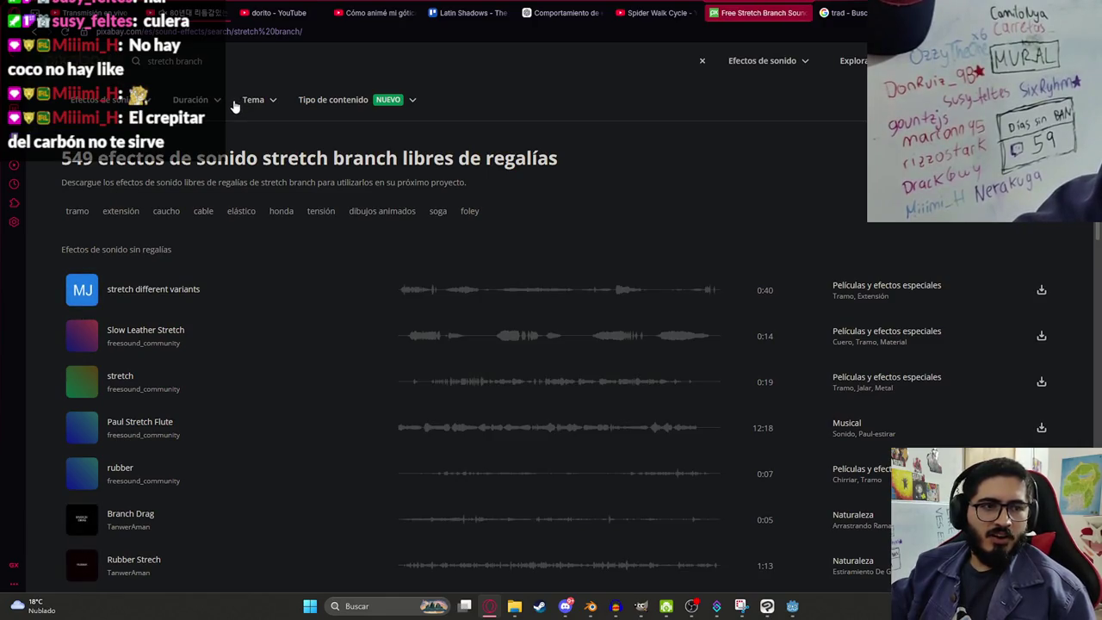
Step: Preview stretch different variants, Slow Leather Stretch, stretch and Paul Stretch Flute
click(402, 295)
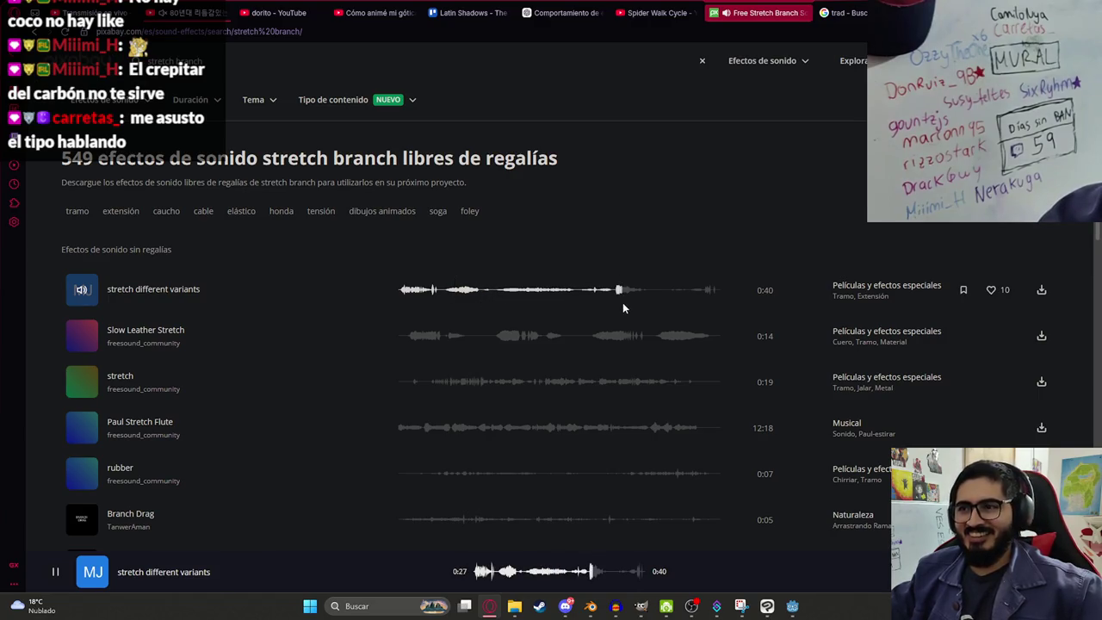
click(409, 337)
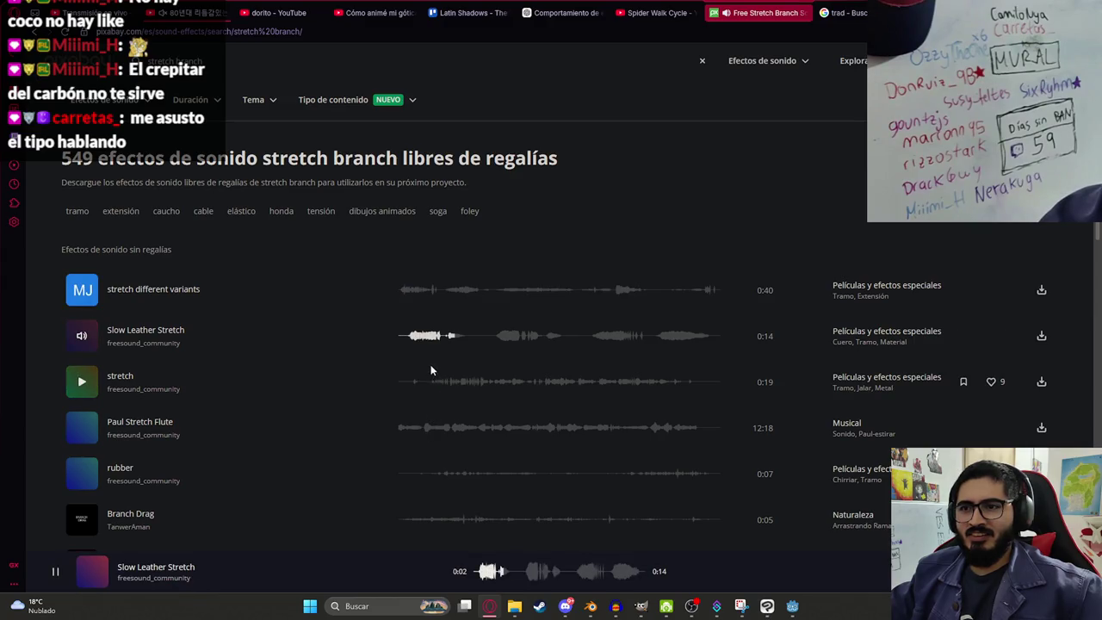
click(409, 337)
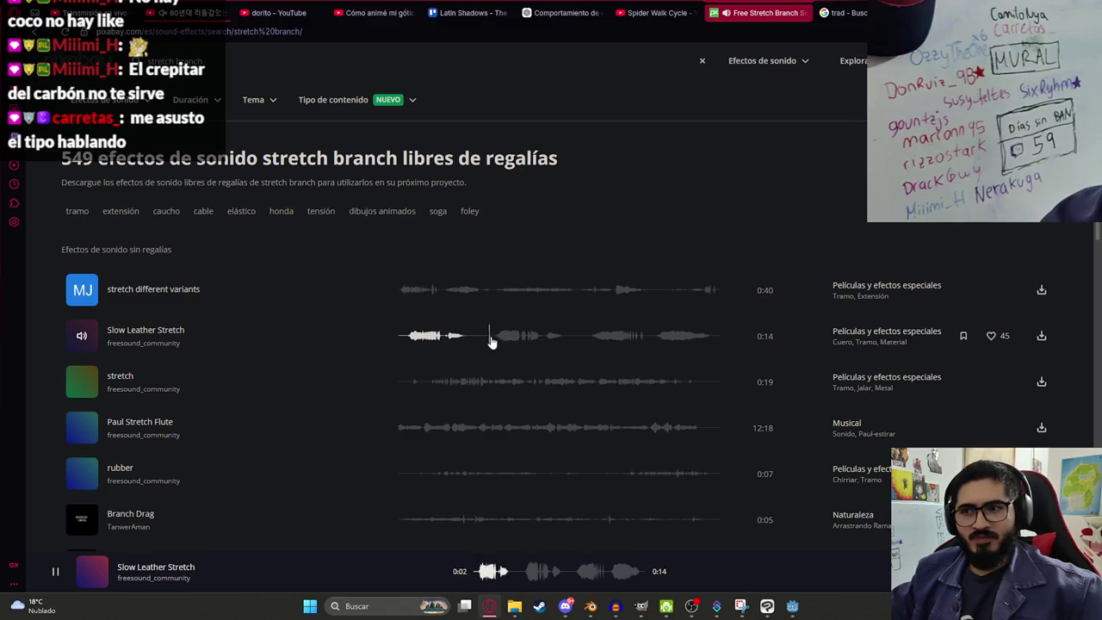
click(411, 337)
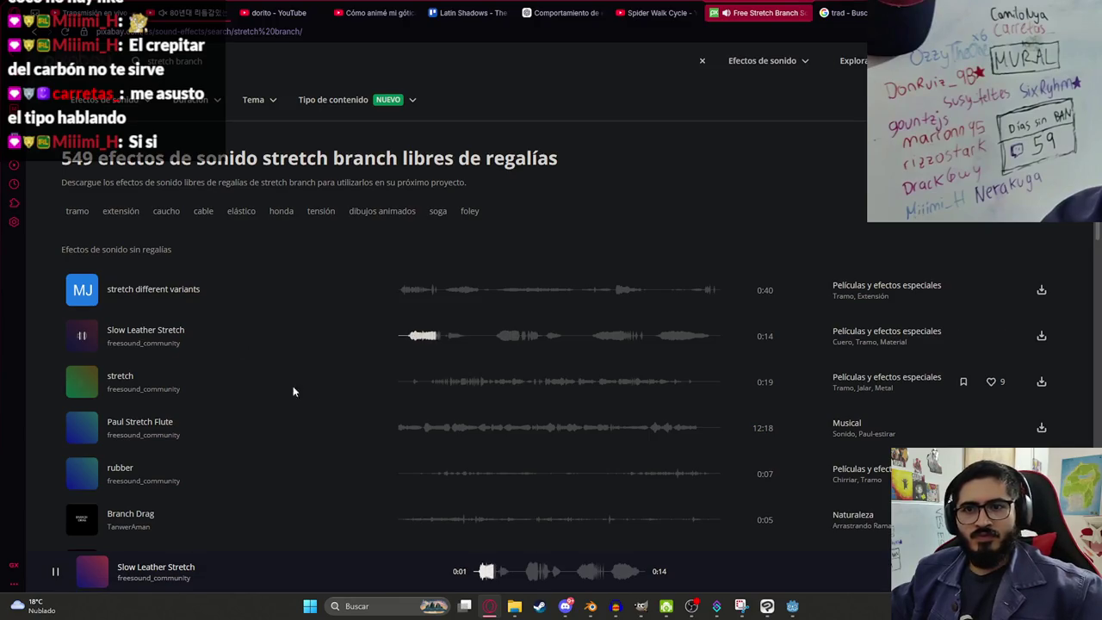
click(414, 382)
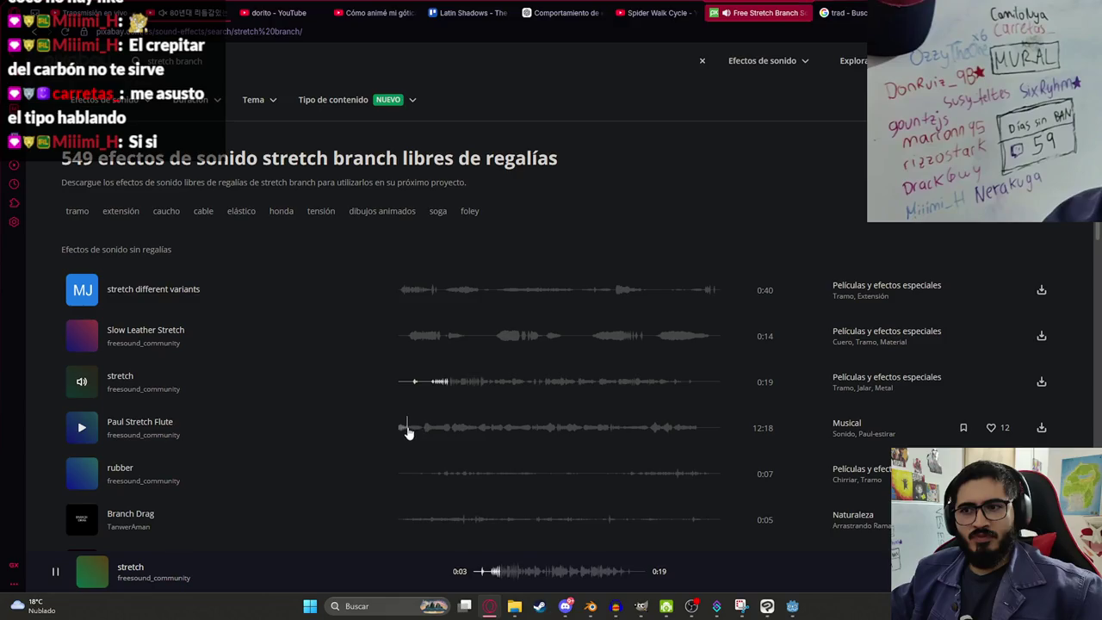
click(432, 387)
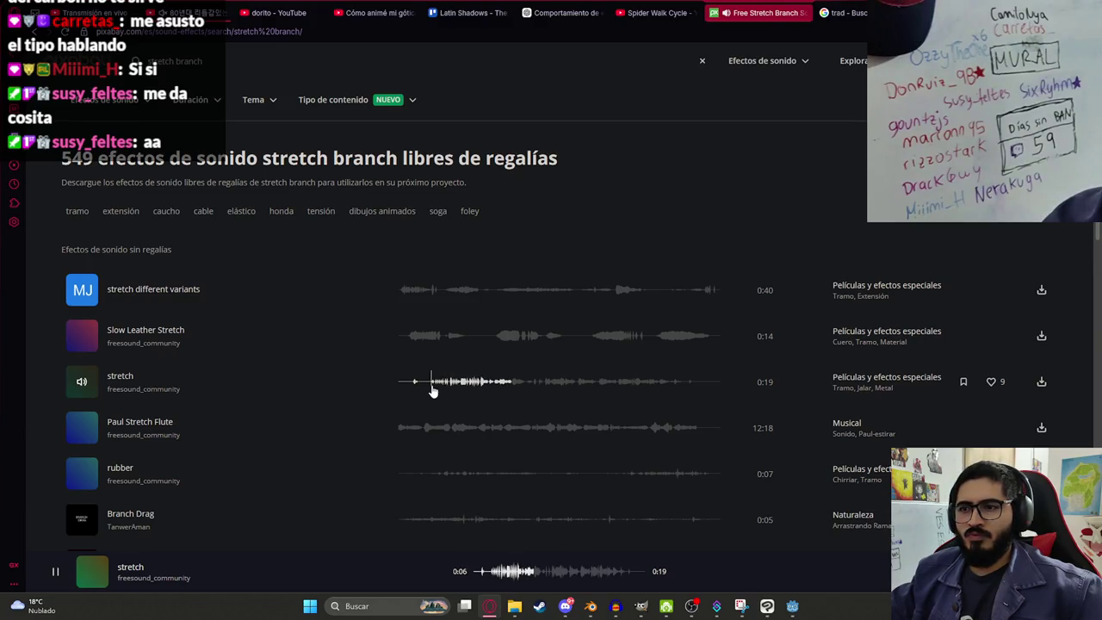
click(398, 427)
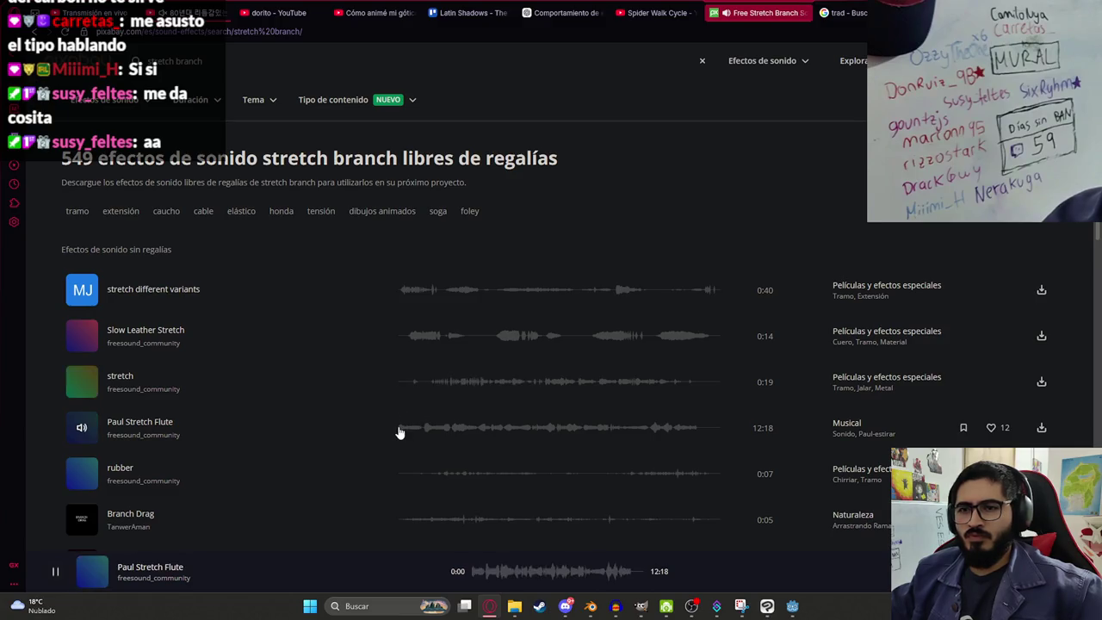
Step: Preview Branch Drag, then replay stretch different variants and the stretch clip
right_click(415, 520)
click(413, 520)
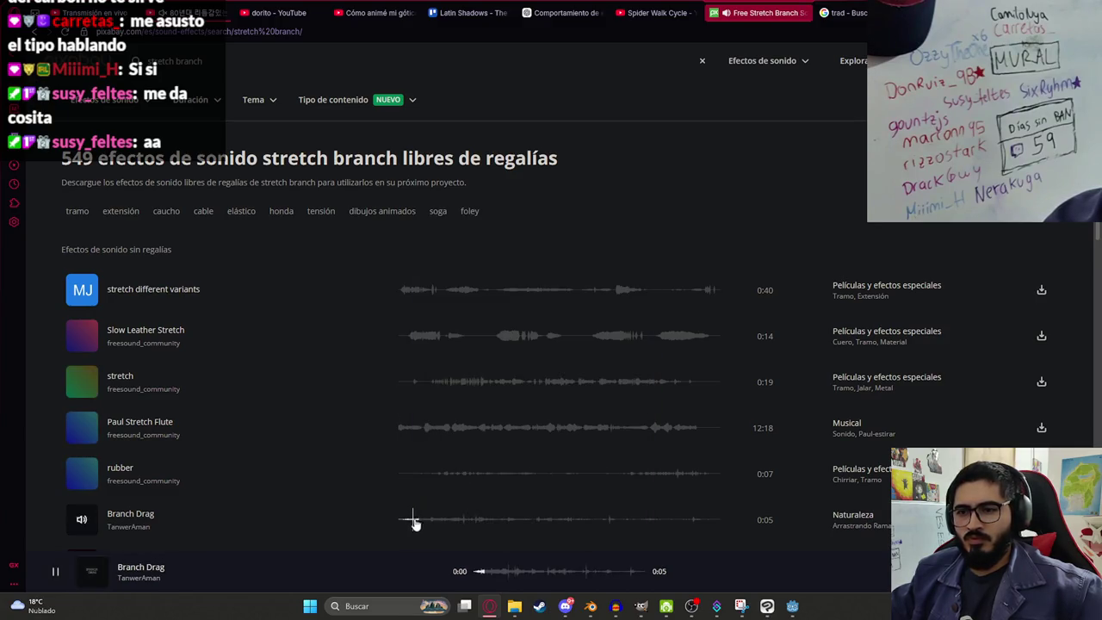
click(432, 383)
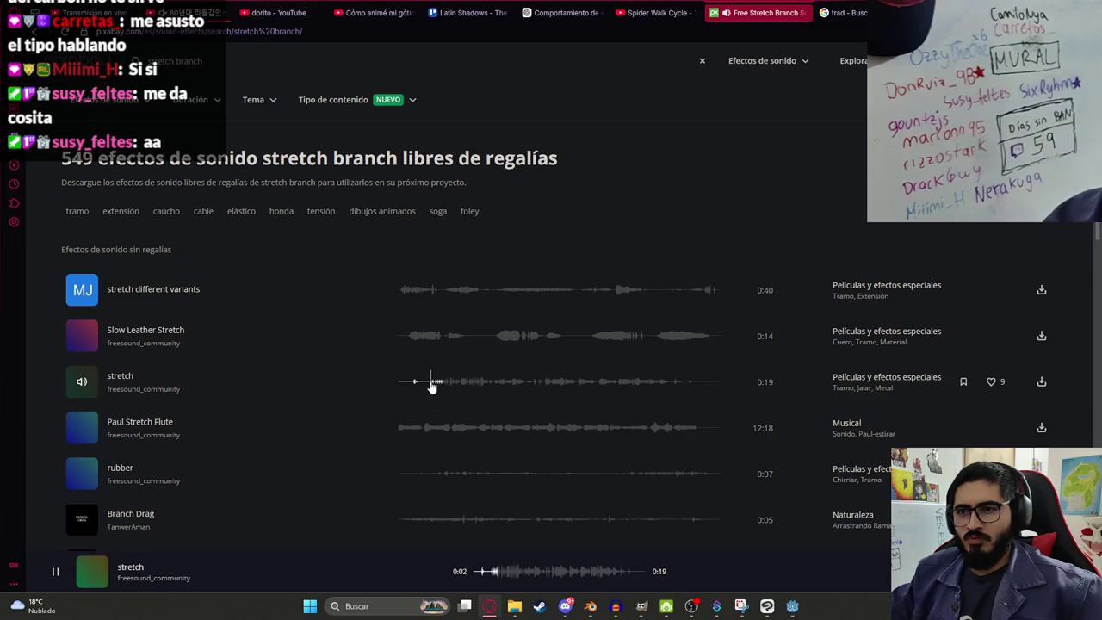
click(401, 294)
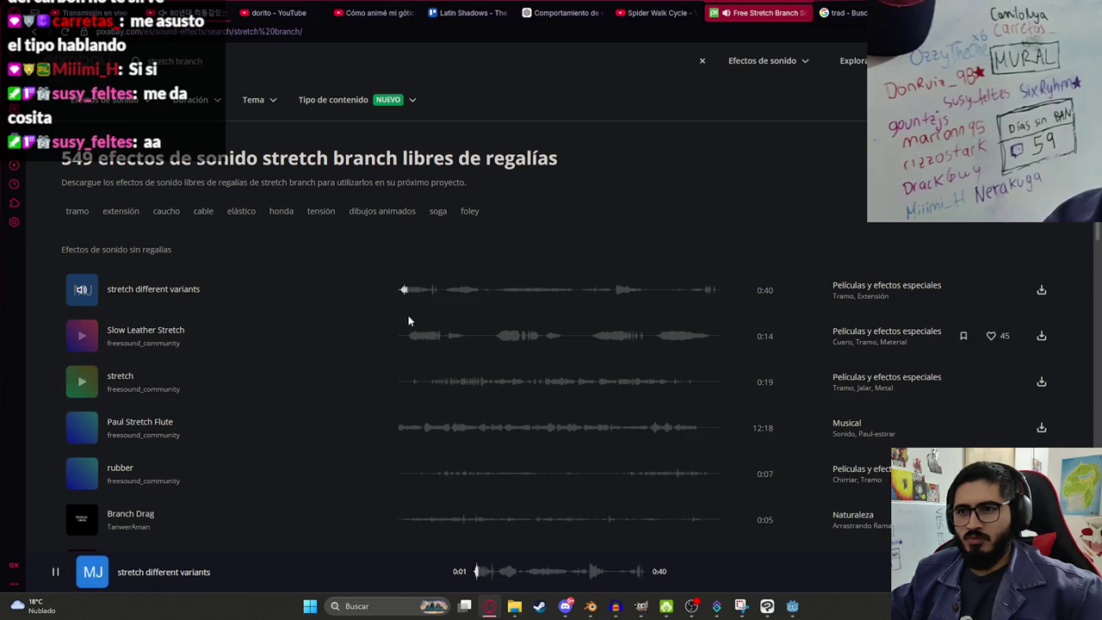
click(77, 293)
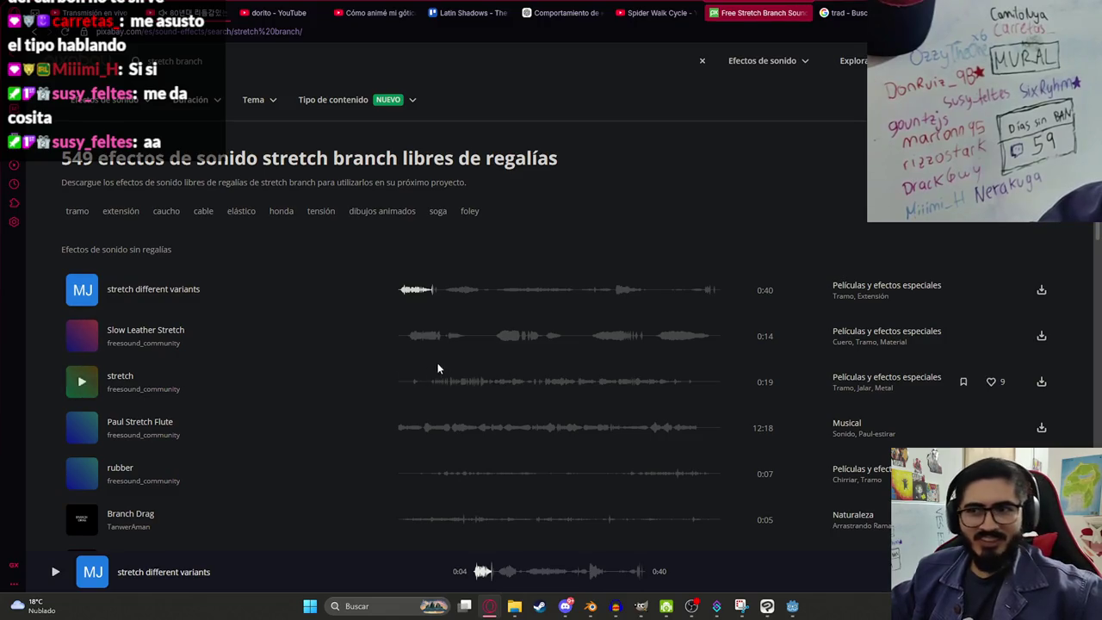
click(436, 387)
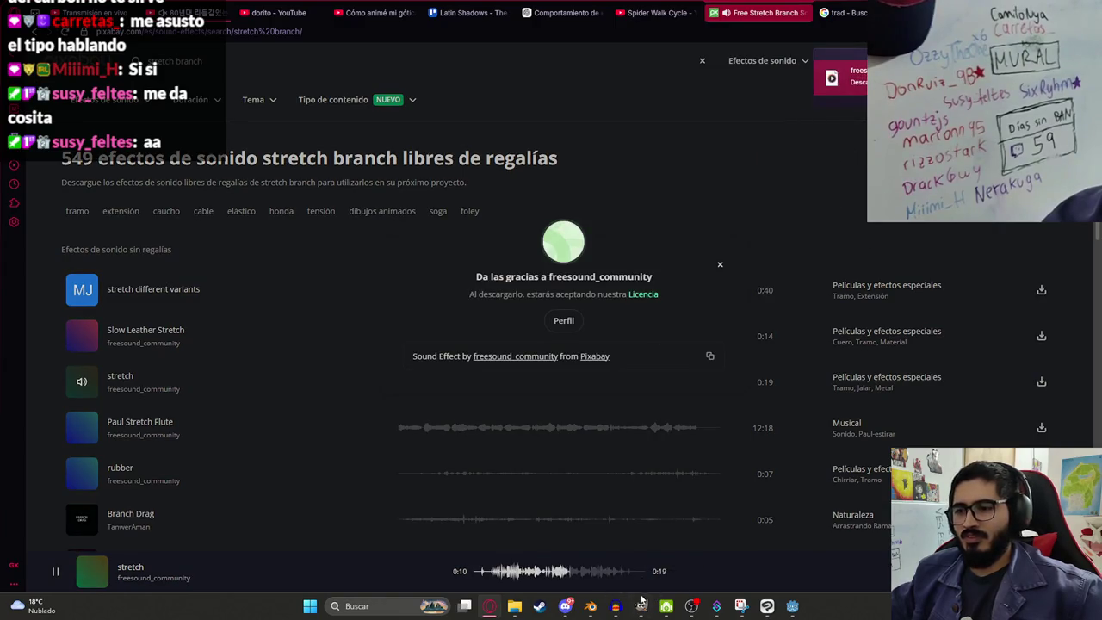
click(615, 606)
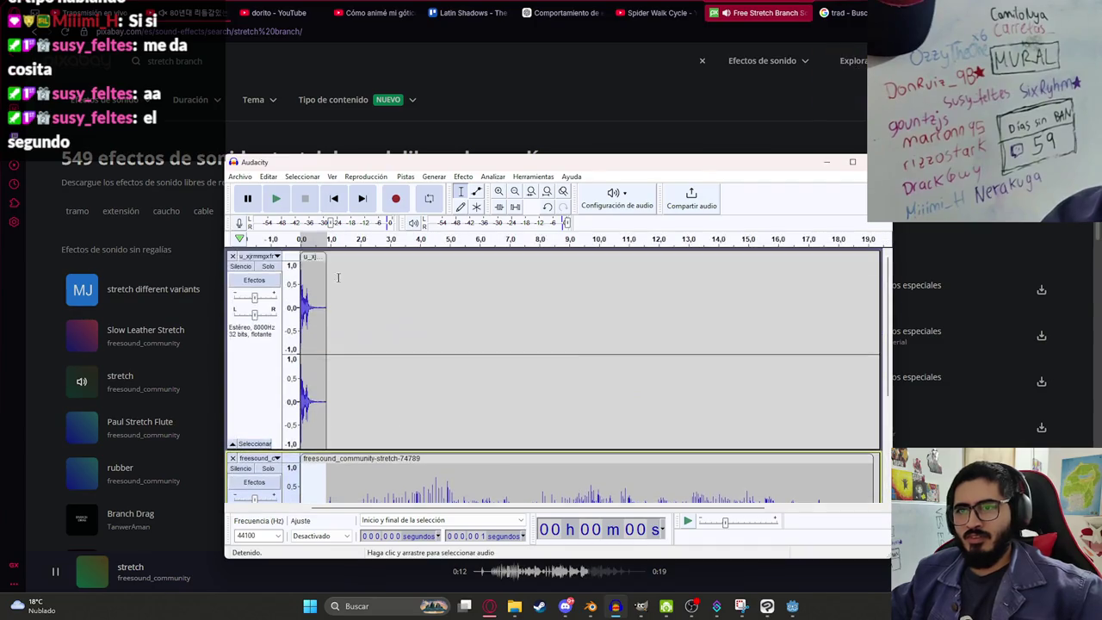
Step: Delete the earlier short track in Audacity and stop the Pixabay preview
click(232, 256)
click(338, 310)
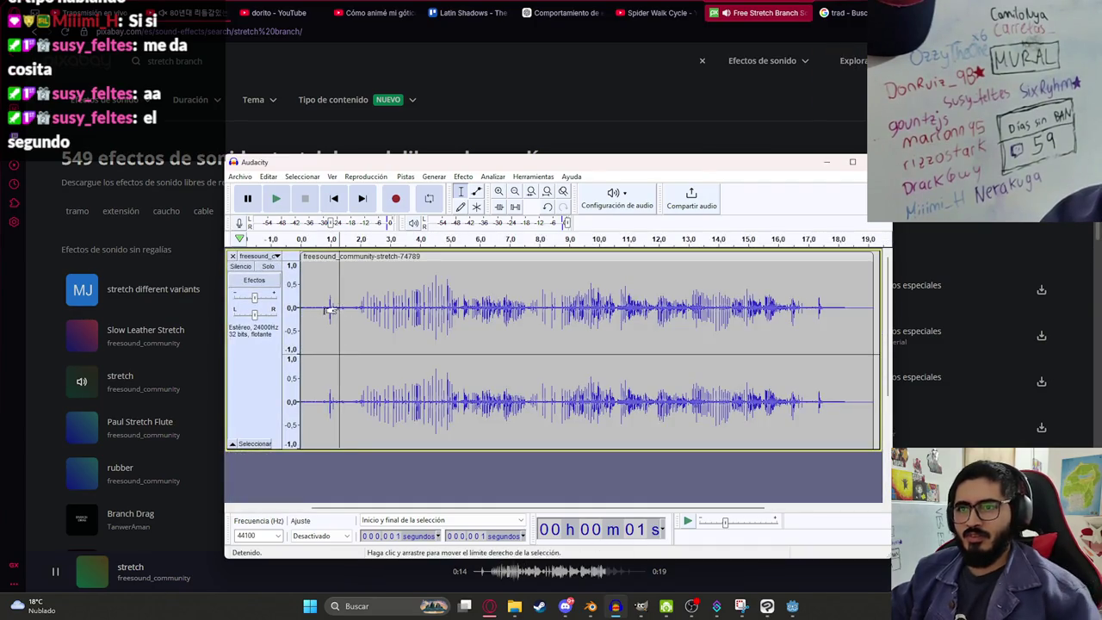
click(493, 69)
click(454, 500)
click(55, 571)
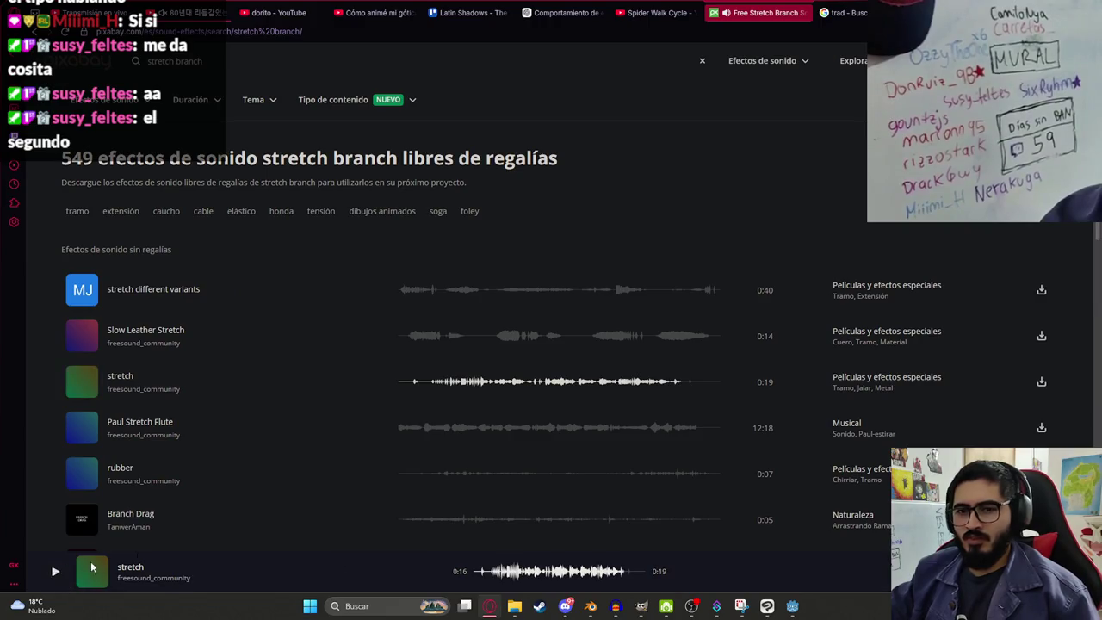
click(616, 606)
Step: Play the stretch track from about 0.9 s, zooming to inspect the waveform
click(406, 308)
key(space)
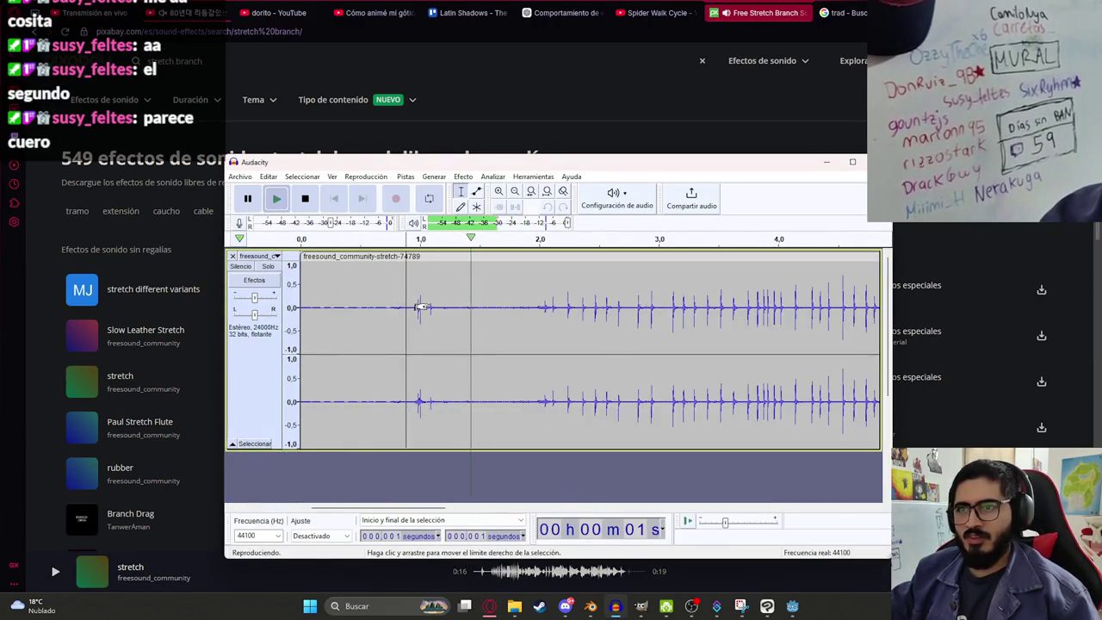
key(ctrl+3)
key(space)
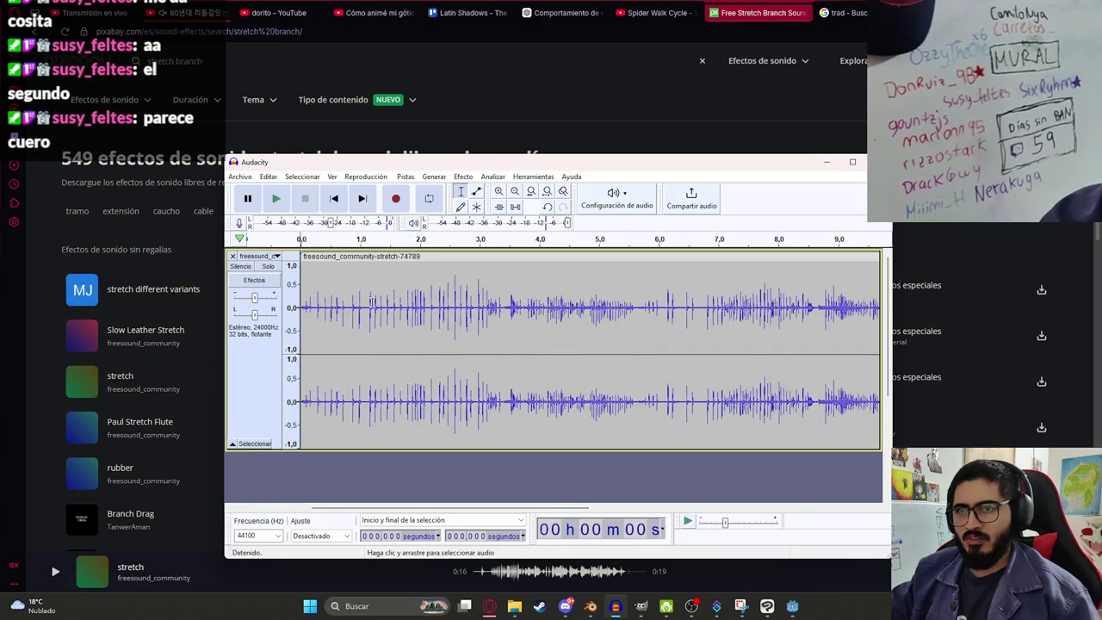
key(space)
key(ctrl+3)
key(ctrl+3)
key(ctrl+1)
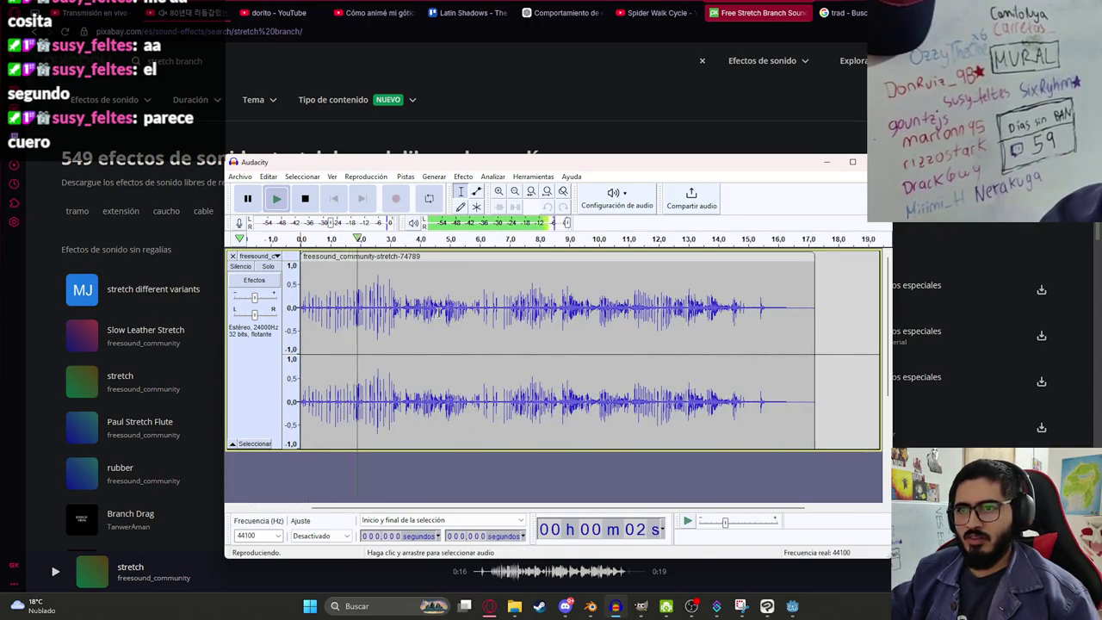
key(space)
Step: Trim away all audio after 3.4 s and play the shortened clip
click(401, 306)
key(shift+End)
key(Delete)
key(space)
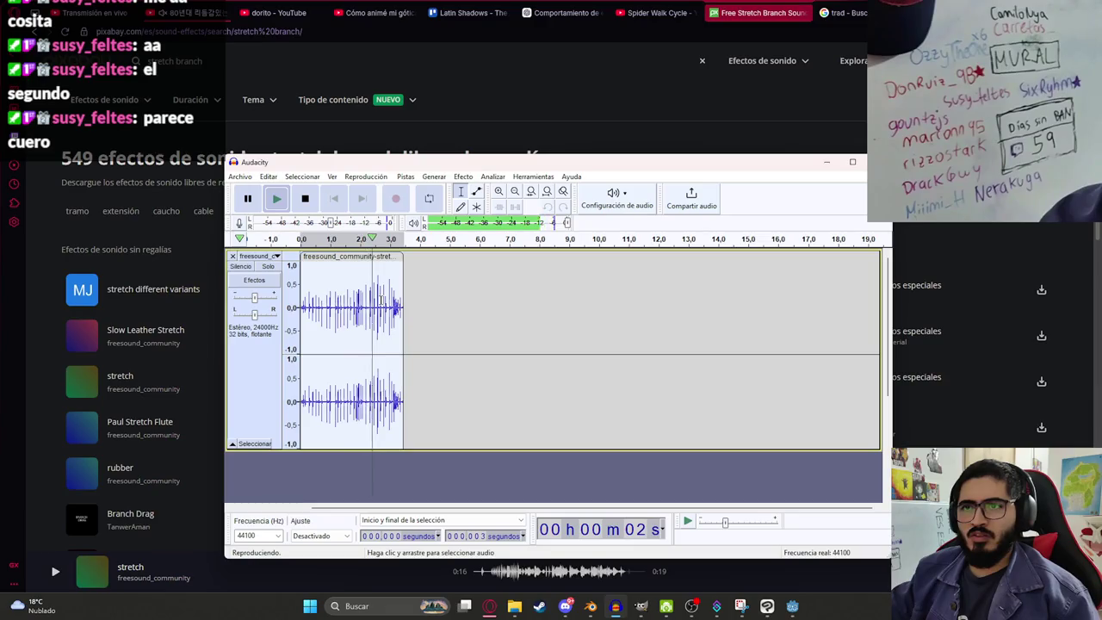
Step: Resample the track to 8000 Hz and play the result
click(406, 177)
click(422, 219)
text(8000)
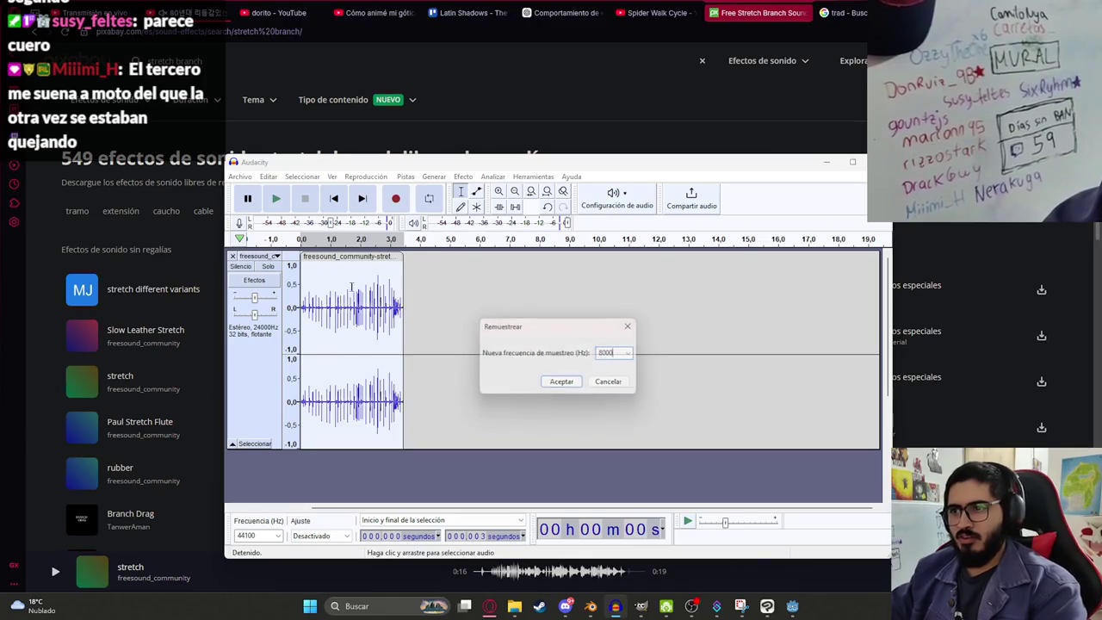
key(Return)
key(space)
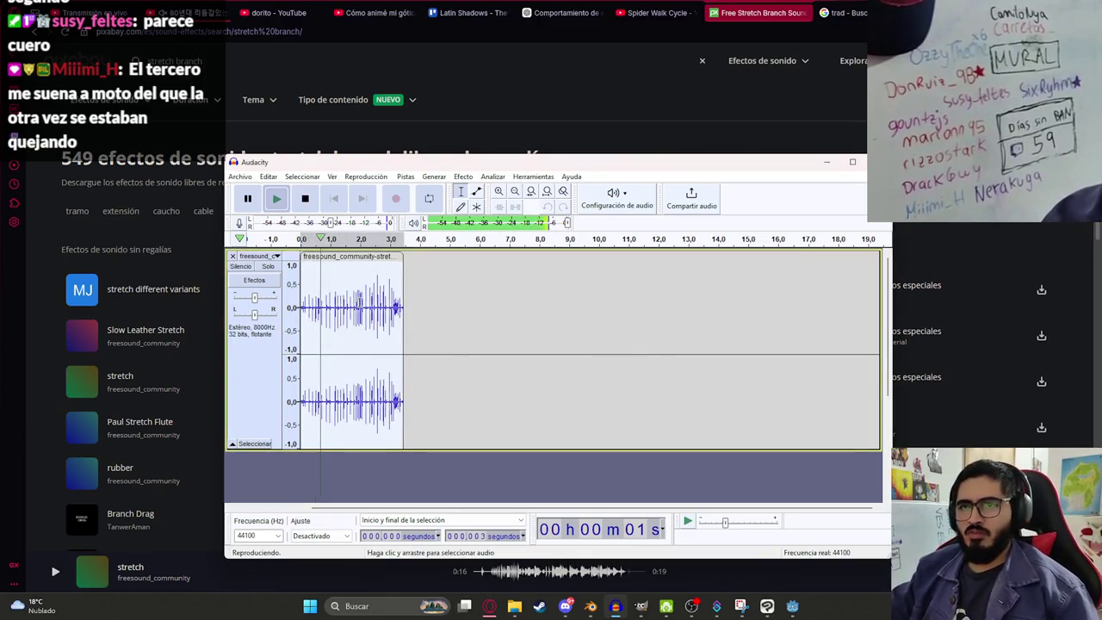
click(305, 199)
Step: Export the clip as malavision_charge_start WAV in js2 and play it back
click(240, 177)
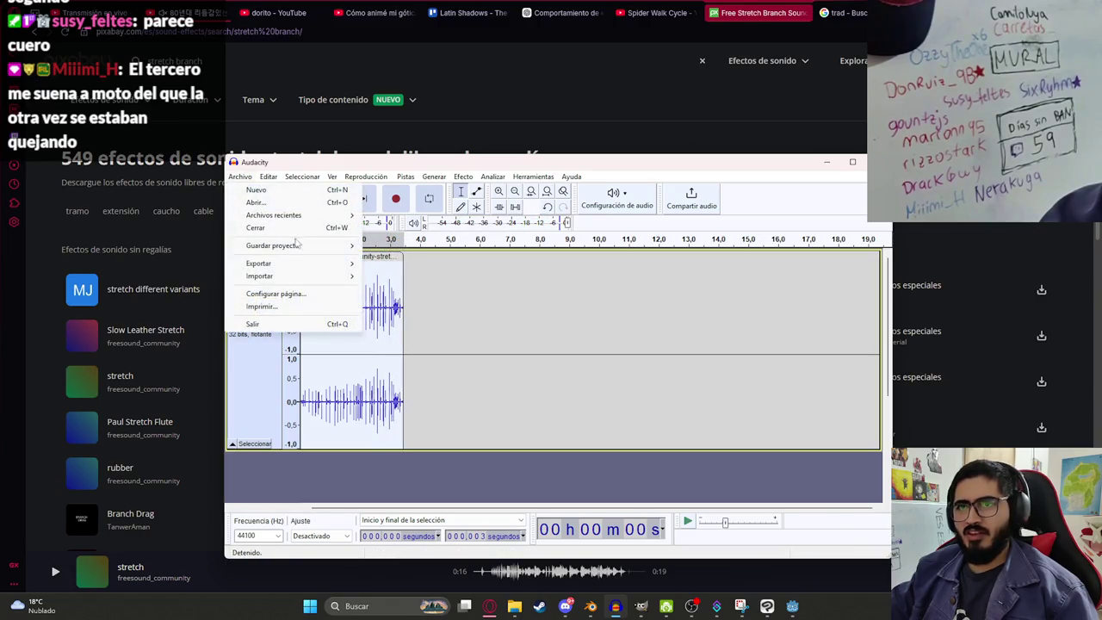
mouse_move(276, 262)
click(396, 274)
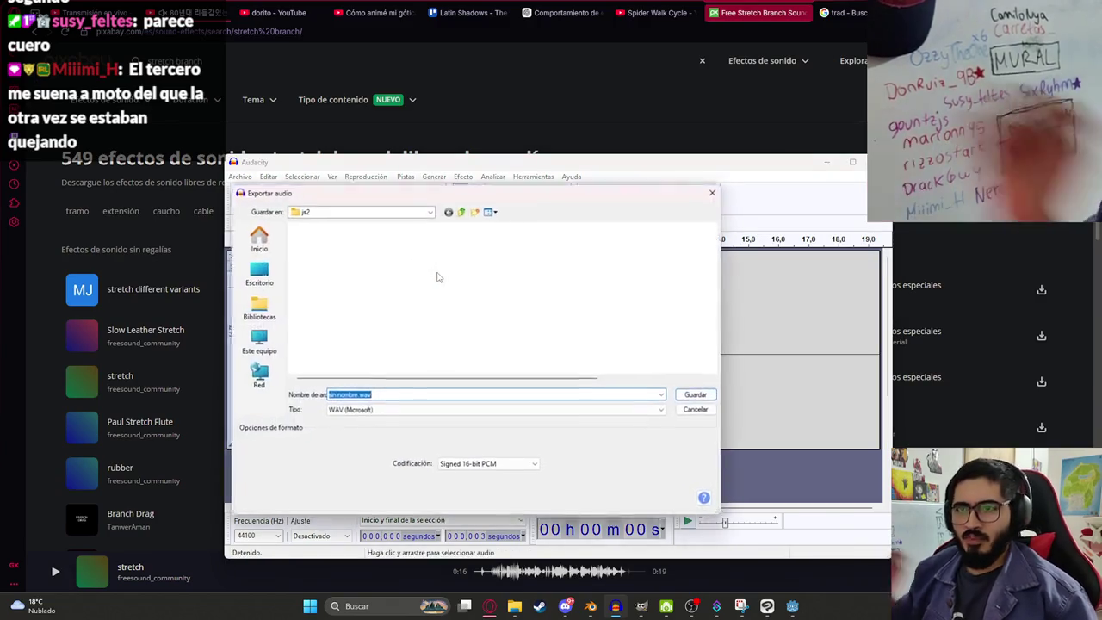
text(malavisi)
text(on_charge_p)
text(eak)
key(BackSpace)
key(BackSpace)
key(BackSpace)
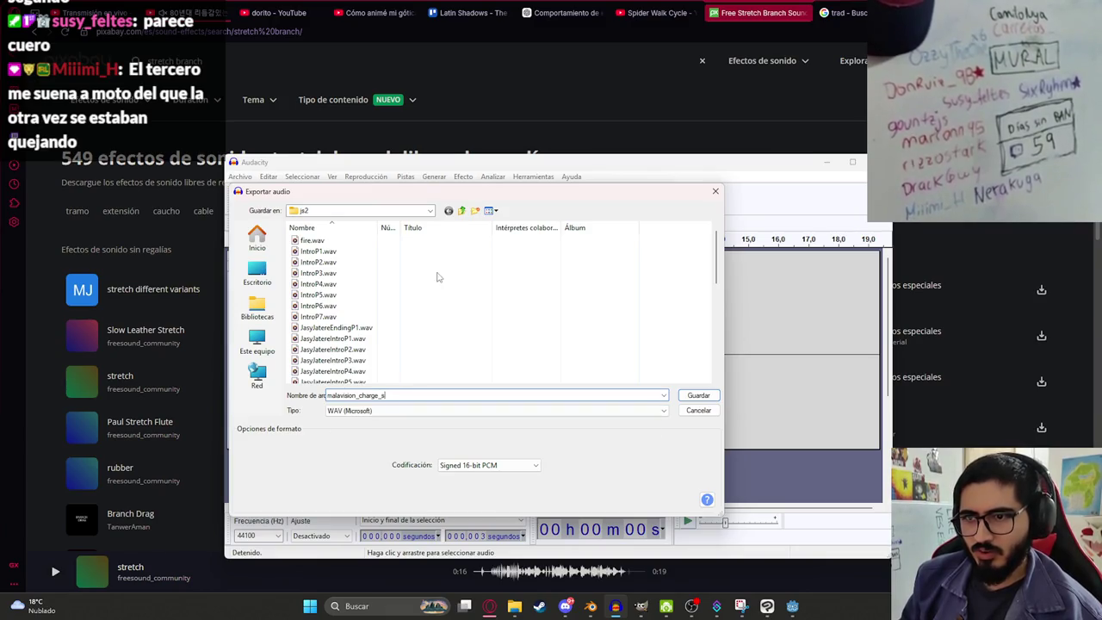
key(Return)
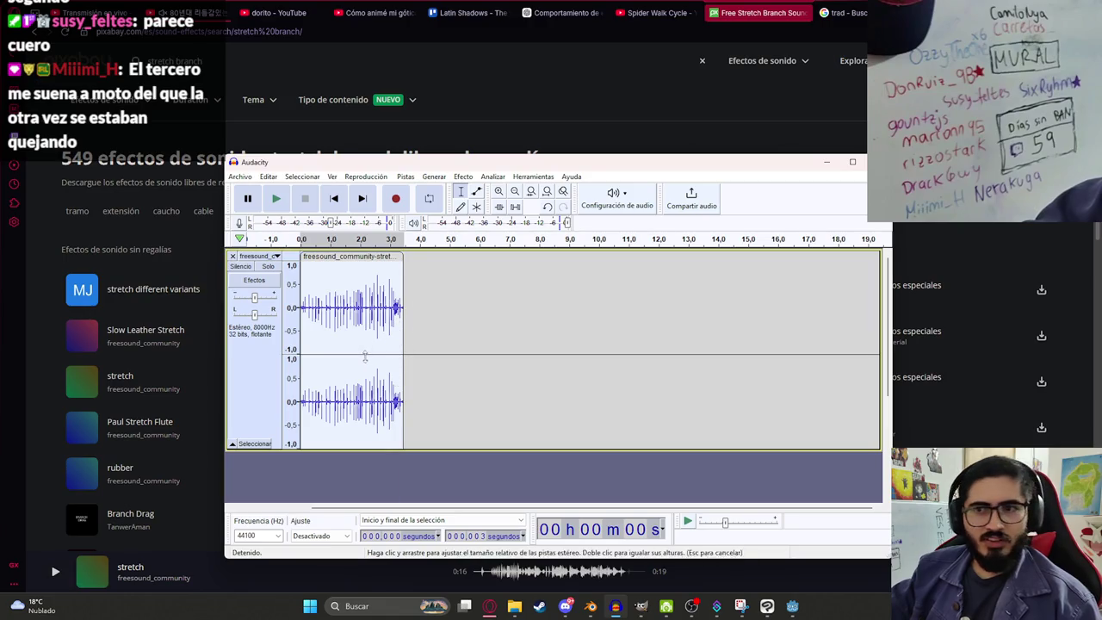
key(space)
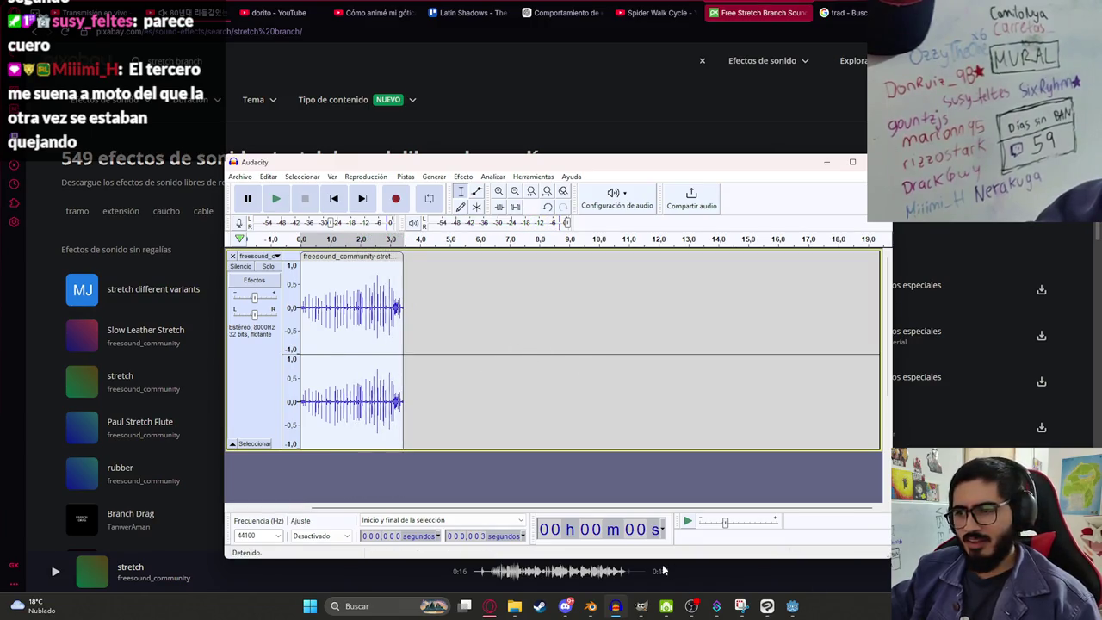
click(652, 143)
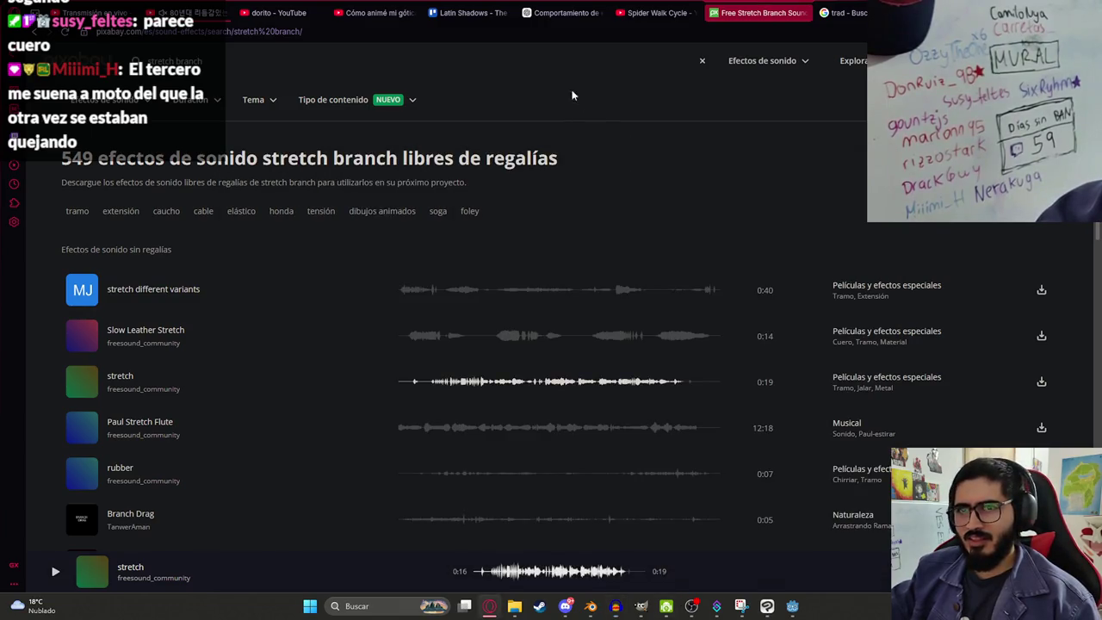
Step: Preview Slow Leather Stretch and stretch different variants, comparing with the edited Audacity clip
click(412, 339)
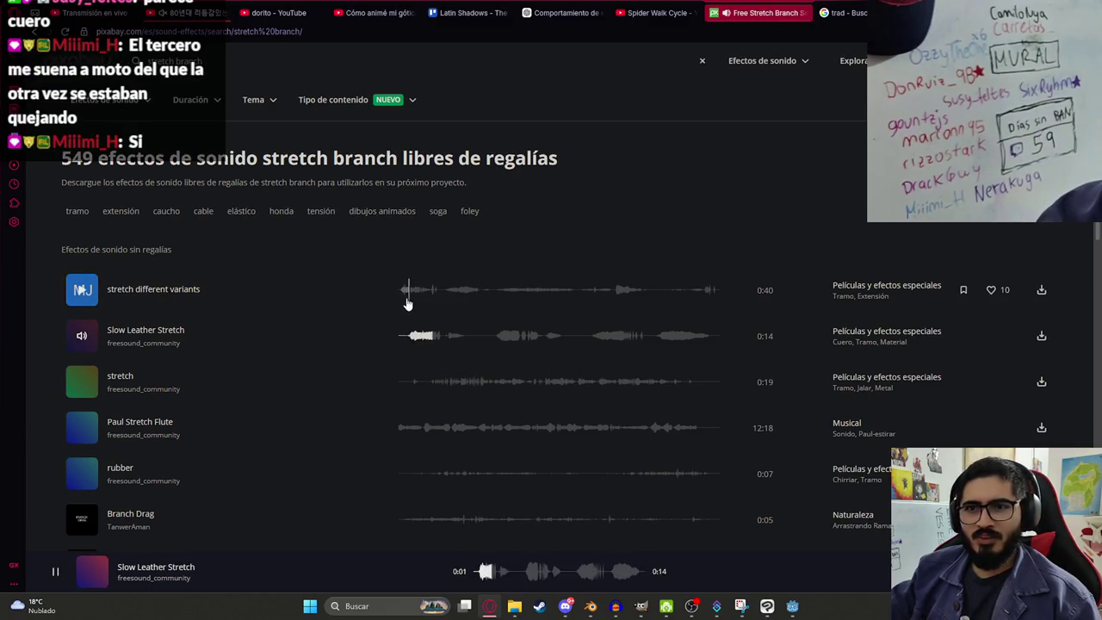
click(400, 296)
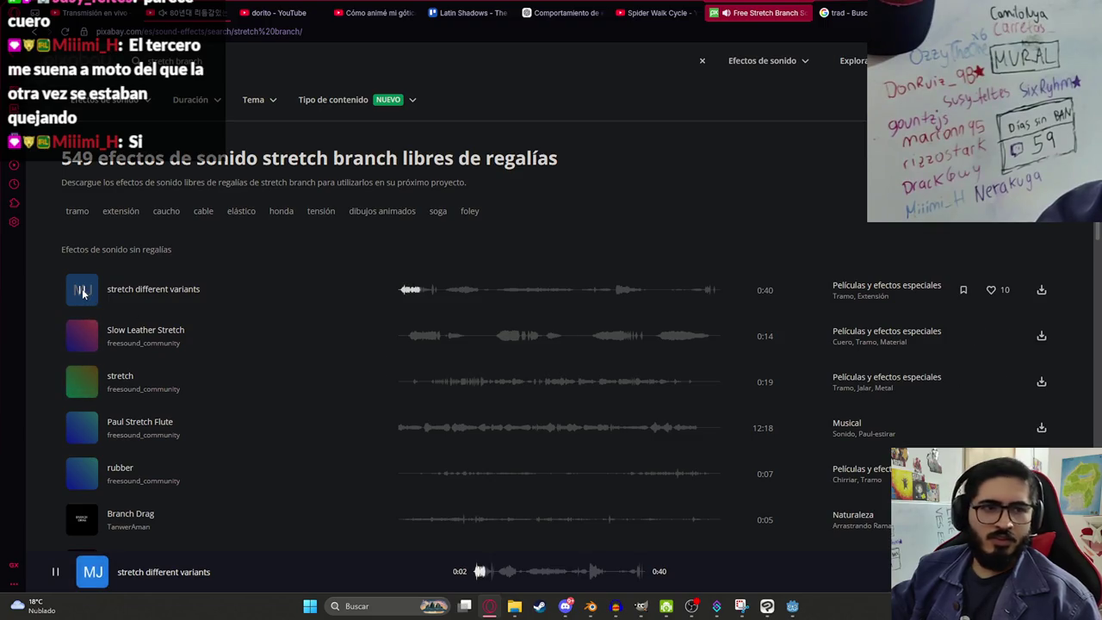
click(84, 294)
click(615, 607)
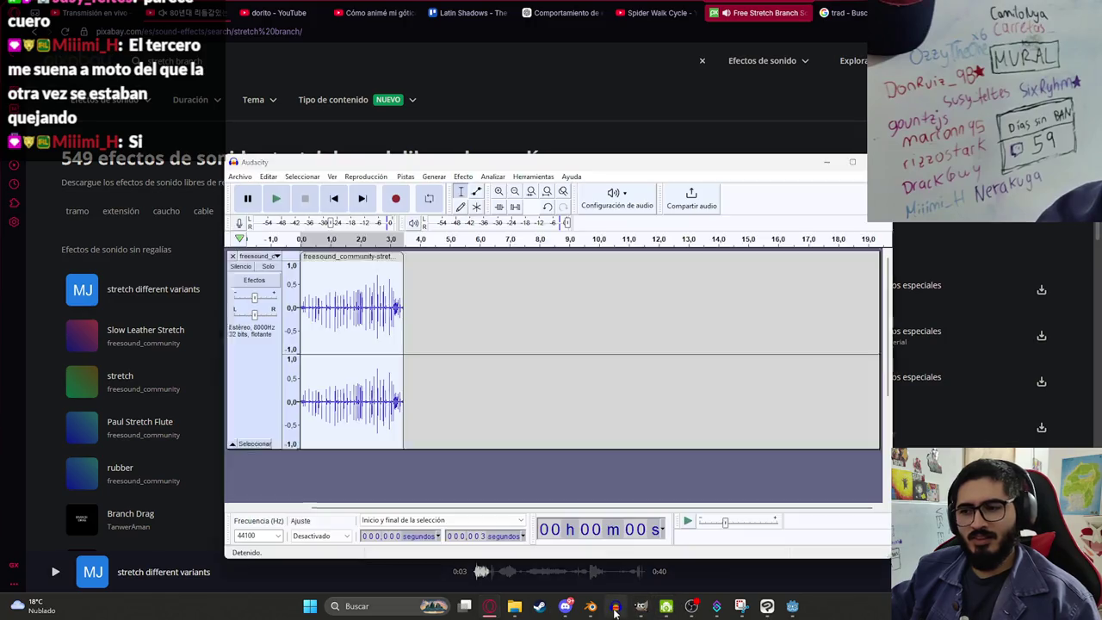
key(space)
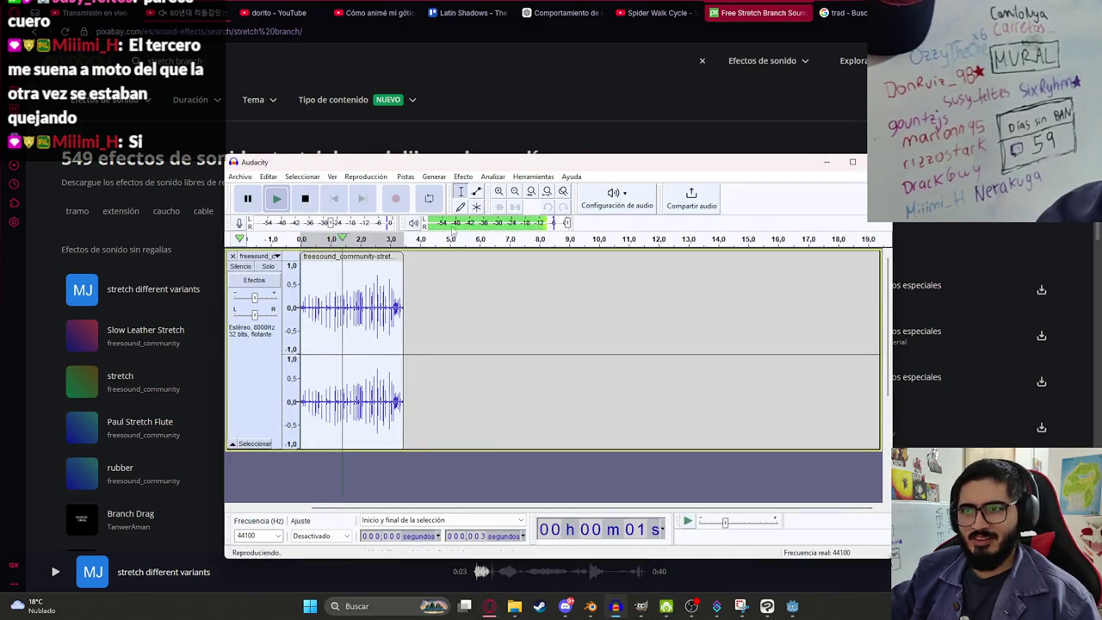
click(514, 127)
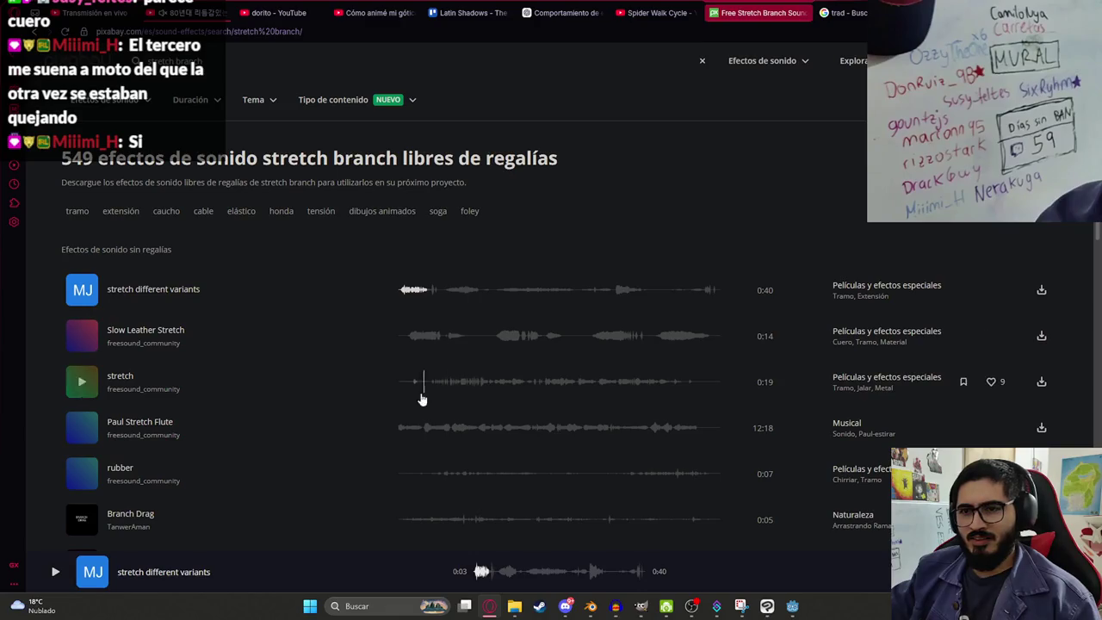
Step: Preview Paul Stretch Flute, Rubber Stretch Rip 1, Rope Tighten and Stretch 1, up to Stretch Rubber Rope Foley 16, then stop
click(396, 428)
scroll(399, 414, down, 2)
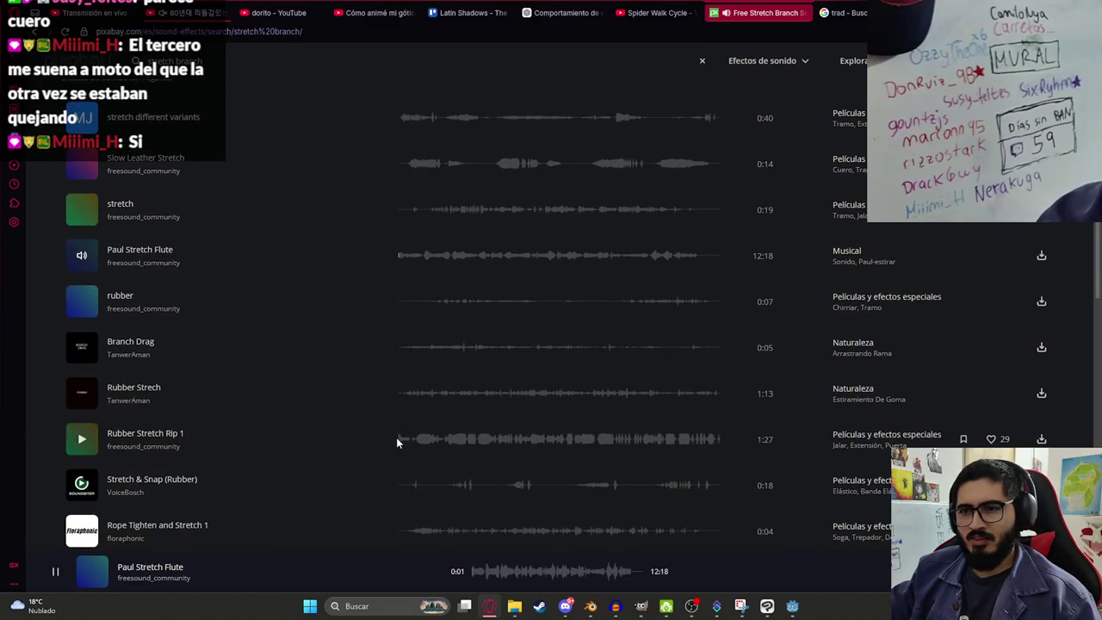
click(396, 438)
scroll(396, 437, down, 2)
click(406, 360)
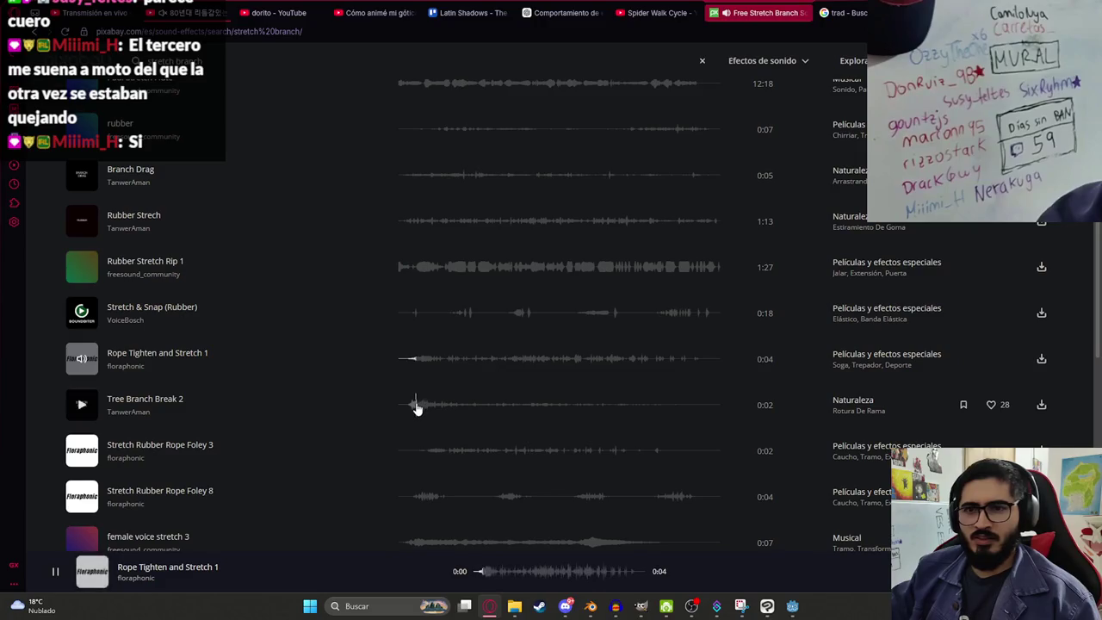
click(415, 405)
click(413, 359)
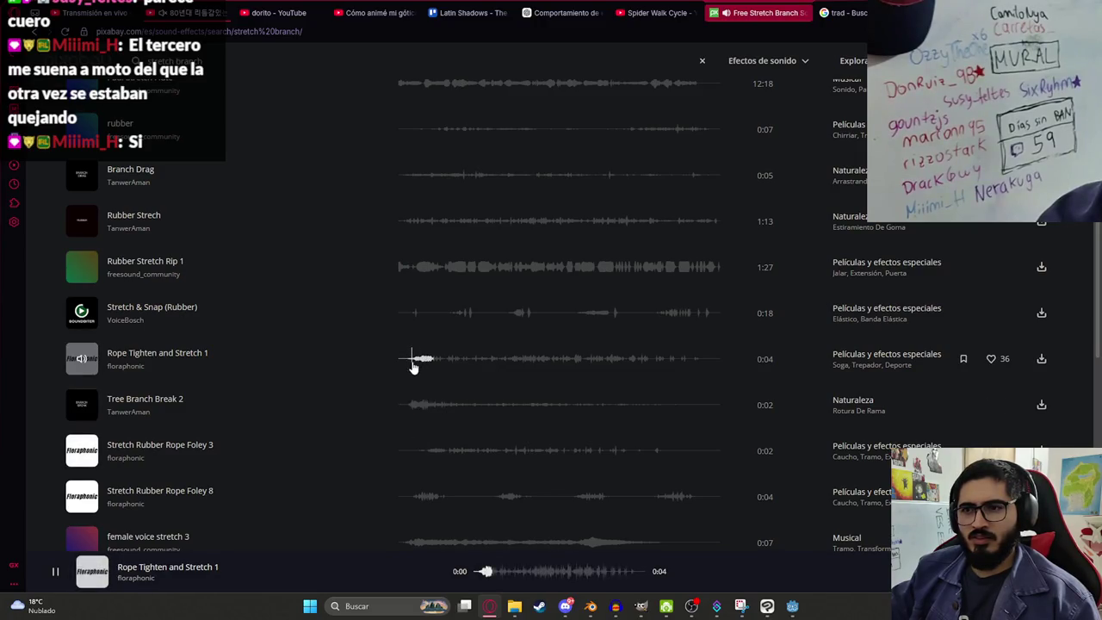
click(413, 500)
scroll(408, 458, down, 1)
click(409, 443)
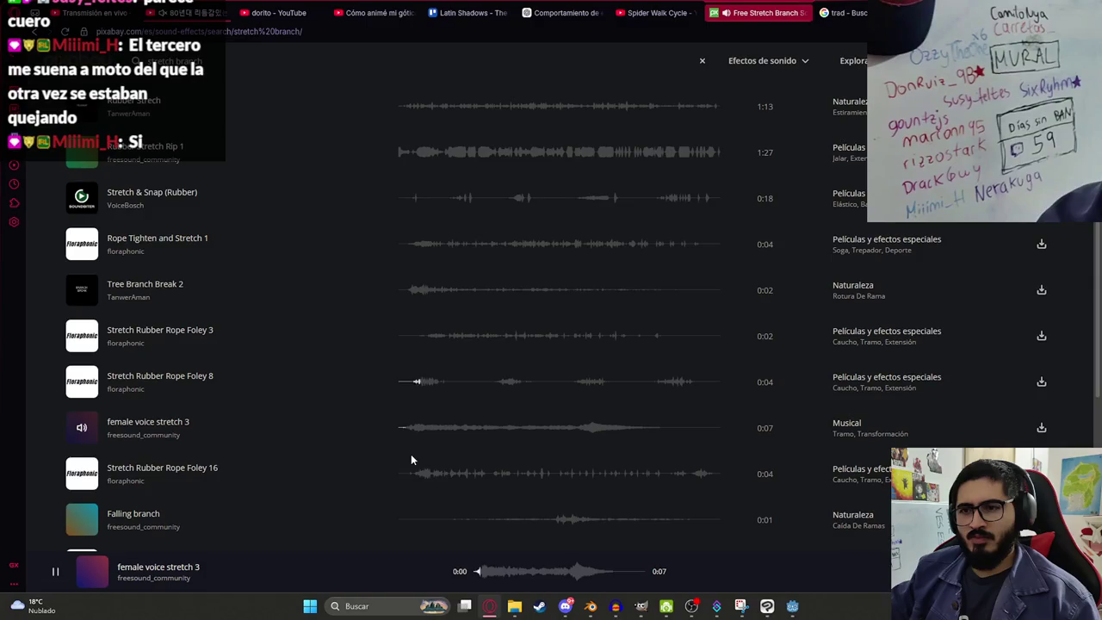
click(411, 472)
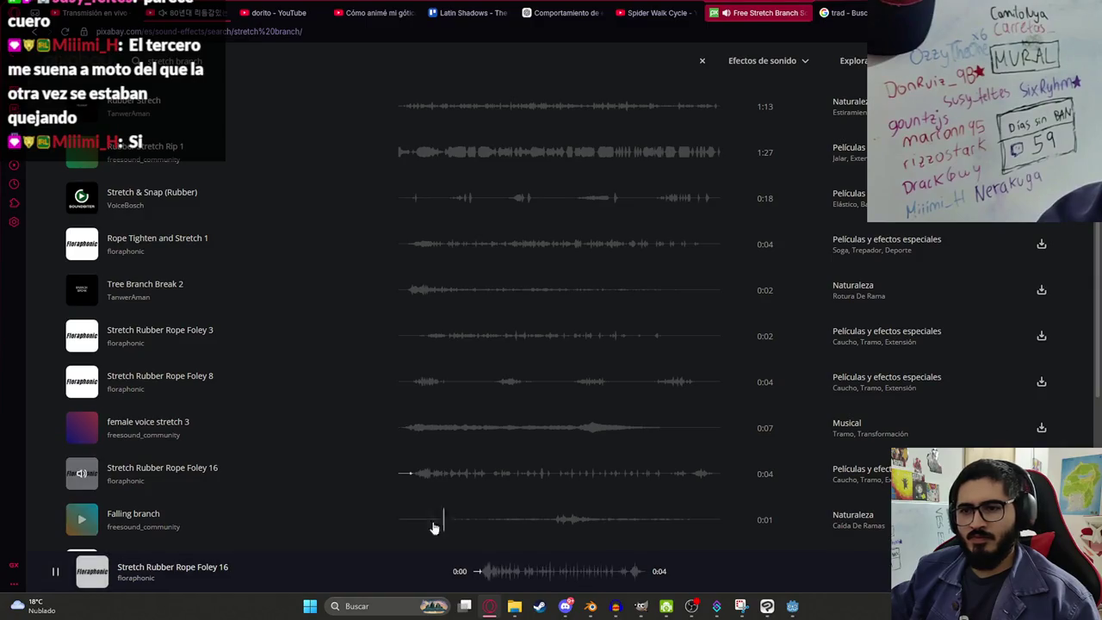
click(53, 574)
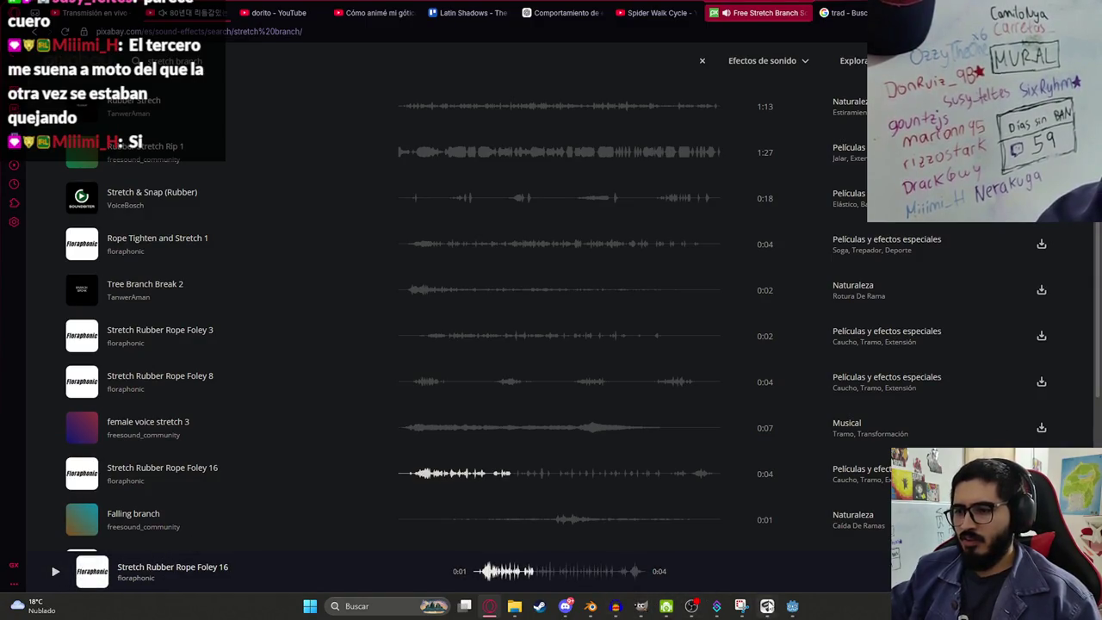
click(792, 606)
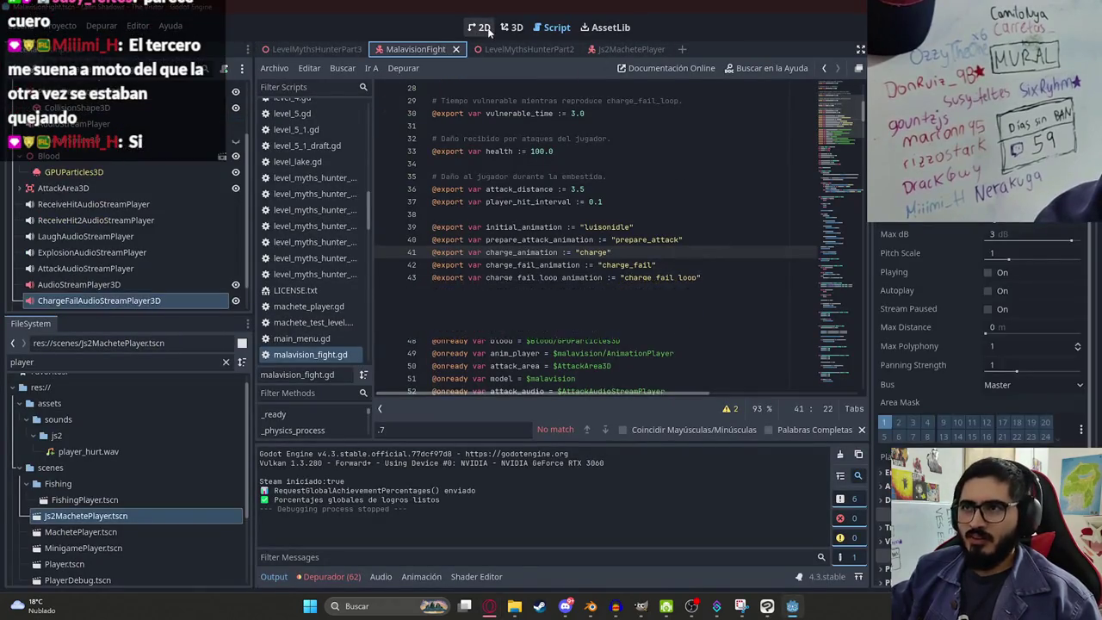
Step: Duplicate the AudioStreamPlayer3D, disable Autoplay and rename it ChargeStartAudioStreamPlayer3D
click(512, 27)
scroll(138, 276, down, 1)
click(103, 252)
key(ctrl+d)
click(988, 291)
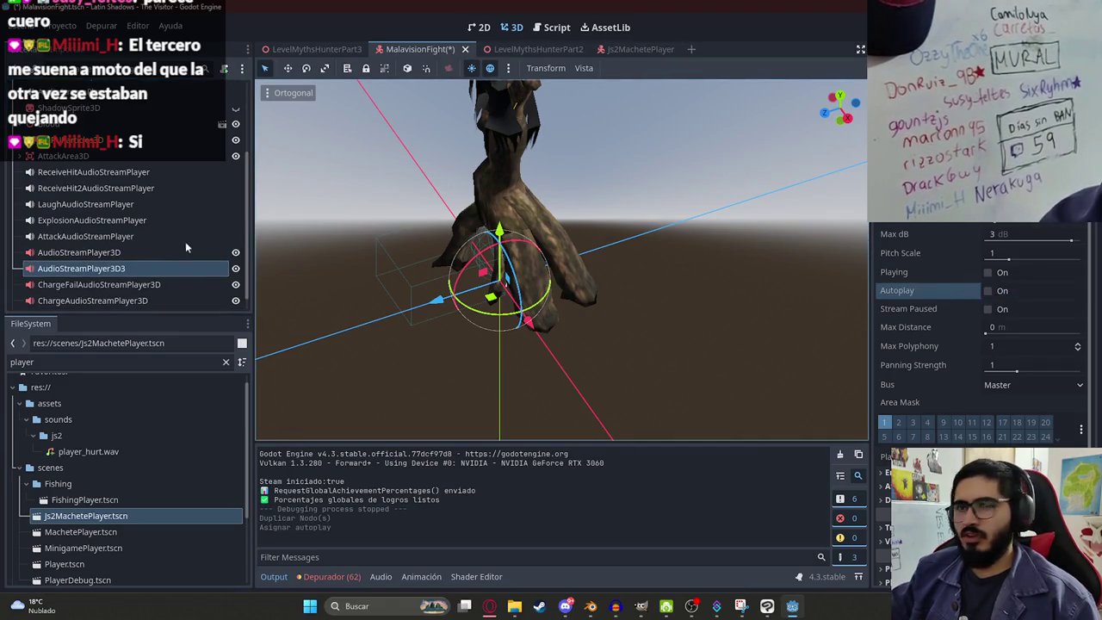
double_click(169, 265)
click(38, 270)
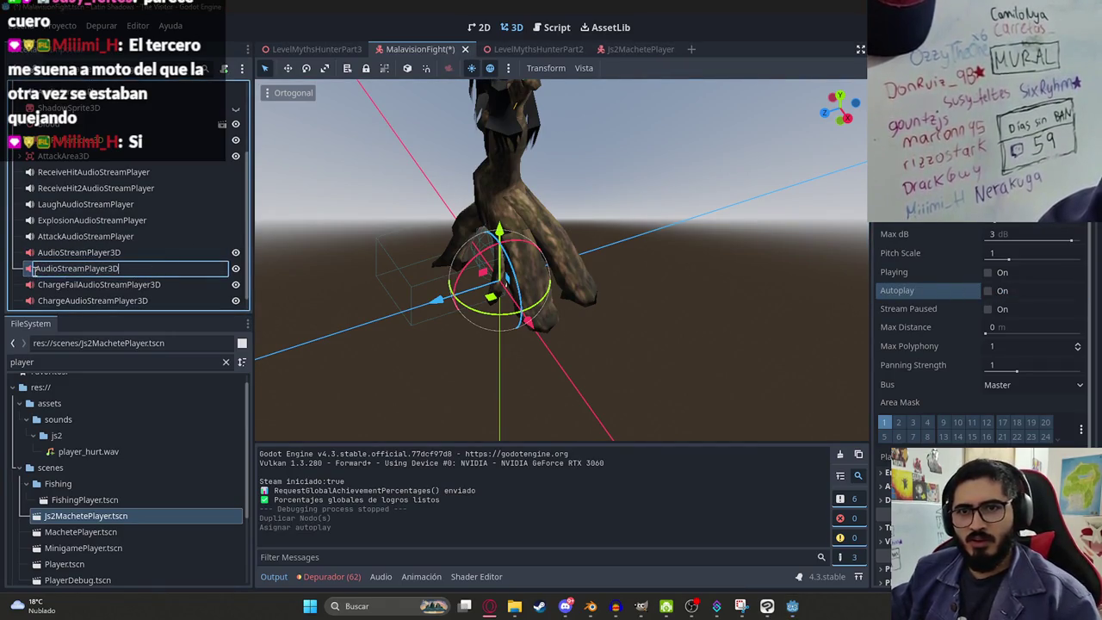
text(ChargeSta)
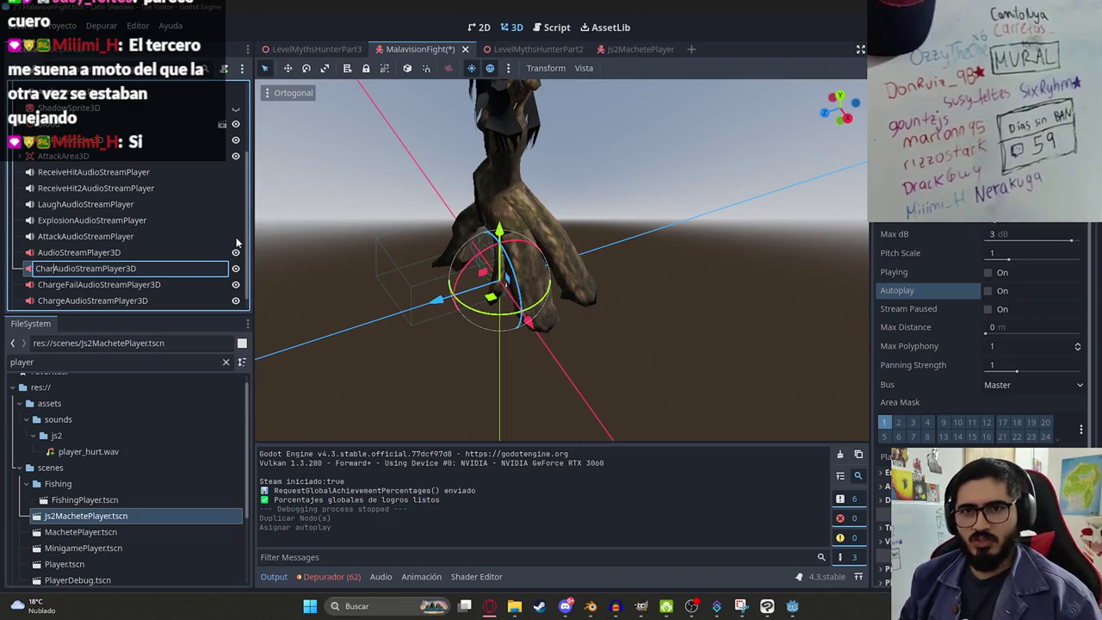
text(rt)
key(Return)
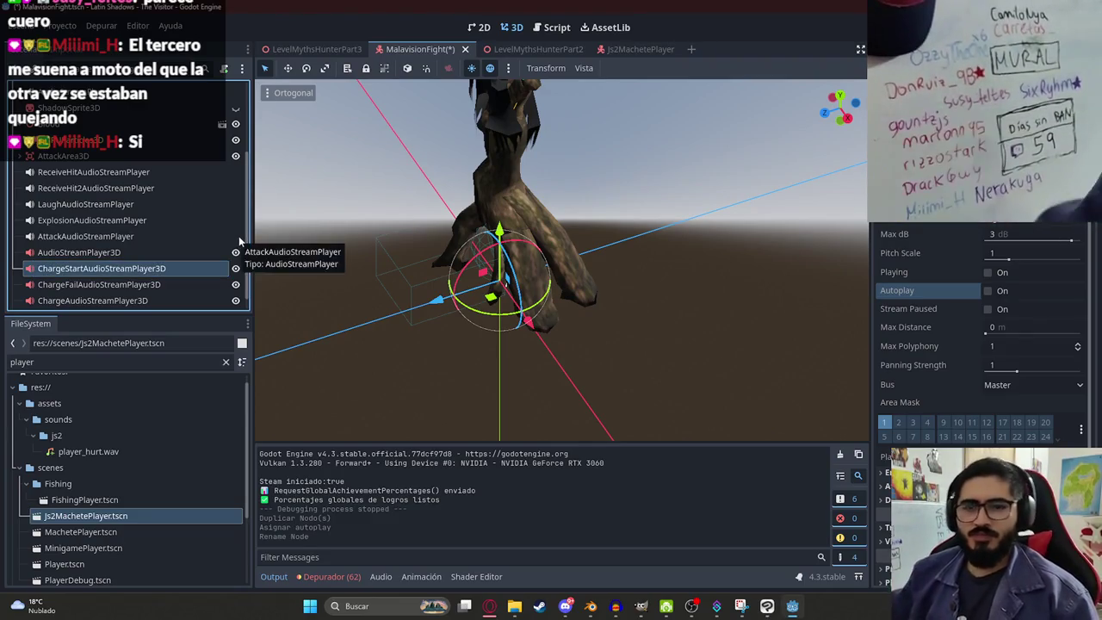
Step: Assign malavision_charge_start.wav as its Stream, save the scene, and copy the node name
click(112, 362)
text(charge)
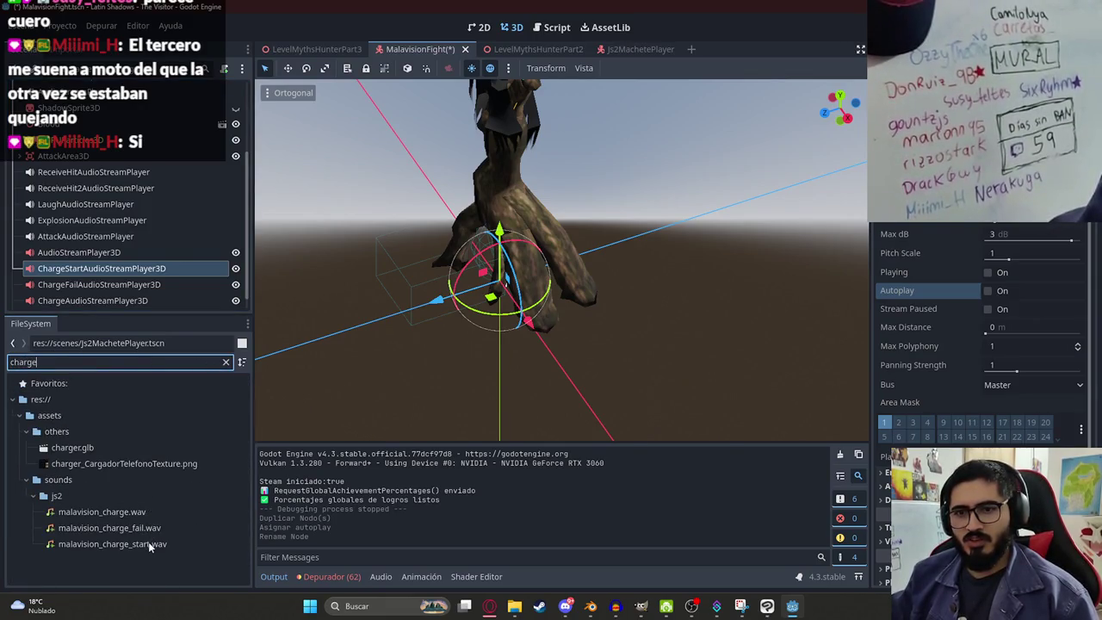
drag(148, 541, 1076, 242)
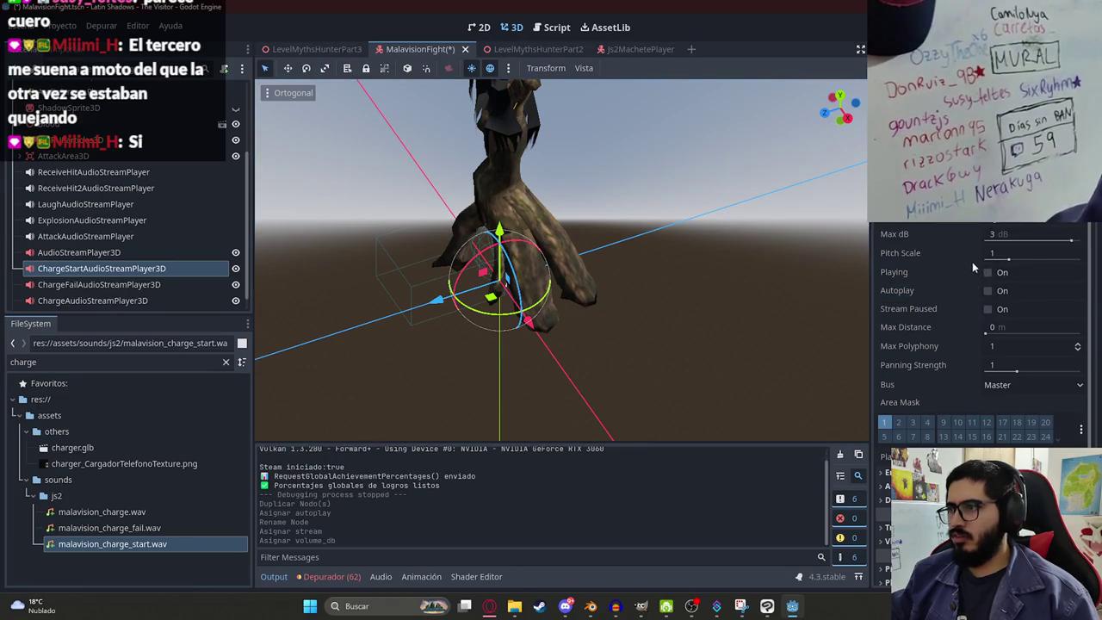
key(ctrl+s)
double_click(99, 268)
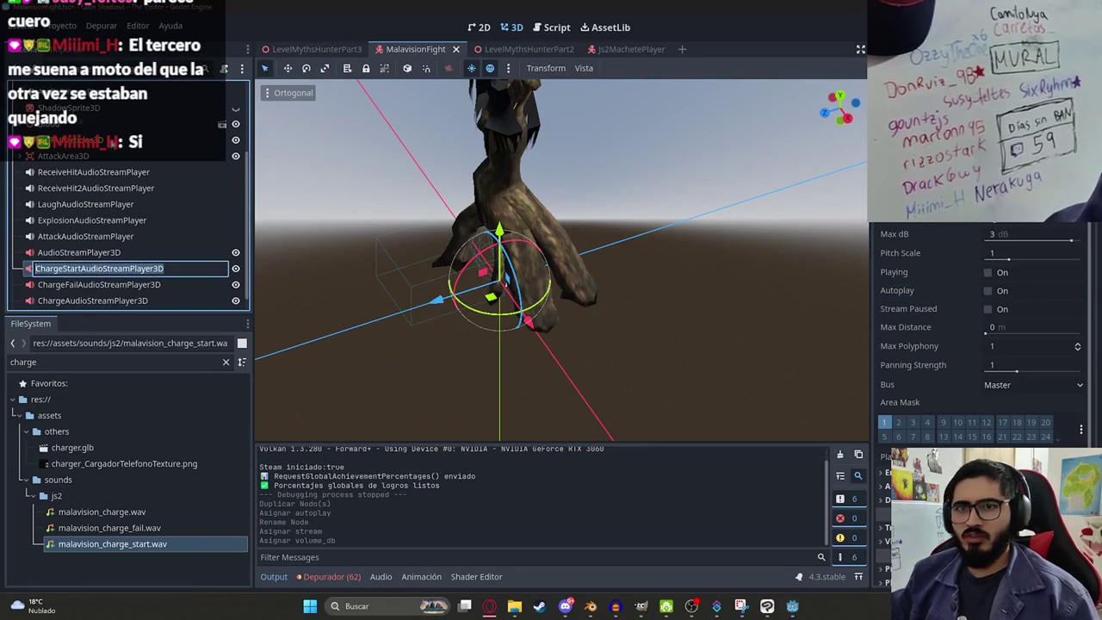
key(Return)
key(ctrl+F3)
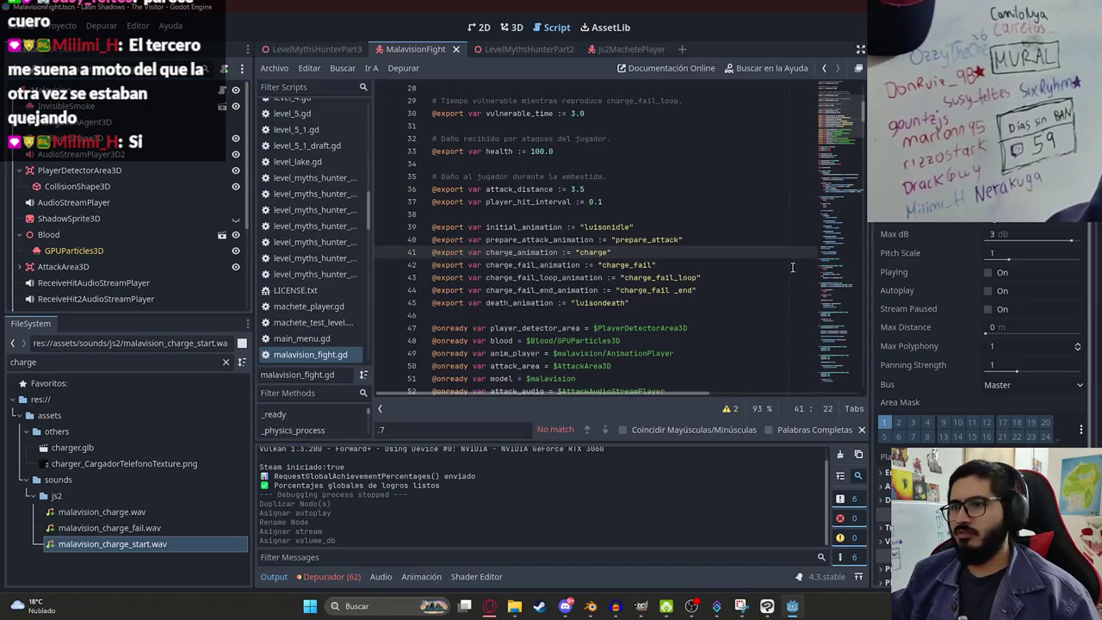
scroll(784, 258, down, 5)
click(745, 241)
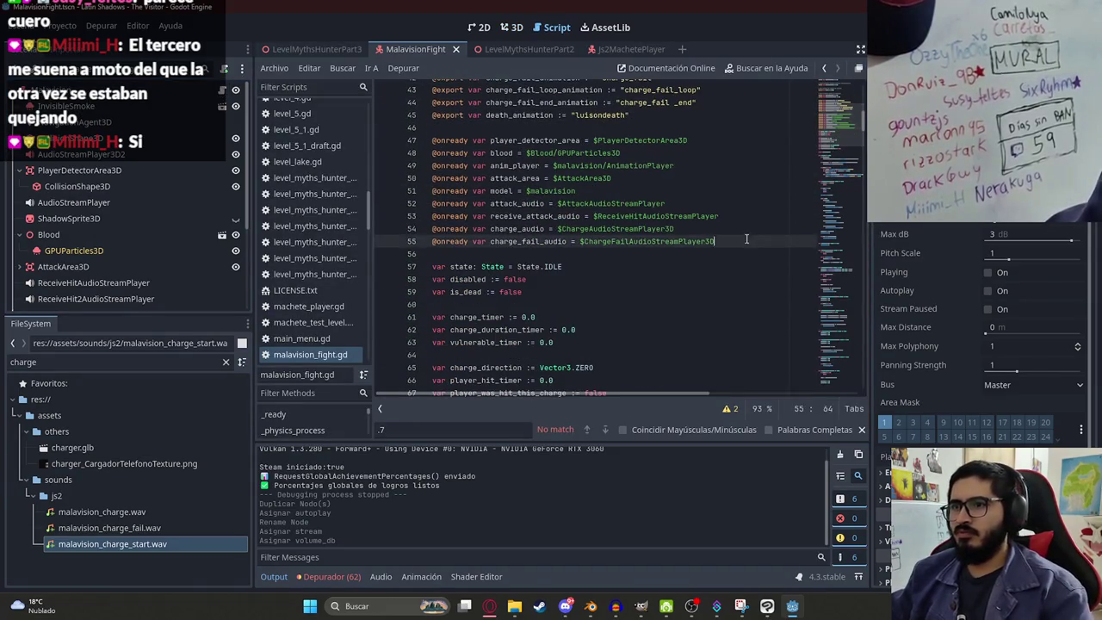
key(Return)
text(@o)
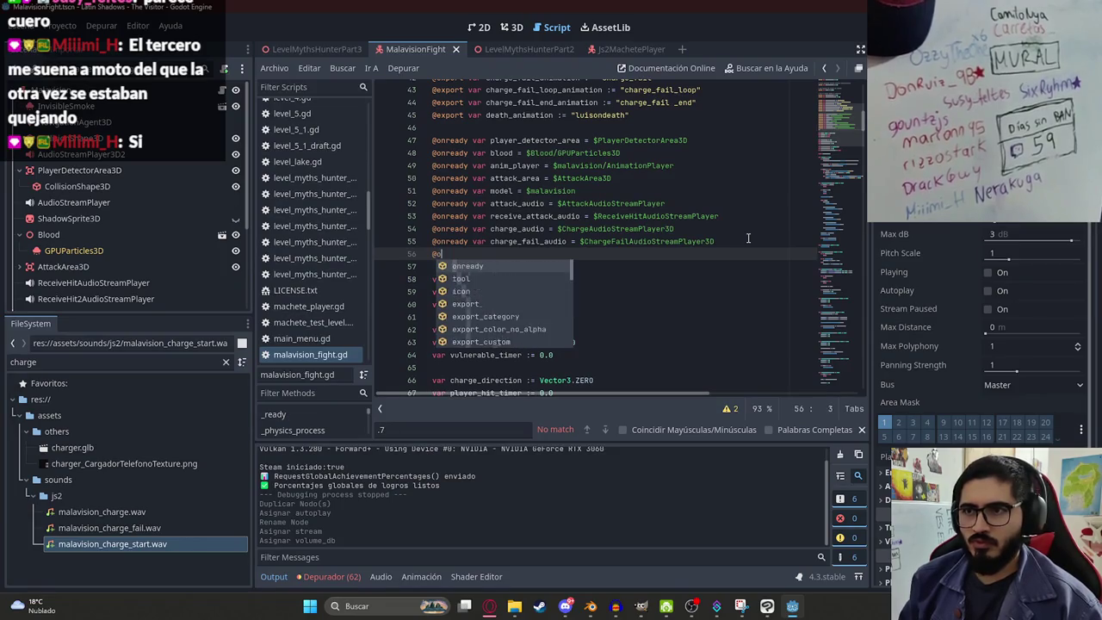
key(Return)
text(rge_start_audio = $ChargeStartAudioStreamPlayer3D)
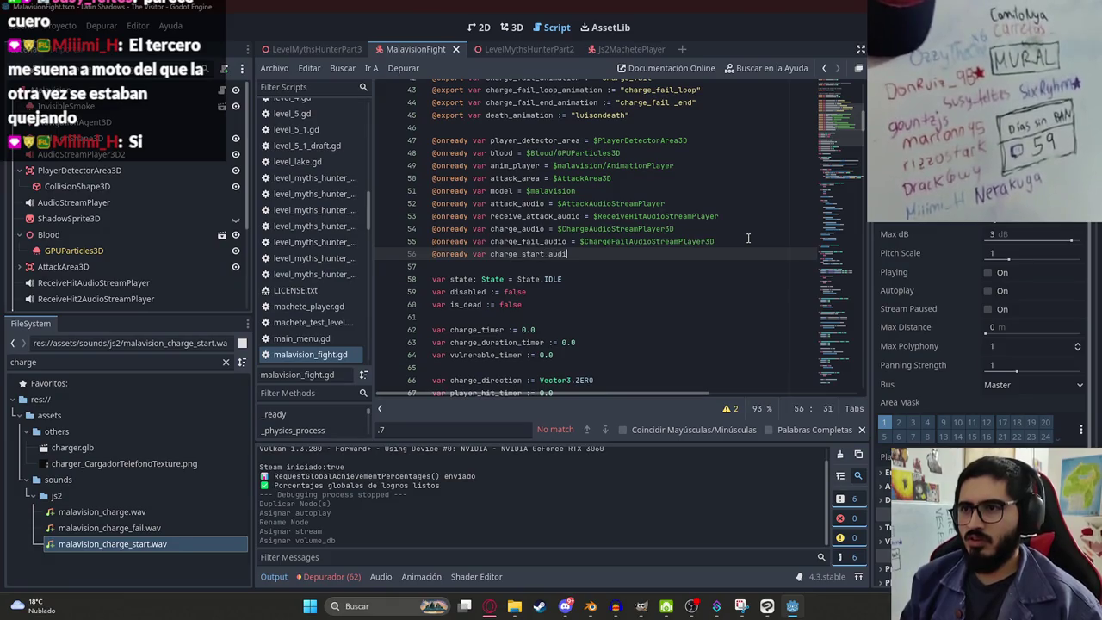
Step: Call charge_start_audio.play() right after the prepare_attack_animation play call in _start_prepare_charge
double_click(532, 253)
scroll(569, 215, up, 5)
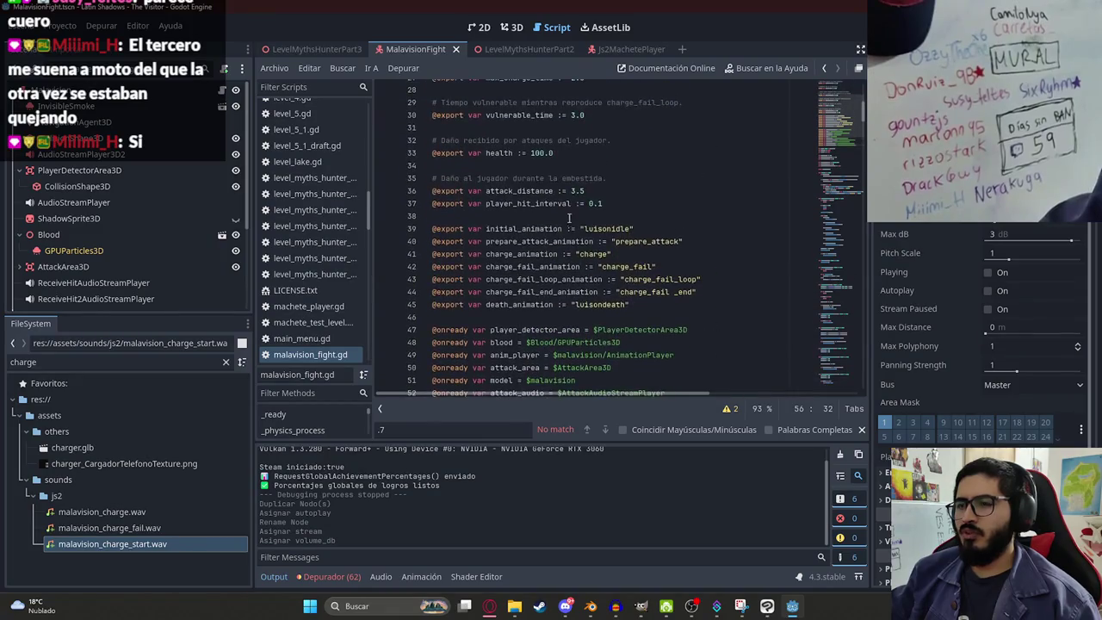
double_click(629, 242)
double_click(561, 242)
key(ctrl+f)
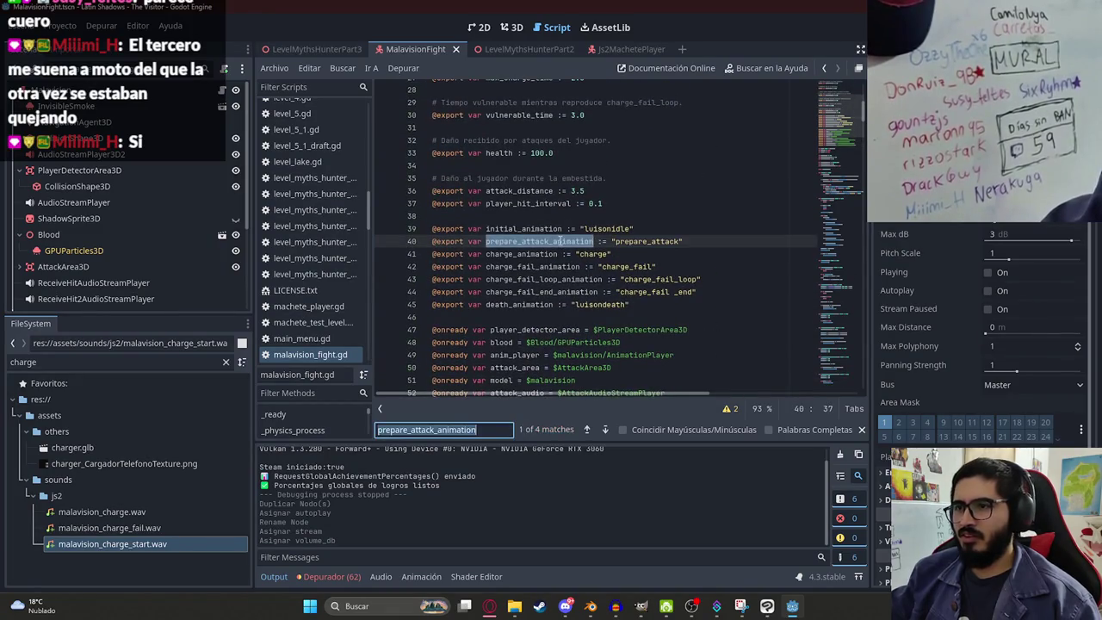
key(Return)
click(680, 251)
key(Return)
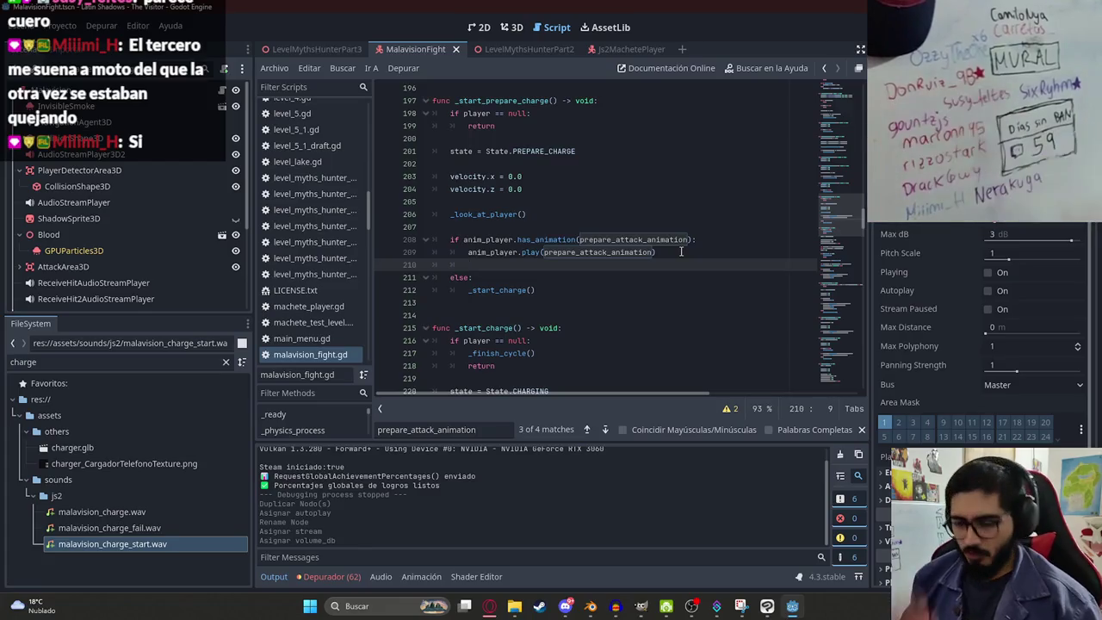
text(charge_start_audio.play()
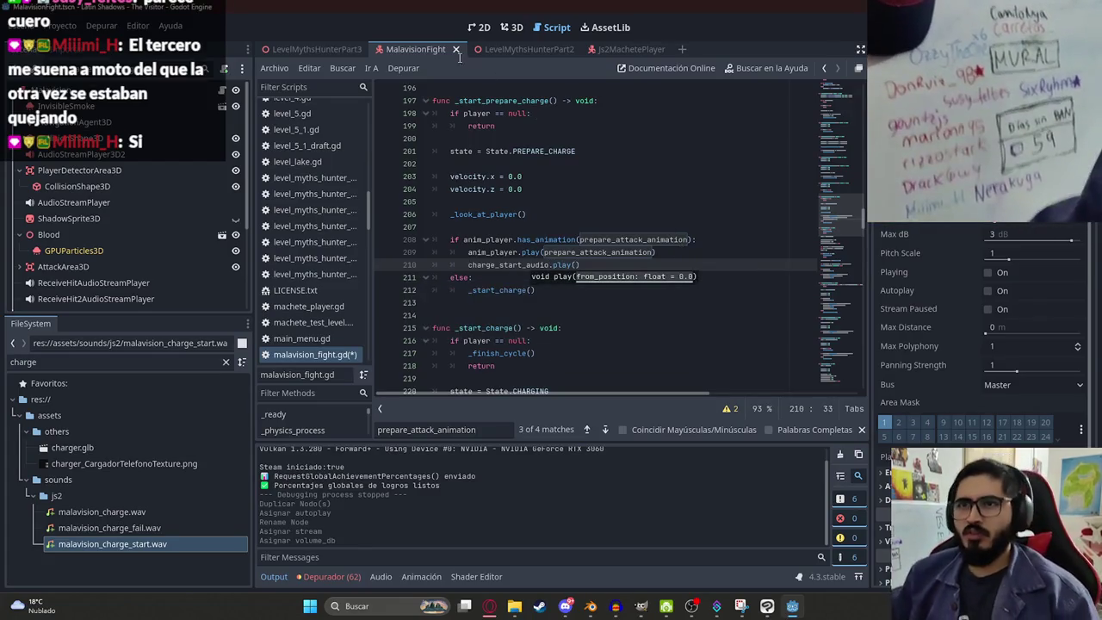
Step: Test-run the LevelMythsHunterPart3 scene, then switch over to Audacity
right_click(313, 47)
click(418, 141)
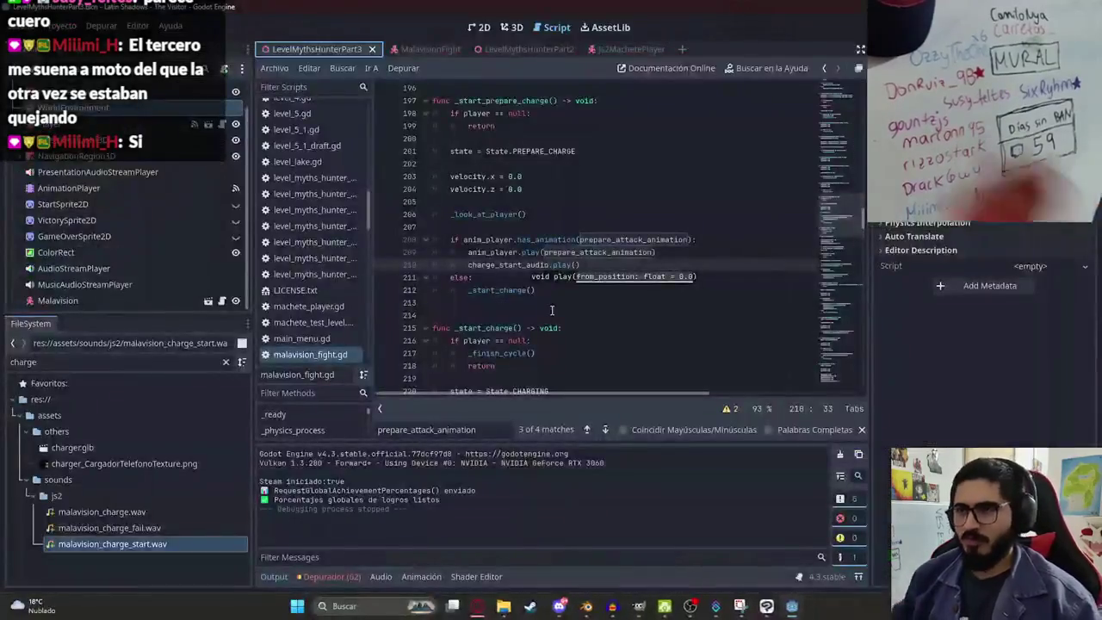
click(613, 606)
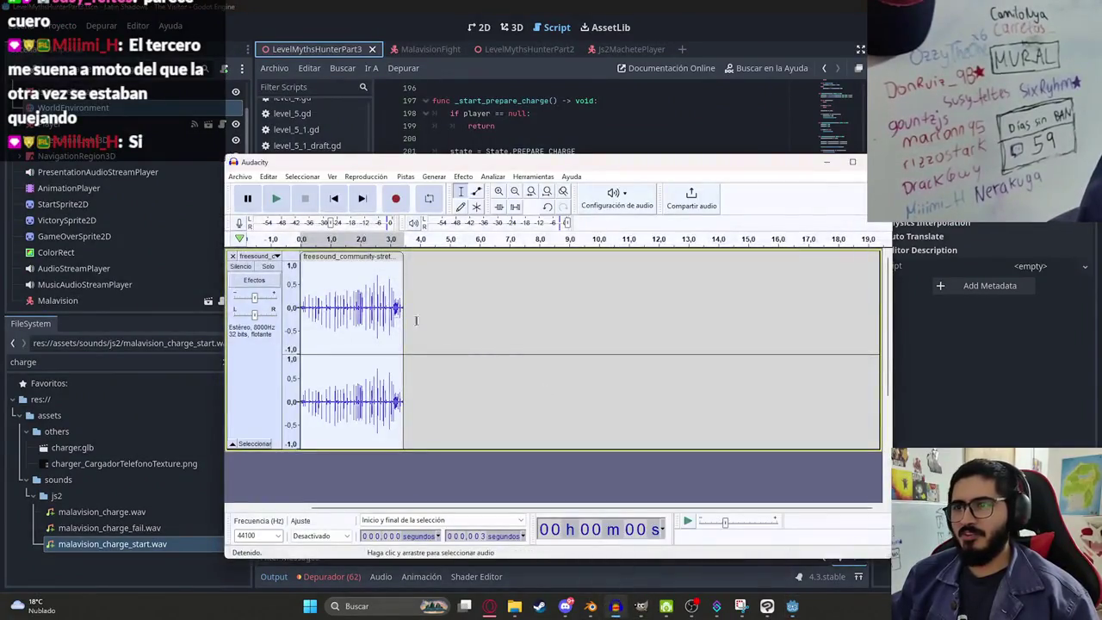
Step: Speed up the charge sound with Change Speed at factor 2, after previewing factor 10
click(463, 176)
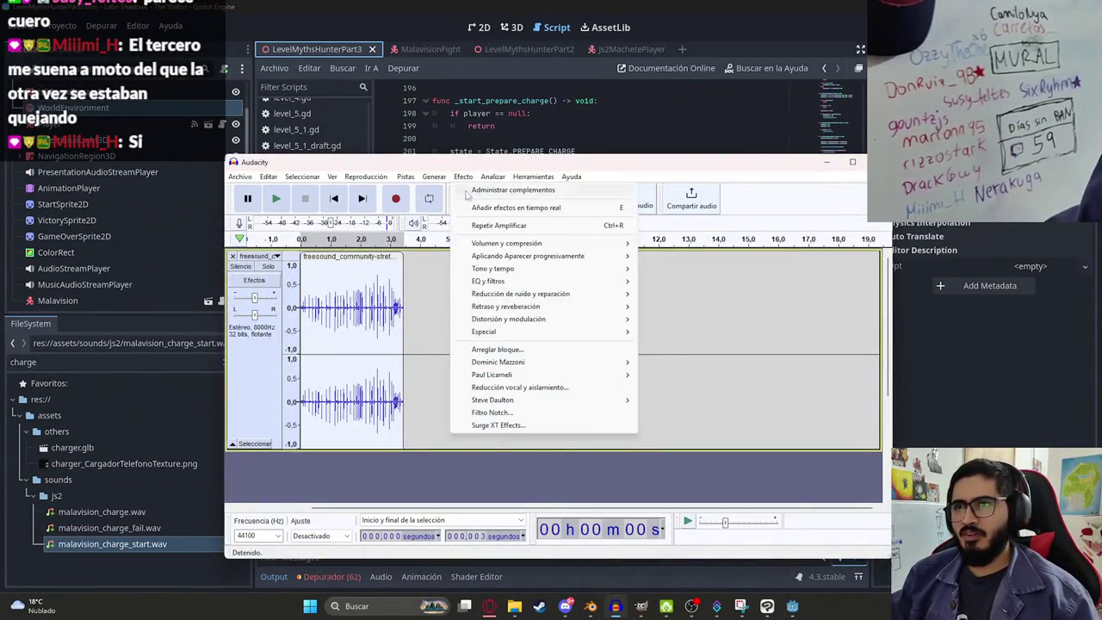
mouse_move(577, 268)
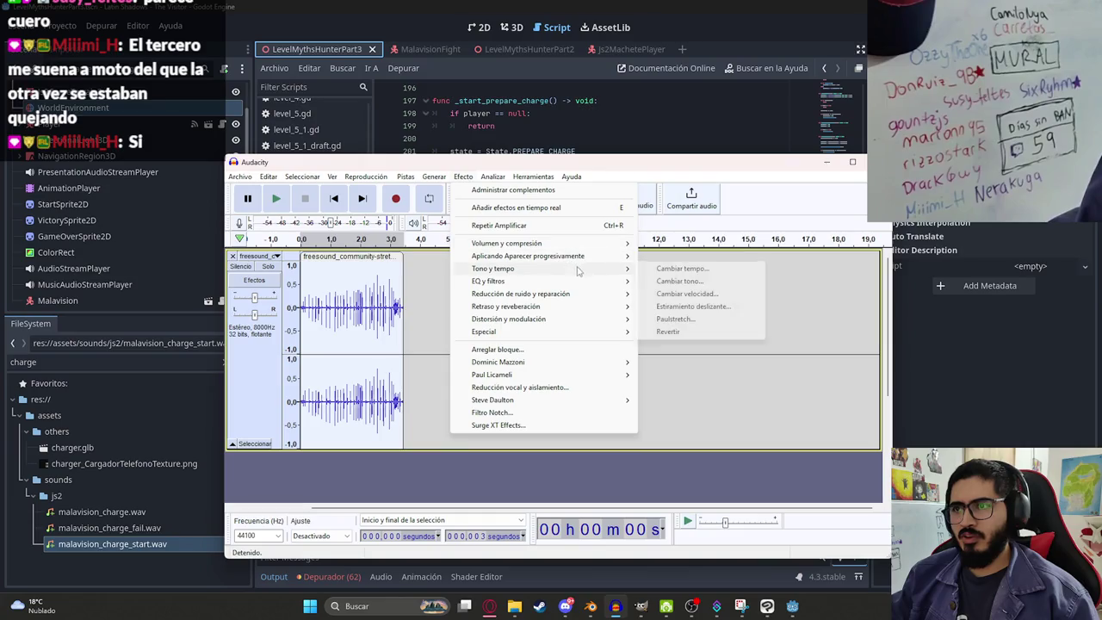
click(686, 294)
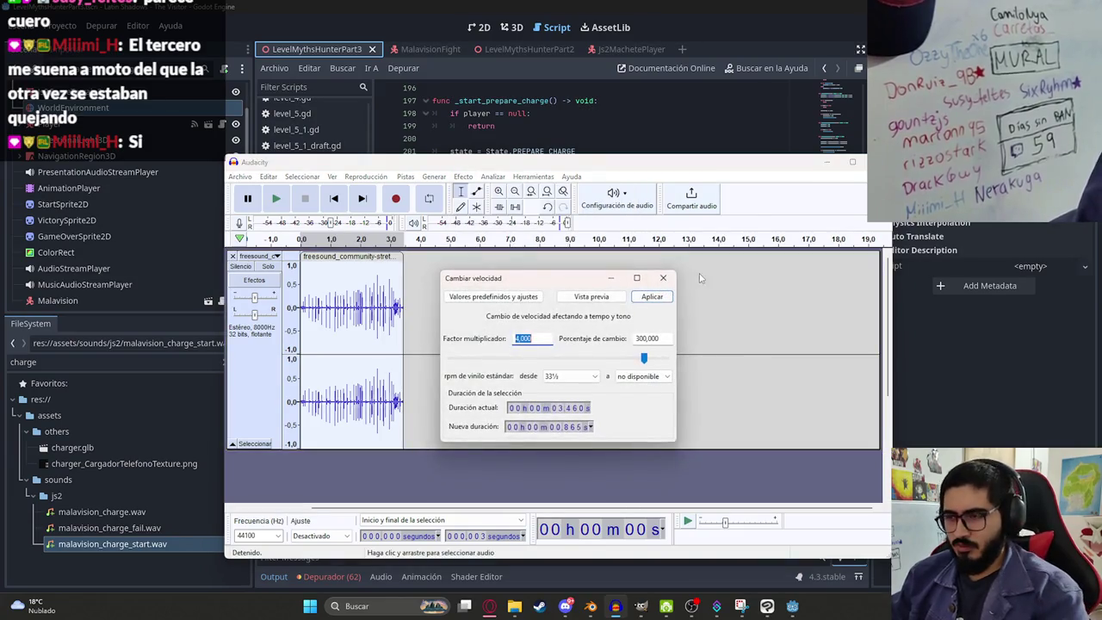
text(10)
click(583, 299)
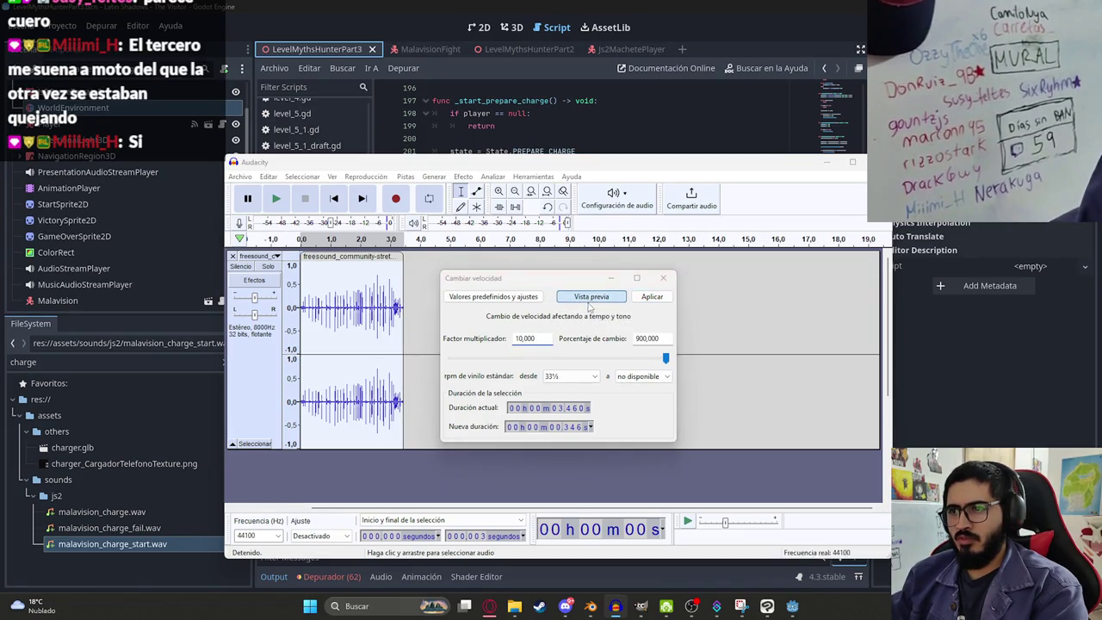
text(2)
click(591, 296)
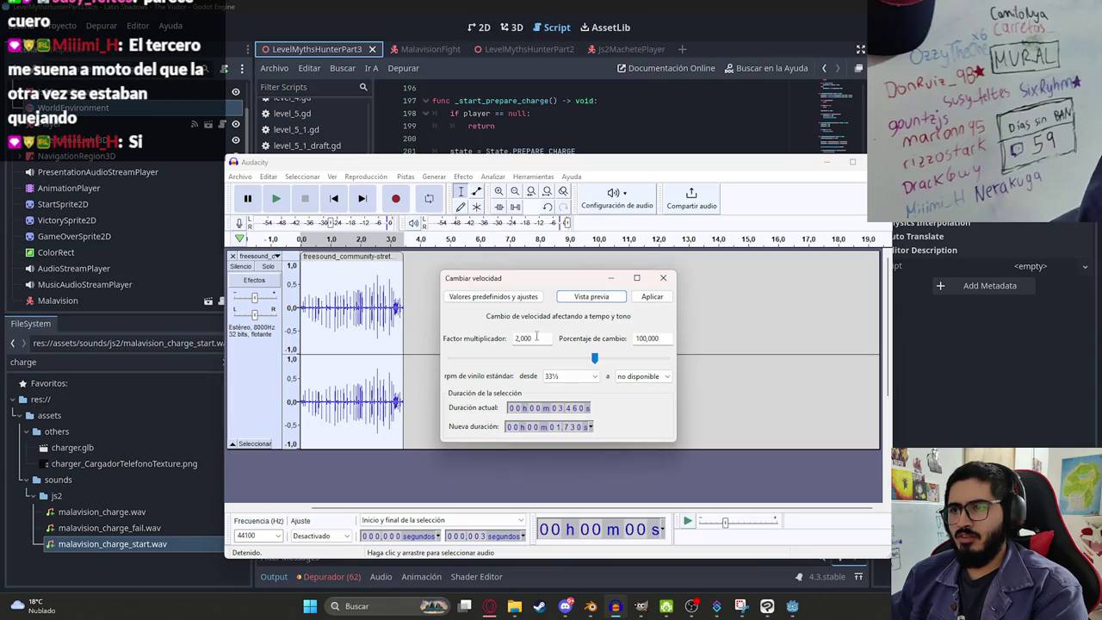
click(651, 297)
Step: Export the sped-up clip as WAV, replacing malavision_charge_start.wav
click(240, 177)
mouse_move(258, 260)
click(409, 274)
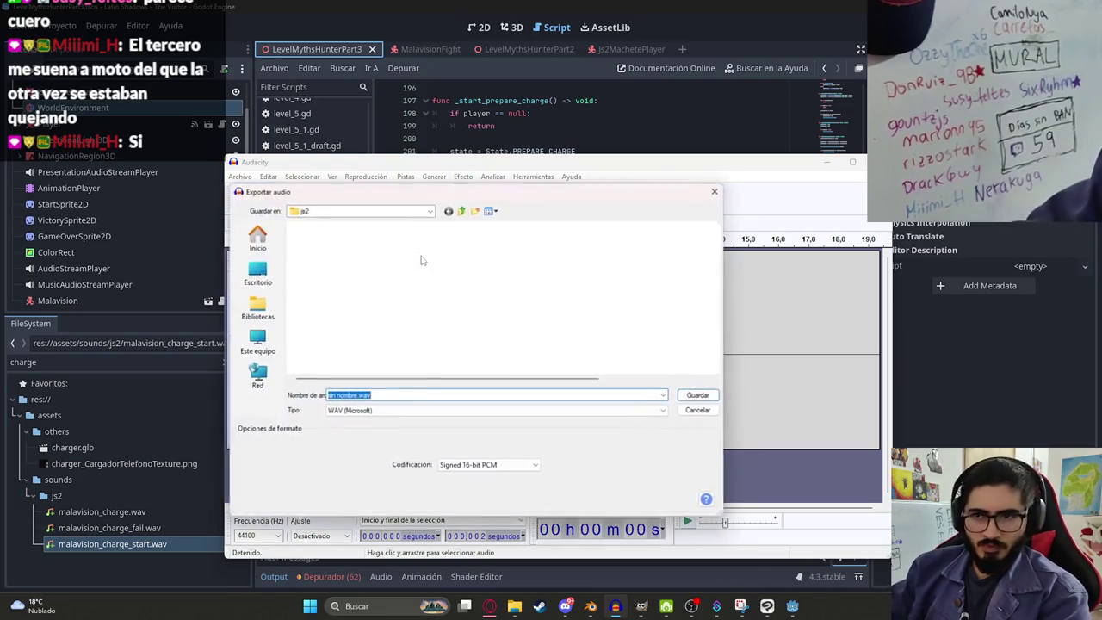
scroll(370, 336, down, 5)
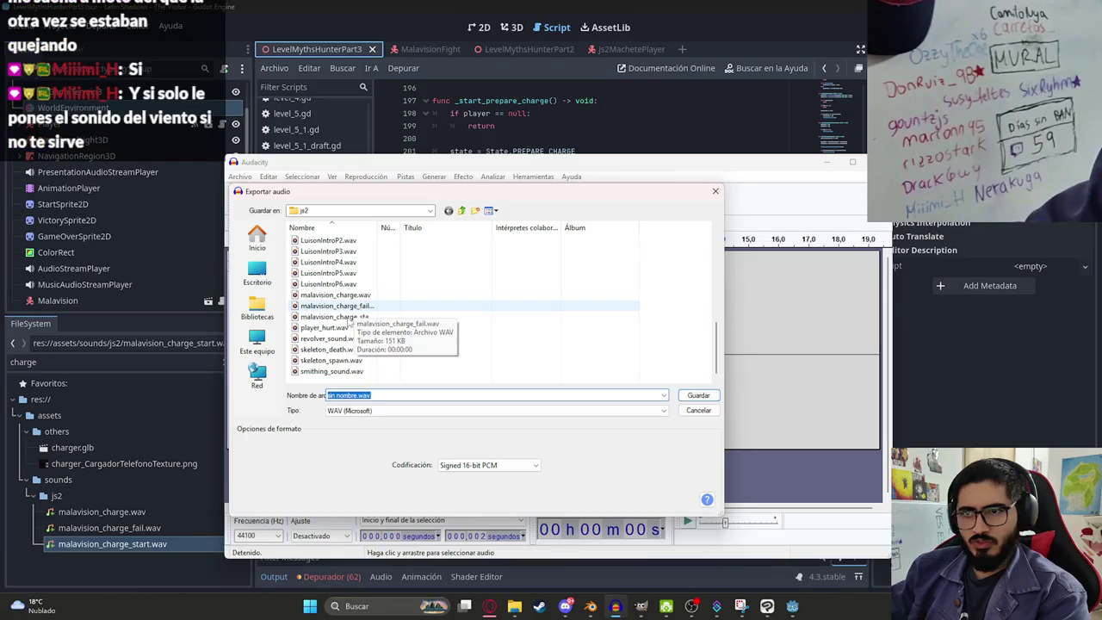
double_click(372, 317)
click(637, 366)
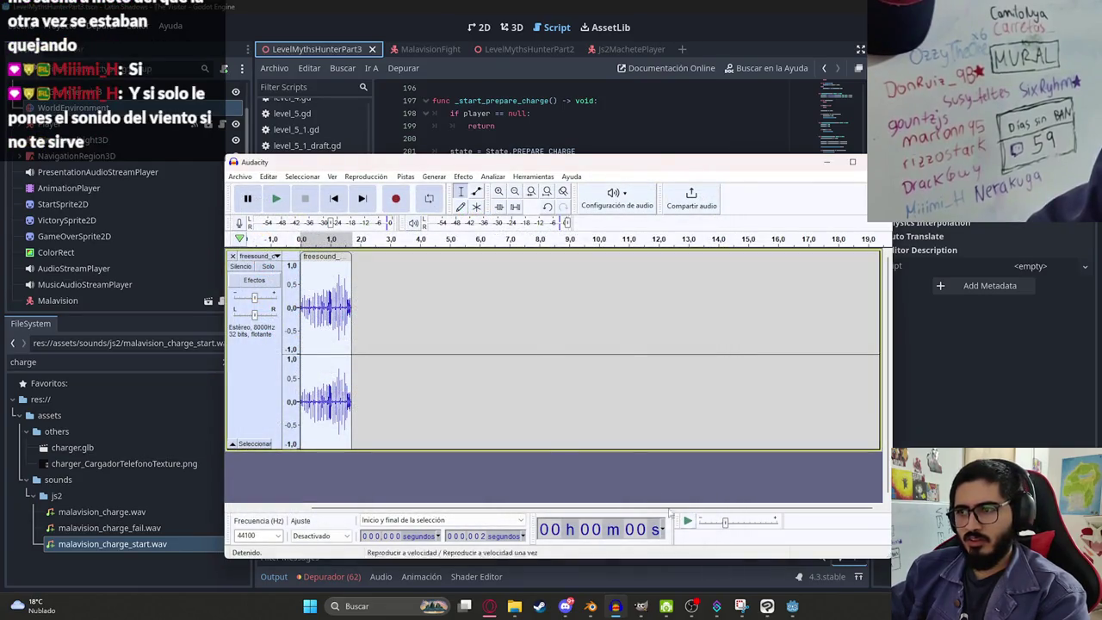
click(334, 51)
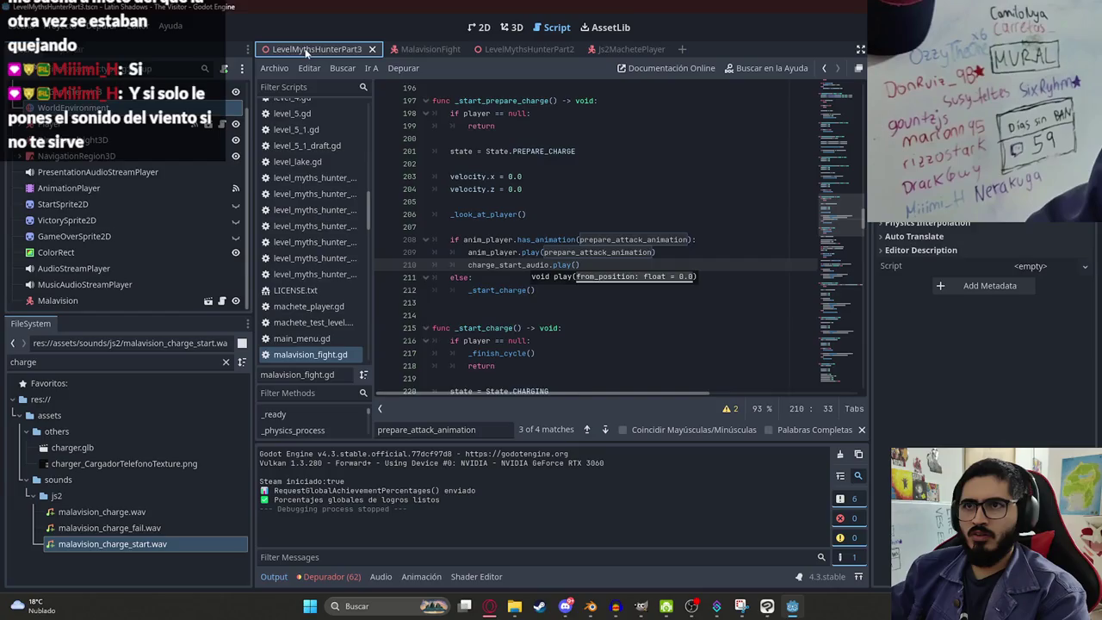
Step: Run the LevelMythsHunterPart3 scene with Play This Scene
right_click(306, 52)
click(393, 144)
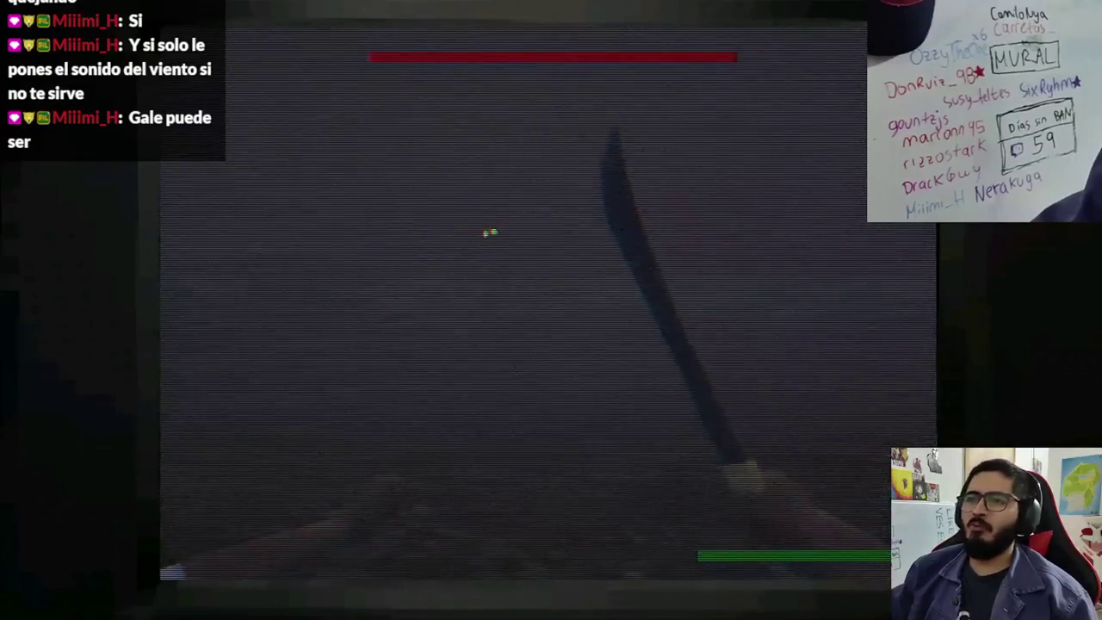
Step: Slash at the boss three times with the knife, then stop the game with F8
click(548, 301)
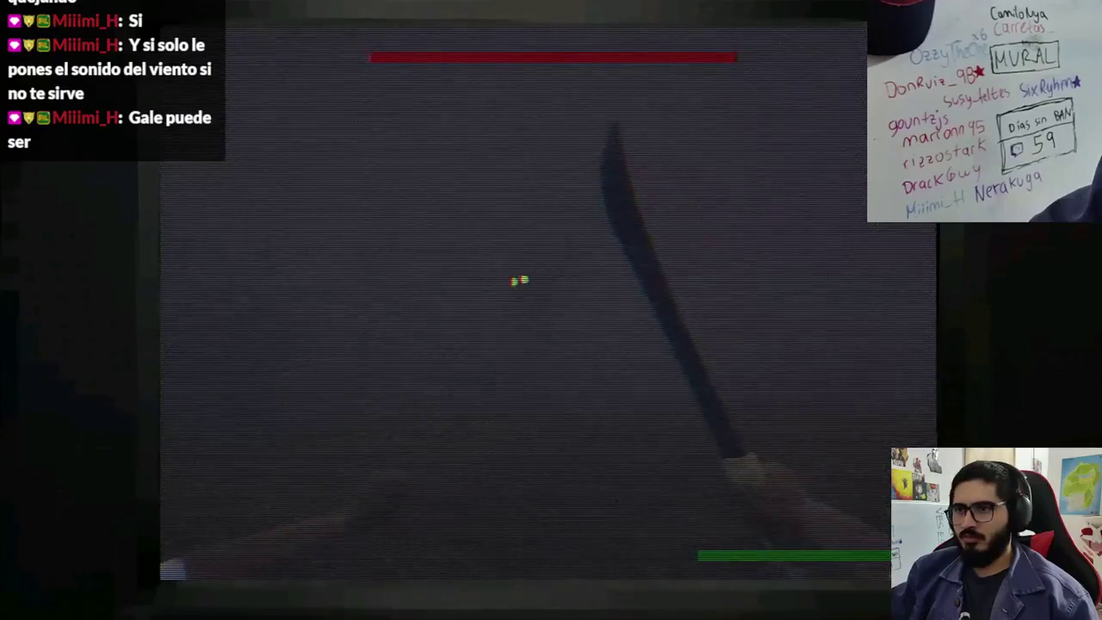
click(514, 263)
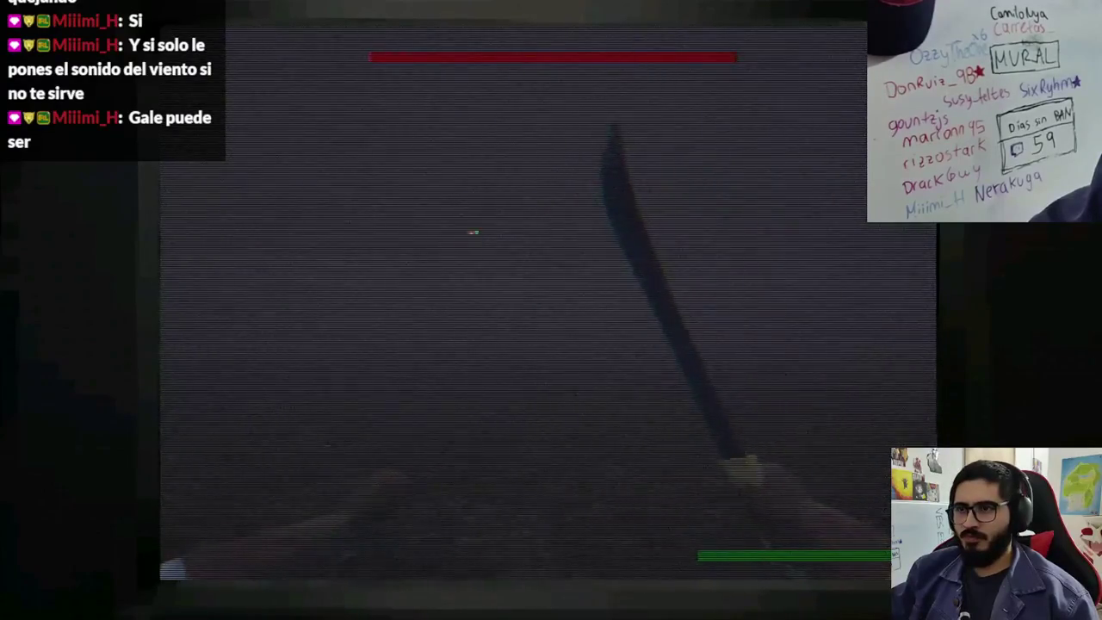
click(488, 217)
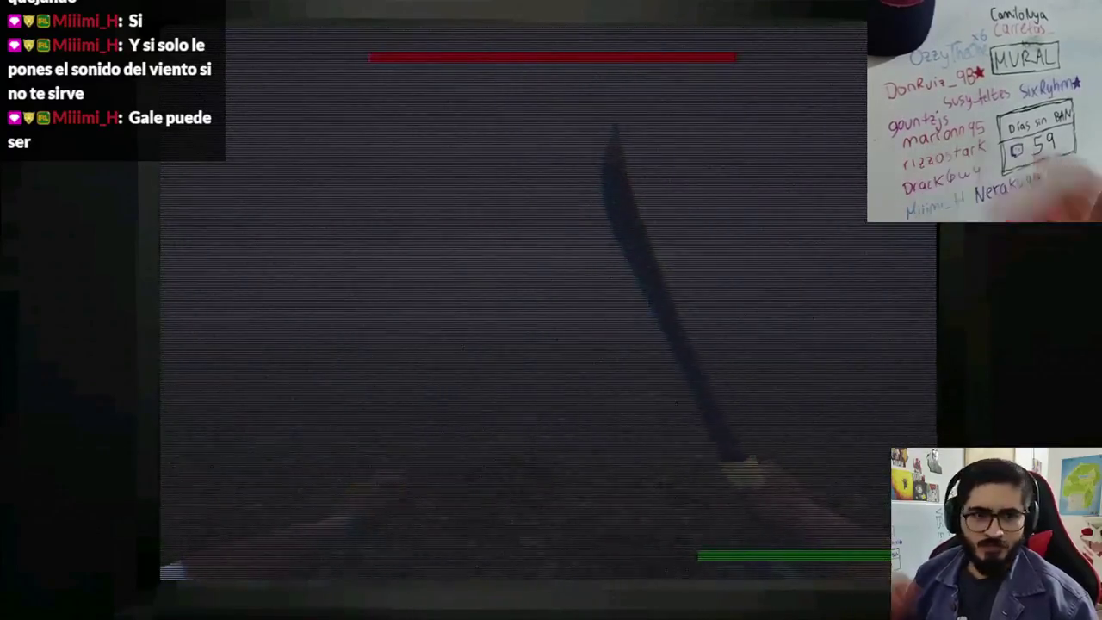
key(F8)
Step: Search Pixabay sound effects for 'gale'
click(492, 607)
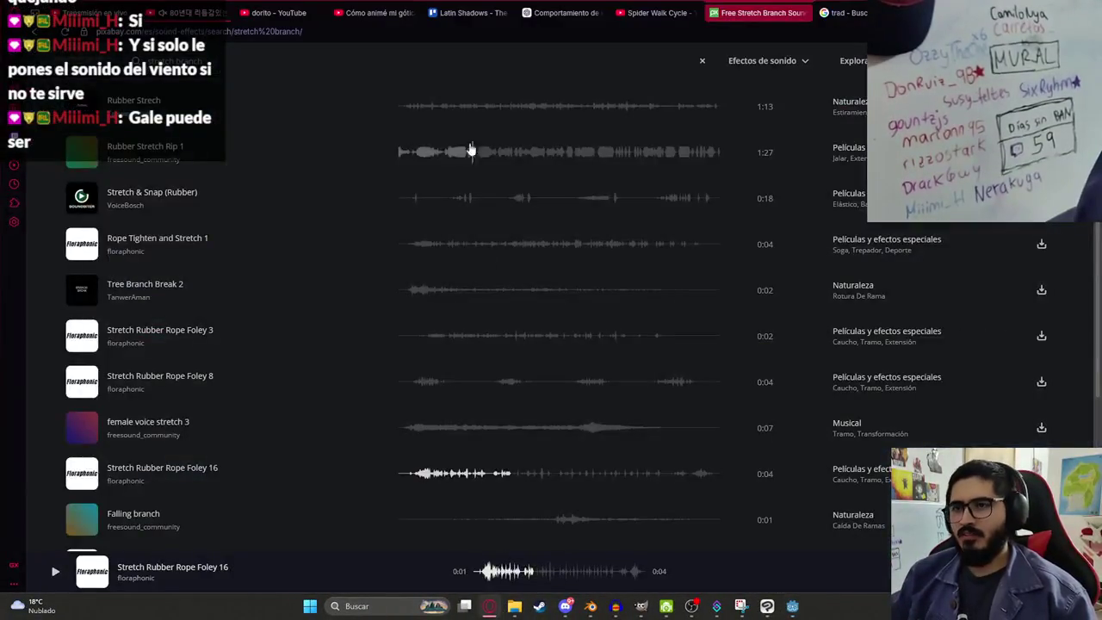
click(298, 70)
text(gale)
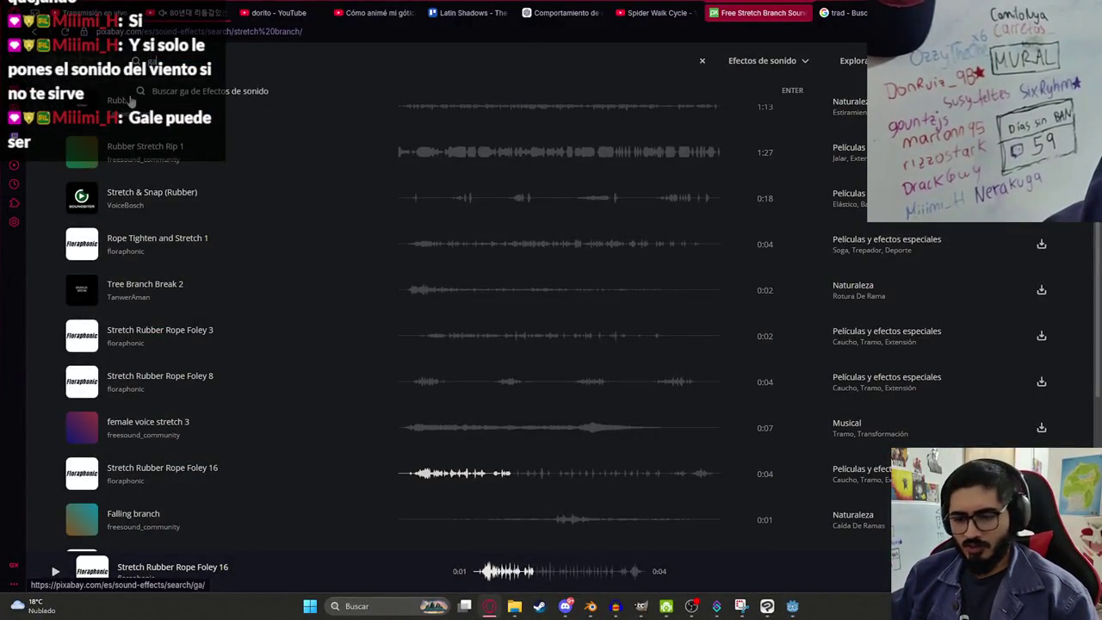
click(286, 109)
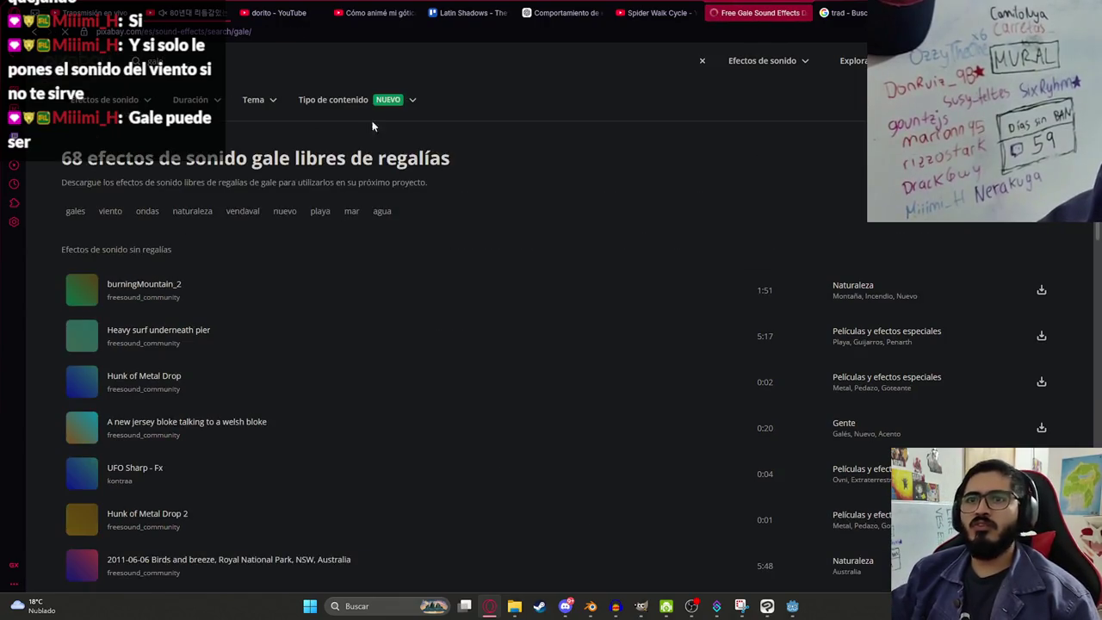
Step: Preview the gale results, from burningMountain_2 down to howling wind and lunar wind
click(396, 290)
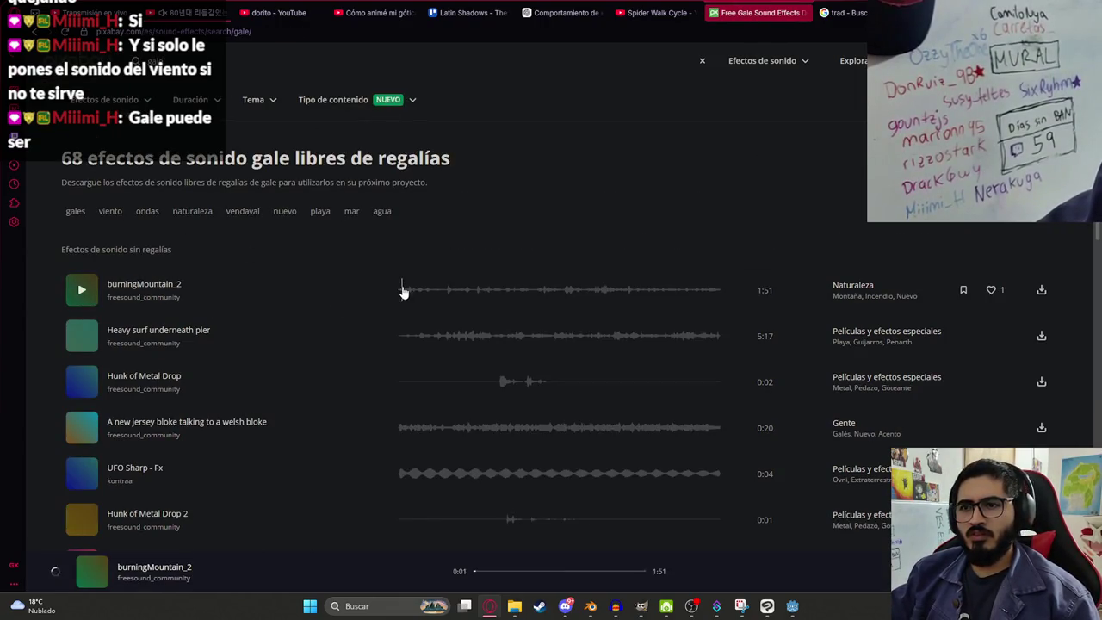
click(425, 337)
click(487, 392)
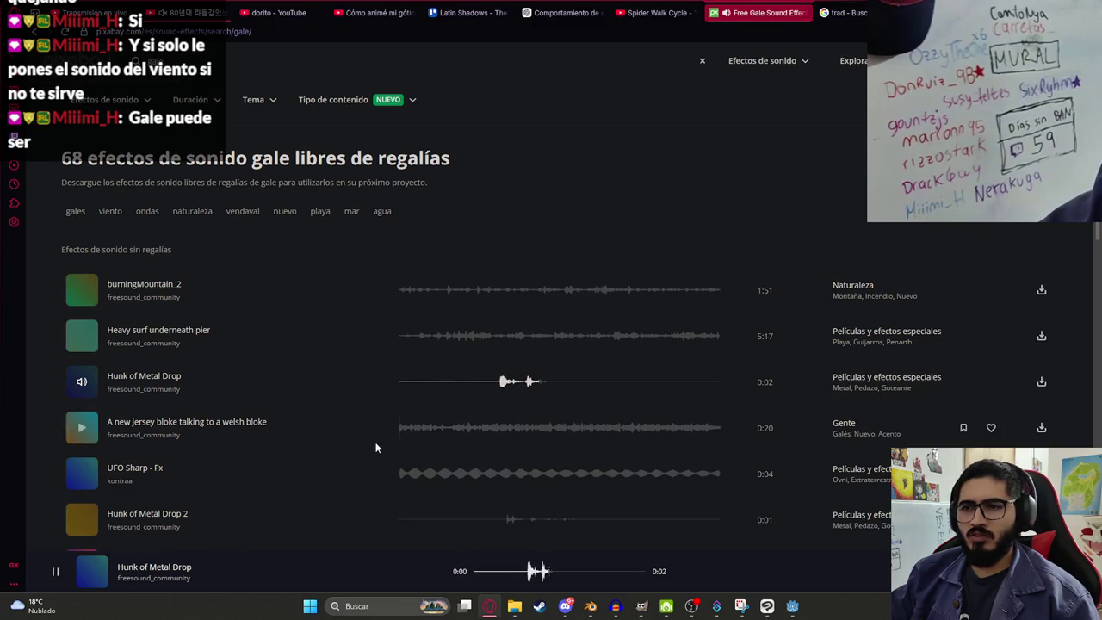
click(403, 428)
click(406, 473)
scroll(493, 421, down, 1)
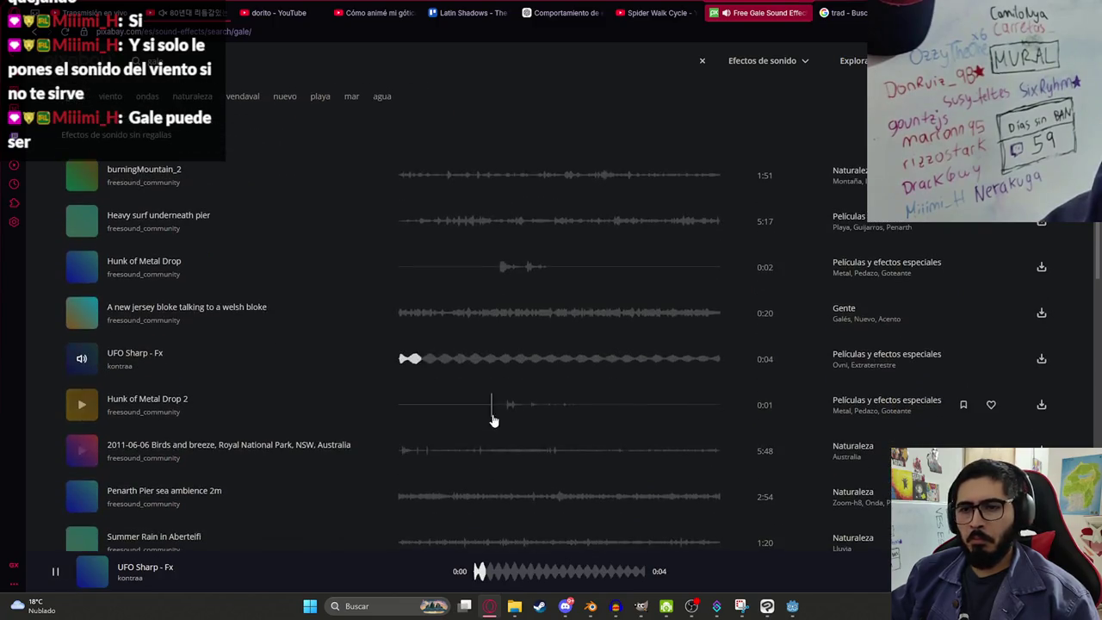
click(501, 405)
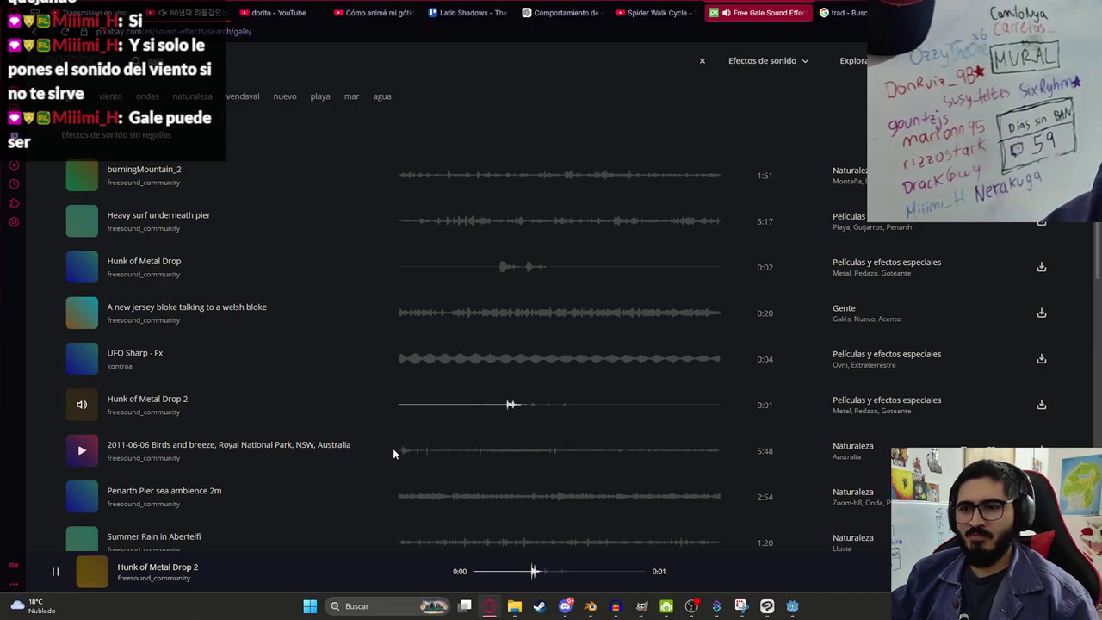
click(400, 454)
scroll(407, 415, down, 2)
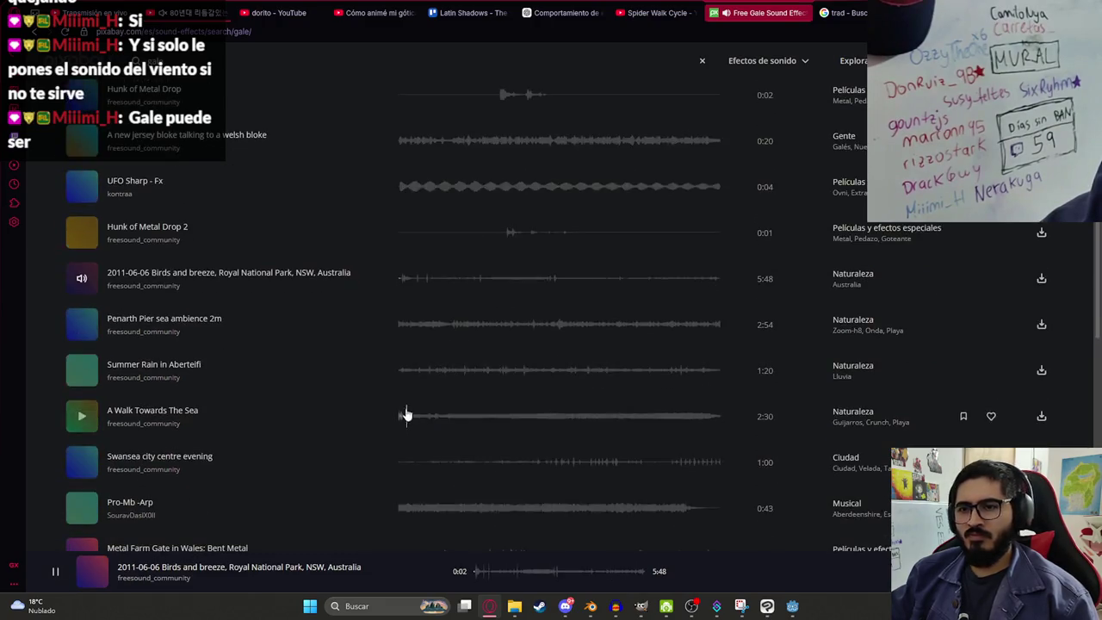
click(404, 327)
click(401, 507)
scroll(422, 349, down, 2)
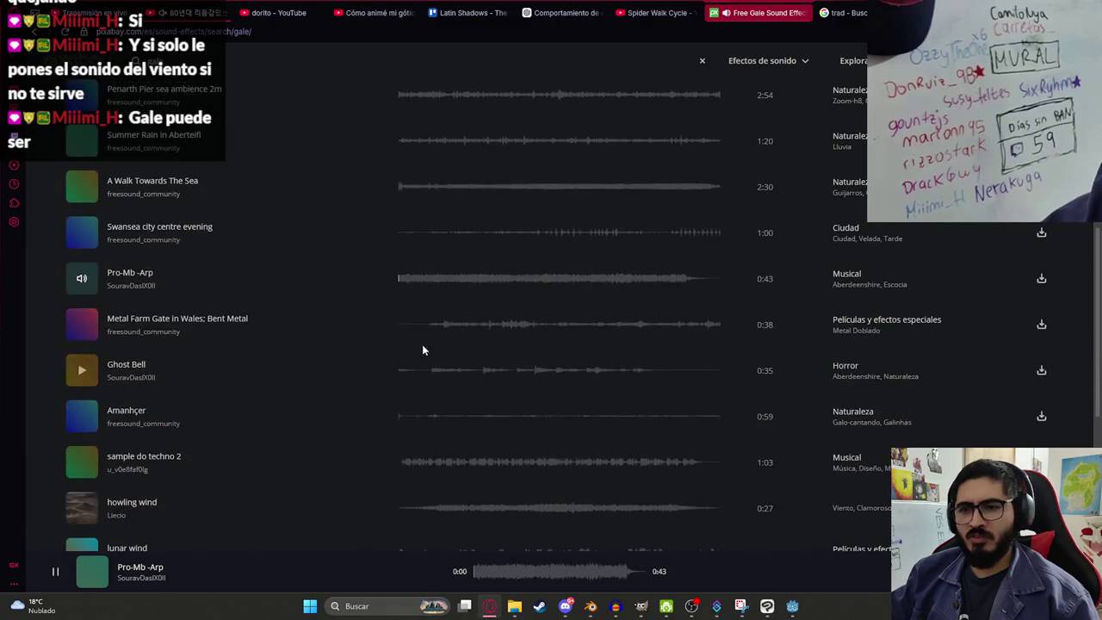
click(425, 326)
click(405, 371)
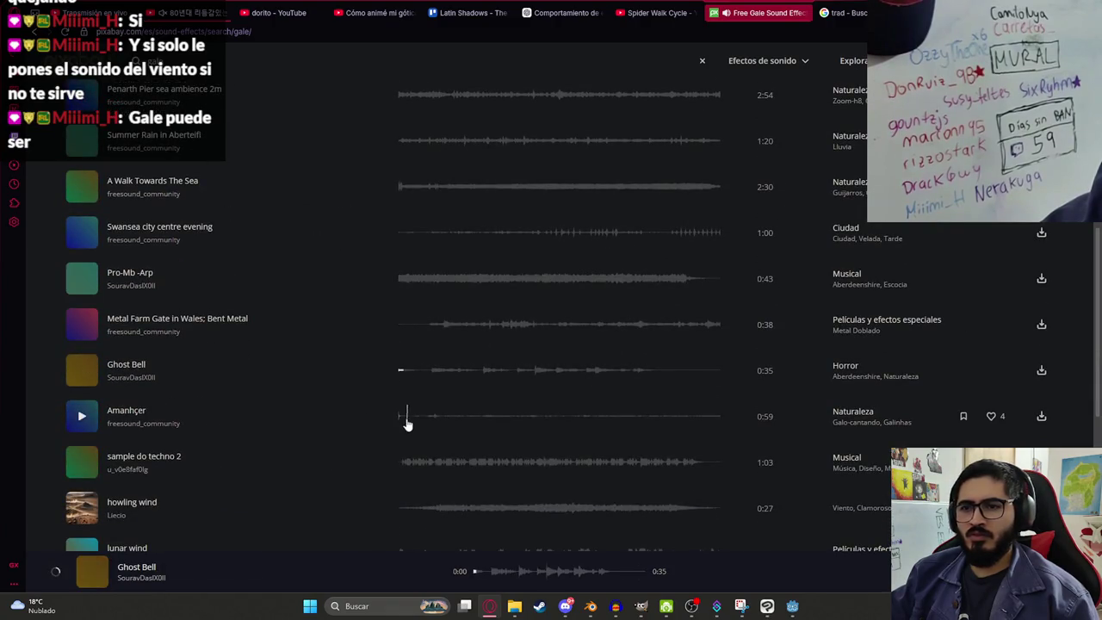
click(408, 417)
click(429, 506)
scroll(391, 396, down, 2)
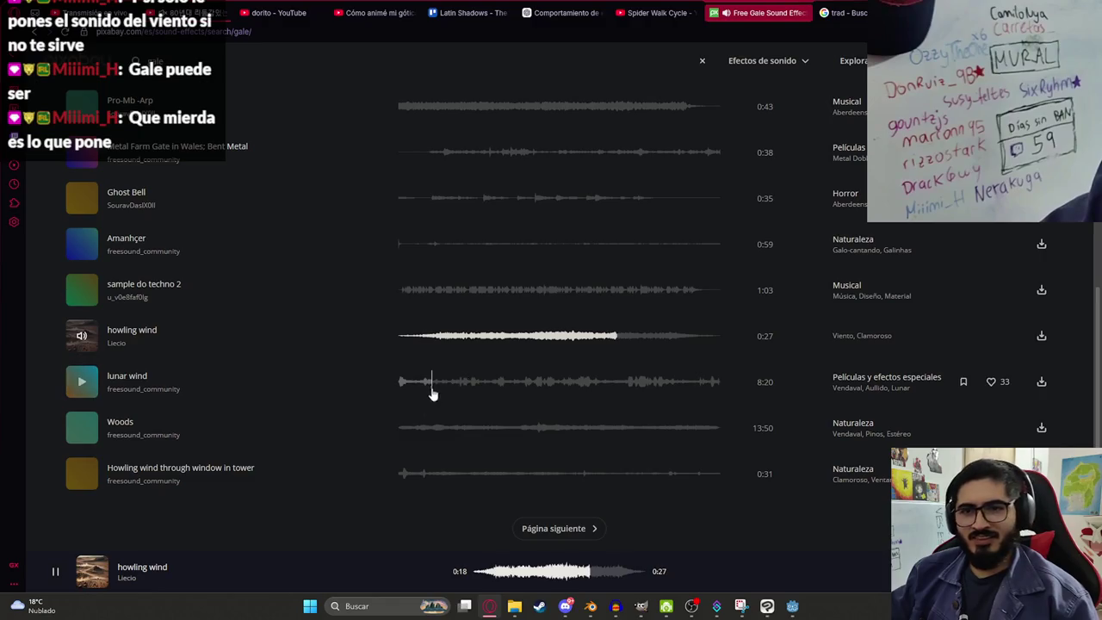
click(405, 381)
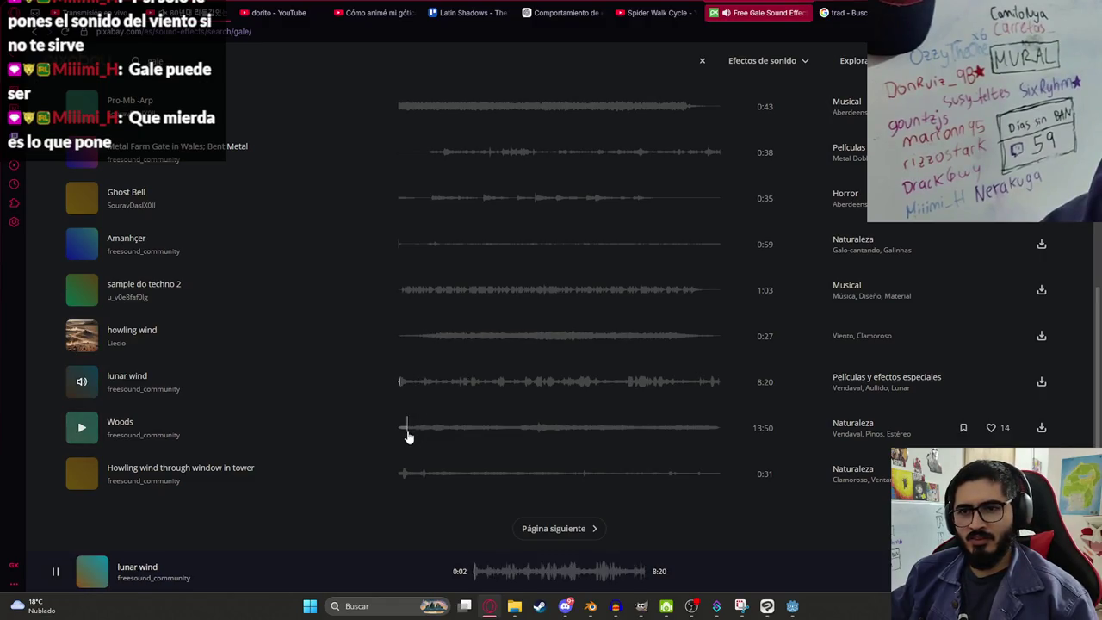
Step: Run a new sound-effects search for 'vendaval'
click(309, 62)
text(vendaval)
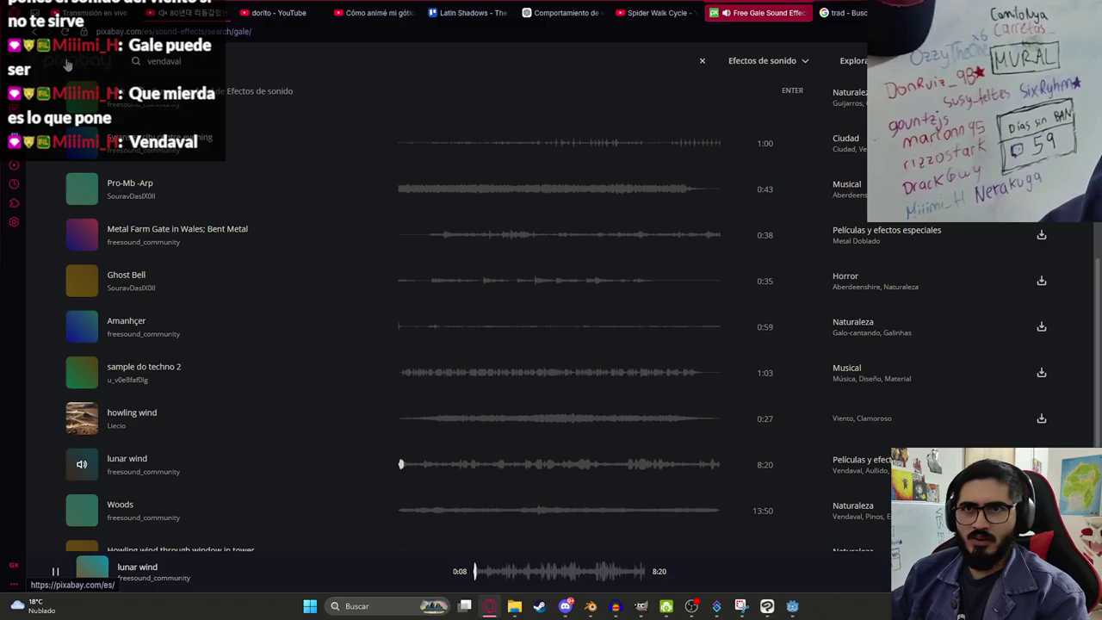
key(Return)
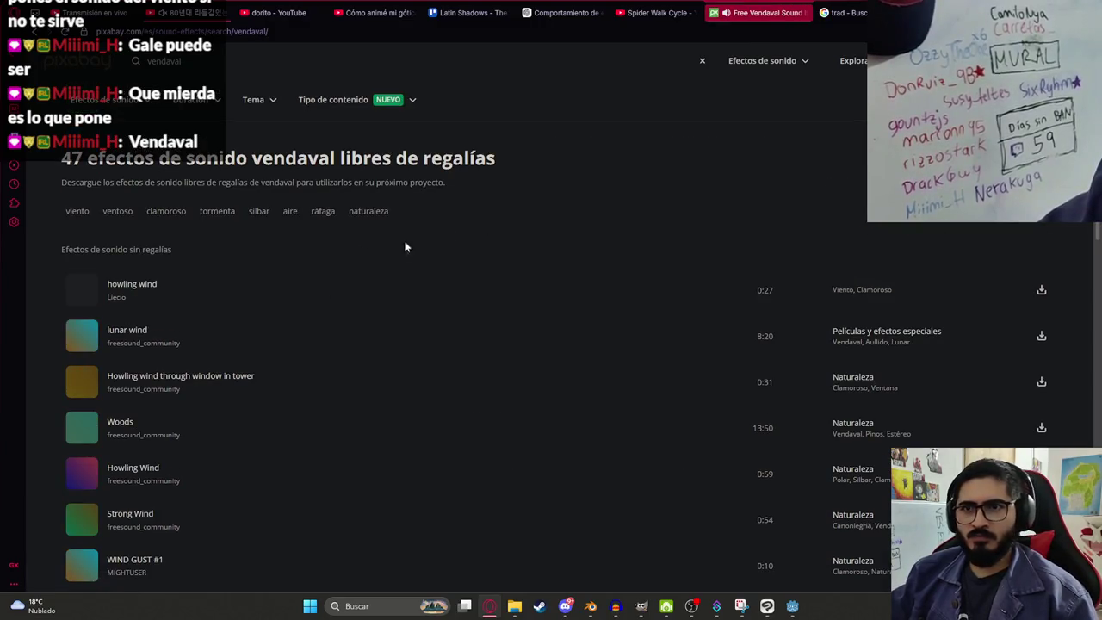
Step: Audition the howling wind and lunar wind previews, skipping ahead in each
click(405, 291)
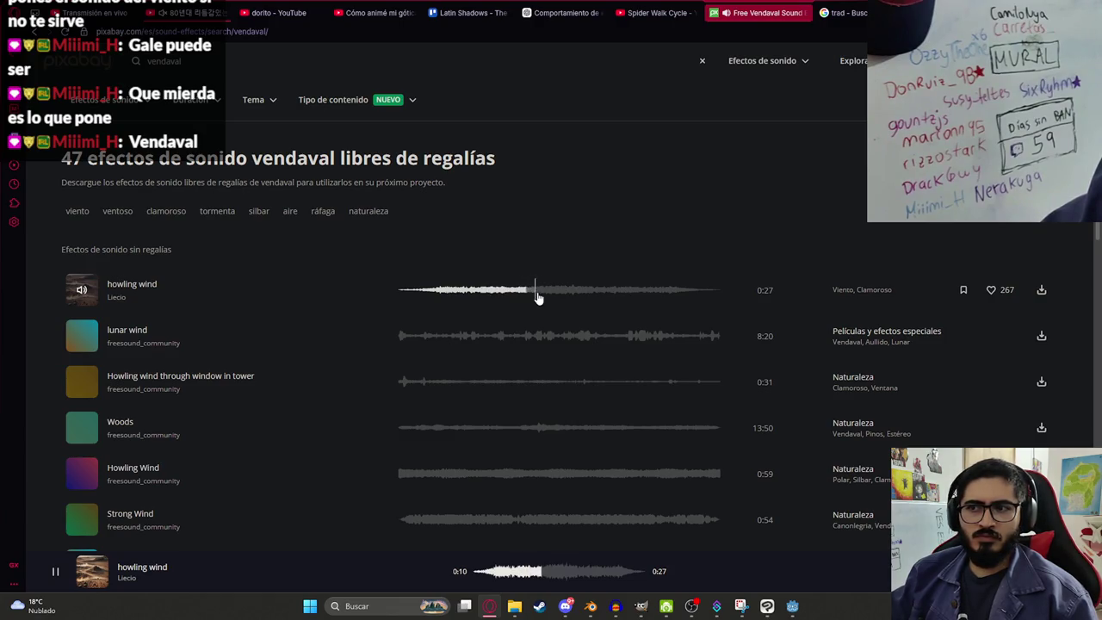
click(551, 297)
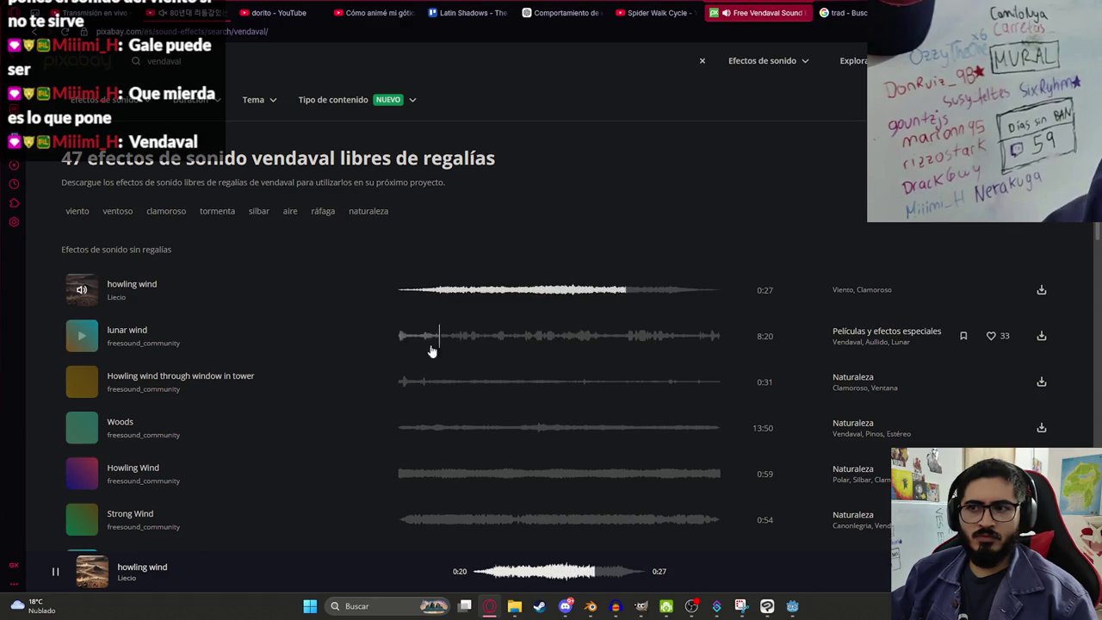
click(401, 339)
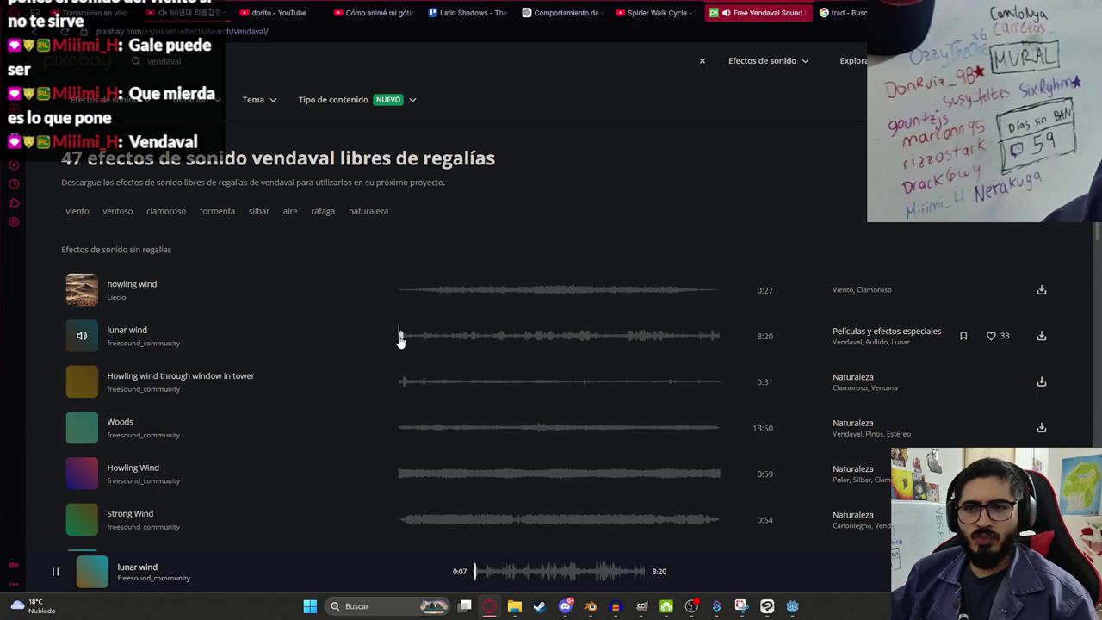
click(402, 338)
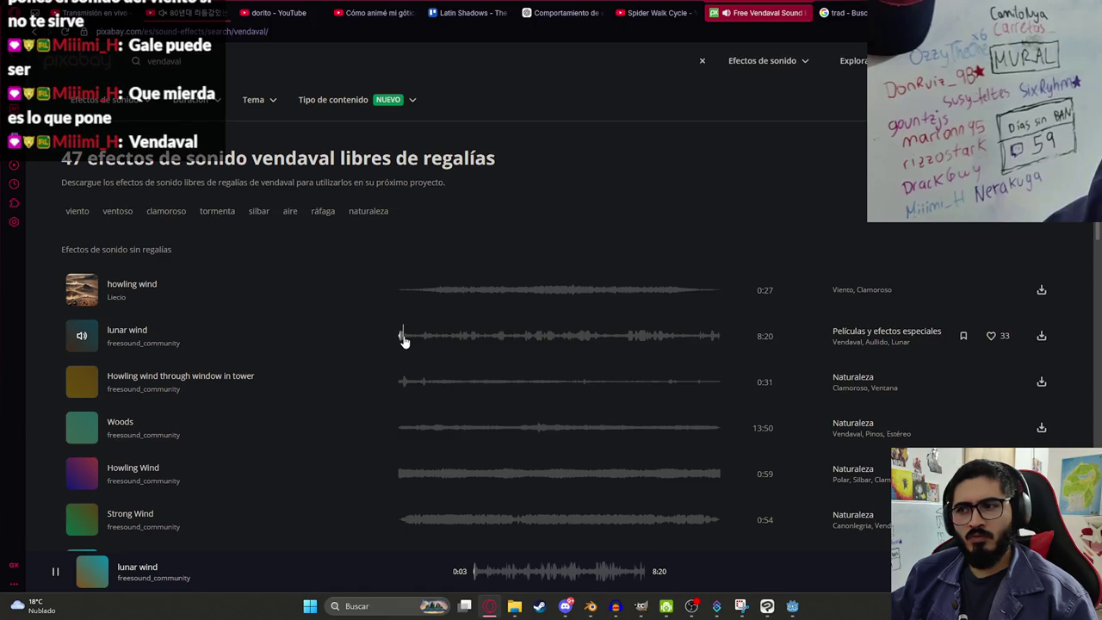
click(497, 338)
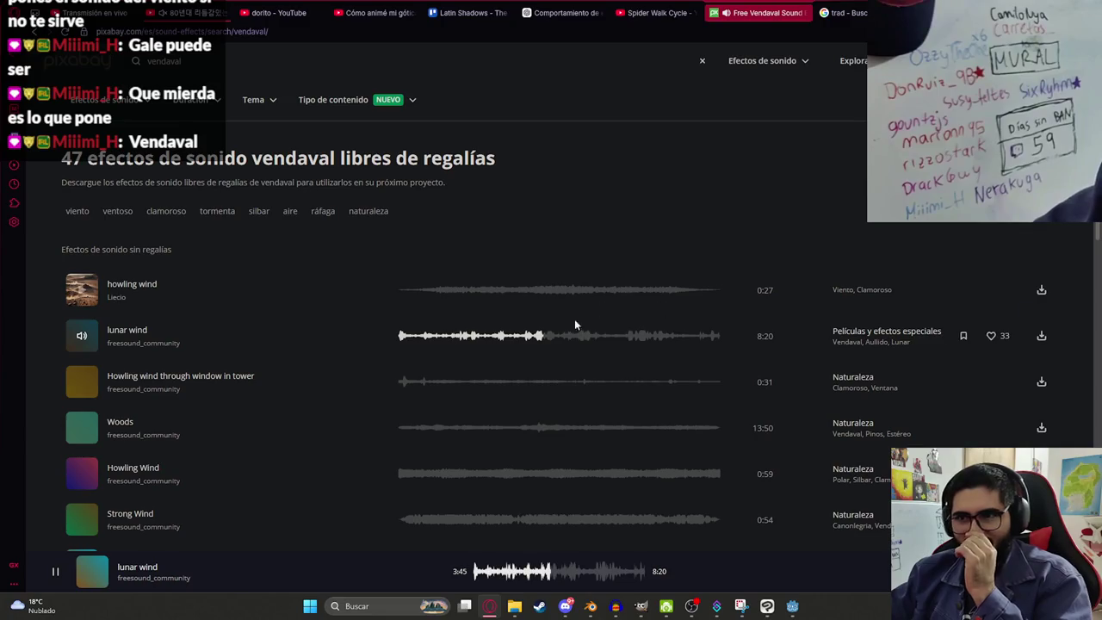
Step: Audition more wind effects through WIND GUST #3, then drag the downloaded wind file into Audacity
scroll(299, 384, down, 2)
click(405, 359)
click(403, 405)
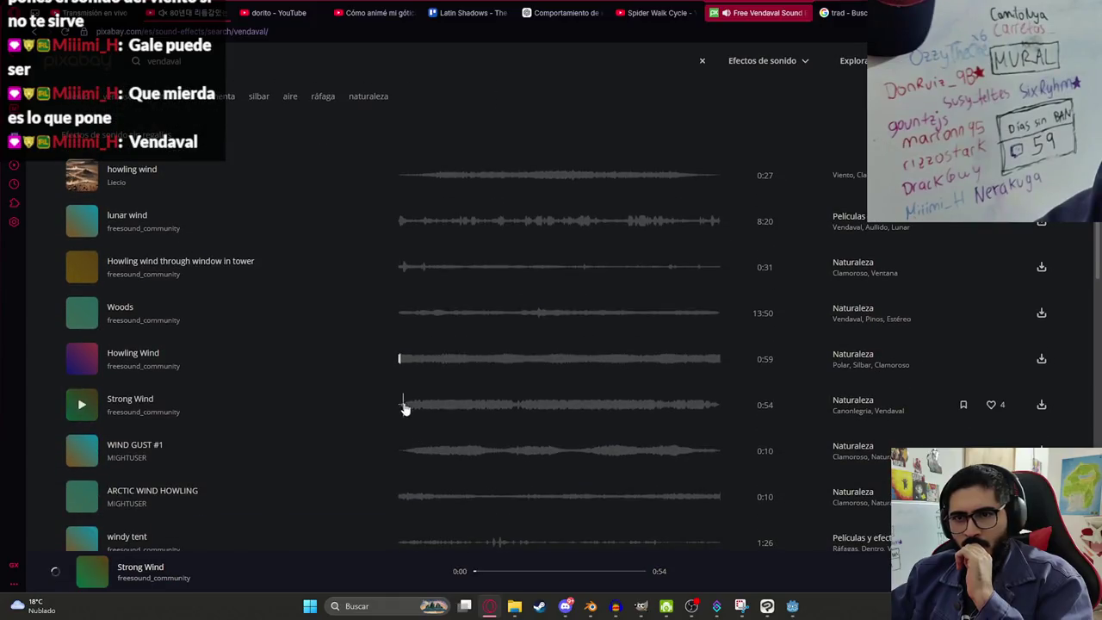
click(411, 456)
scroll(371, 482, down, 2)
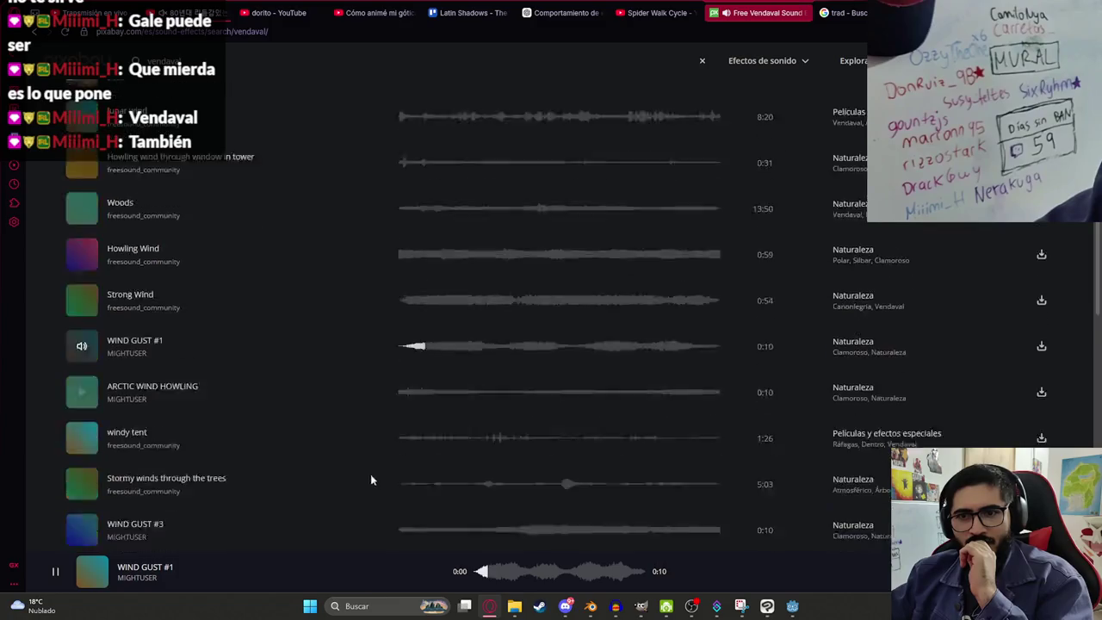
click(411, 324)
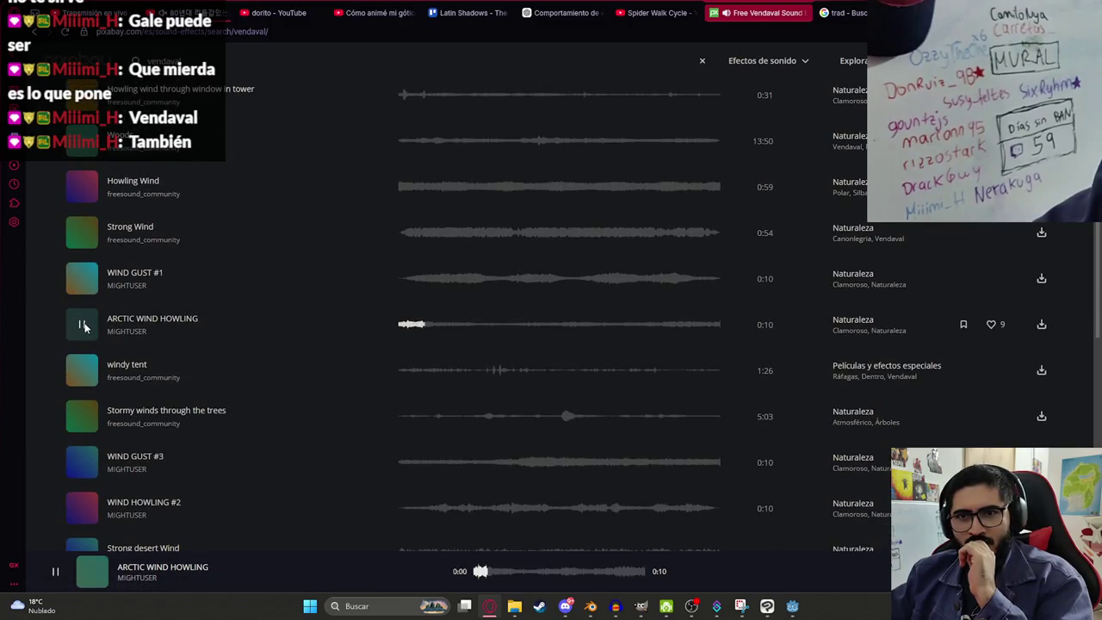
click(409, 371)
click(423, 416)
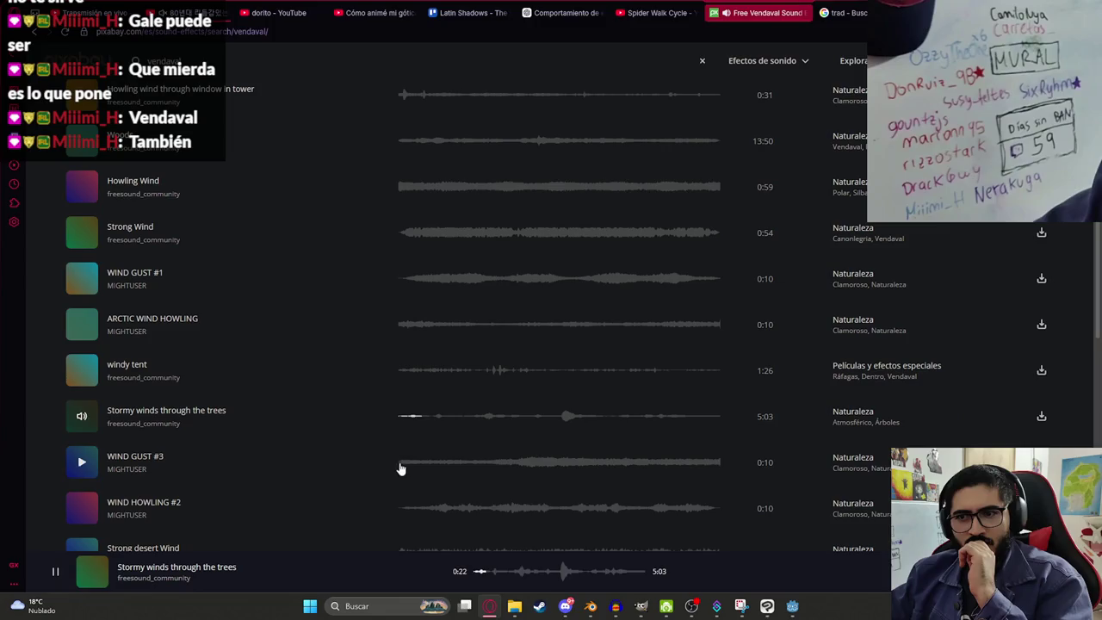
click(401, 464)
click(515, 465)
click(81, 462)
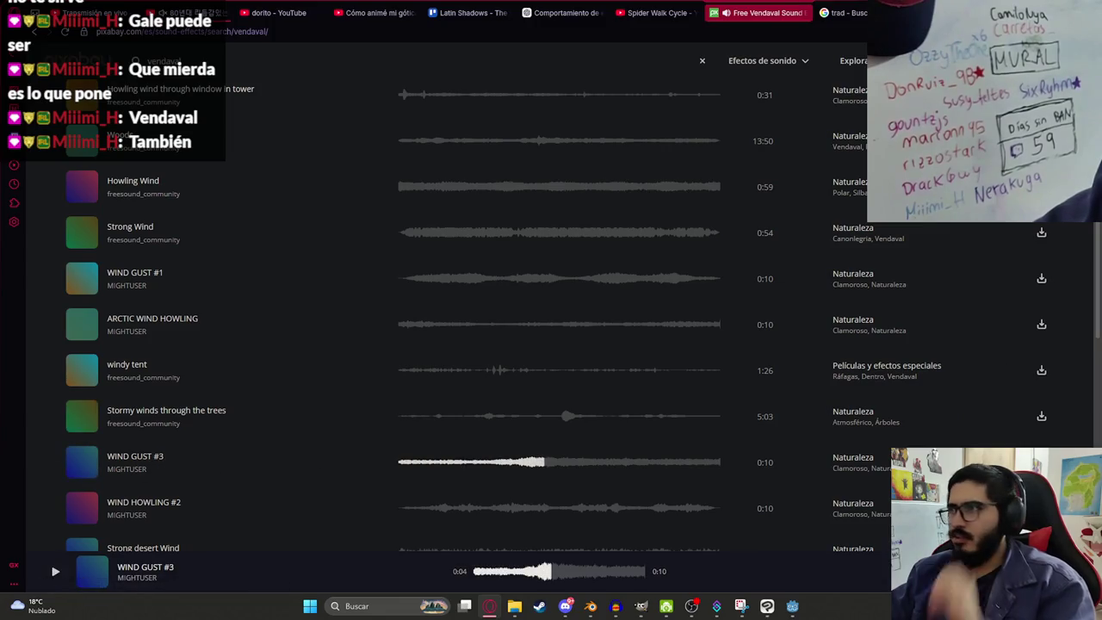
mouse_move(840, 108)
mouse_down()
mouse_move(676, 337)
mouse_move(598, 549)
mouse_move(612, 602)
mouse_move(364, 349)
mouse_up()
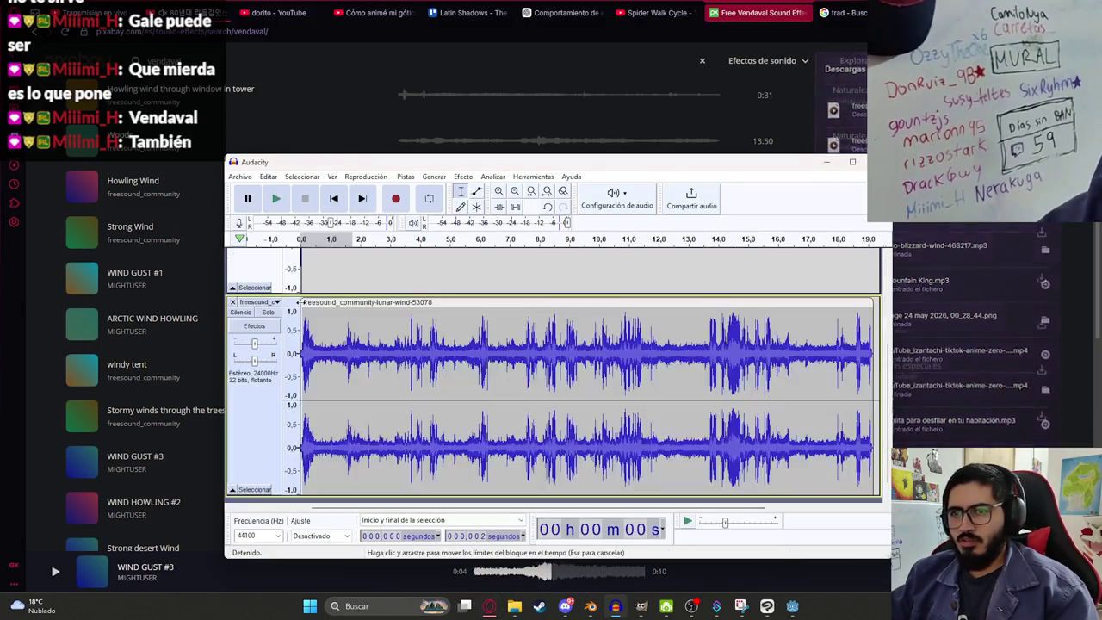
Step: Remove the stretch track and play back the lunar-wind track fitted to the window
scroll(305, 273, up, 10)
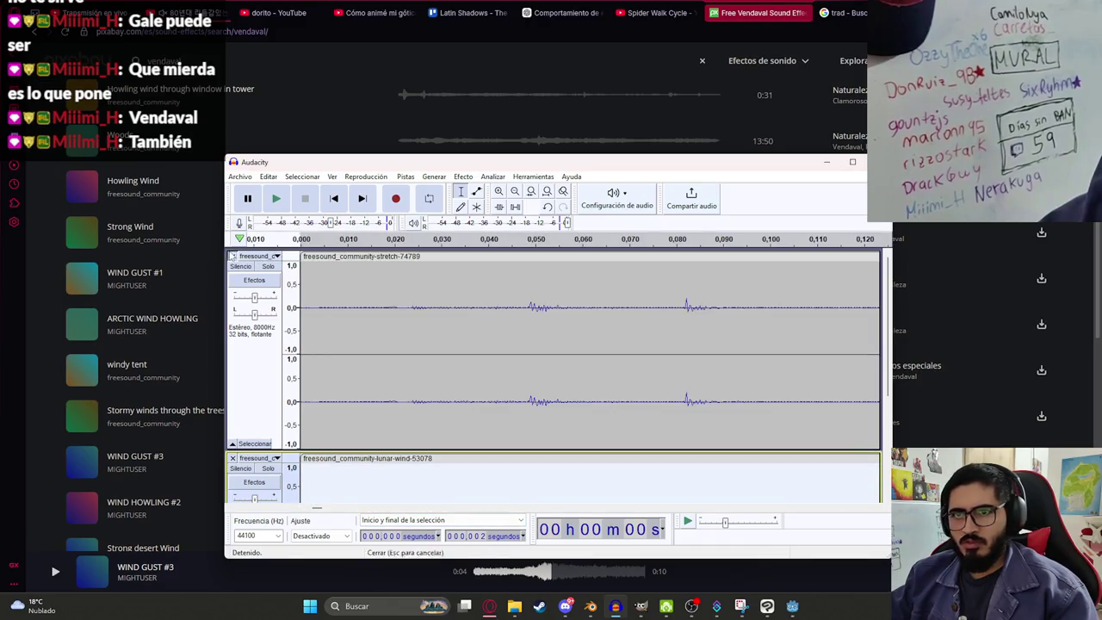
click(233, 256)
key(space)
key(ctrl+f)
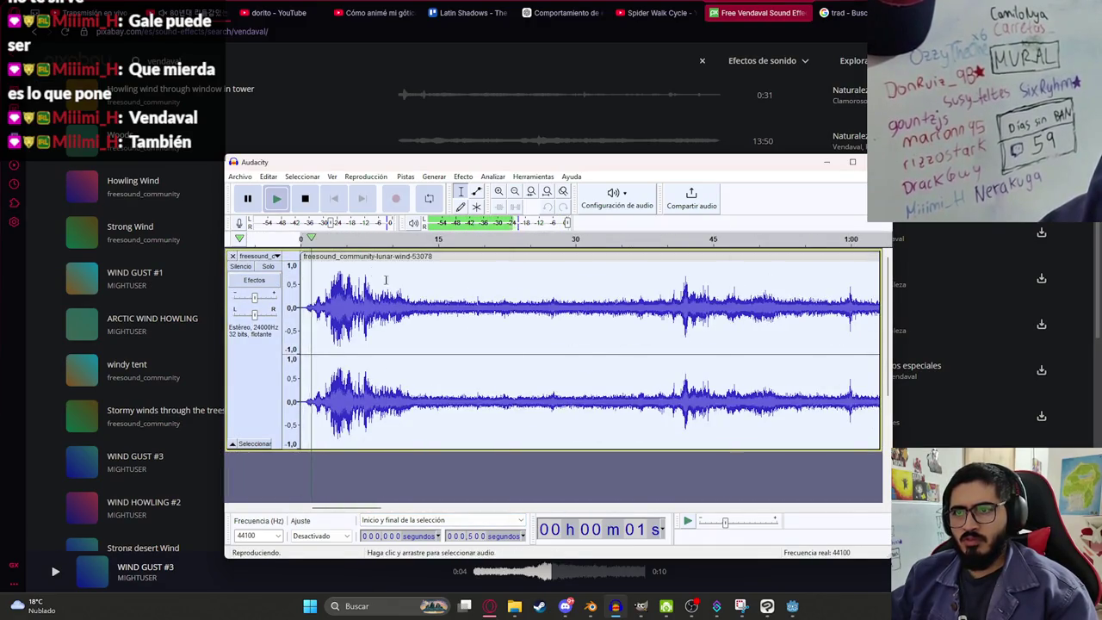
key(space)
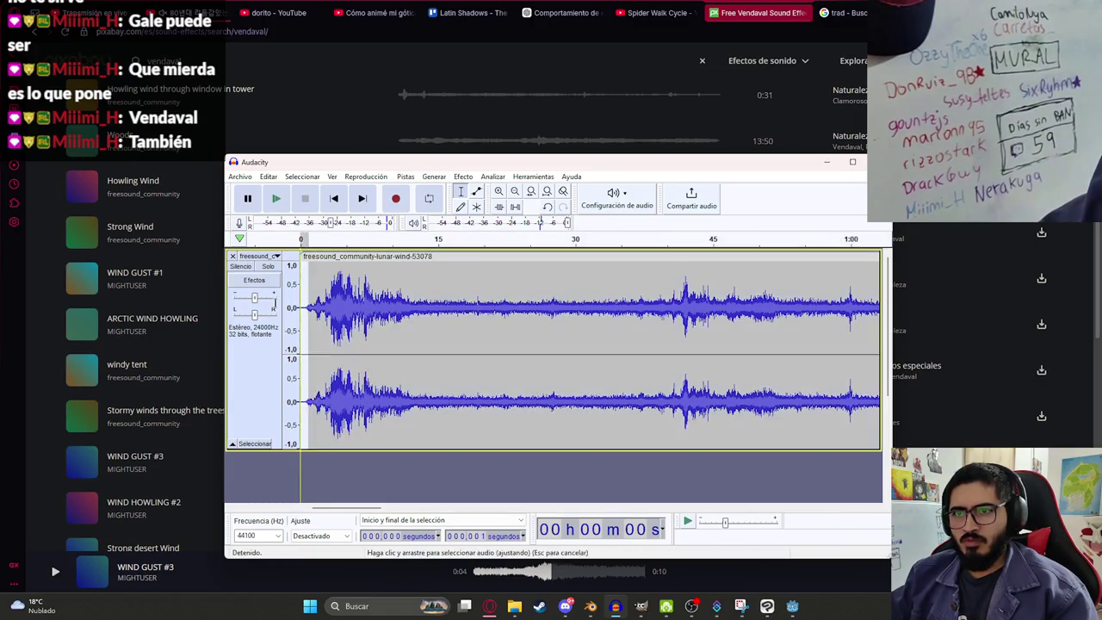
key(space)
click(405, 177)
click(405, 177)
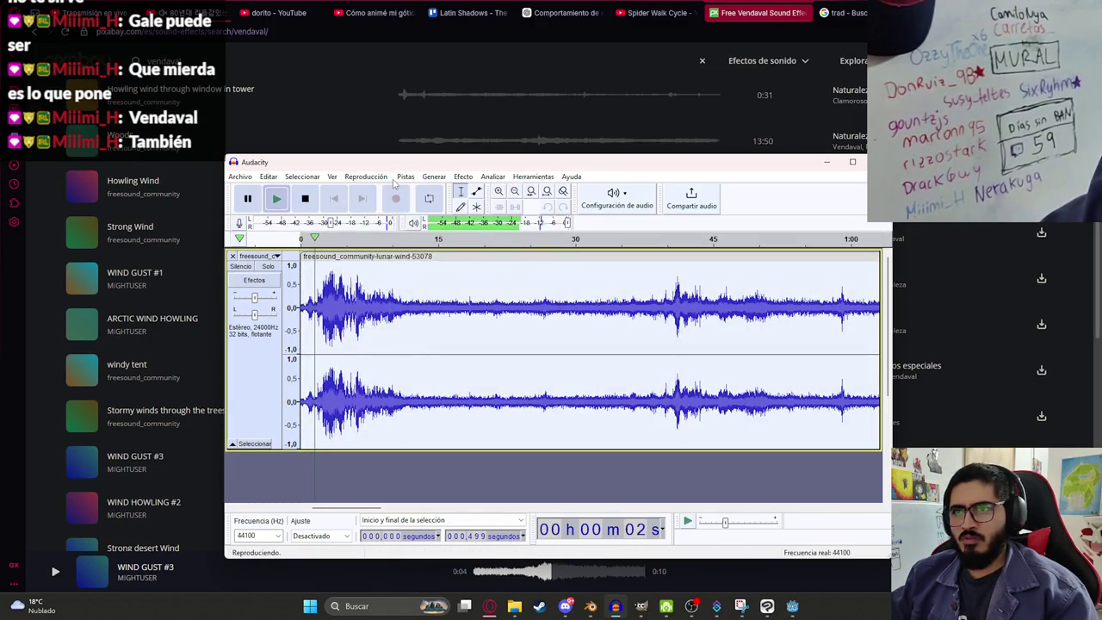
key(space)
Step: Resample the lunar-wind track to 8000 Hz and listen to the result around 29 seconds
click(405, 177)
click(437, 221)
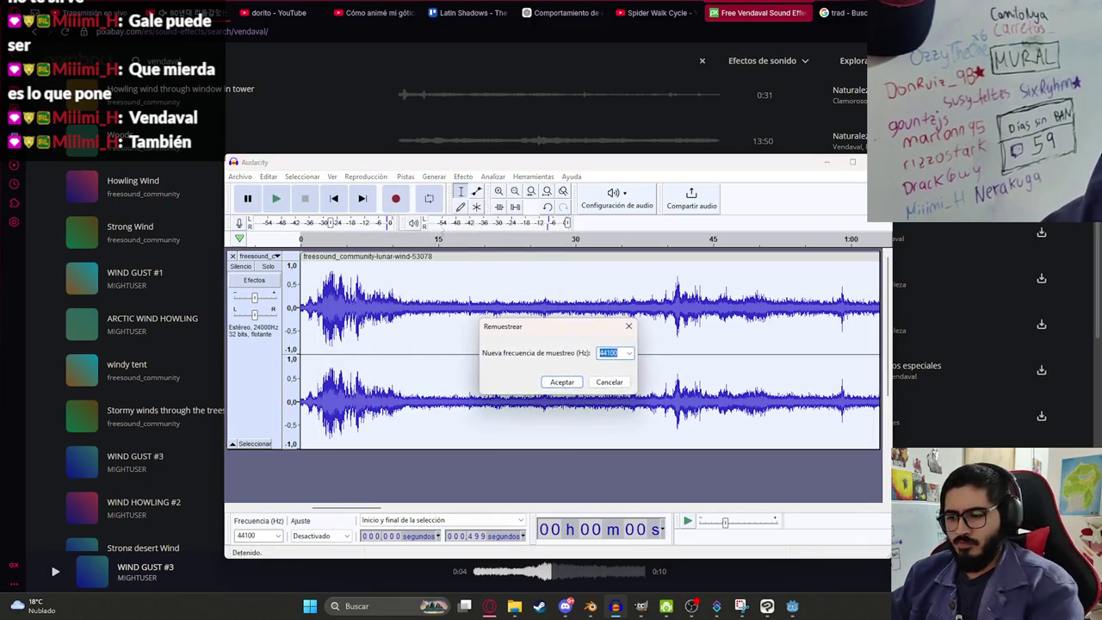
key(Return)
key(space)
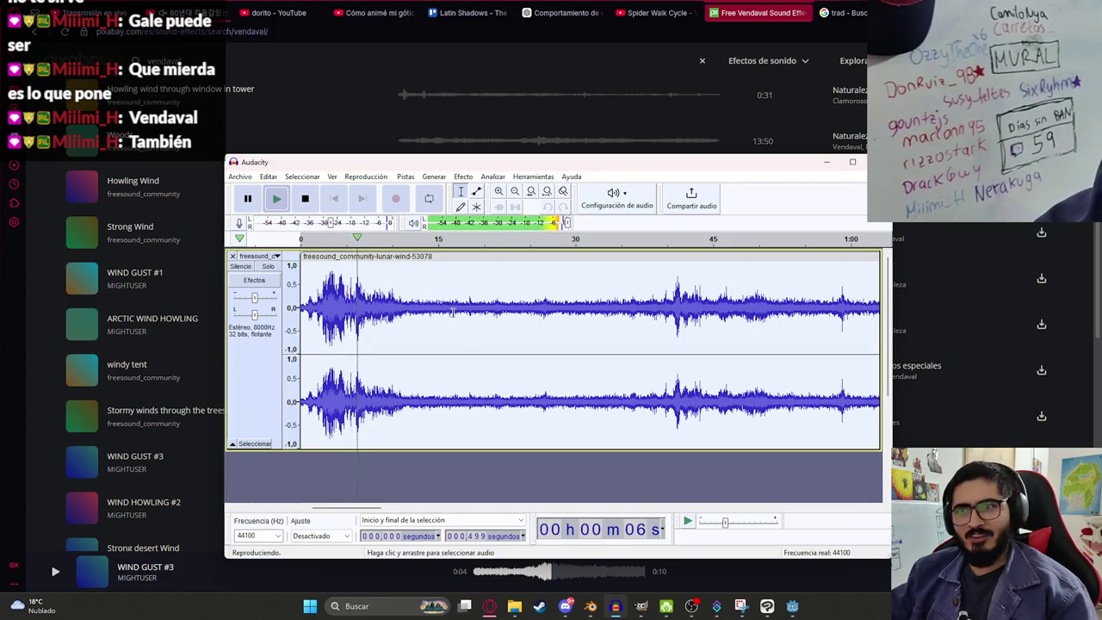
click(564, 310)
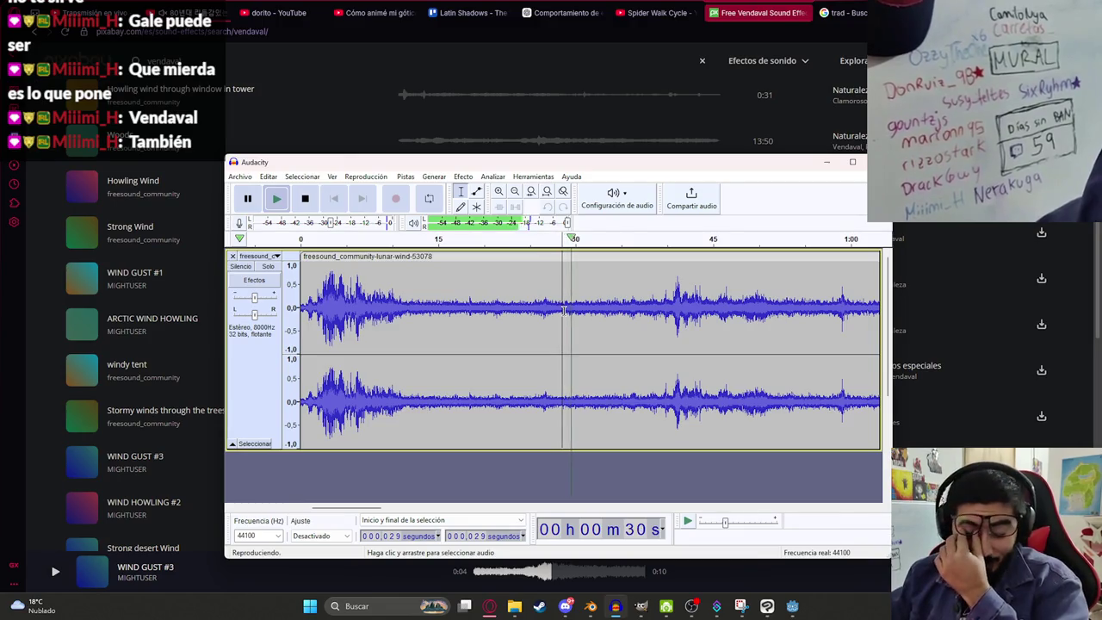
key(space)
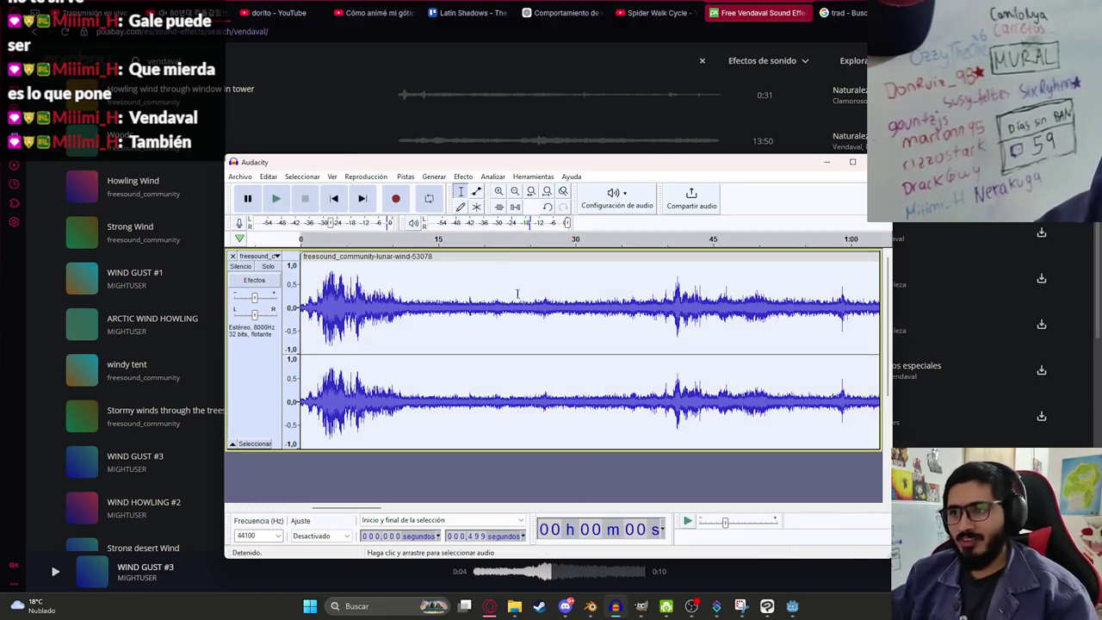
click(463, 177)
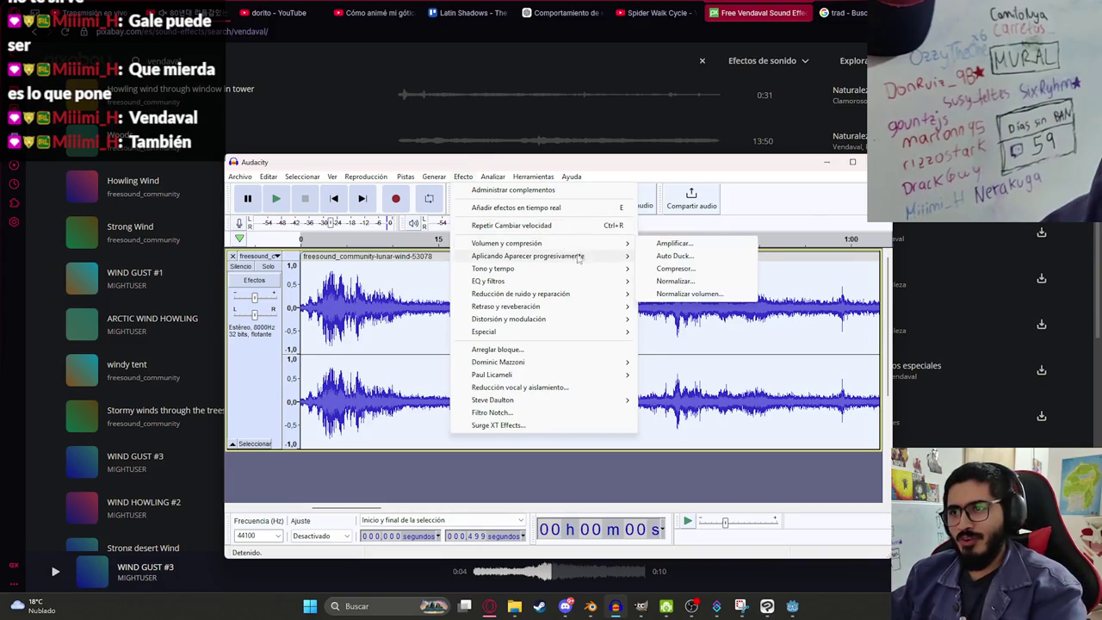
Step: Amplify the lunar-wind track by -10 dB after previewing the change
click(674, 243)
text(-10)
click(614, 330)
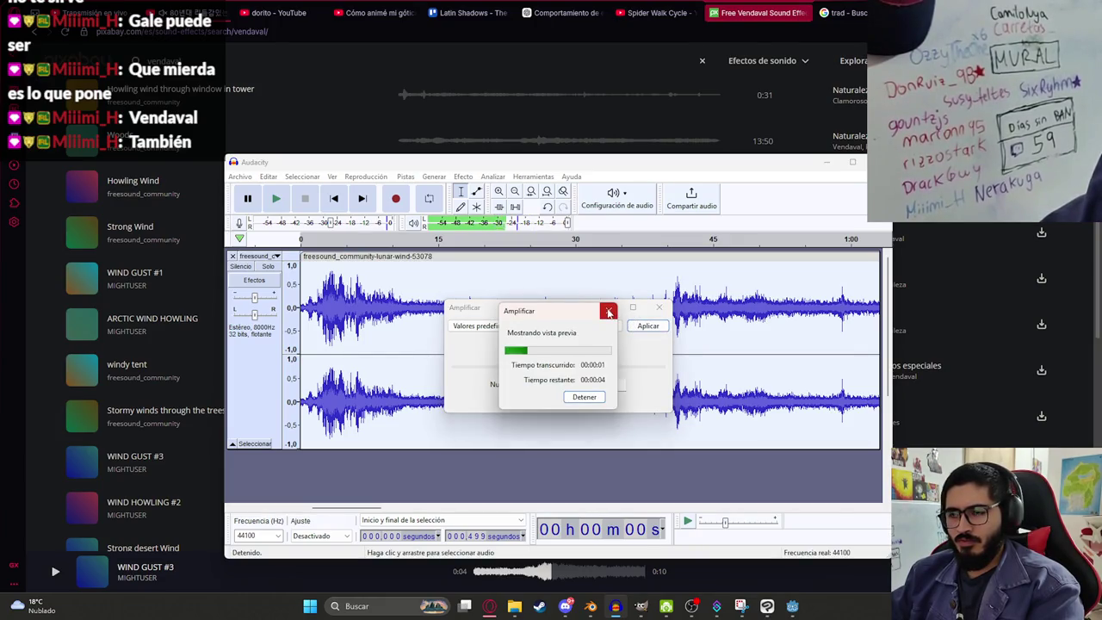
click(608, 312)
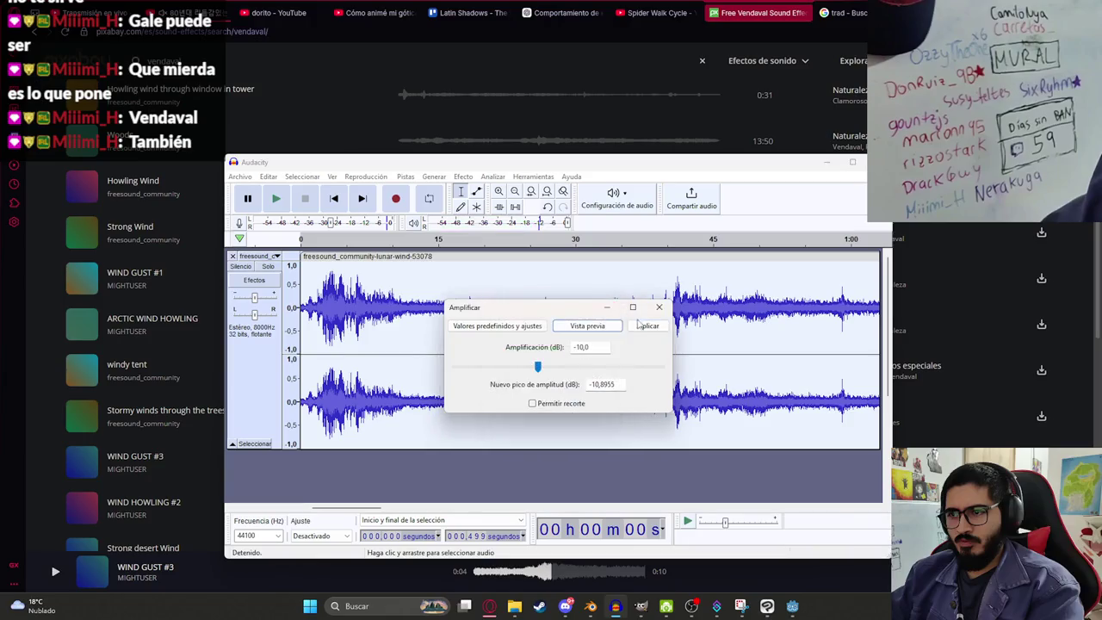
click(647, 325)
Step: Export the track as a WAV file named malavision_background
click(241, 177)
mouse_move(330, 265)
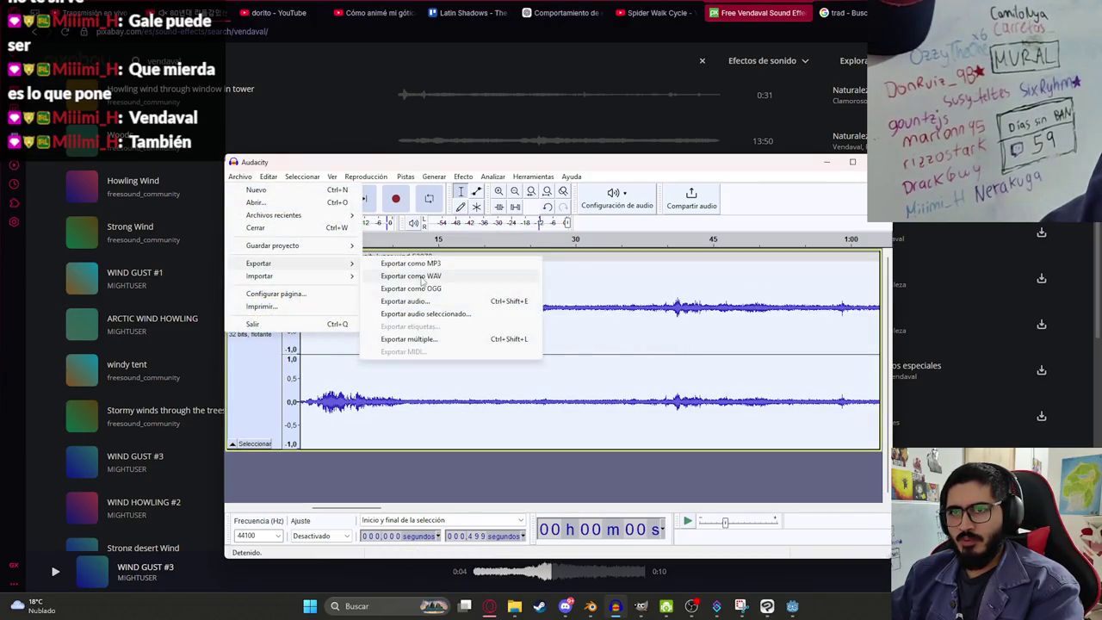
click(423, 276)
text(ma)
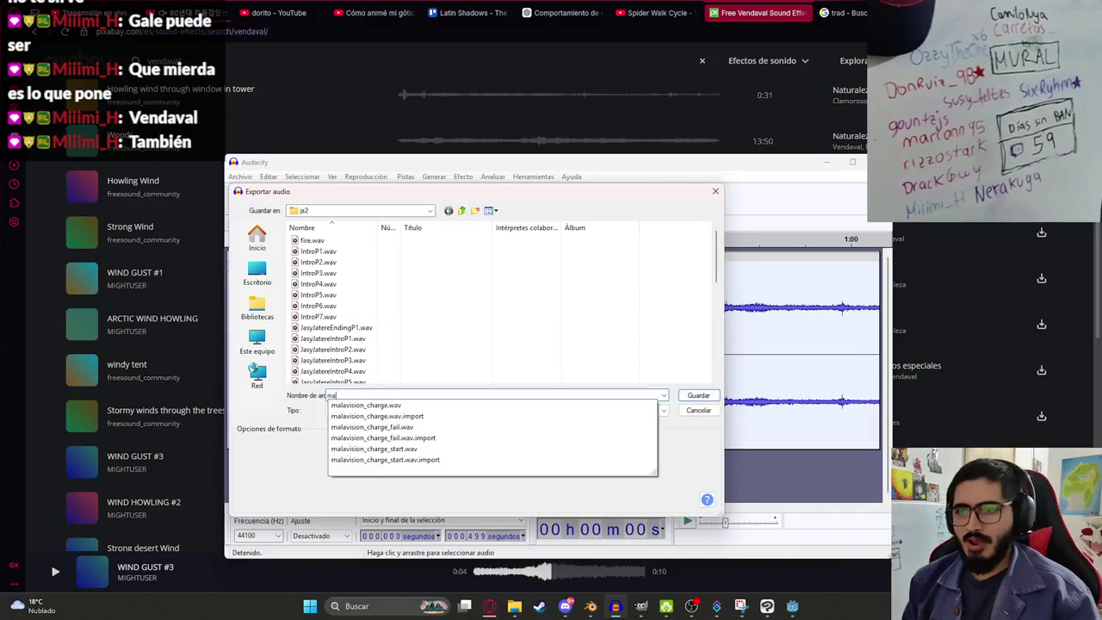
text(lavision_background)
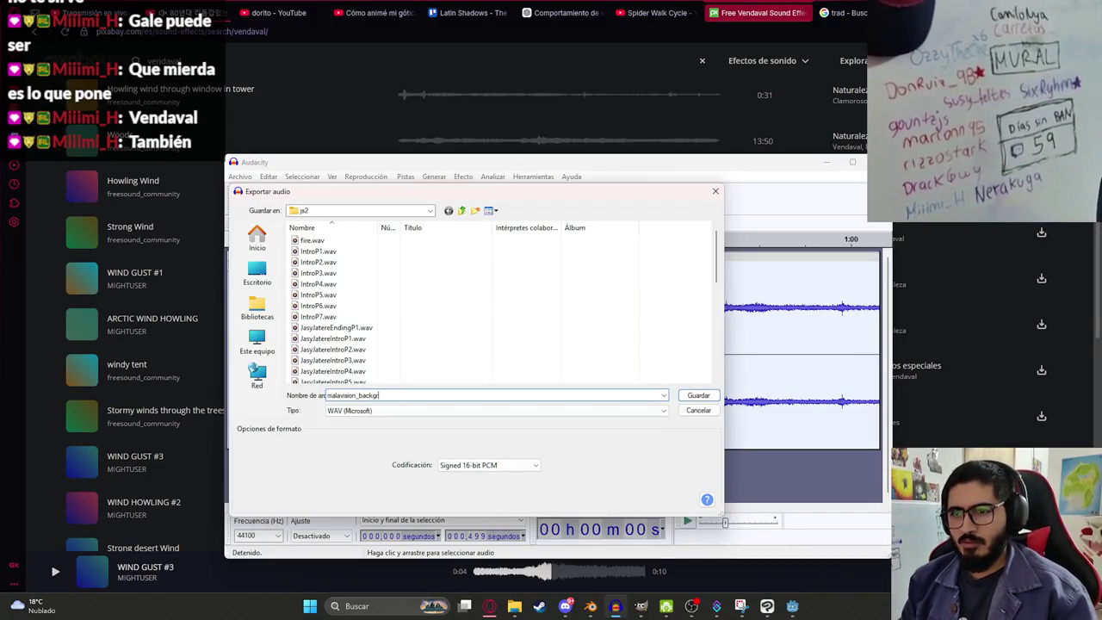
key(Return)
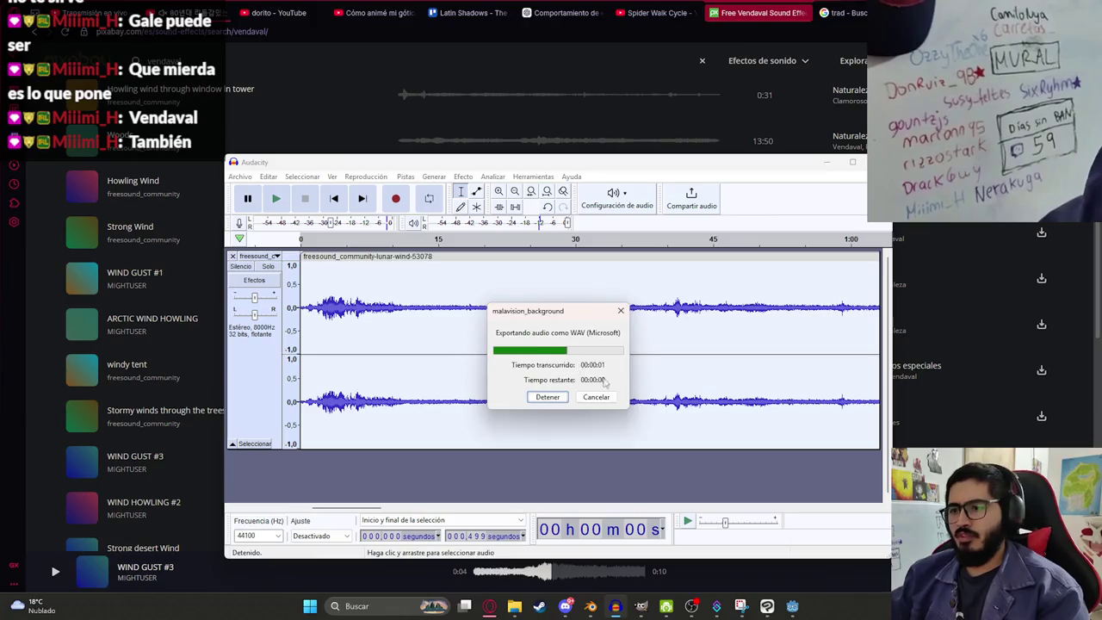
ctrl+scroll(628, 371, down, 6)
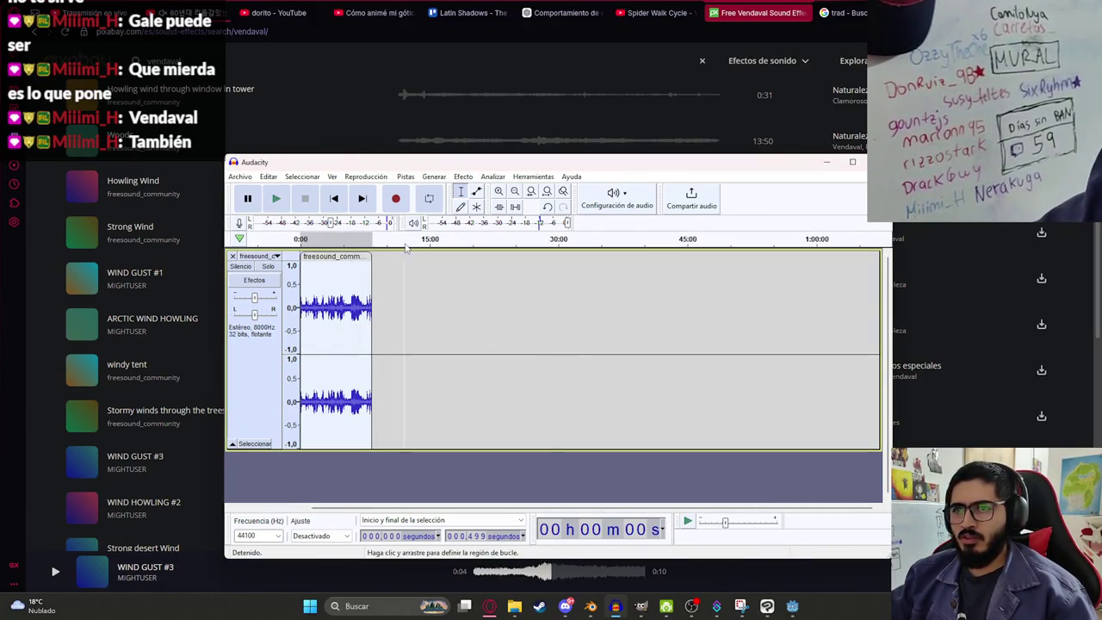
Step: Play through the whole wind clip, which runs to 8:05, to find where to cut it
click(332, 293)
click(347, 300)
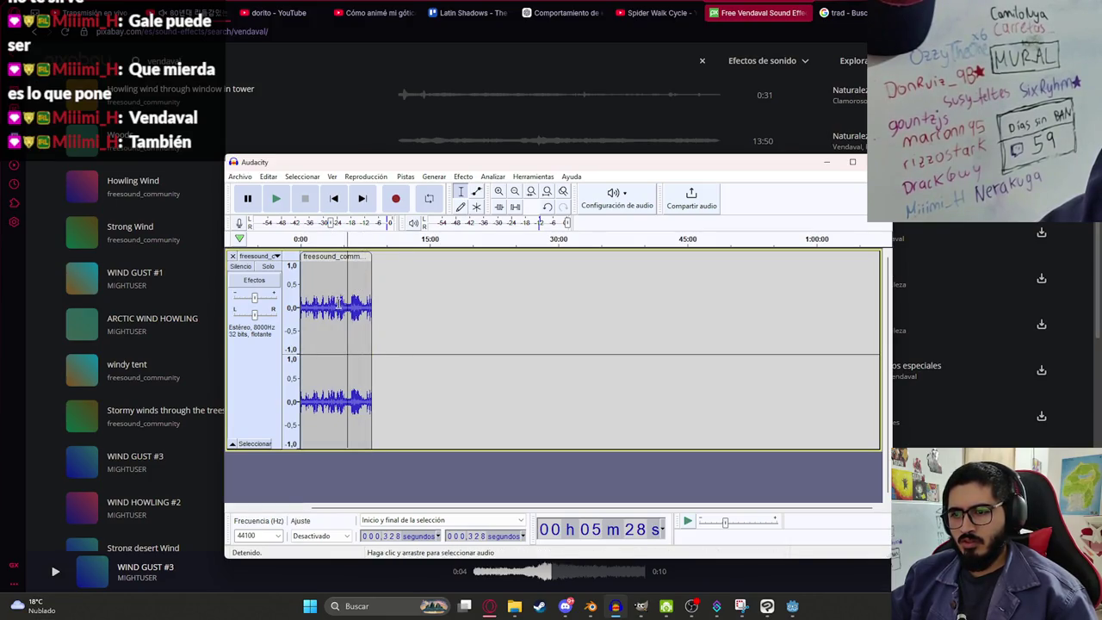
drag(347, 310, 369, 311)
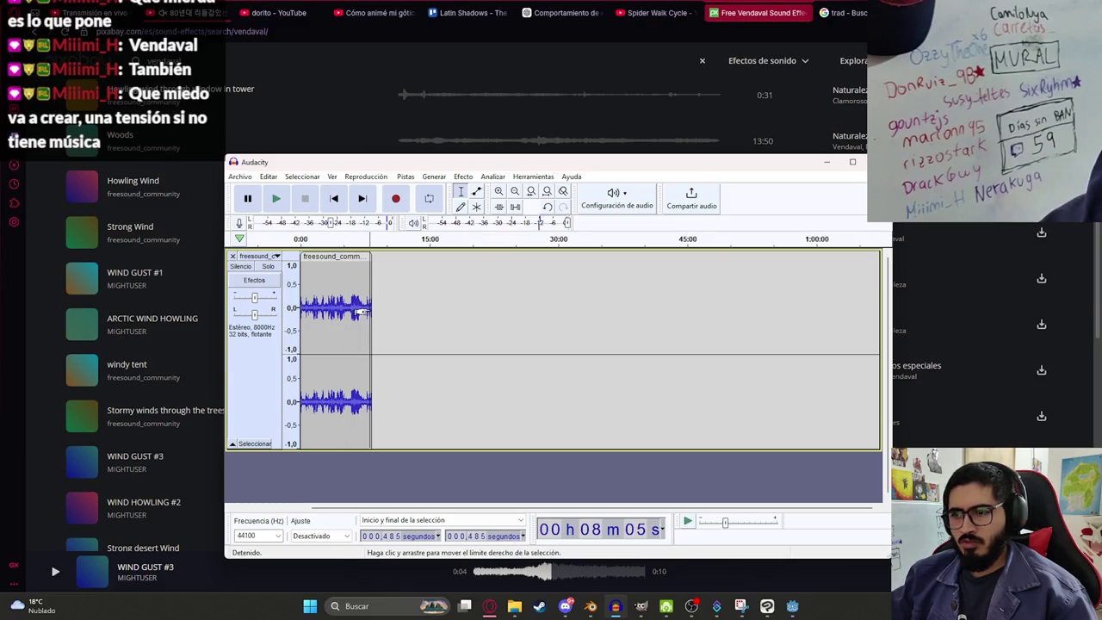
key(ctrl+a)
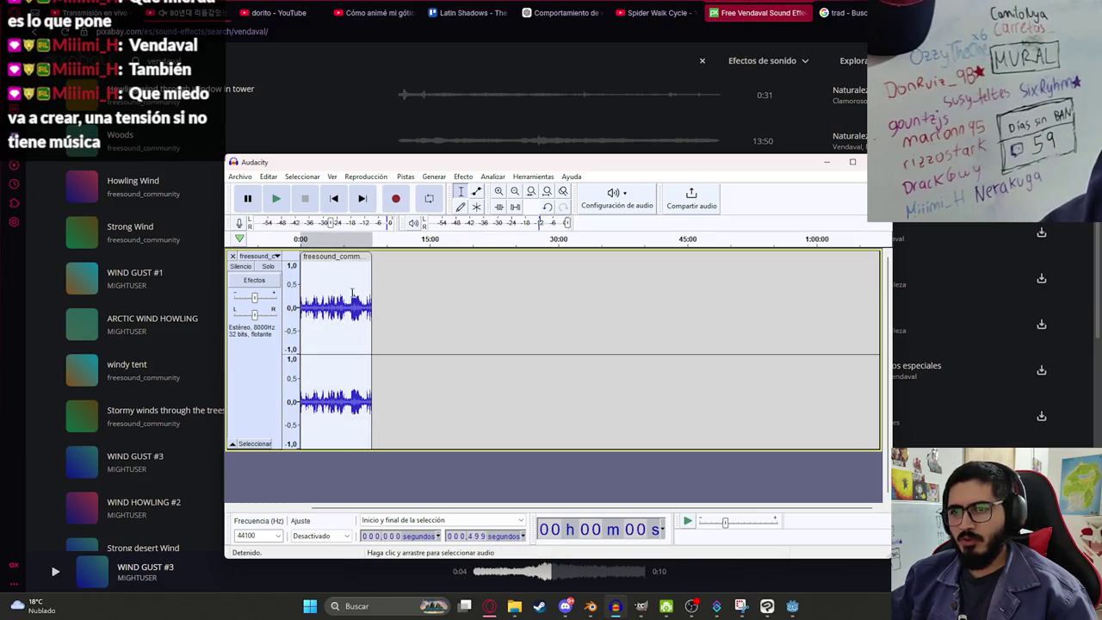
key(space)
key(ctrl+1)
key(ctrl+1)
key(ctrl+1)
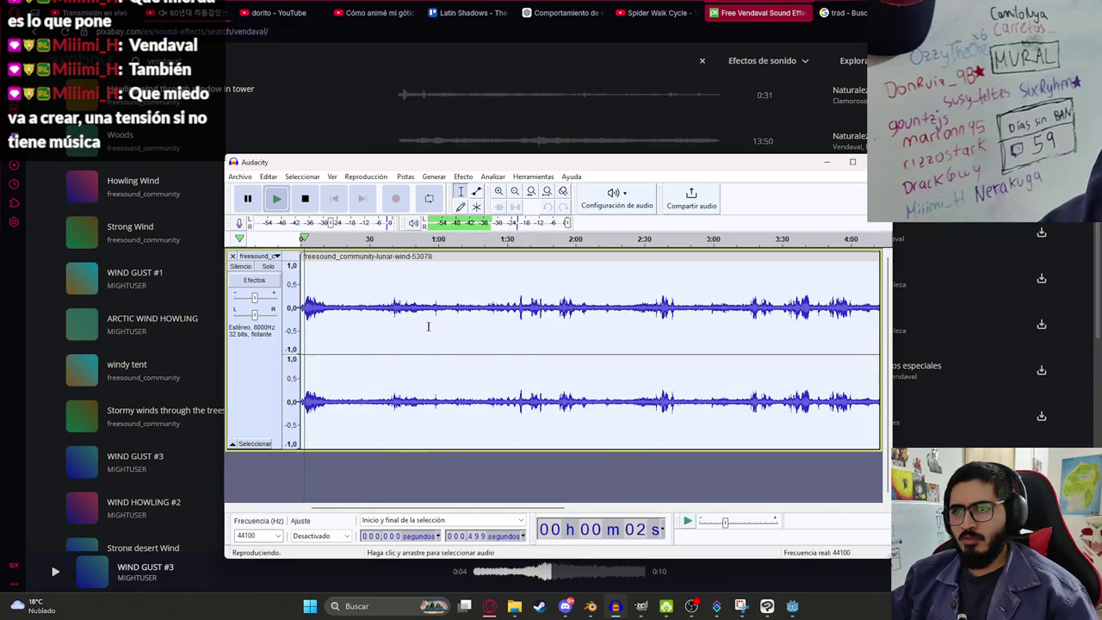
key(space)
Step: Delete the wind clip from about 2:24 to its end and replay the shortened clip
click(688, 305)
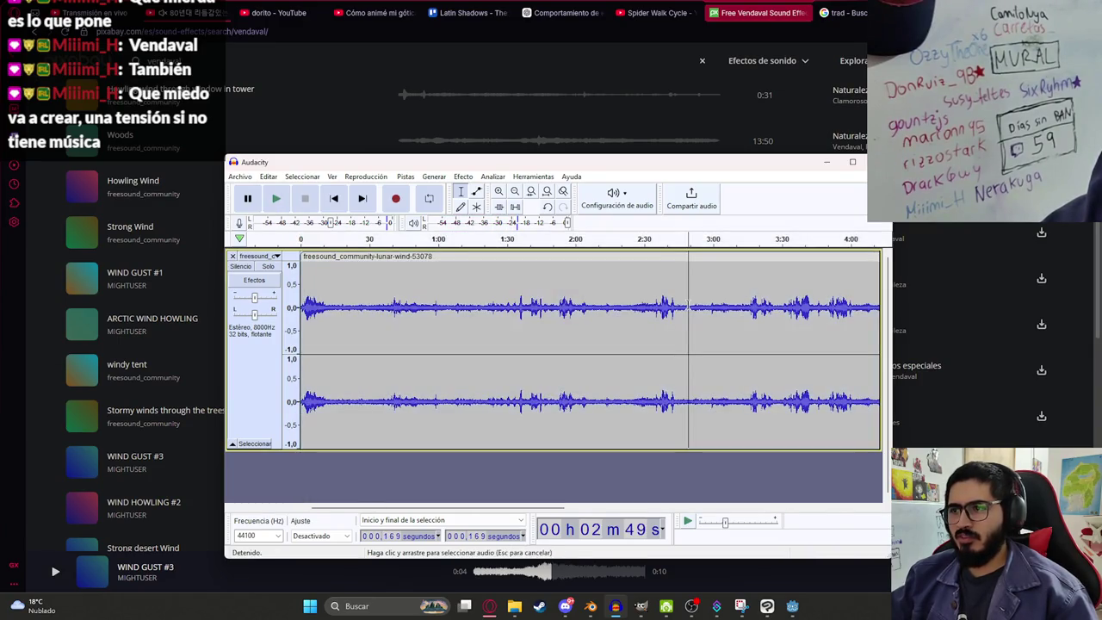
key(ctrl+3)
key(ctrl+3)
key(ctrl+3)
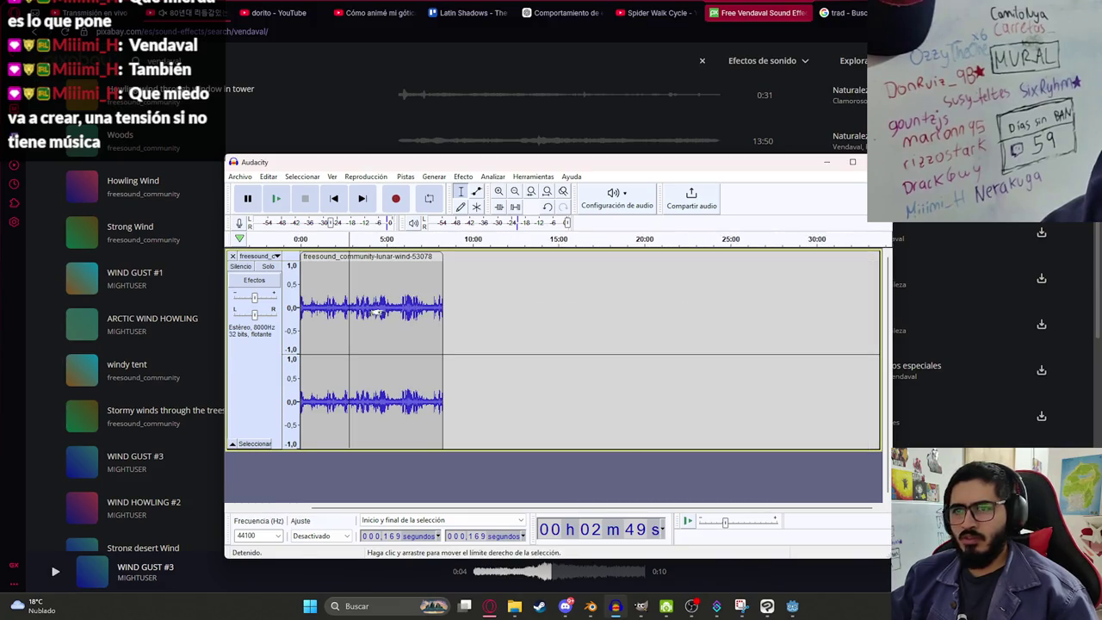
drag(342, 307, 549, 308)
key(Delete)
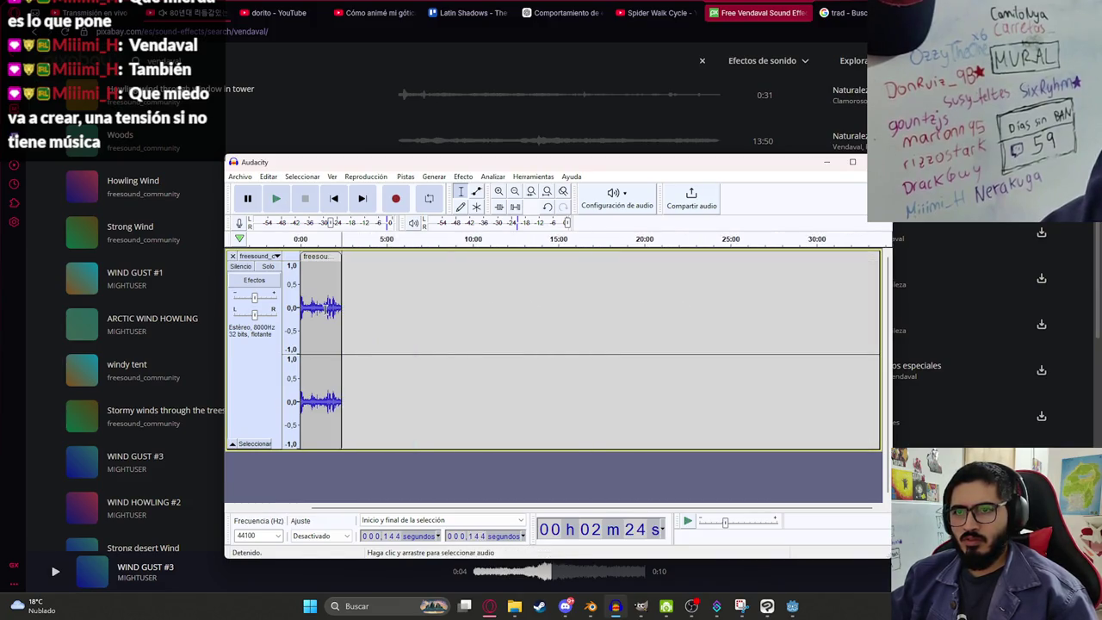
double_click(321, 312)
key(space)
key(ctrl+e)
key(ctrl+3)
key(ctrl+3)
key(ctrl+3)
key(space)
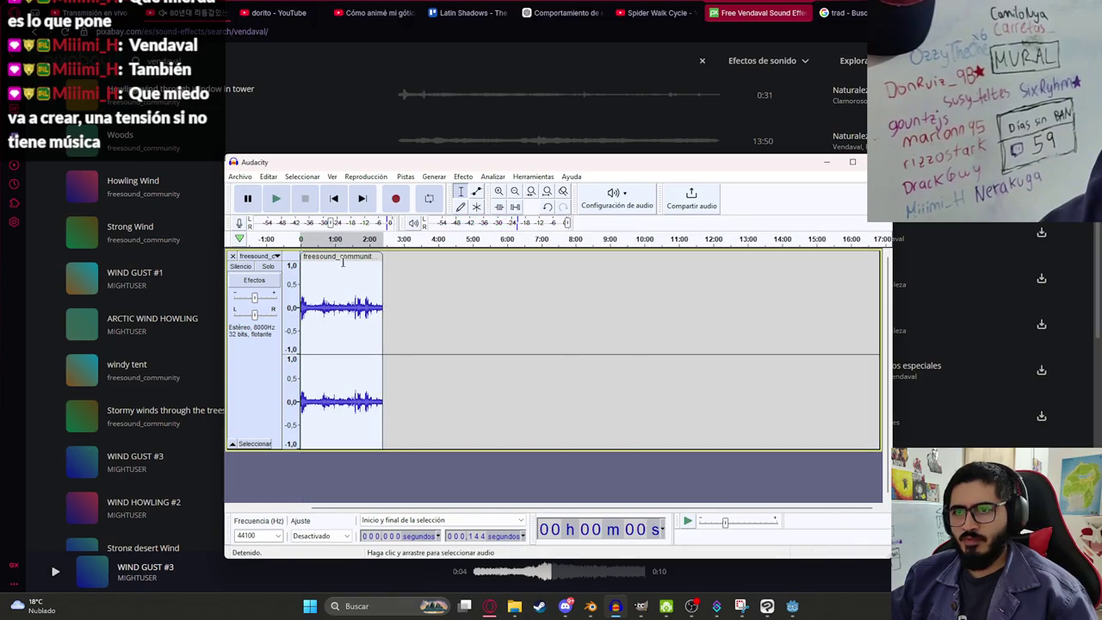
Step: Paste a trial copy of the clip at about 2:24, listen to the join, then undo it
click(393, 275)
key(ctrl+v)
drag(431, 256, 416, 255)
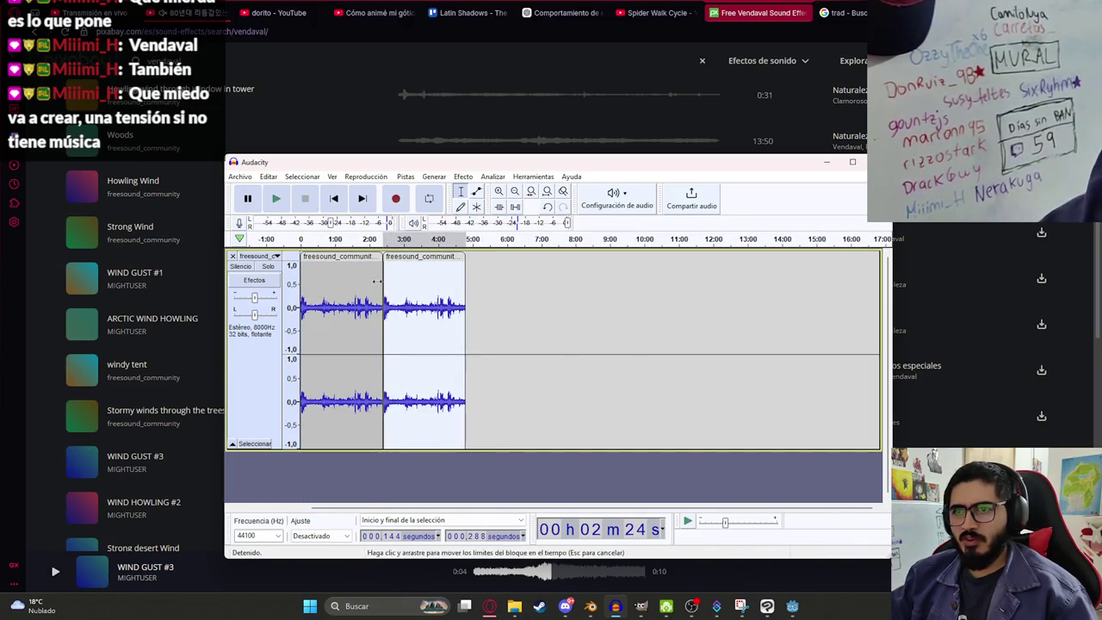
click(382, 297)
key(space)
key(ctrl+1)
key(ctrl+1)
key(ctrl+1)
key(ctrl+3)
key(ctrl+3)
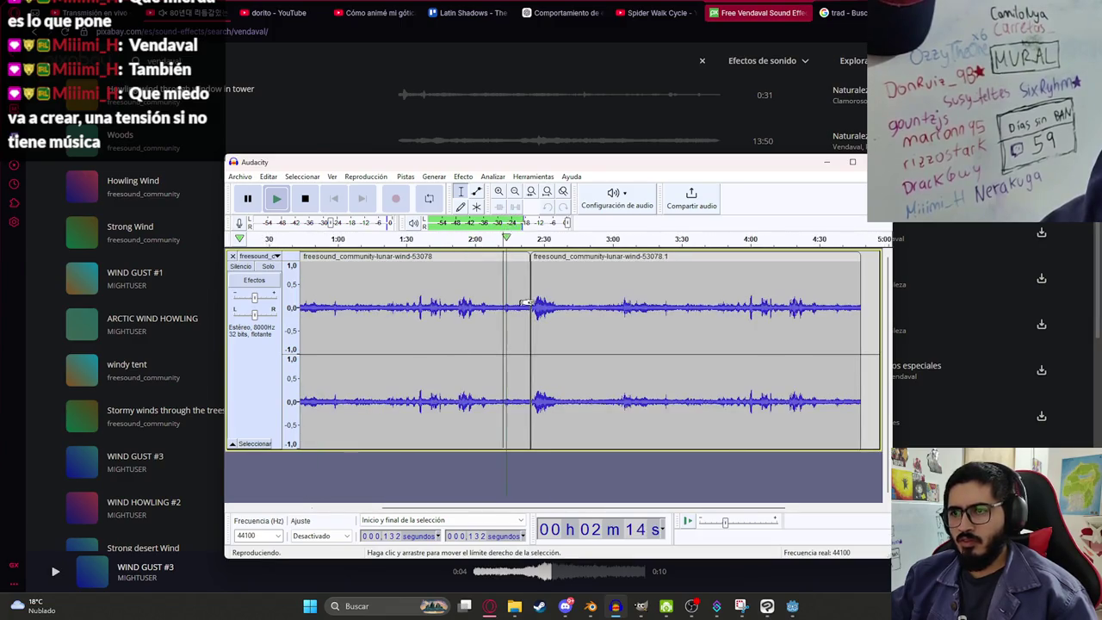
key(ctrl+1)
key(ctrl+1)
key(ctrl+1)
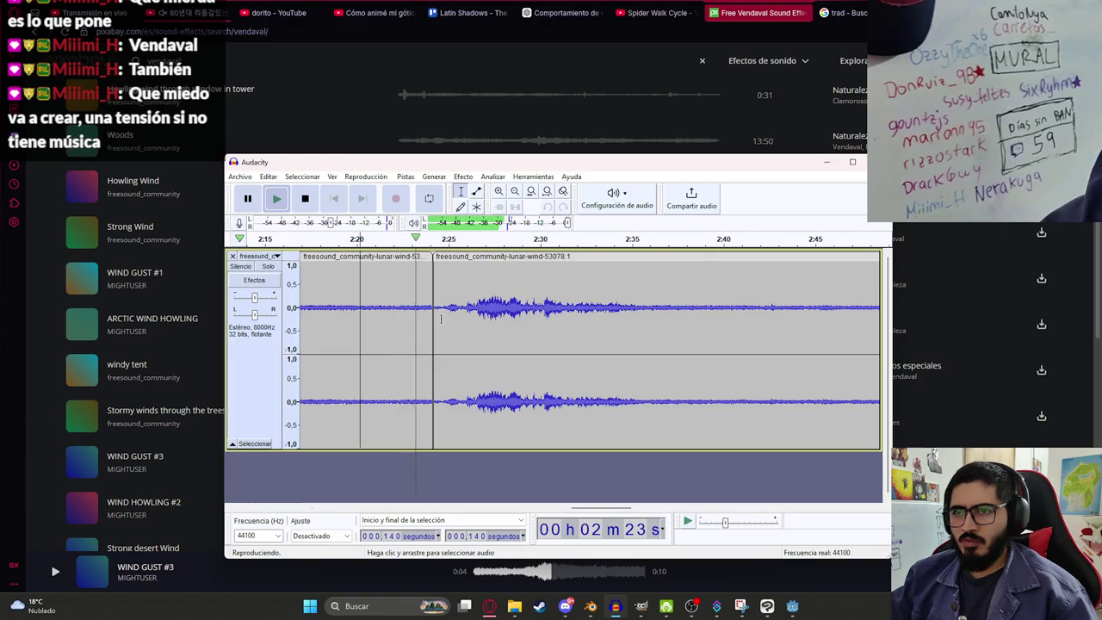
key(space)
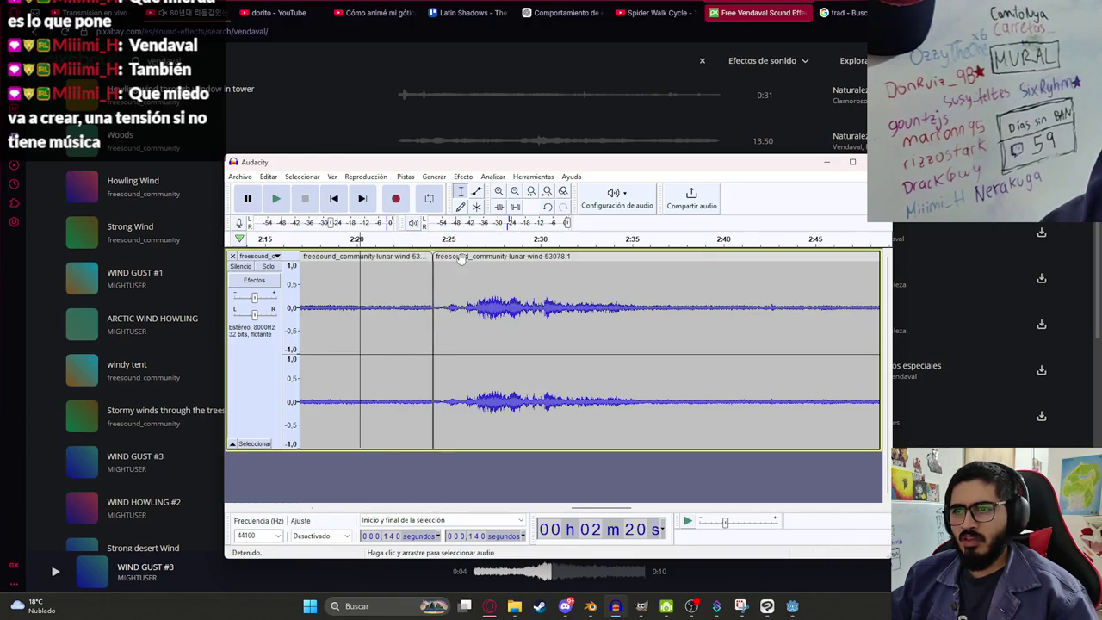
key(ctrl+z)
Step: Export the whole clip as WAV over malavision_background.wav, confirming the overwrite
key(ctrl+a)
key(alt+a)
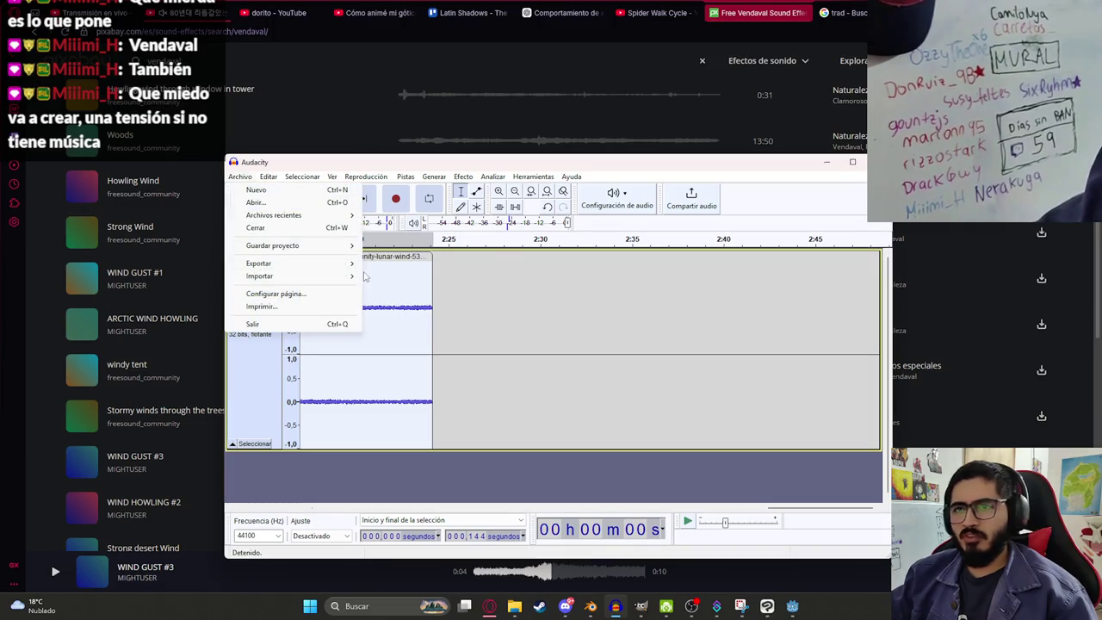
mouse_move(344, 265)
click(404, 277)
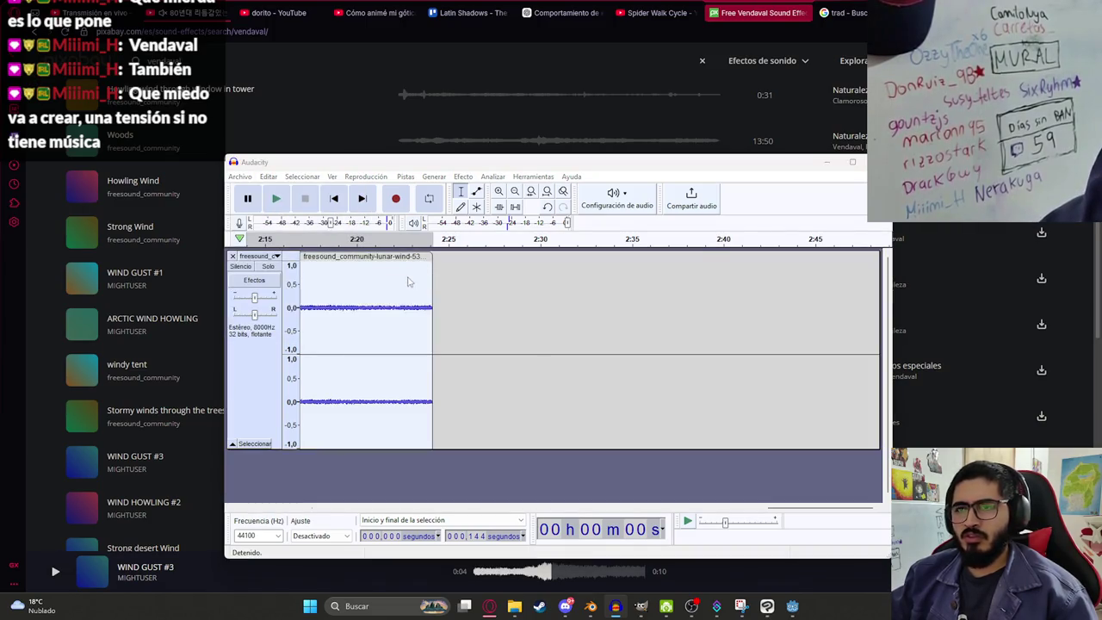
click(344, 285)
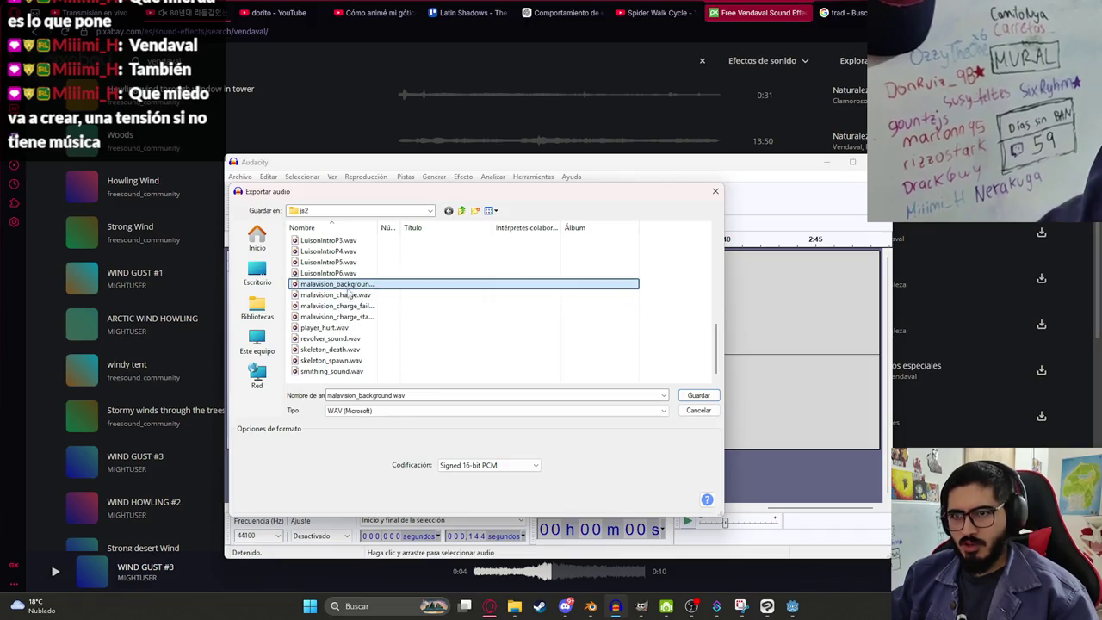
key(Return)
click(640, 364)
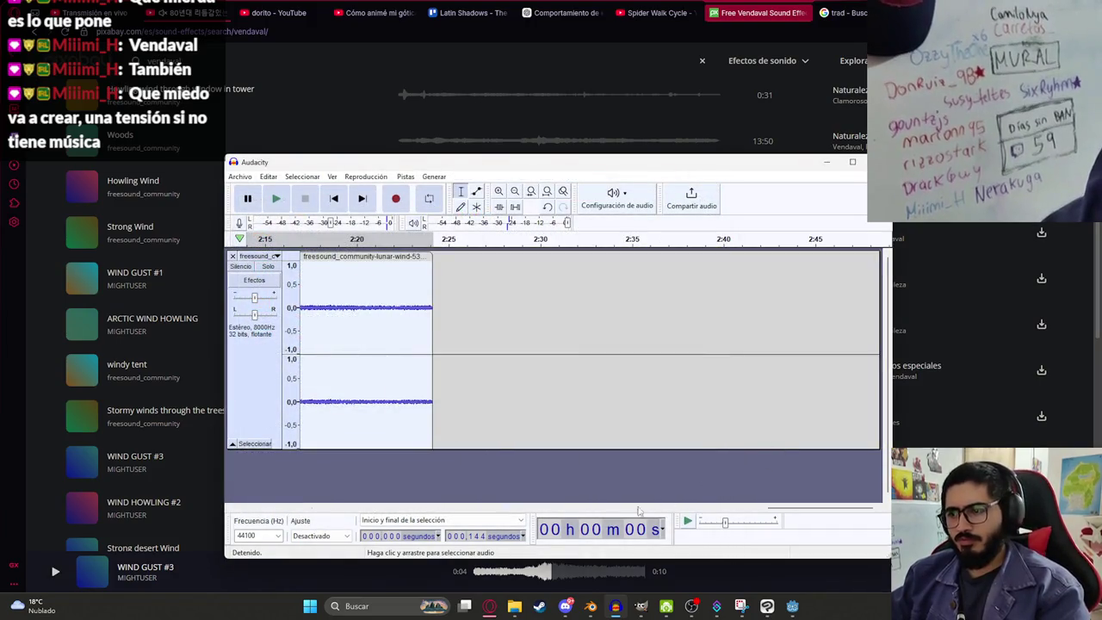
click(791, 607)
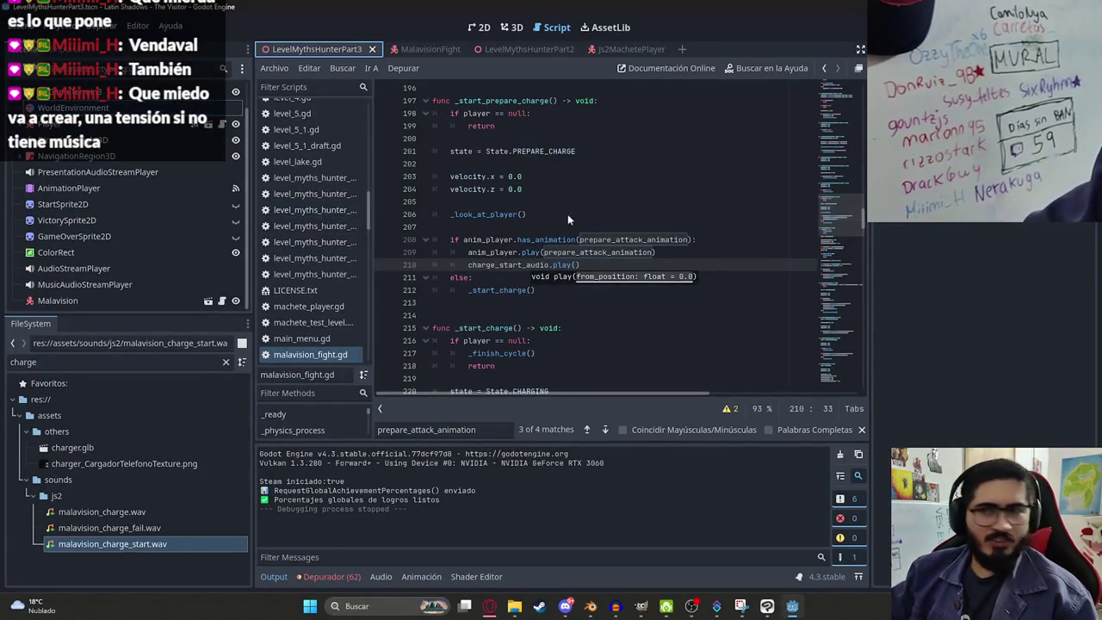
Step: In the 3D view, drag a sound file onto the AudioStreamPlayer's Stream property
click(513, 27)
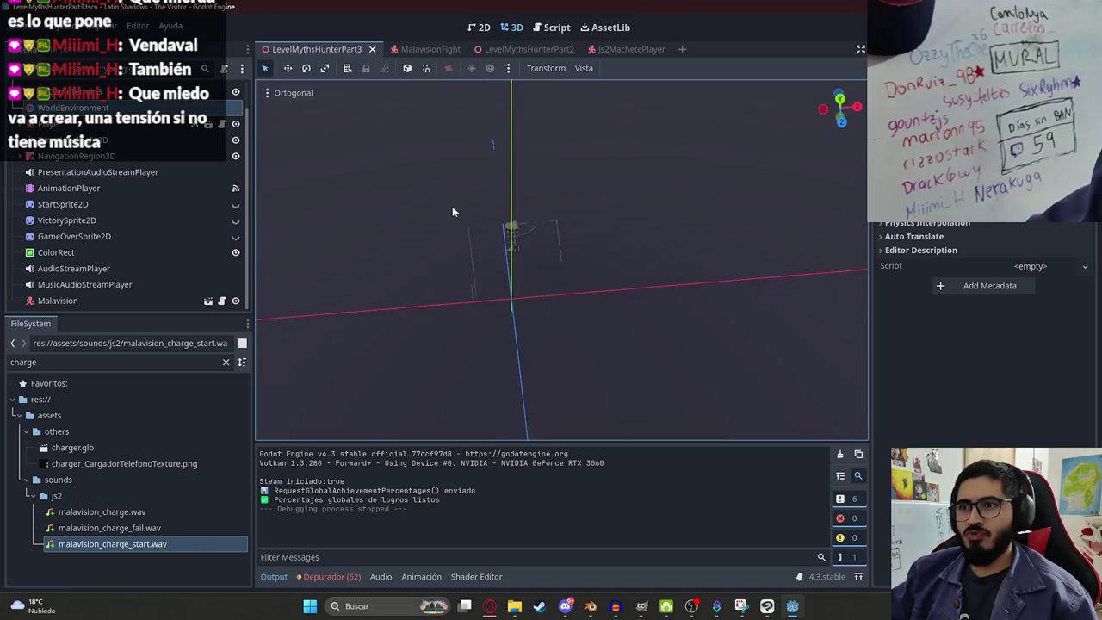
click(99, 271)
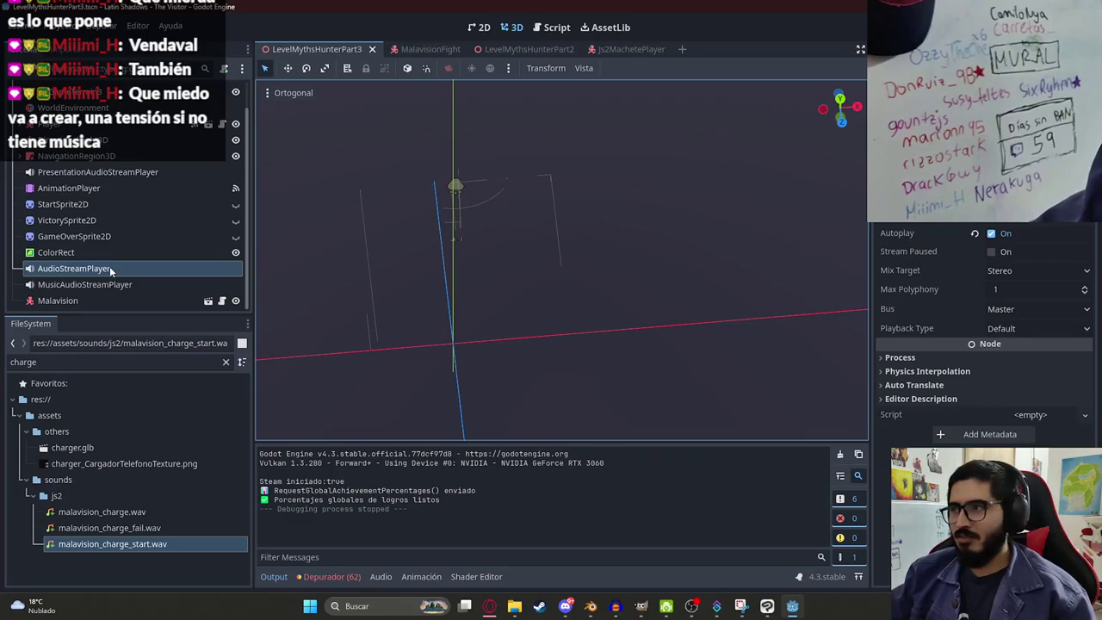
drag(112, 543, 103, 268)
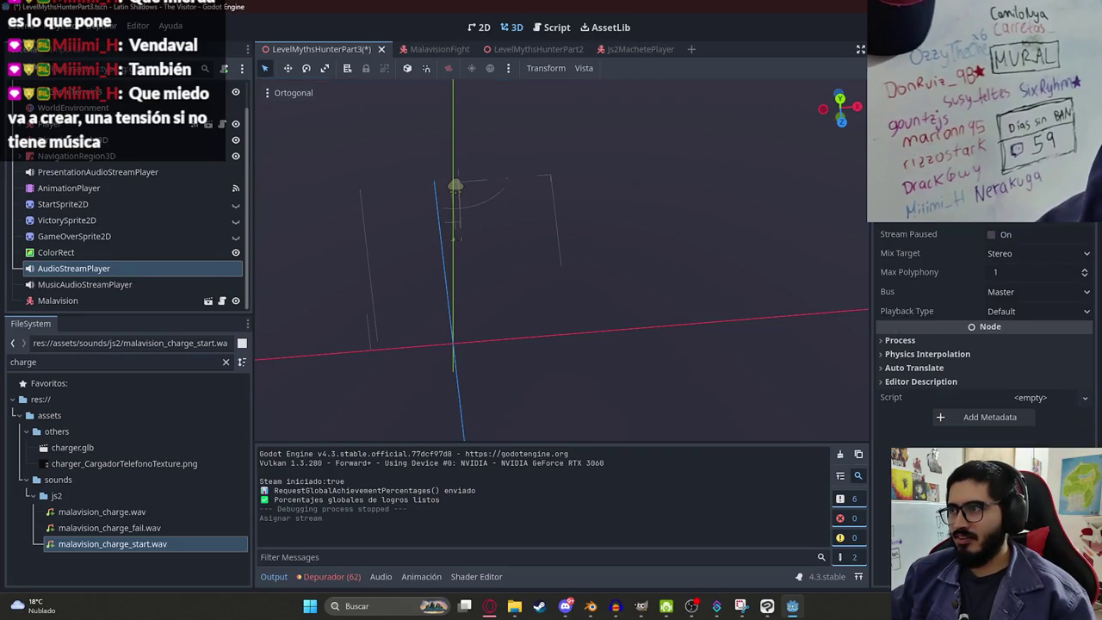
click(102, 282)
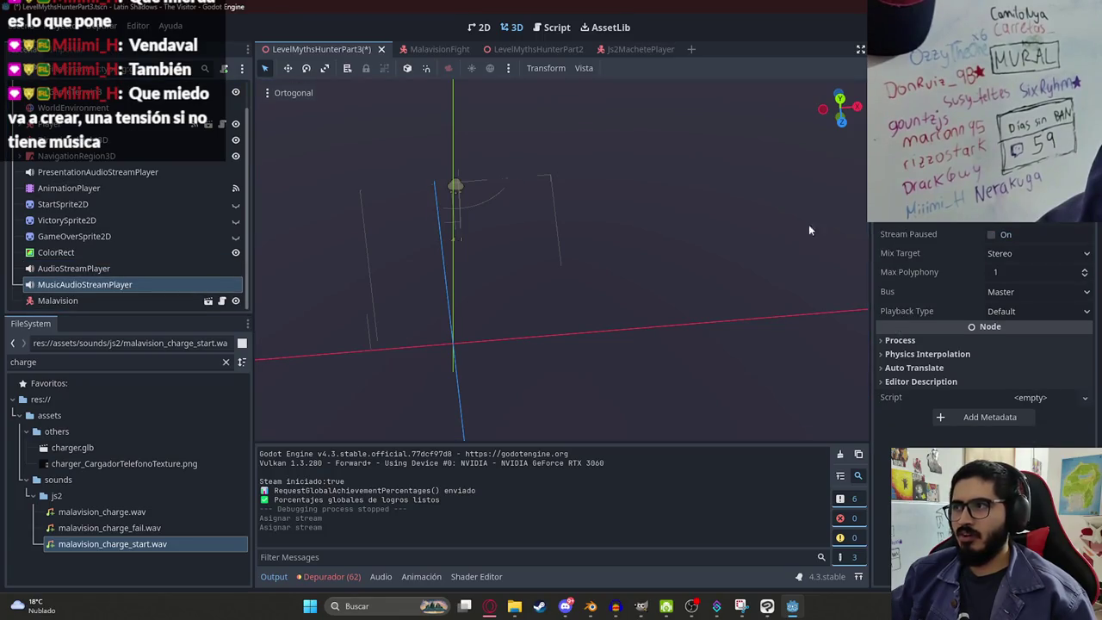
click(180, 267)
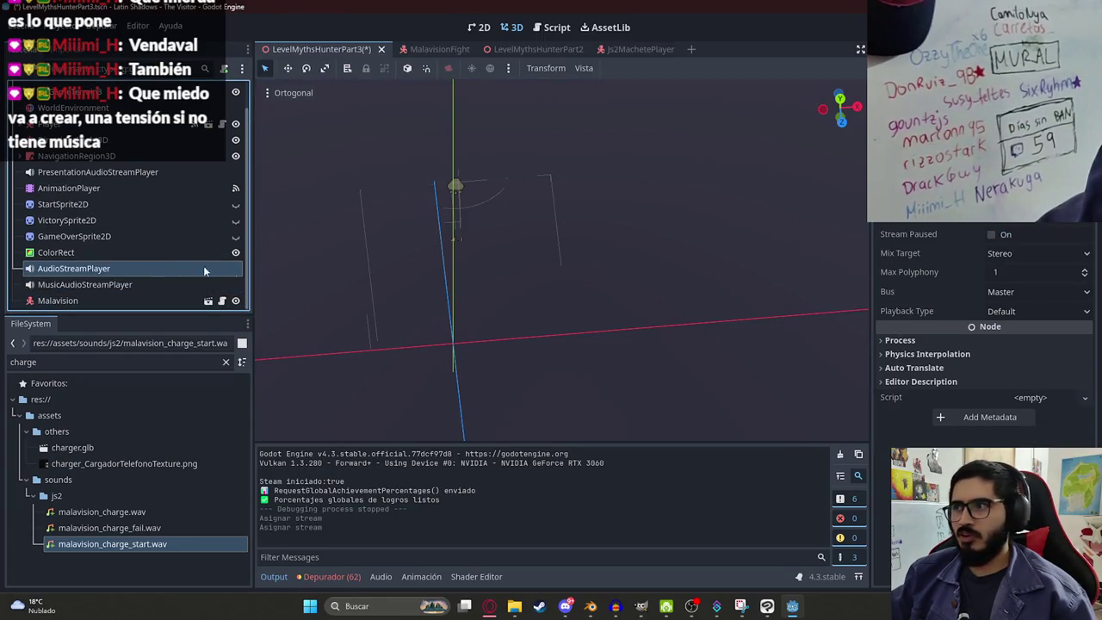
Step: Filter the FileSystem by 'malavision' and select malavision_background.wav to show its properties
double_click(55, 361)
text(malavisi)
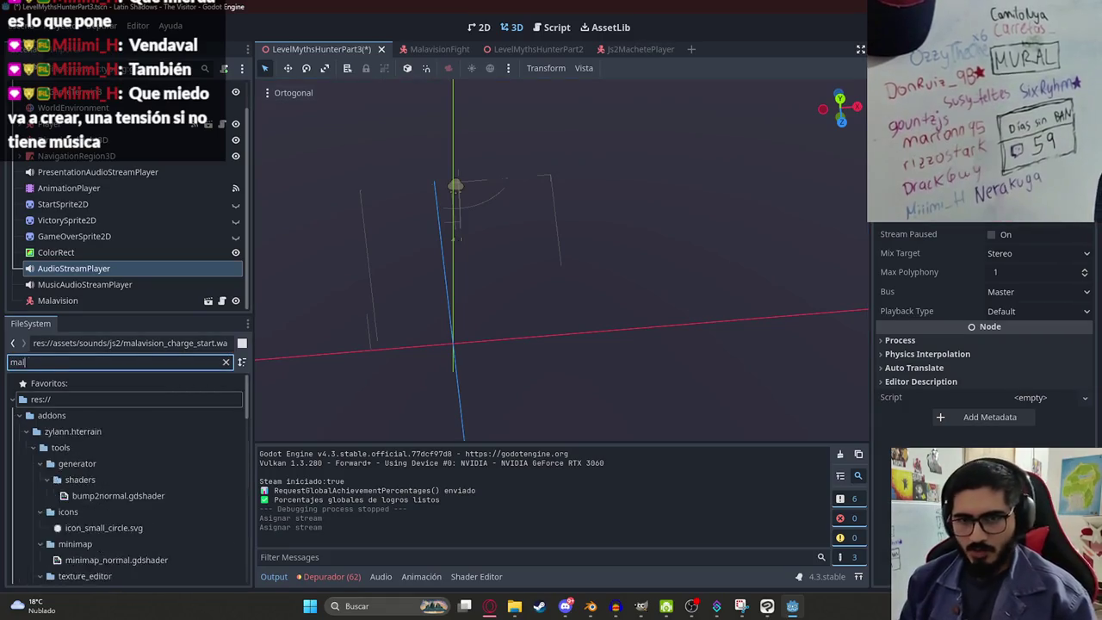
text(on)
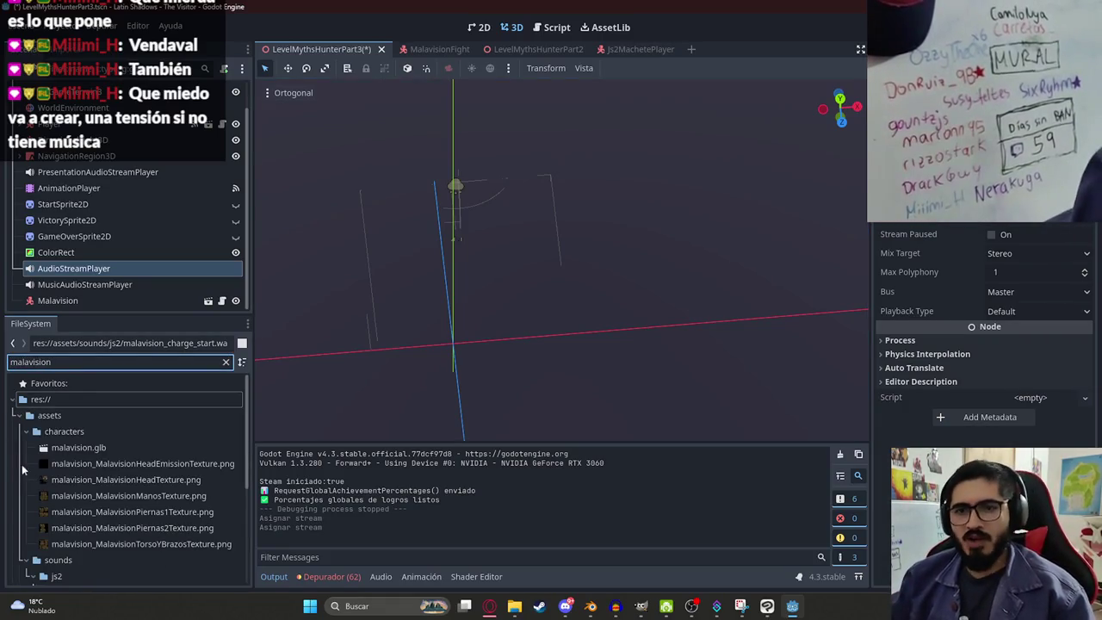
scroll(92, 514, down, 3)
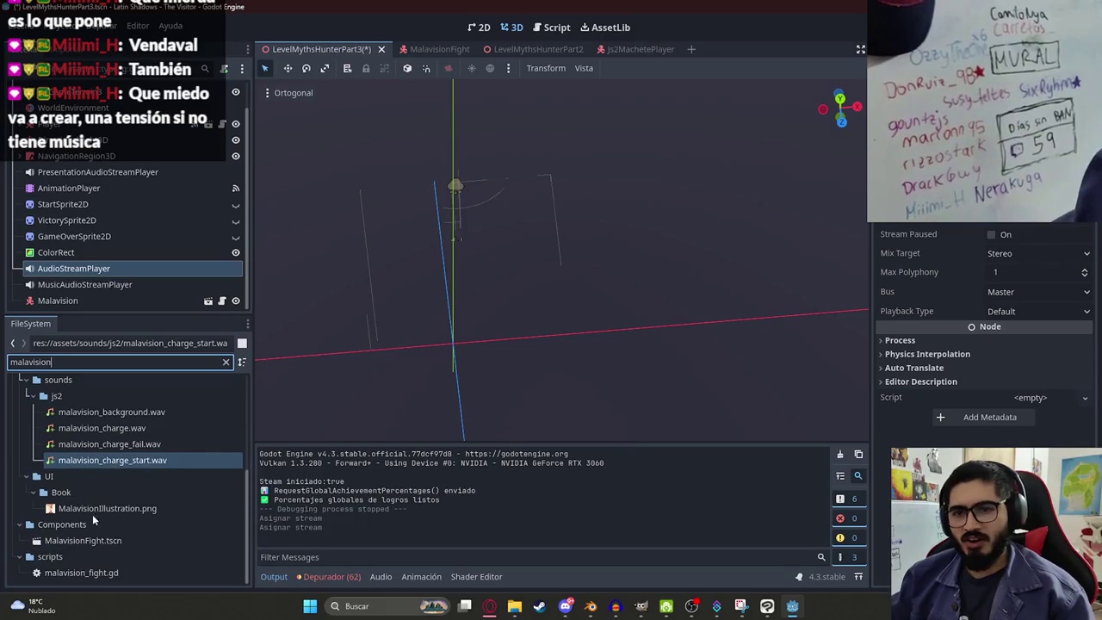
scroll(106, 511, up, 2)
click(133, 490)
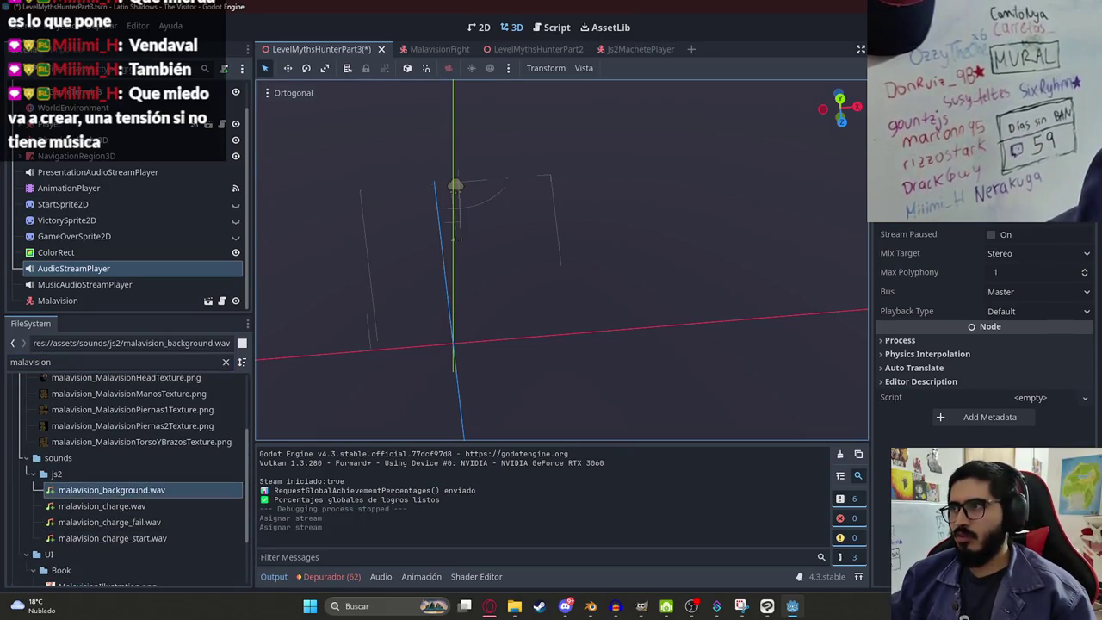
click(185, 488)
Step: Set malavision_background.wav's import Loop Mode to Forward and reimport it
click(78, 53)
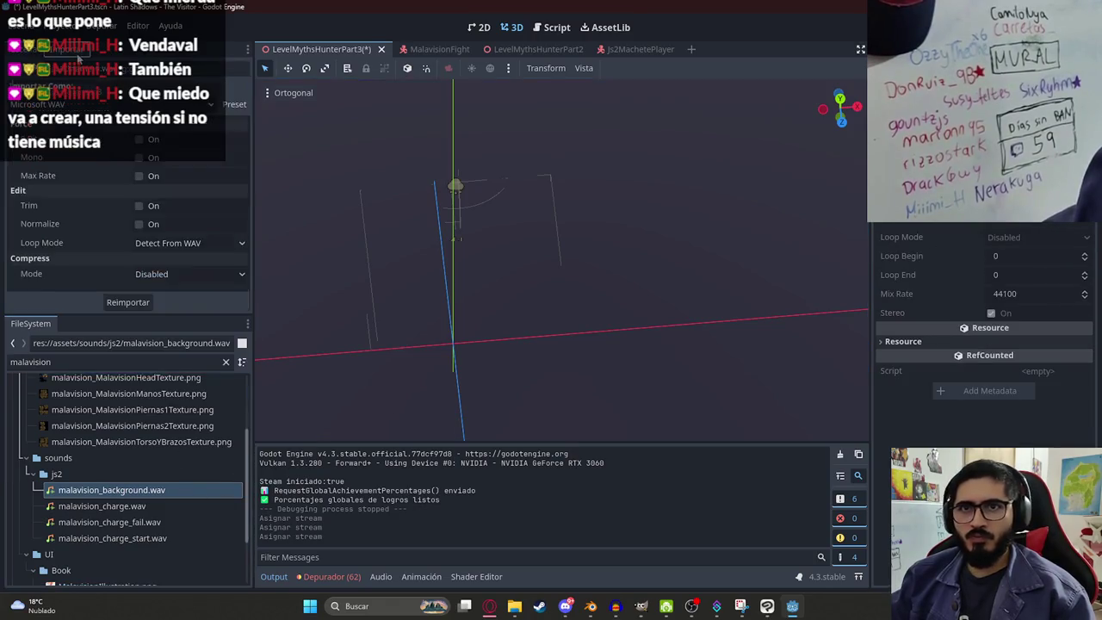
click(164, 274)
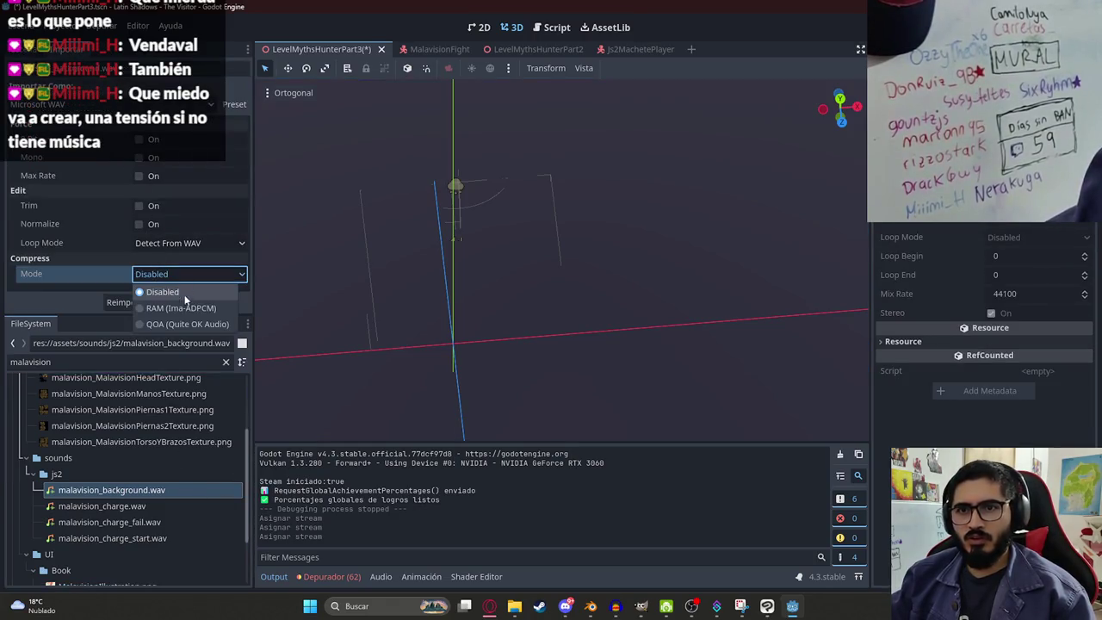
click(170, 244)
click(170, 245)
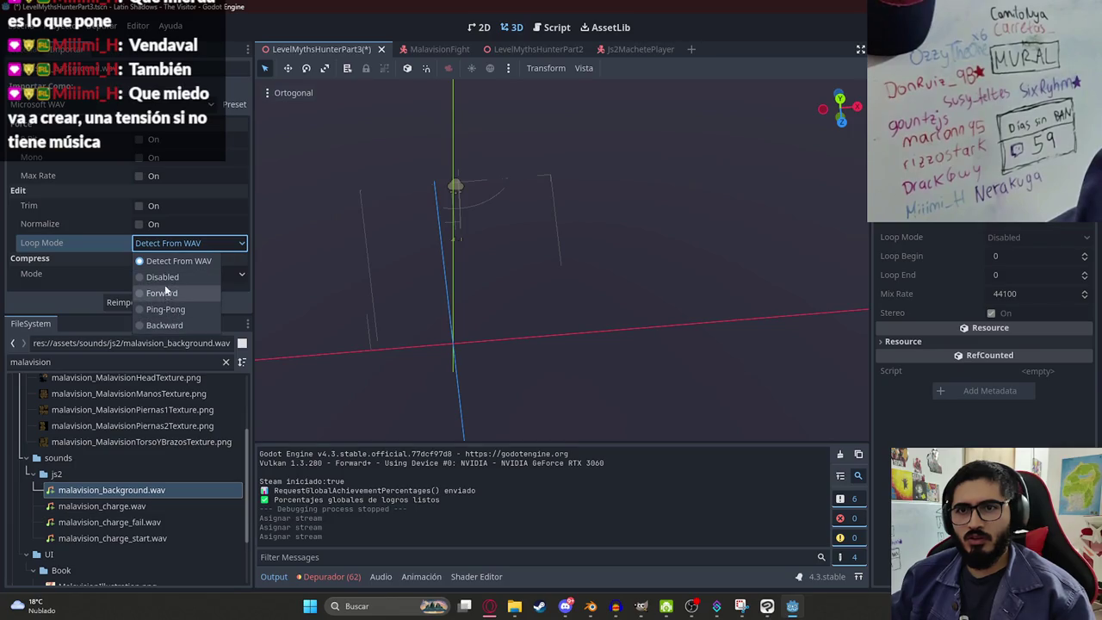
click(164, 292)
click(129, 302)
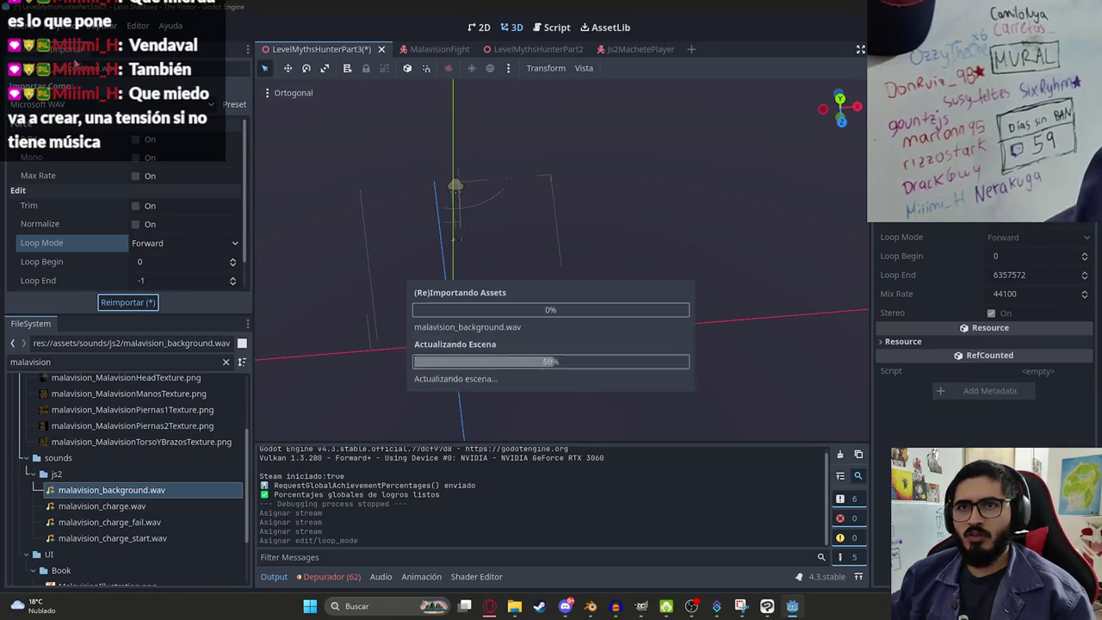
Step: Save the level scene from its tab menu
key(ctrl+s)
right_click(340, 49)
click(437, 153)
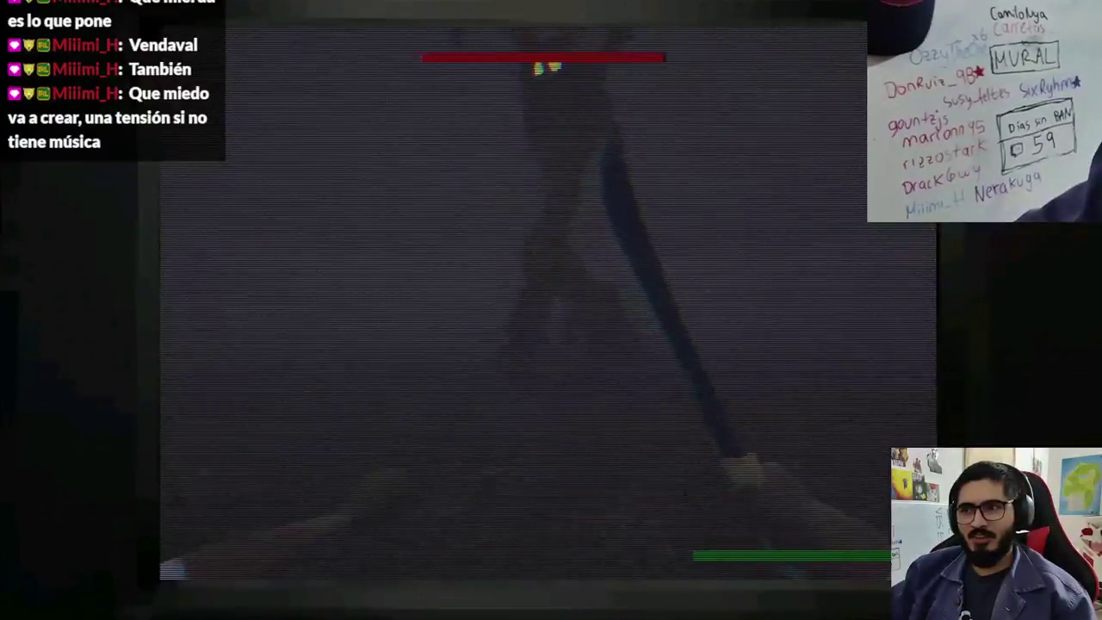
Step: Stop the game, turn off Autoplay on MalavisionFight's AudioStreamPlayer3D, and save that scene
key(alt+F4)
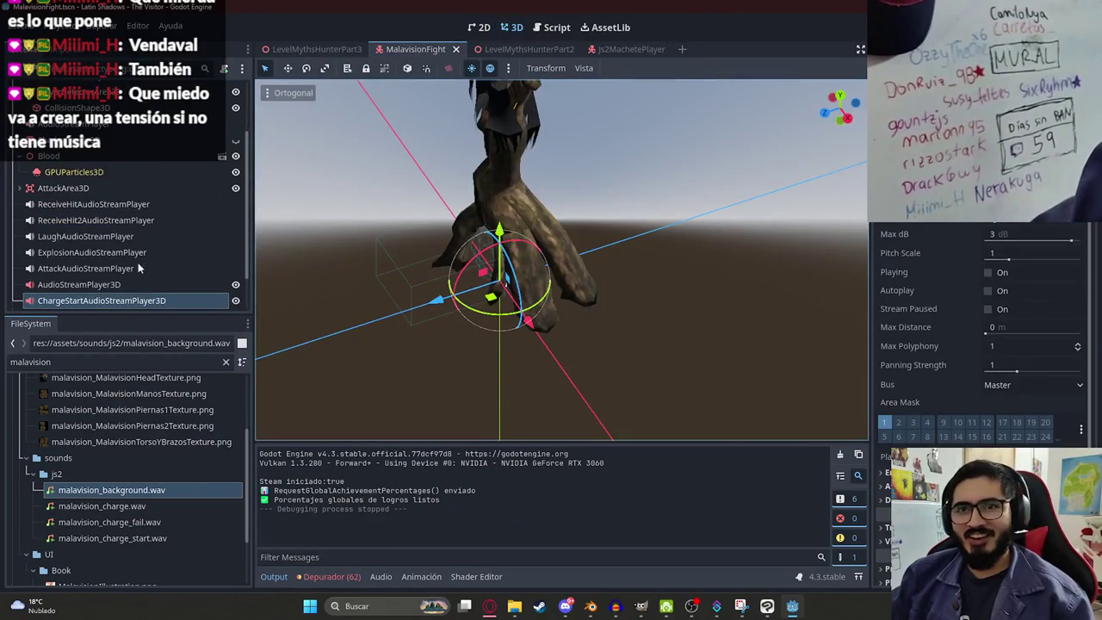
scroll(79, 220, down, 2)
click(83, 172)
click(86, 188)
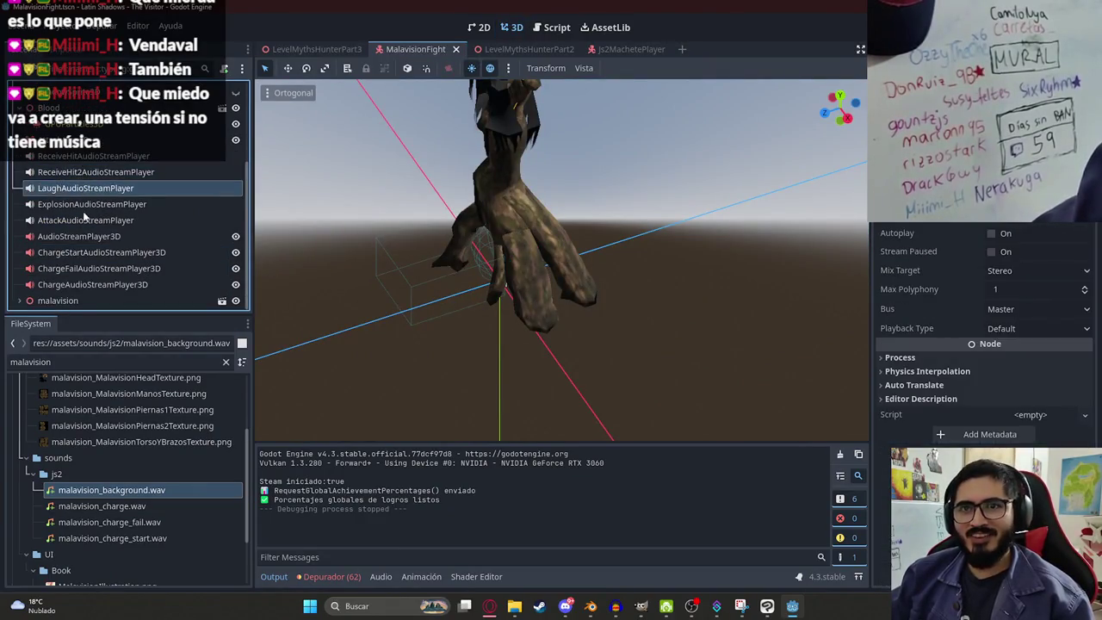
click(86, 221)
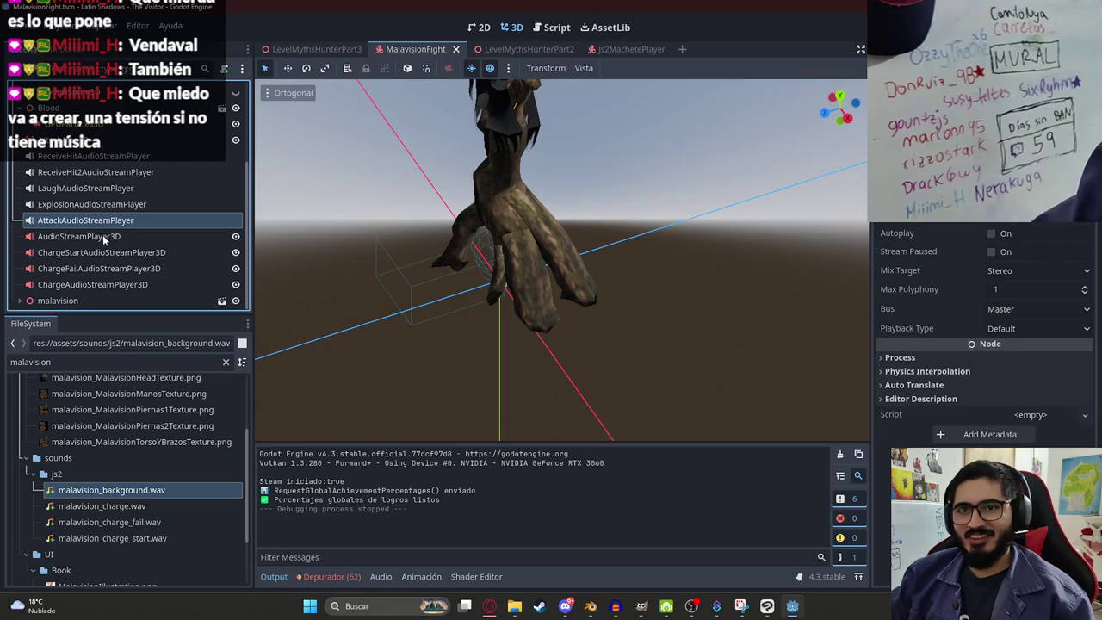
click(80, 237)
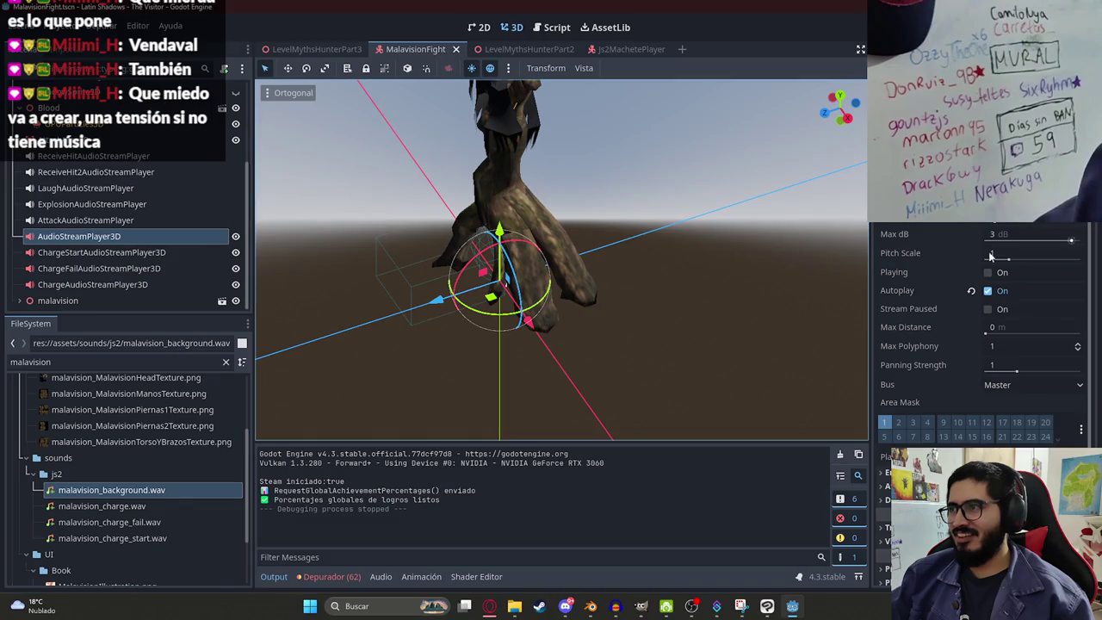
click(987, 290)
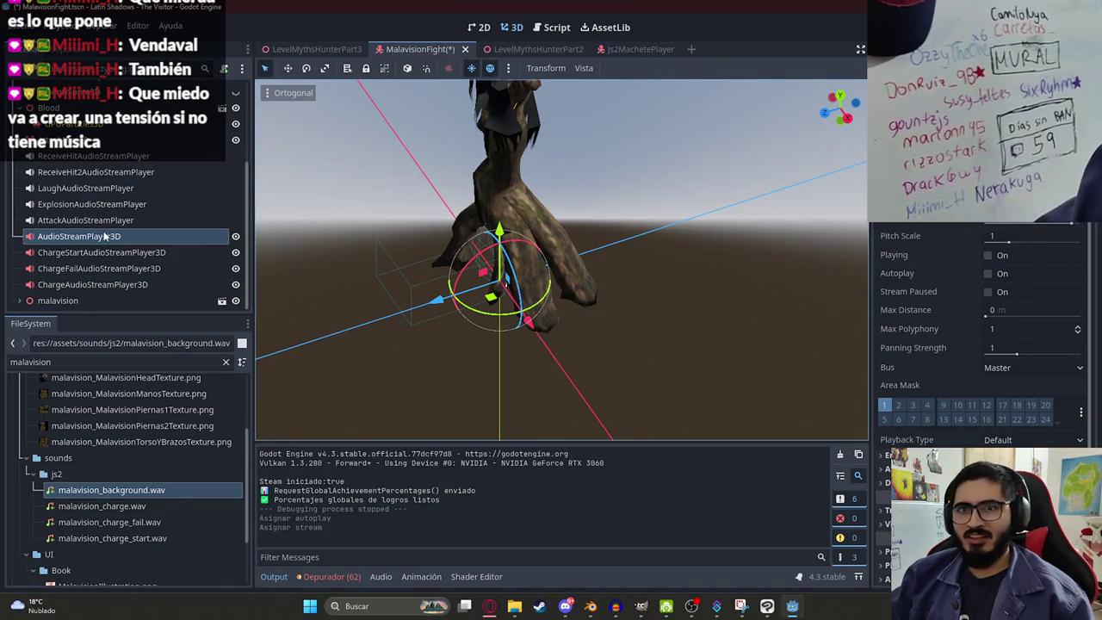
right_click(104, 236)
key(ctrl+s)
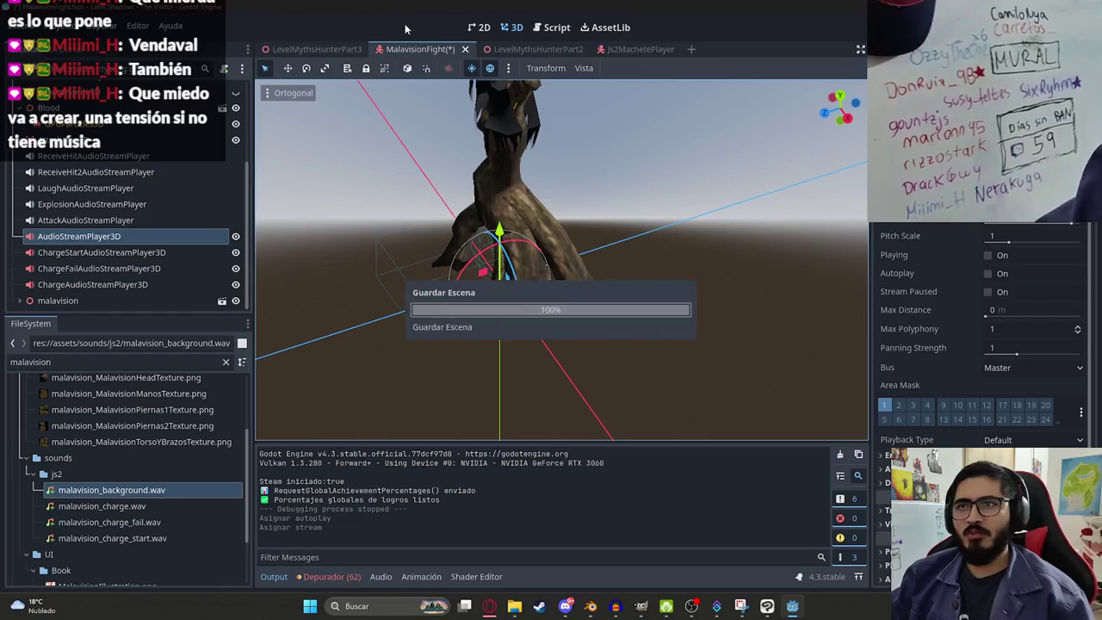
Step: Switch back to the LevelMythsHunterPart3 scene and save it
click(316, 49)
right_click(321, 50)
click(354, 146)
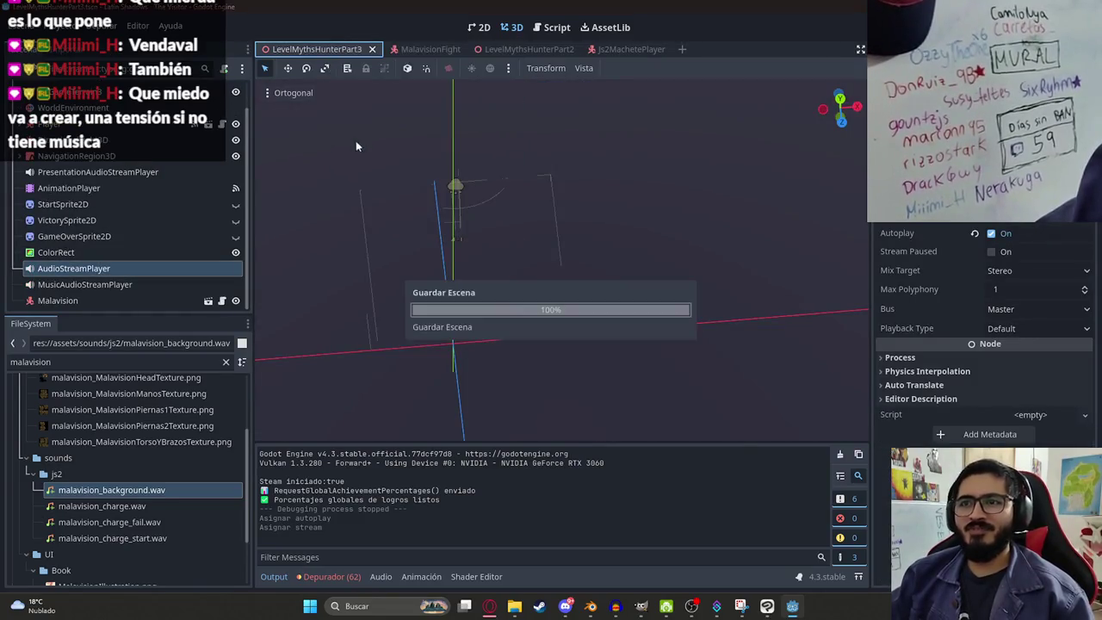
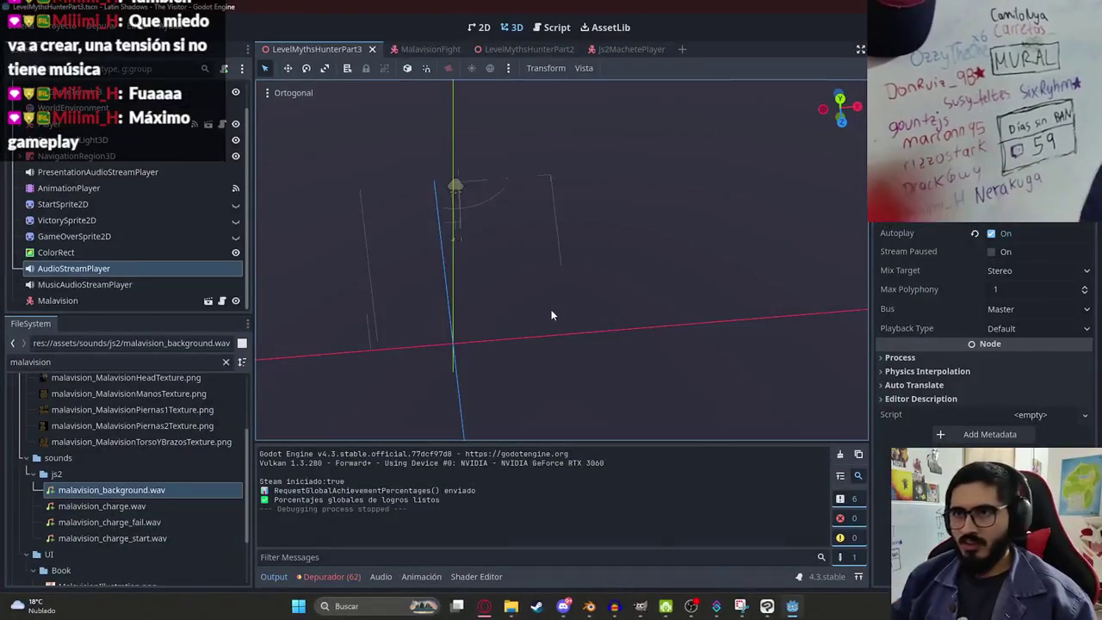
Step: Open malavision_fight.gd and find the body.receive_malavision_hit() call
key(ctrl+F3)
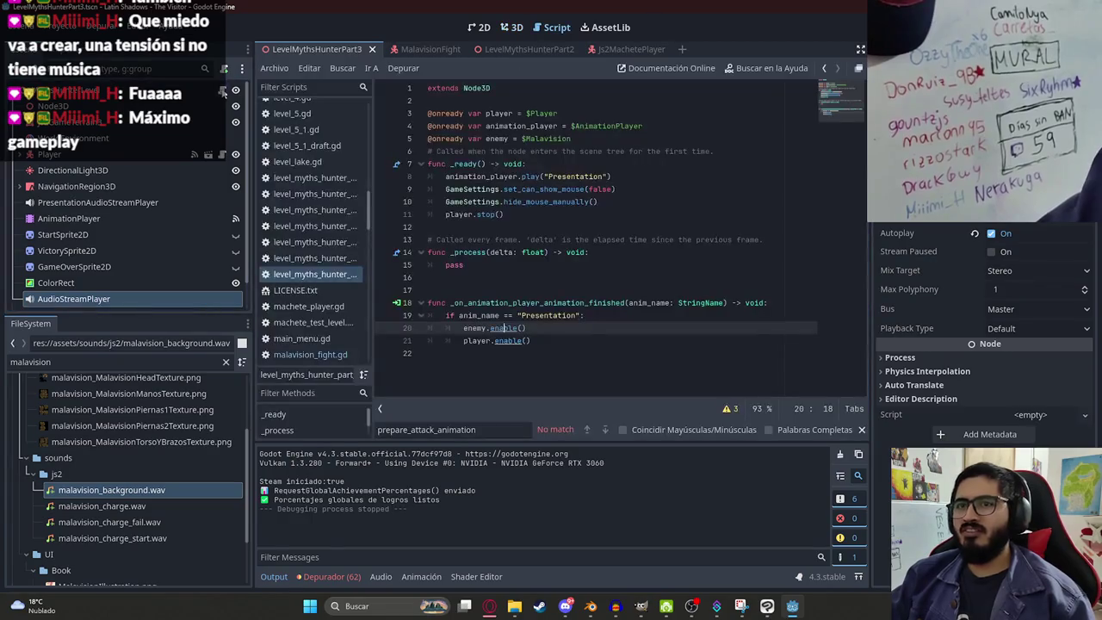
key(ctrl+Tab)
click(228, 93)
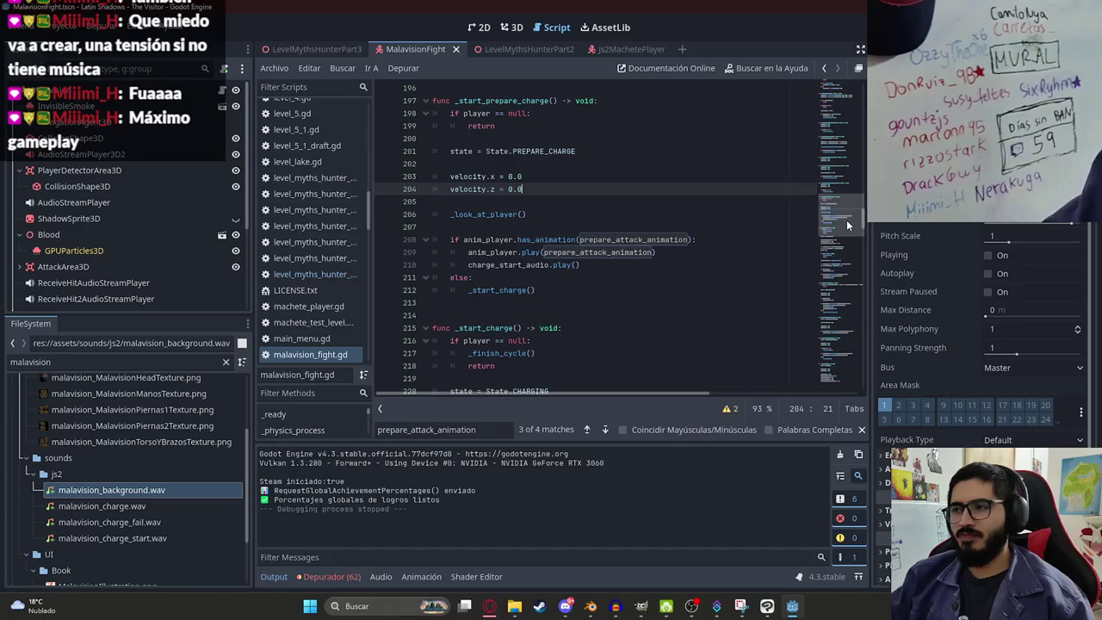
click(801, 315)
click(861, 430)
click(594, 264)
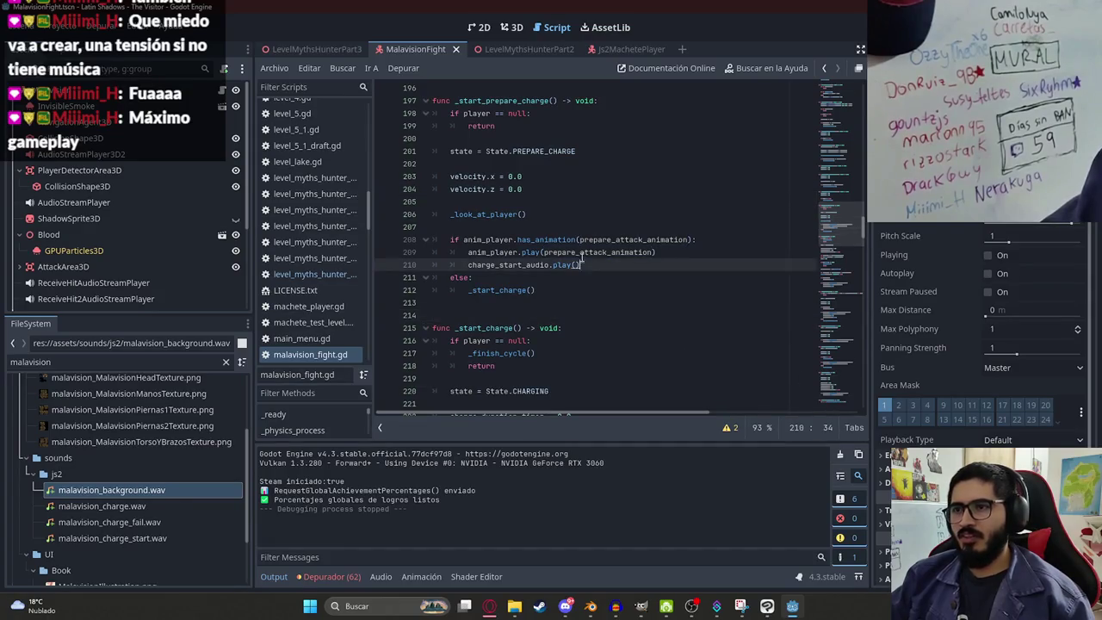
scroll(726, 150, up, 20)
click(726, 151)
key(ctrl+f)
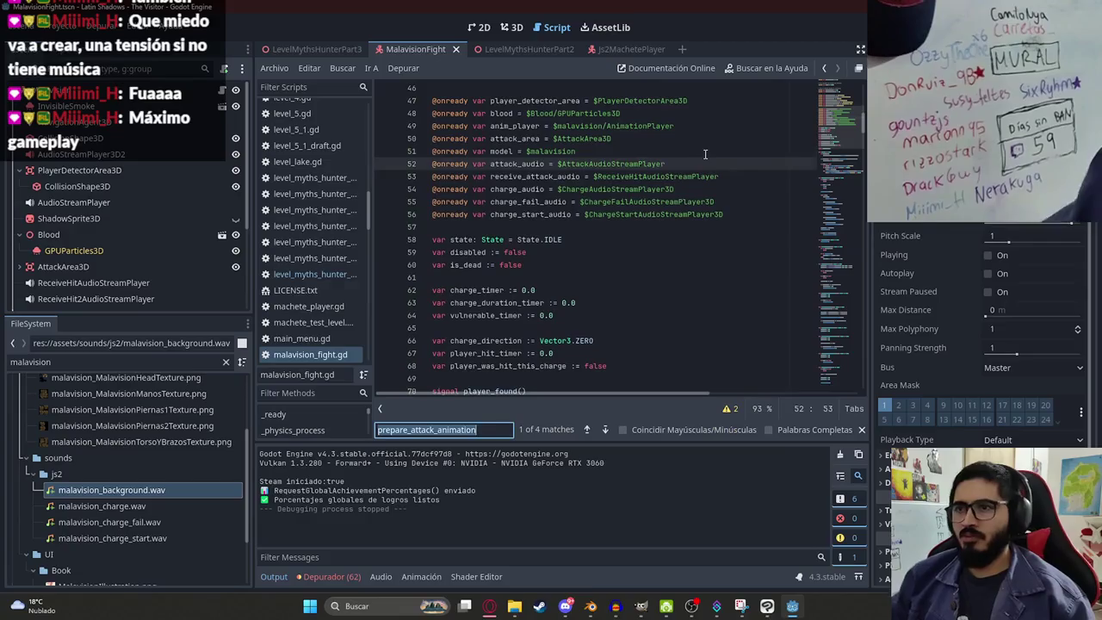
text(body)
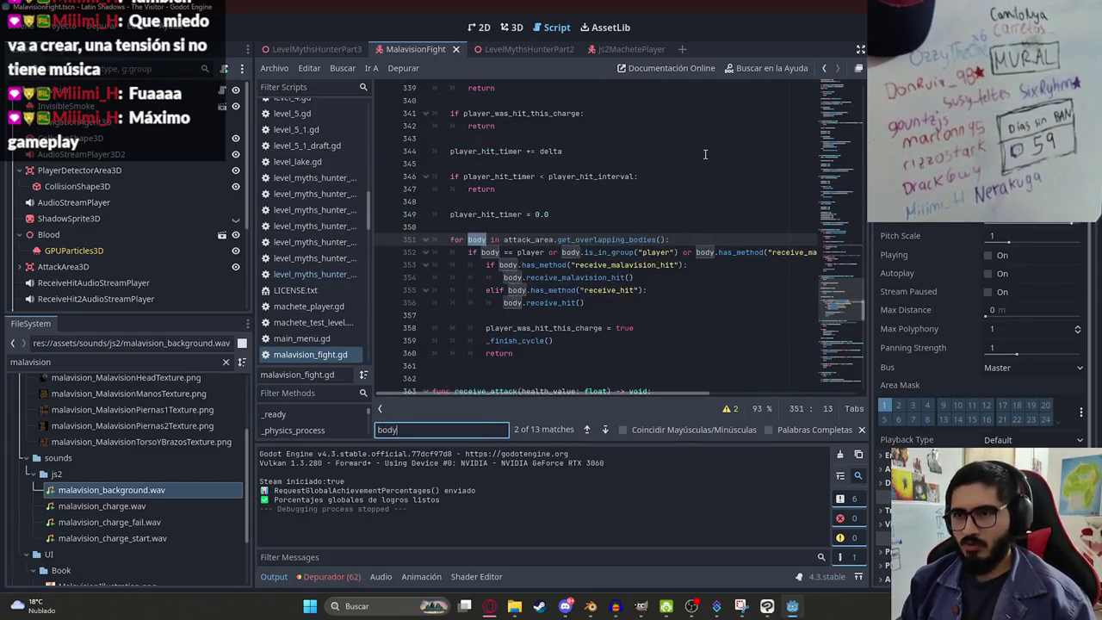
text(.recei)
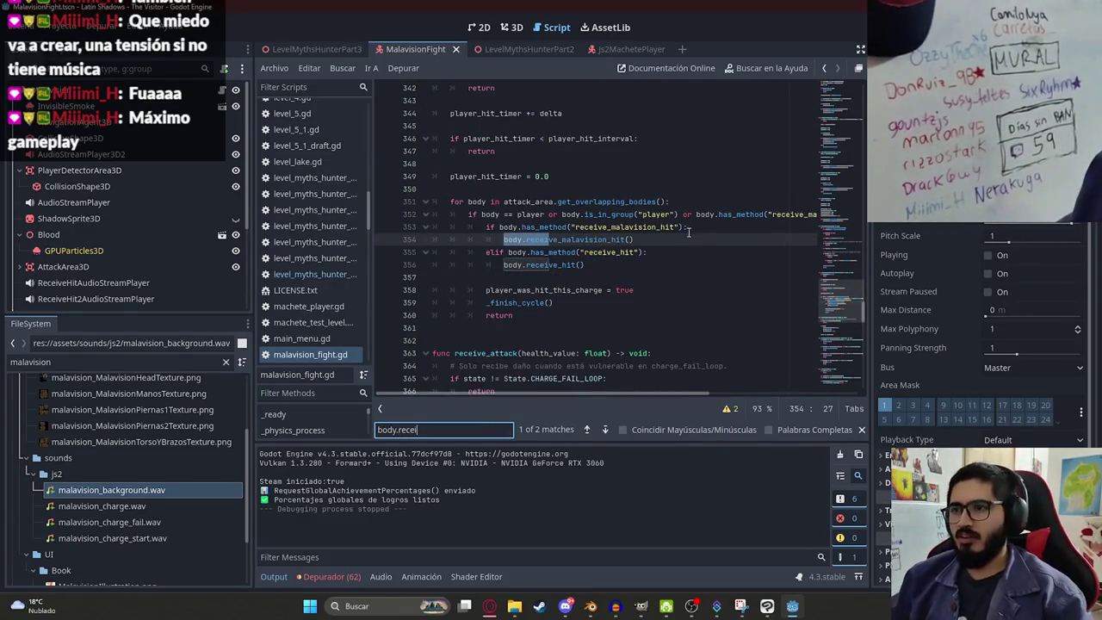
click(684, 237)
Step: Add charge_audio.stop() right after the hit call and save the script
key(Return)
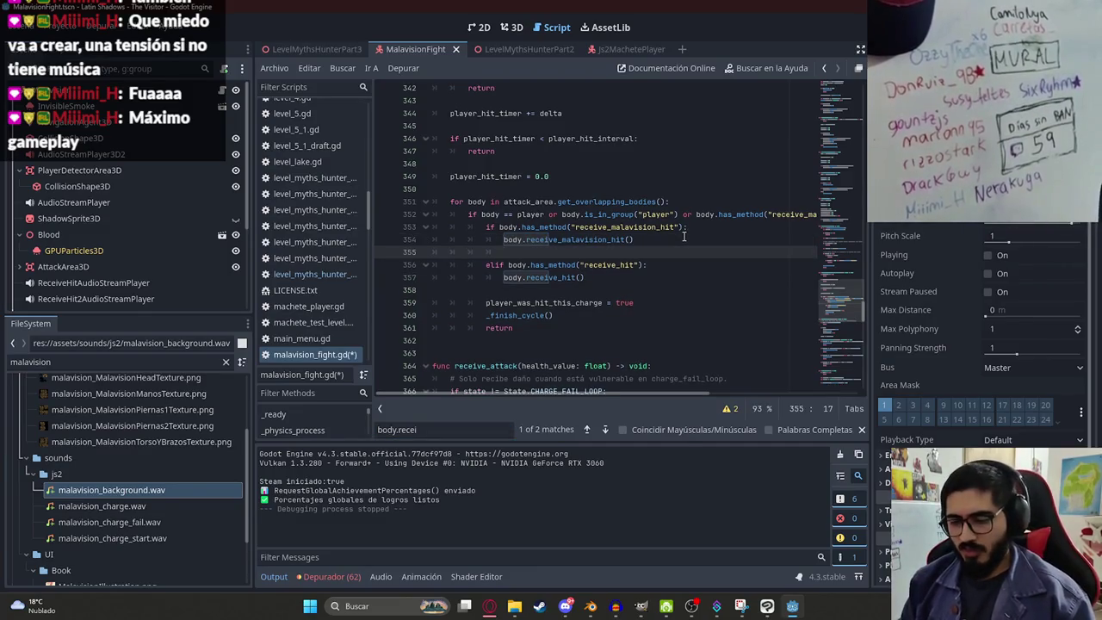
text(charge)
key(Down)
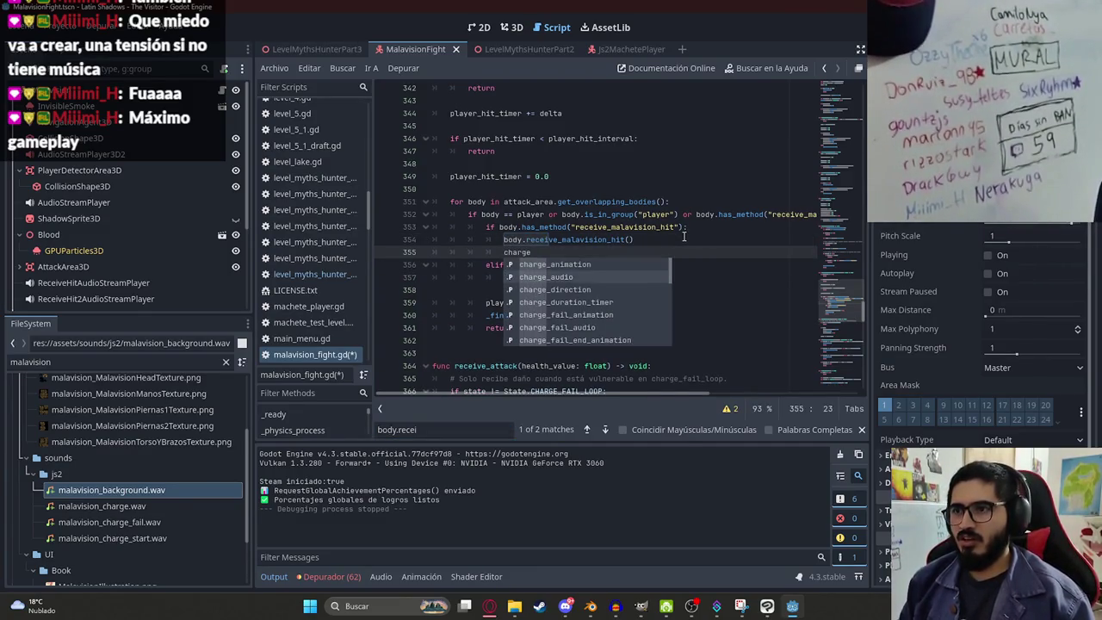
key(Return)
text(.st)
key(Return)
key(ctrl+s)
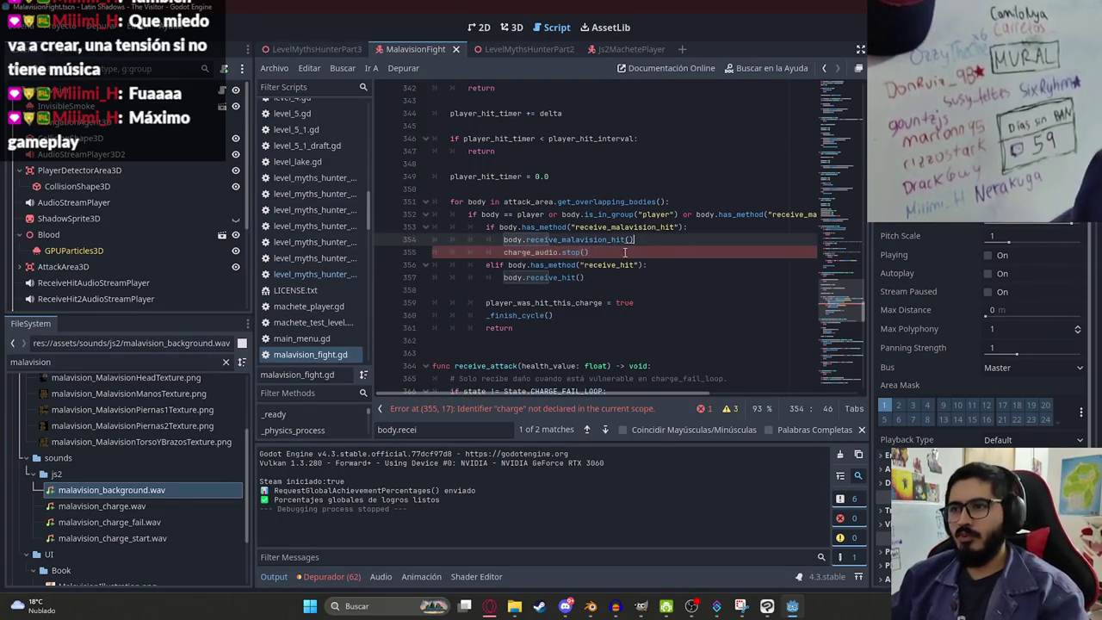
Step: Add receive_attack_audio.play() below the stop call and save again
key(Return)
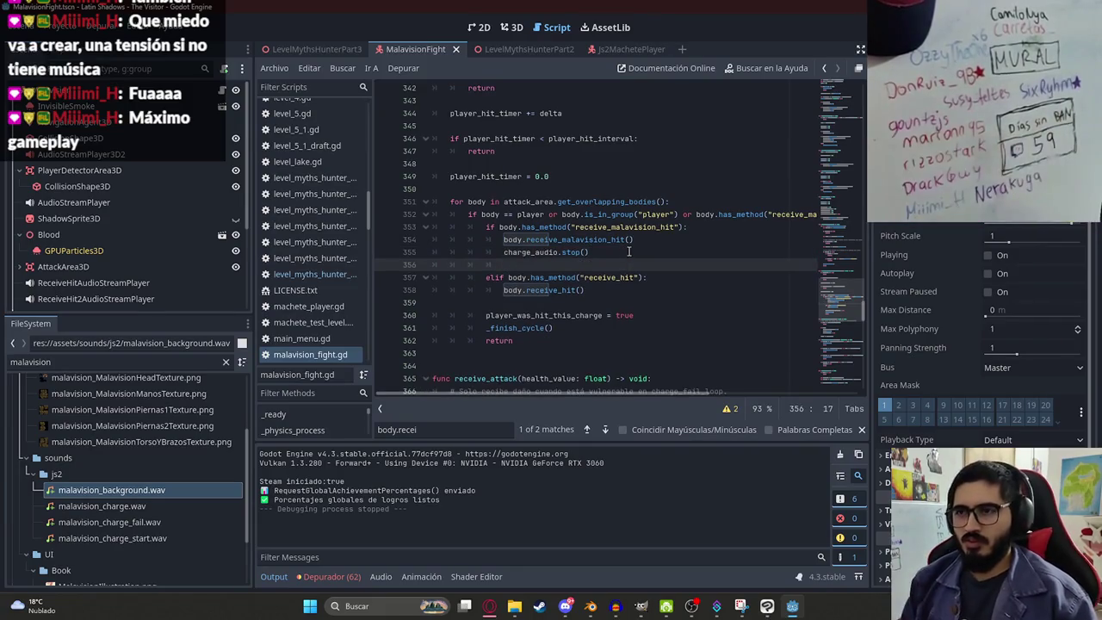
text(receive_at)
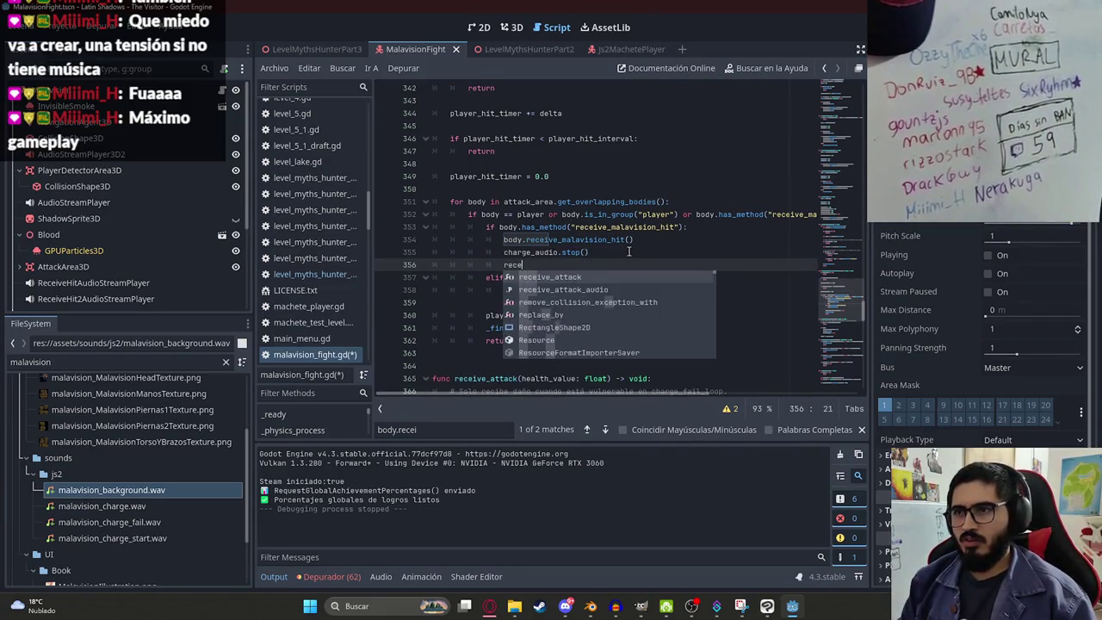
key(Return)
text(.pl)
key(Return)
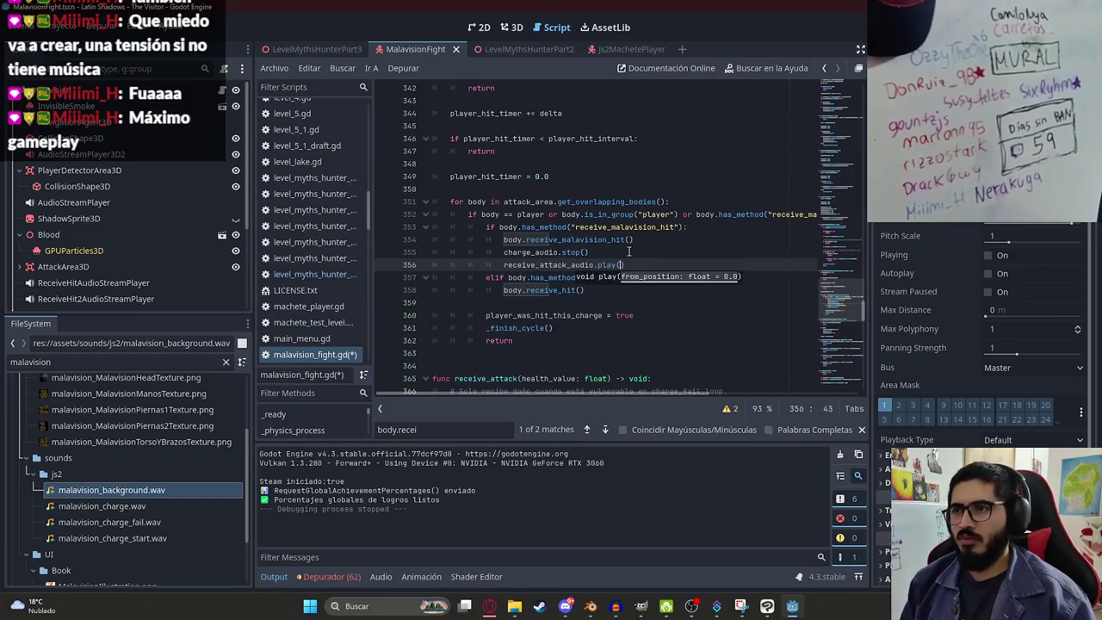
key(ctrl+s)
click(295, 49)
right_click(295, 49)
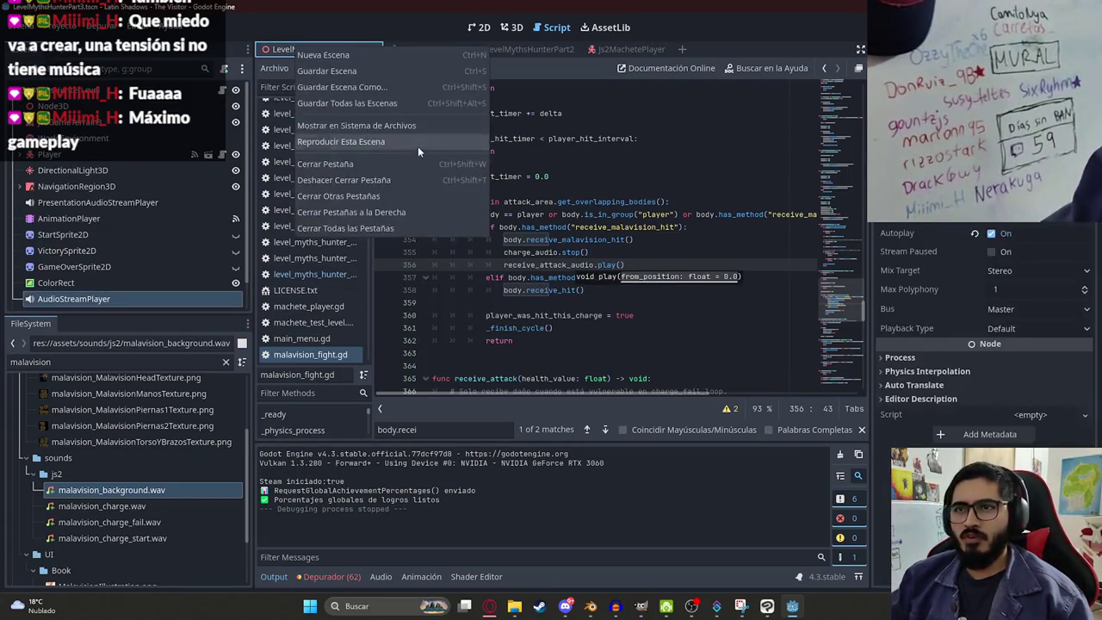
Step: Run the scene, then delete the receive_attack_audio.play() line after the hit
click(407, 143)
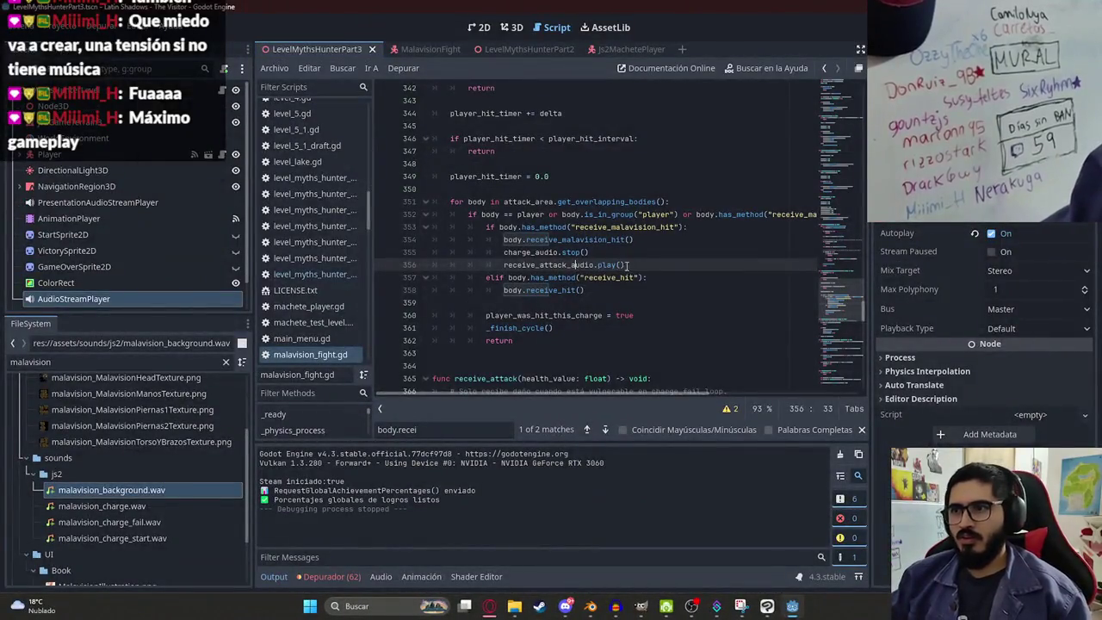
drag(625, 264, 408, 262)
key(BackSpace)
key(BackSpace)
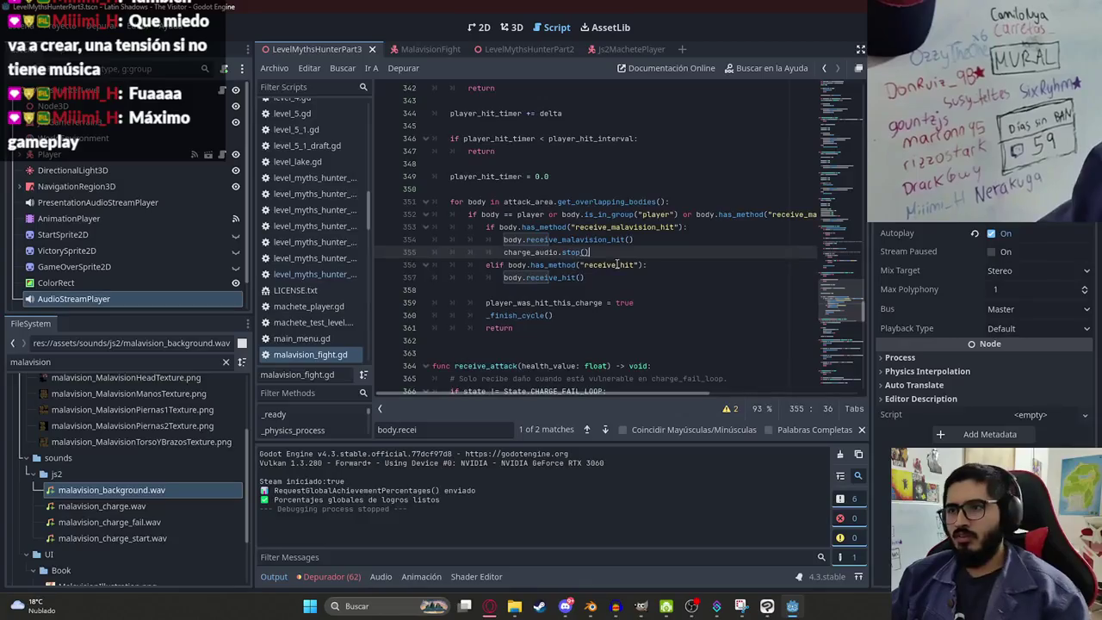
Step: Play-test the Malavision fight with F5, swinging the sword at the boss
double_click(529, 252)
click(605, 256)
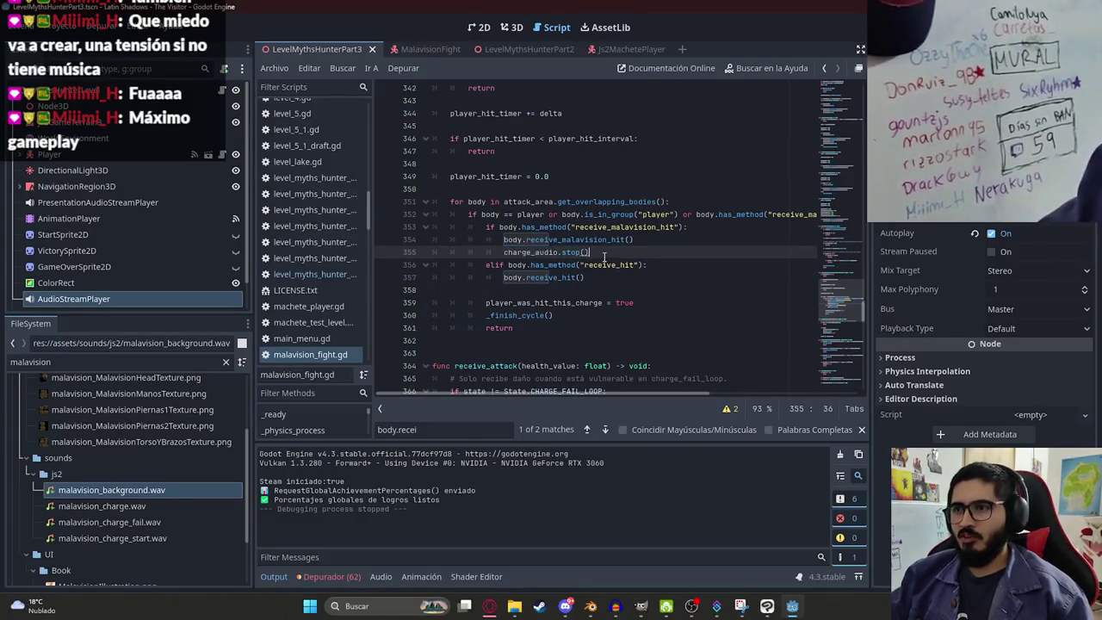
click(368, 66)
click(376, 155)
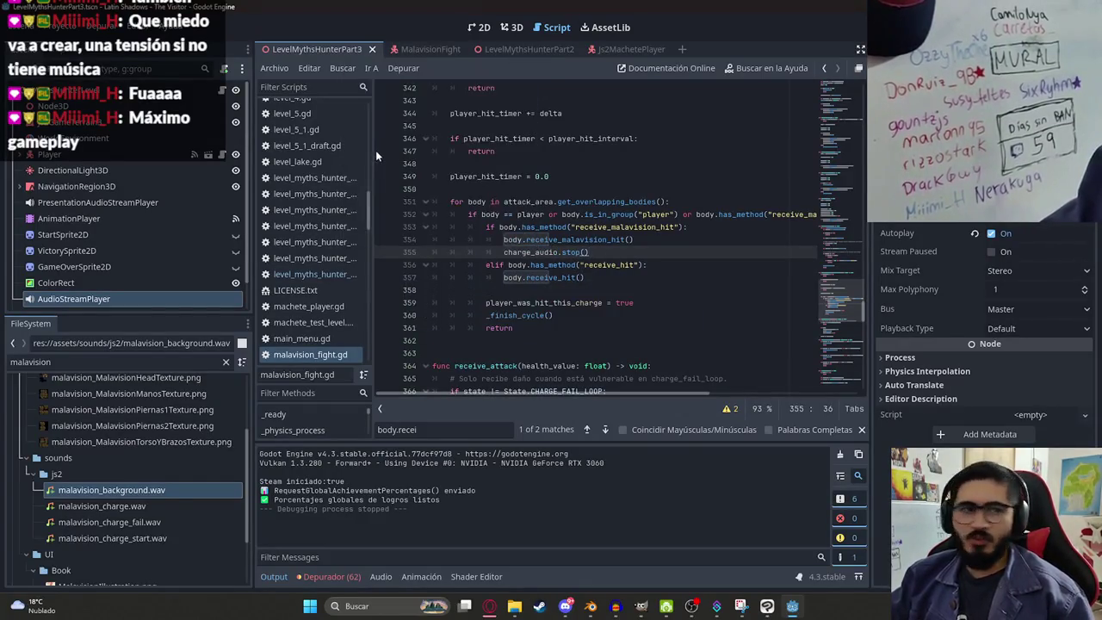
key(F5)
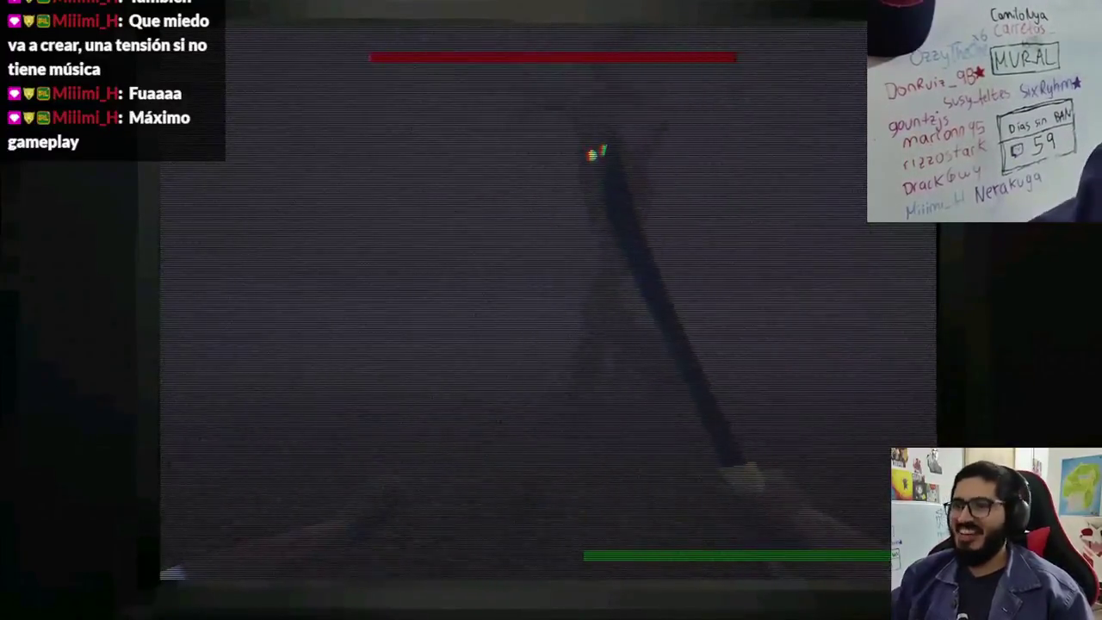
click(548, 301)
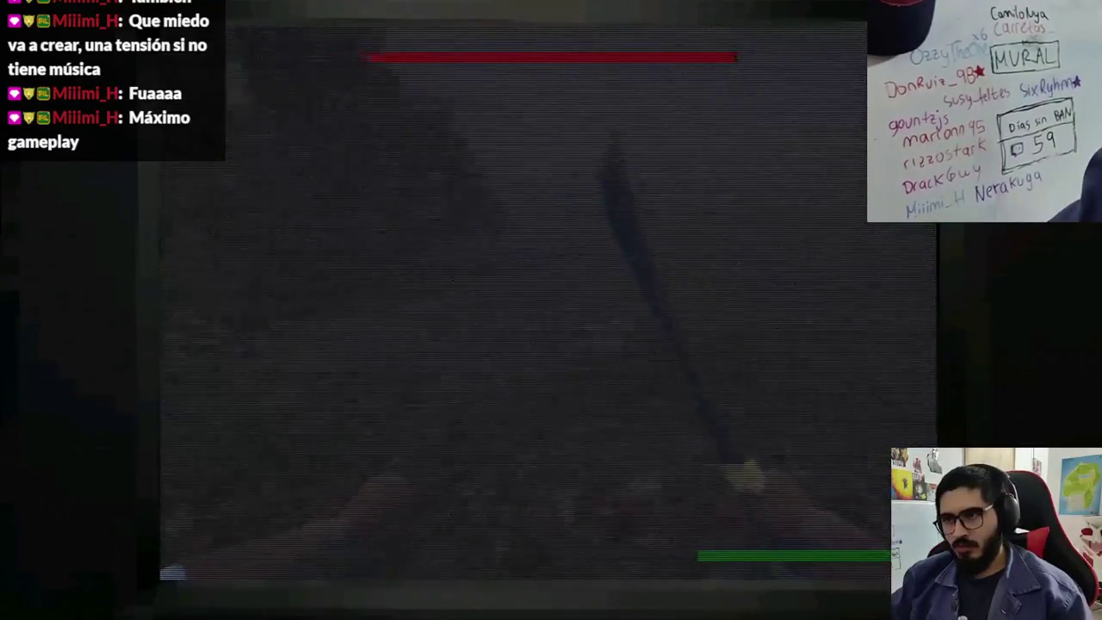
click(548, 301)
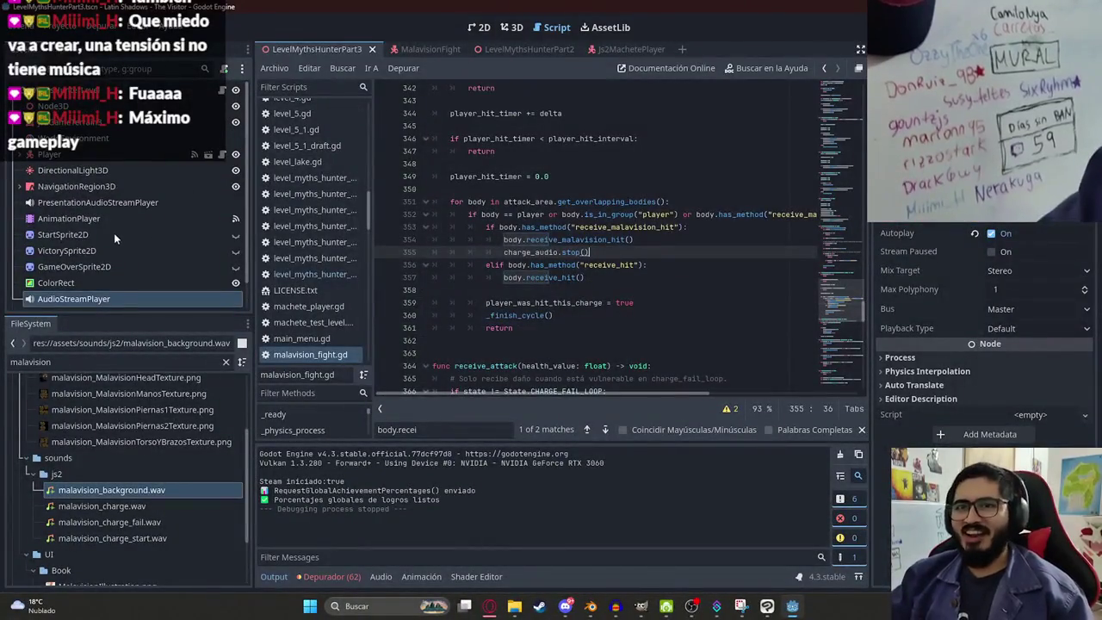
Step: Inspect the MalavisionFight ReceiveHit, Attack and Explosion audio player nodes
click(416, 49)
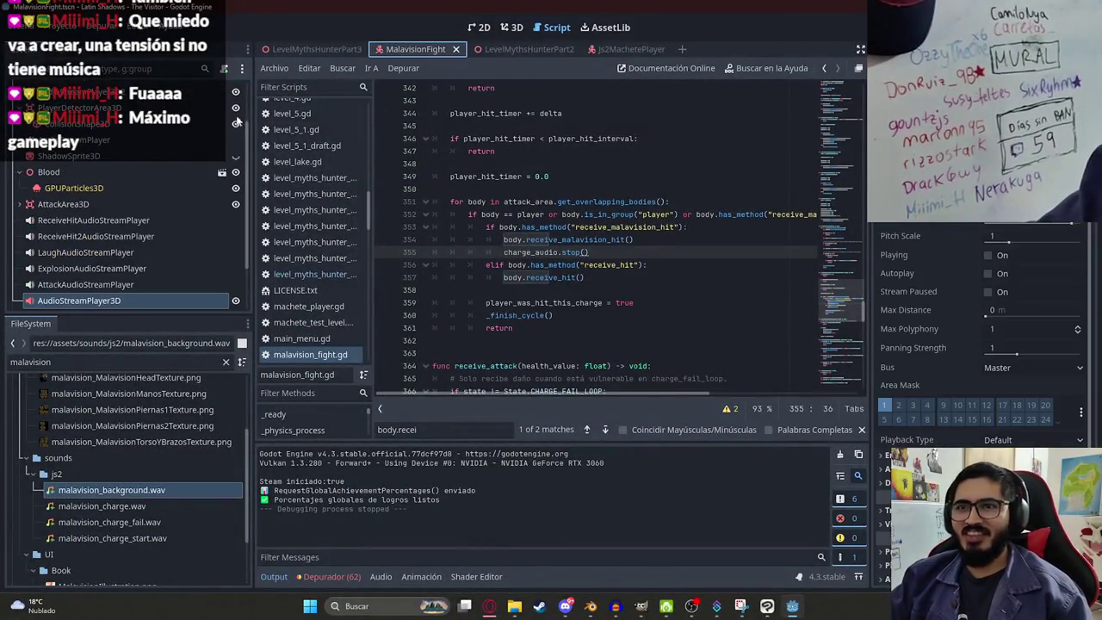
click(69, 221)
scroll(99, 261, down, 2)
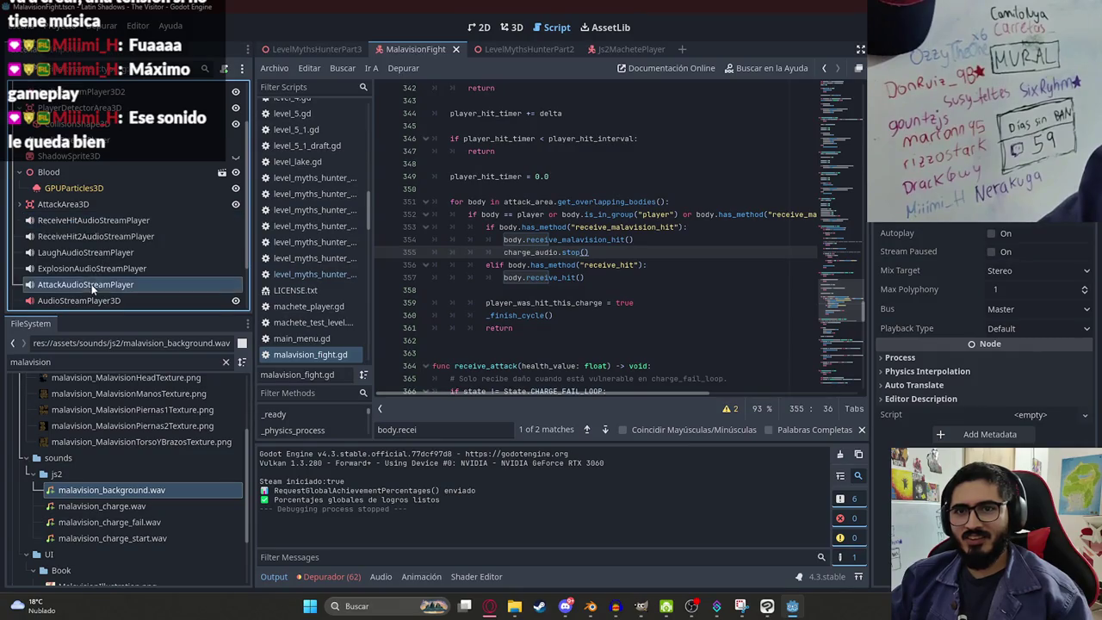
click(110, 222)
click(113, 203)
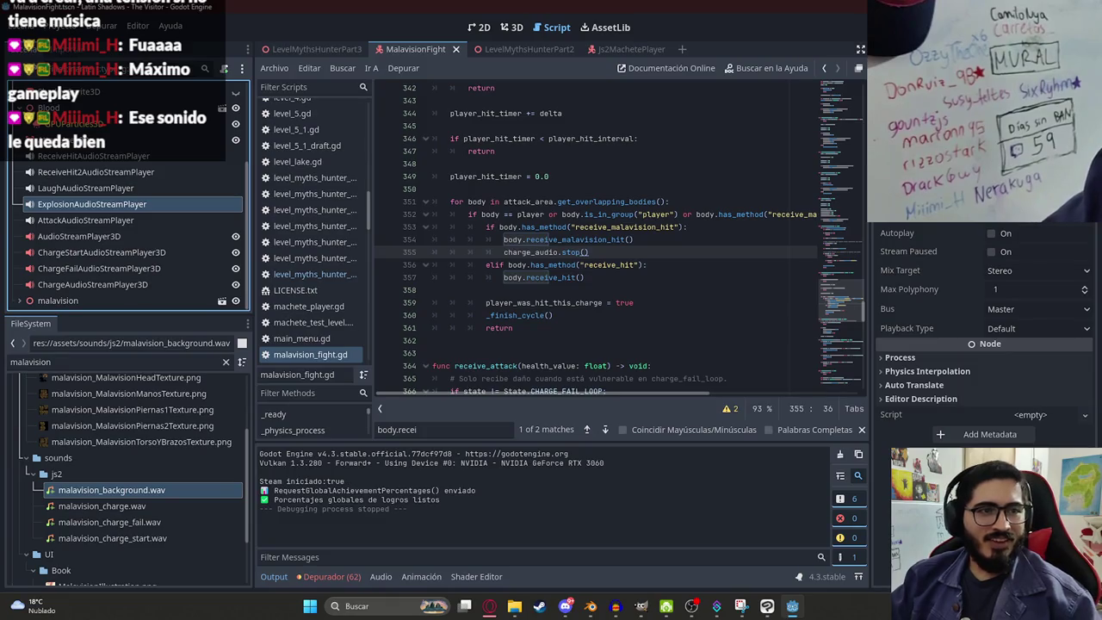
key(Up)
key(Up)
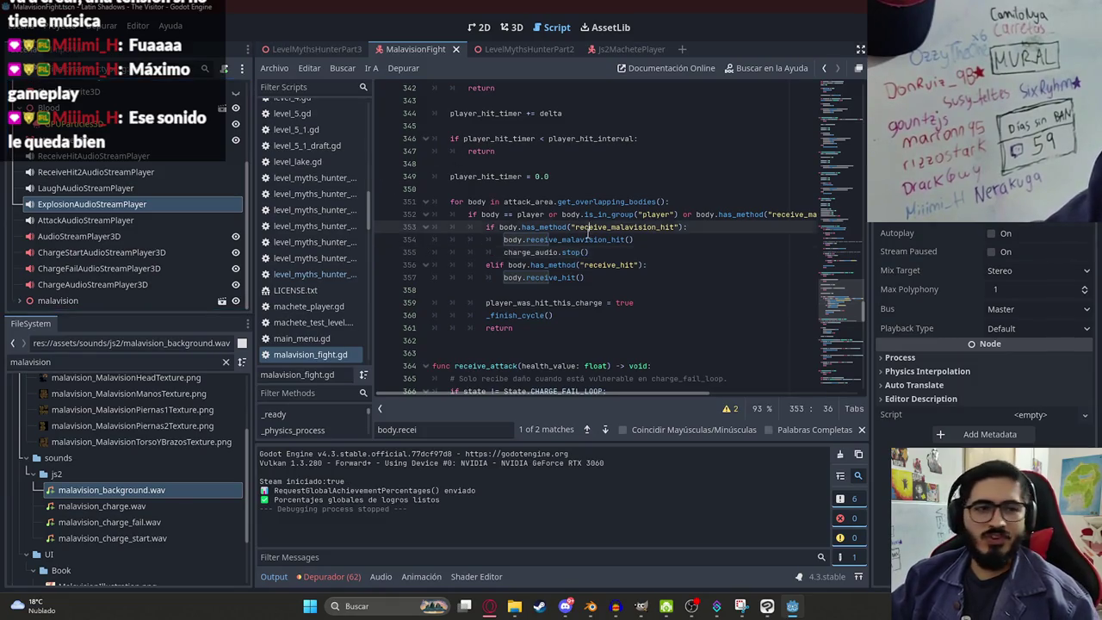
scroll(588, 203, down, 3)
scroll(734, 291, up, 4)
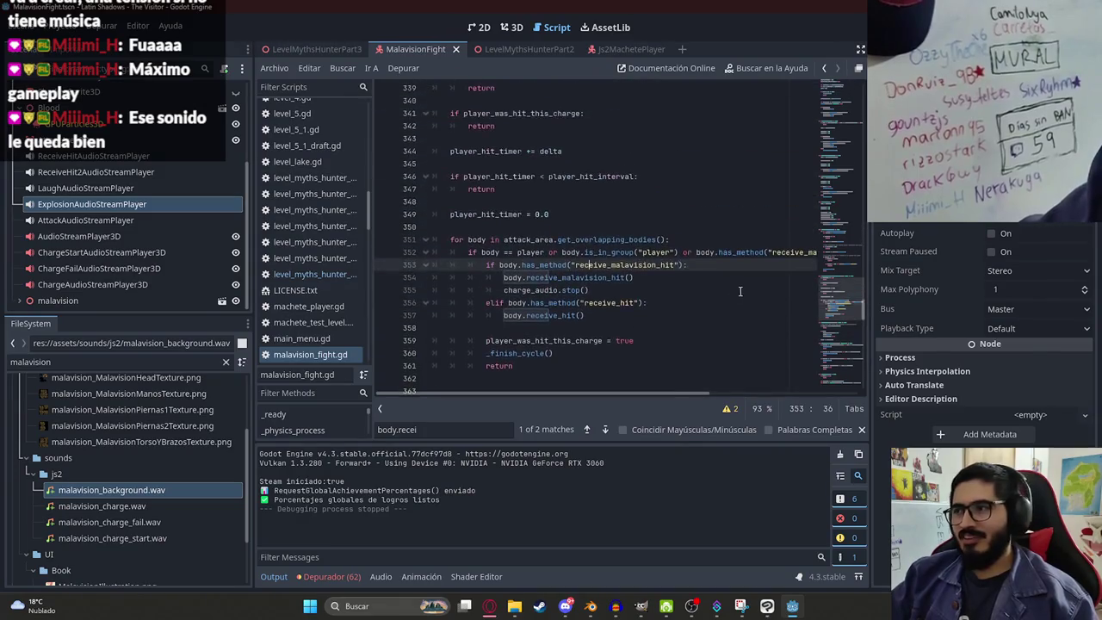
Step: Run the MalavisionFight scene from its tab menu, then close the game
right_click(429, 48)
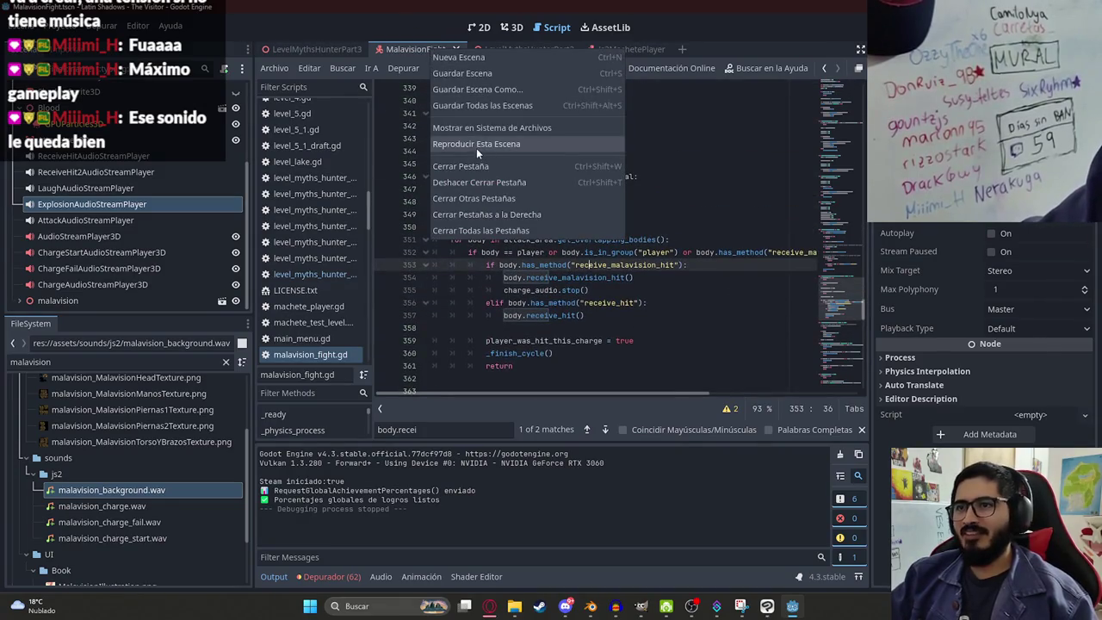
click(484, 143)
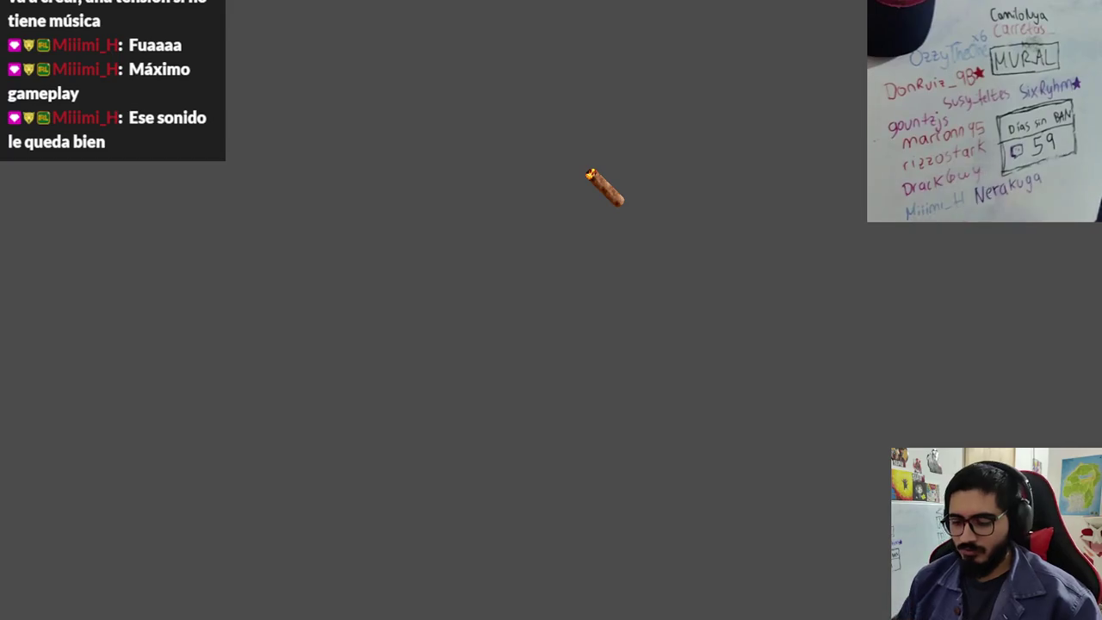
key(alt+F4)
mouse_move(327, 49)
mouse_down()
mouse_move(527, 51)
mouse_move(434, 49)
mouse_up()
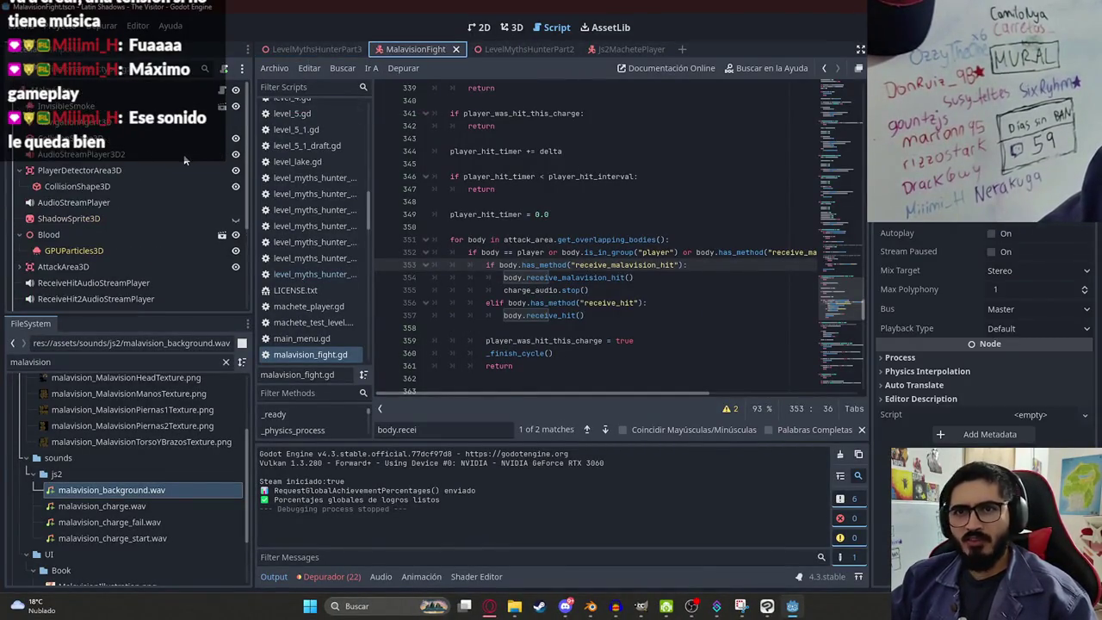
Step: Inspect the boss's audio nodes and preview the AttackAudioStreamPlayer sound
click(20, 172)
click(21, 219)
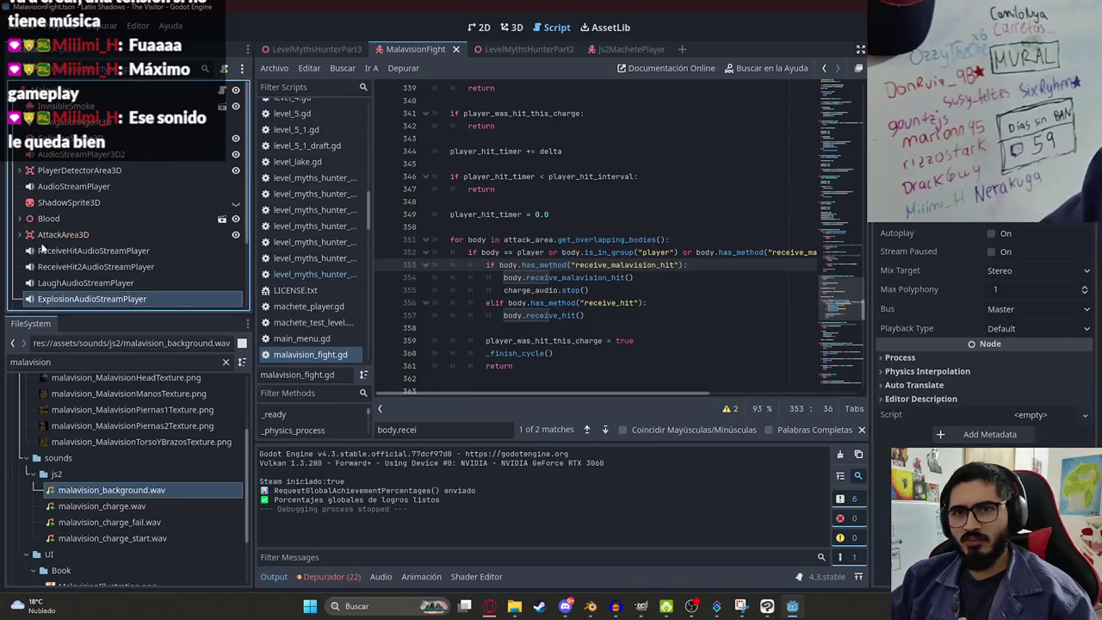
scroll(52, 241, down, 3)
click(90, 283)
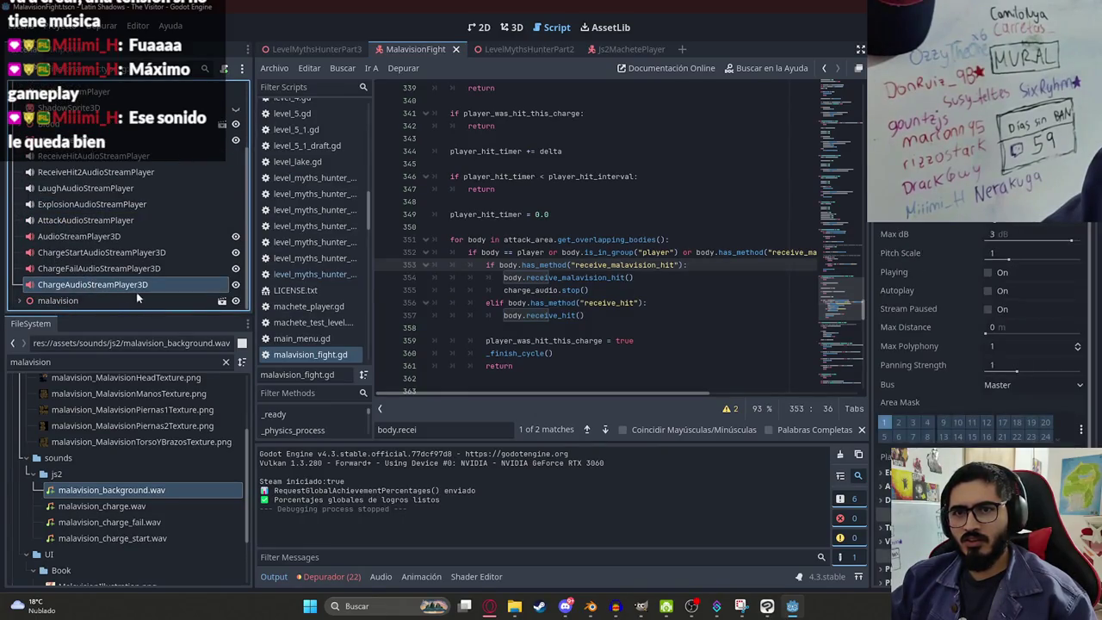
click(75, 236)
click(79, 219)
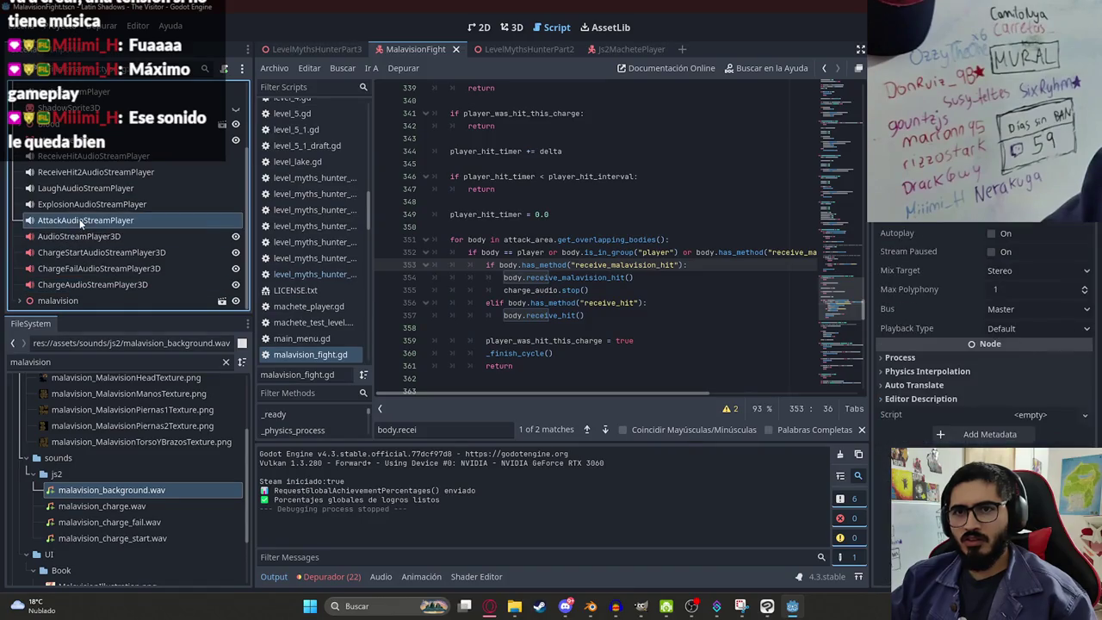
click(995, 214)
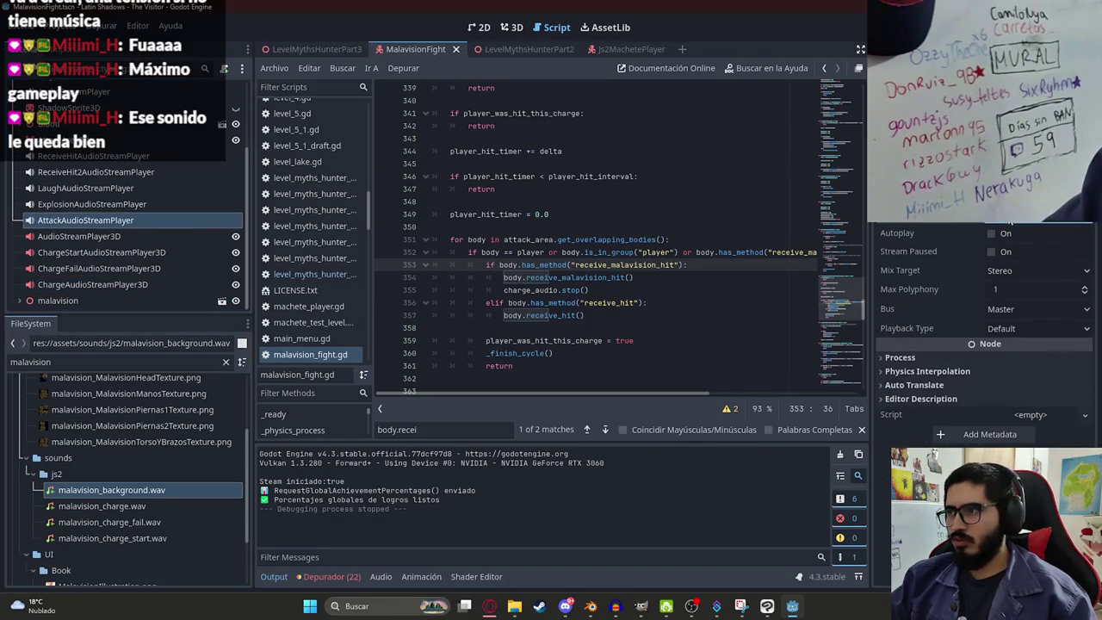
Step: Search the script for AttackAudioStreamPlayer, then for attack_audio.pla calls
double_click(185, 220)
key(ctrl+c)
click(579, 214)
key(ctrl+f)
key(ctrl+v)
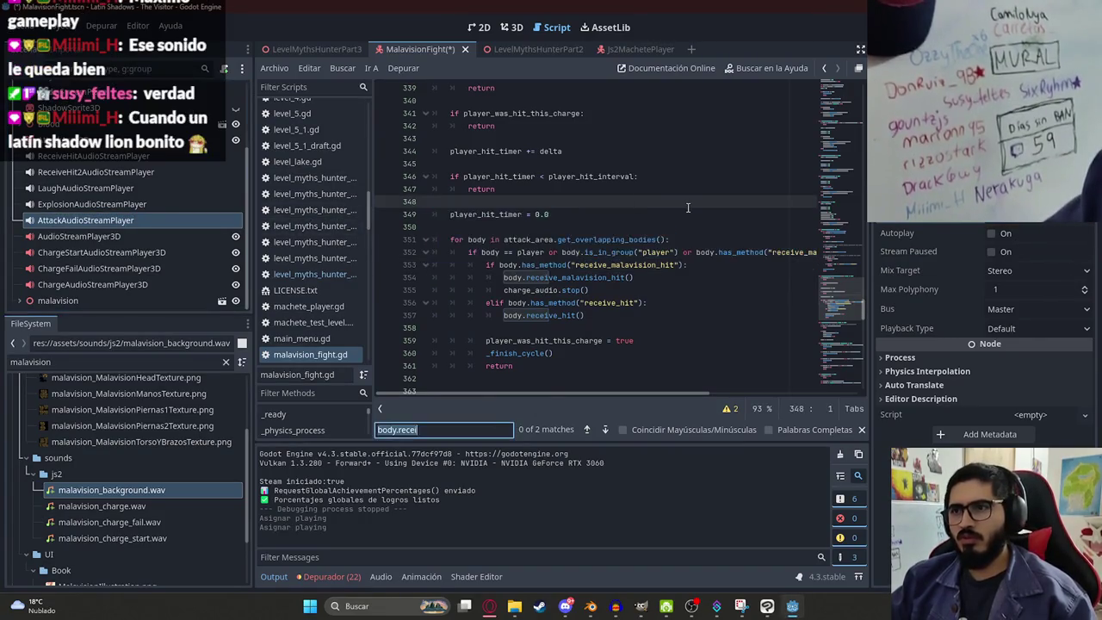
click(510, 238)
double_click(510, 239)
key(ctrl+f)
text(attack_audio)
key(Return)
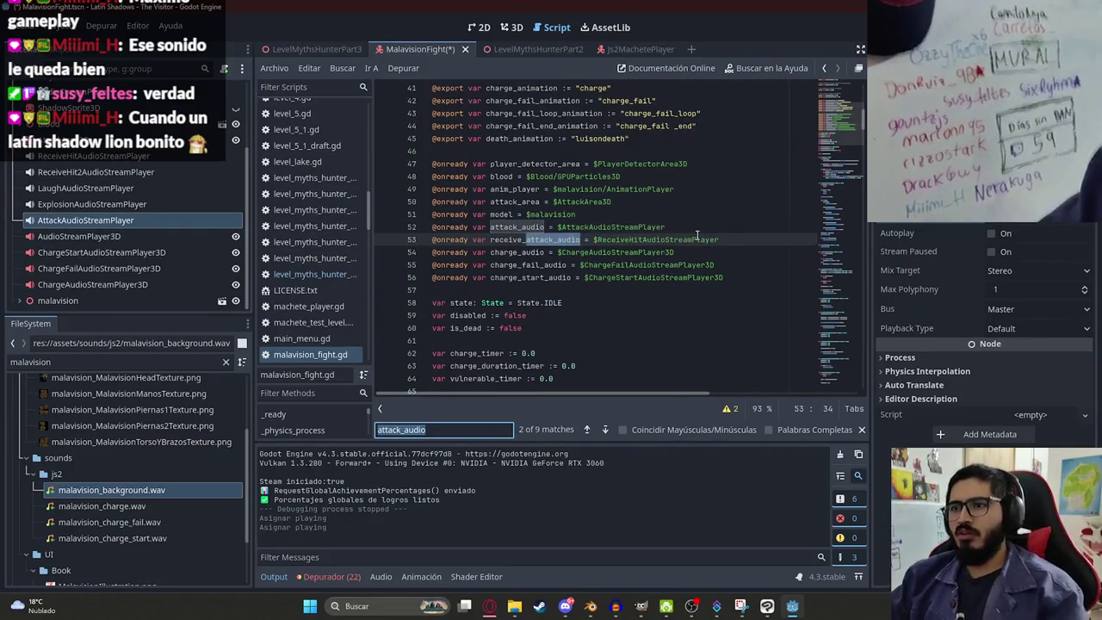
text(.pla)
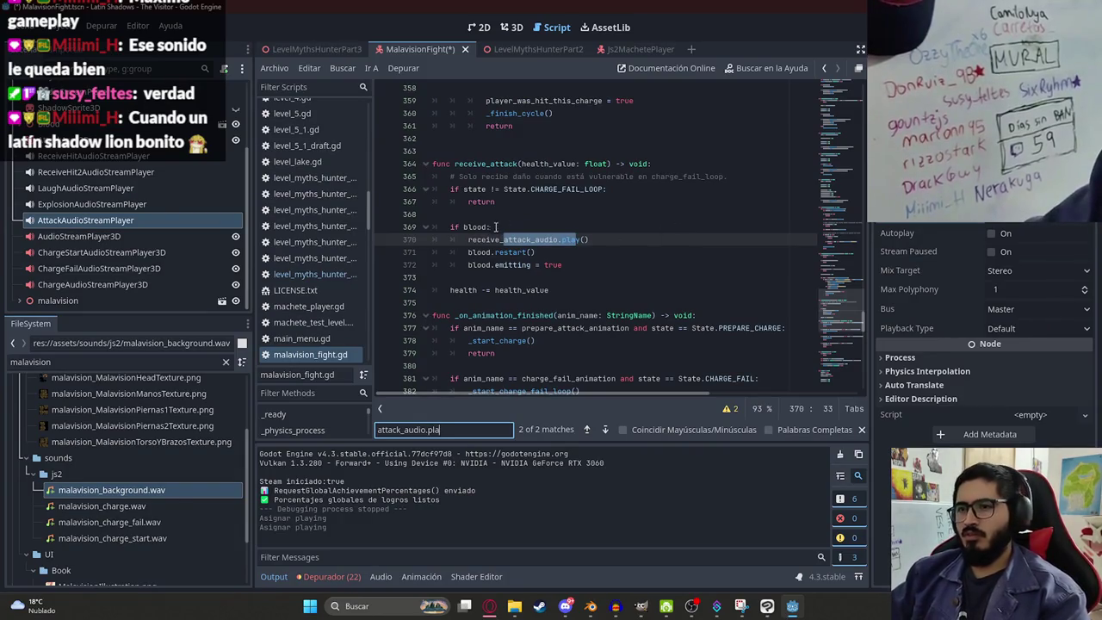
key(Return)
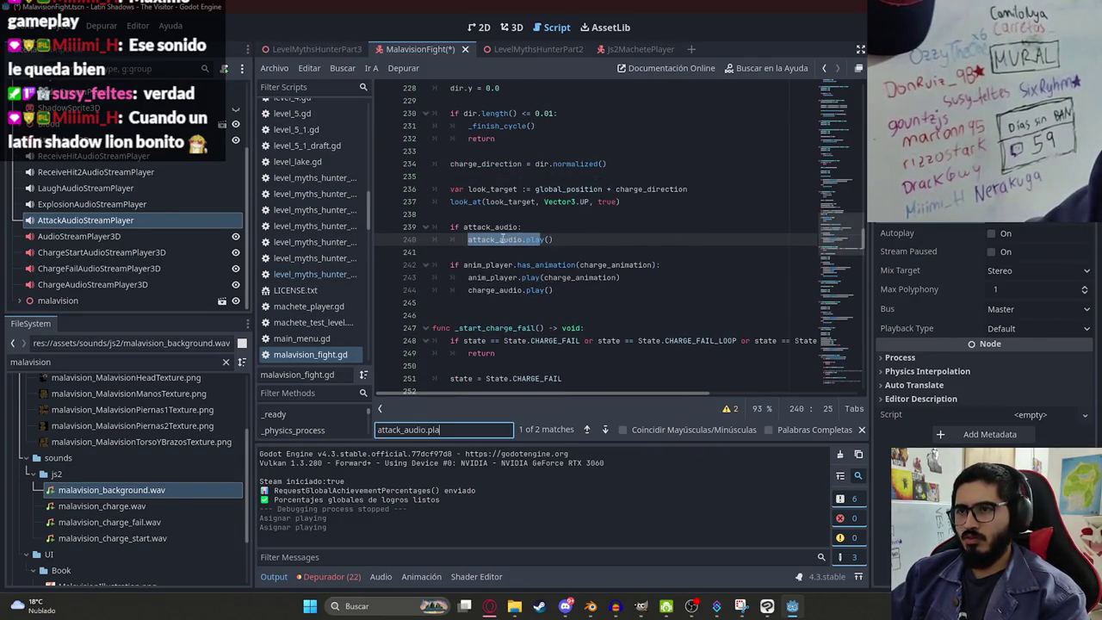
Step: Delete the attack_audio.play block from the charge start and save the script
click(575, 240)
key(BackSpace)
key(BackSpace)
key(BackSpace)
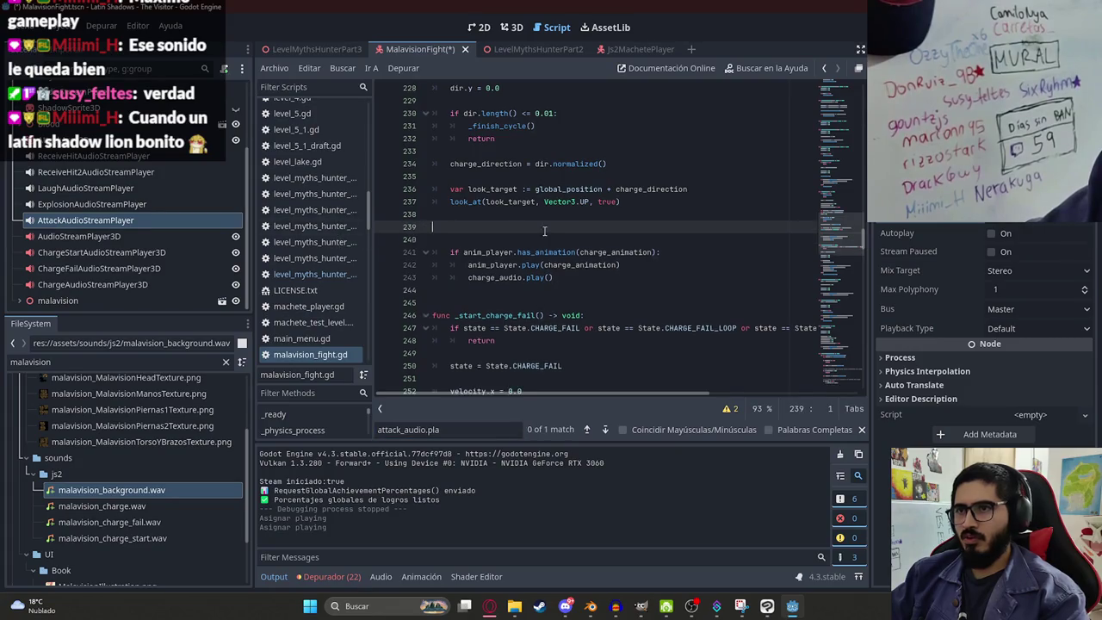
scroll(539, 286, up, 5)
click(473, 429)
key(Return)
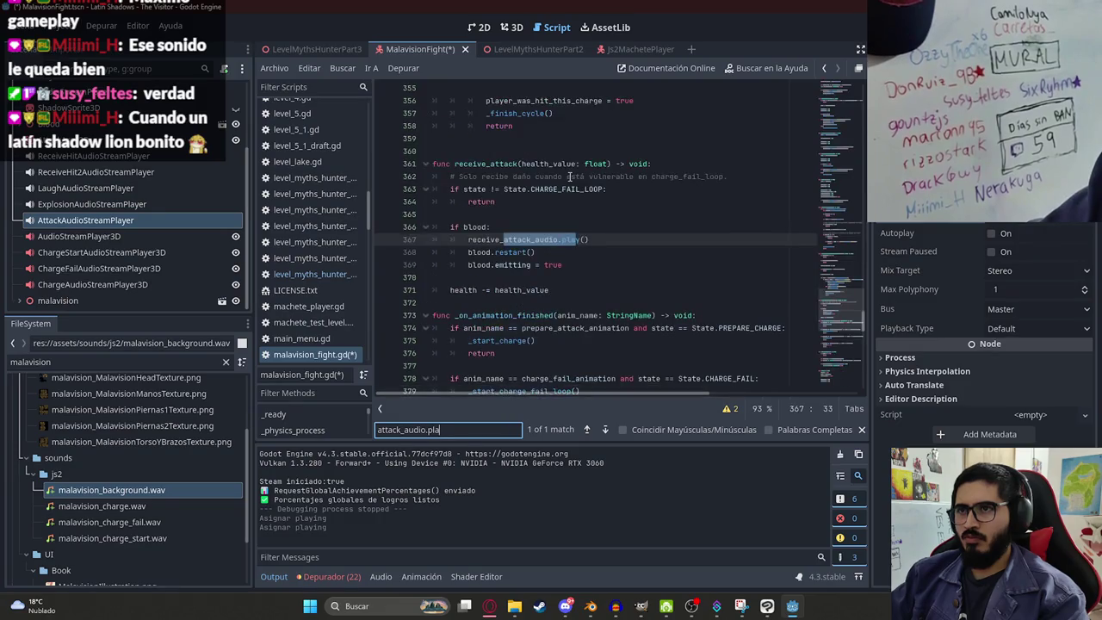
click(542, 253)
key(ctrl+s)
Step: Open LevelMythsHunterPart3 and run it with F6 to test the boss fight
click(303, 50)
right_click(303, 50)
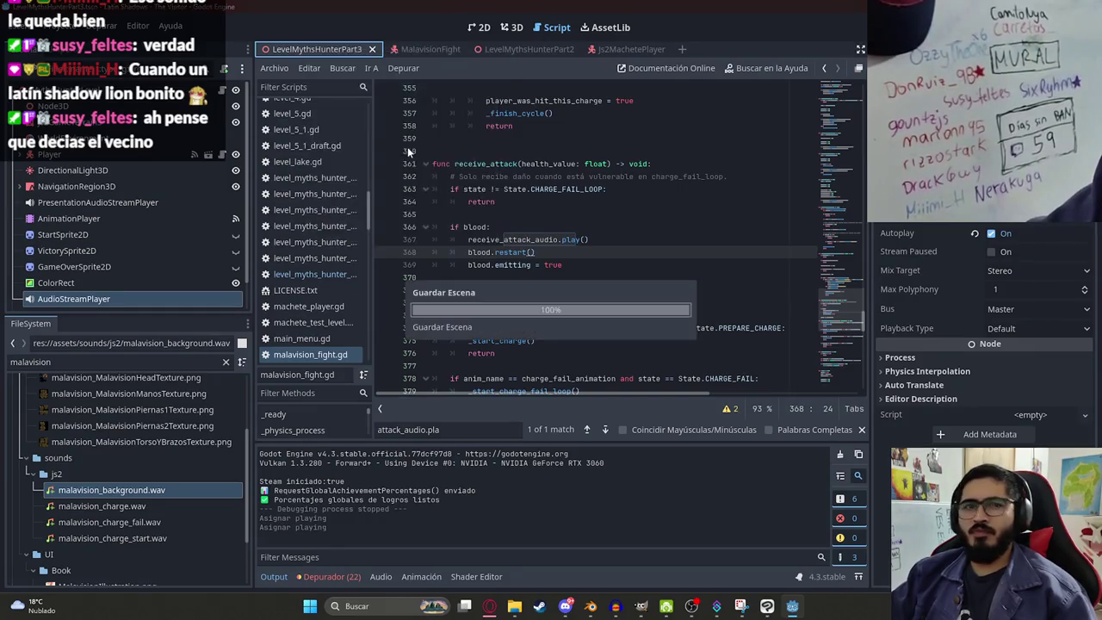
key(F6)
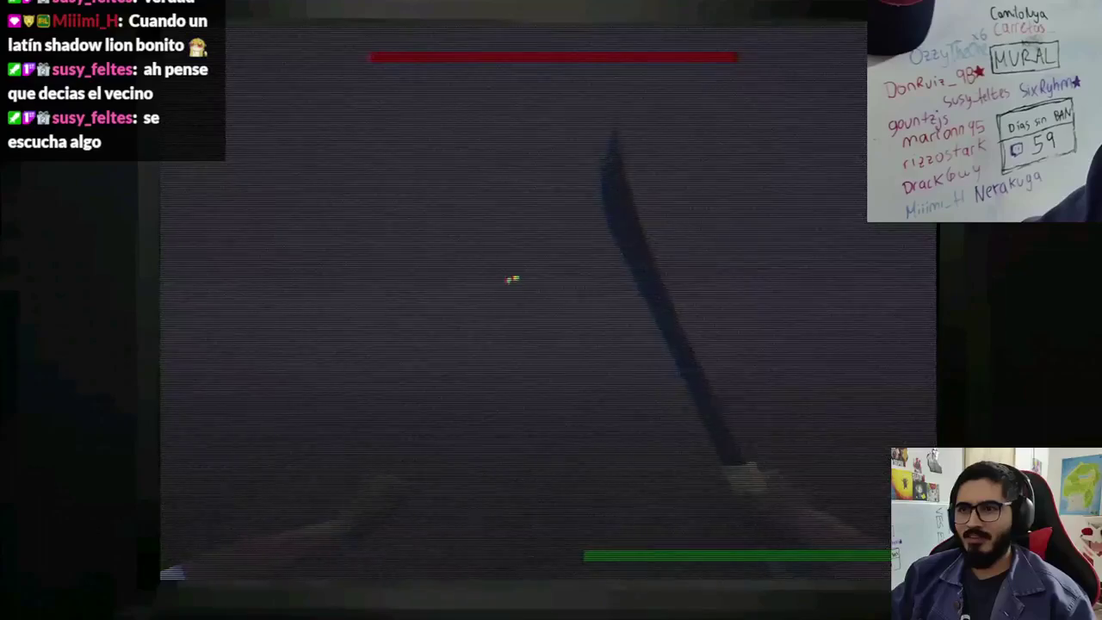
click(507, 267)
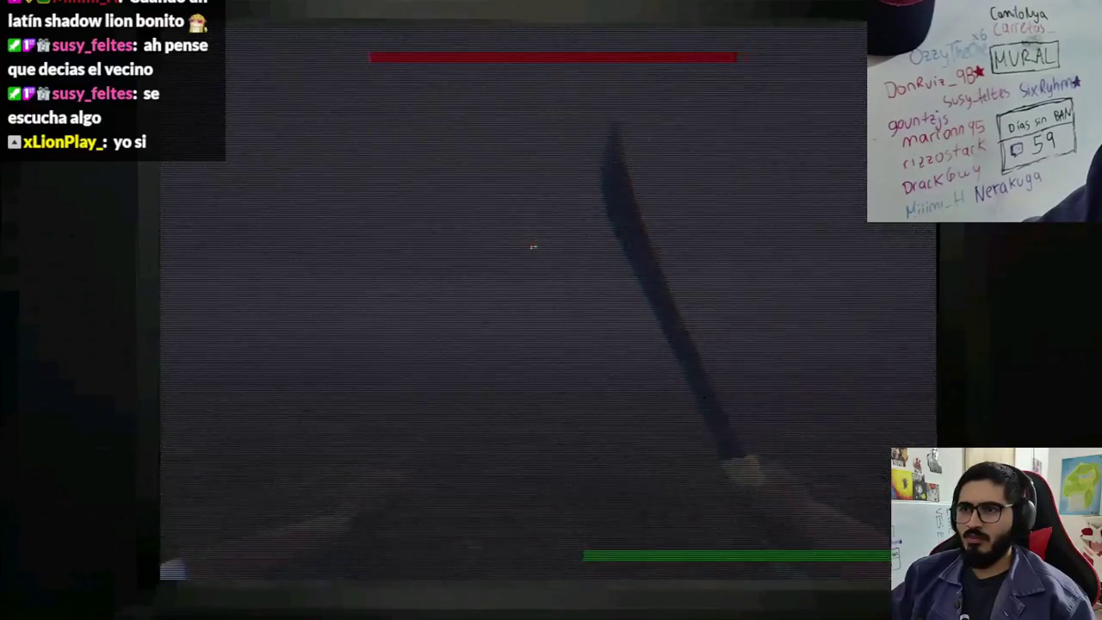
click(532, 253)
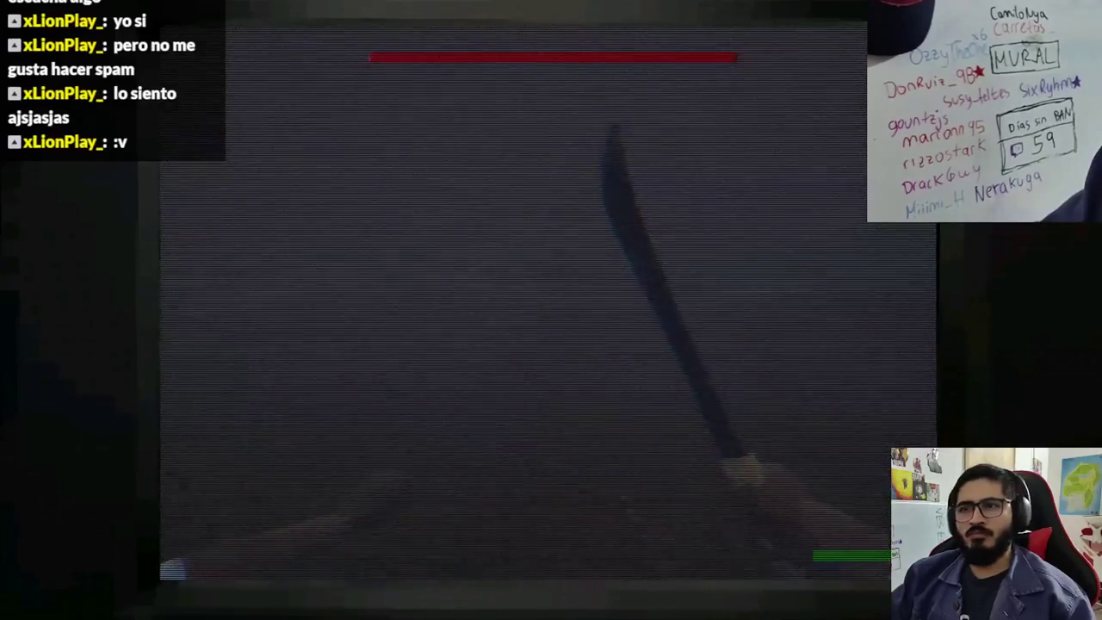
key(Escape)
click(609, 238)
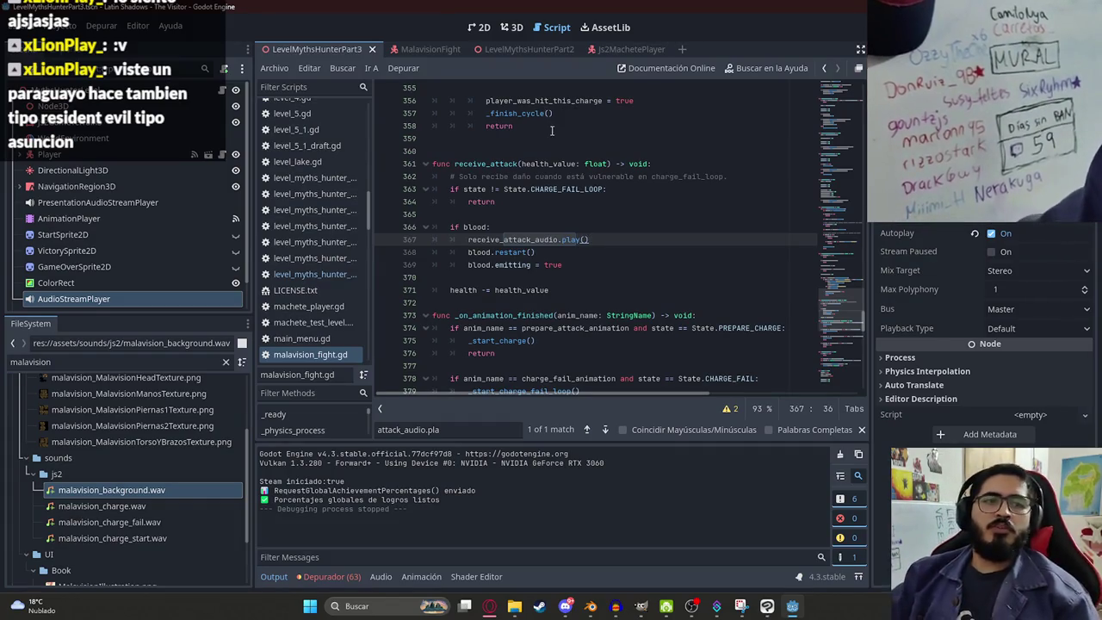
Step: Review malavision_fight.gd from its final lines back up to the State enum
scroll(590, 304, down, 4)
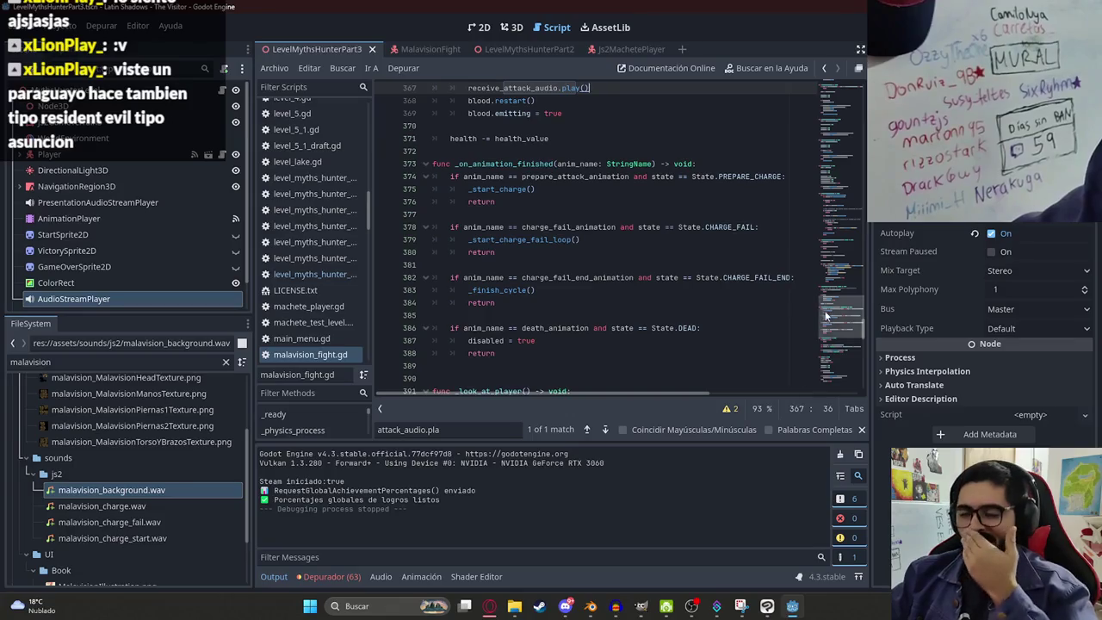
drag(831, 326, 823, 389)
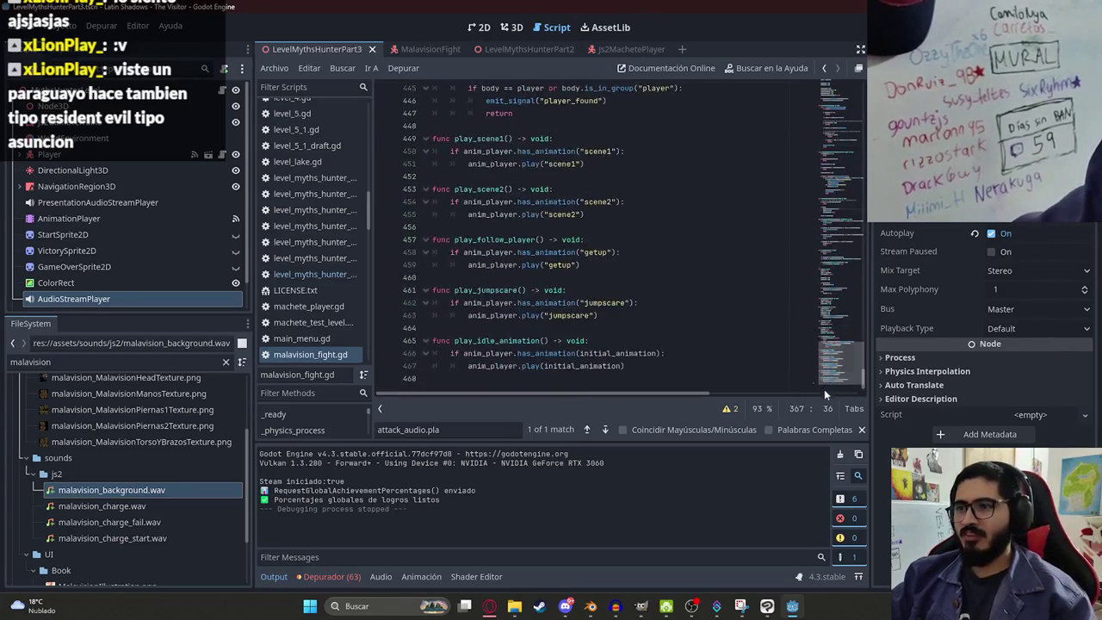
shift+click(585, 265)
drag(837, 372, 835, 78)
click(719, 139)
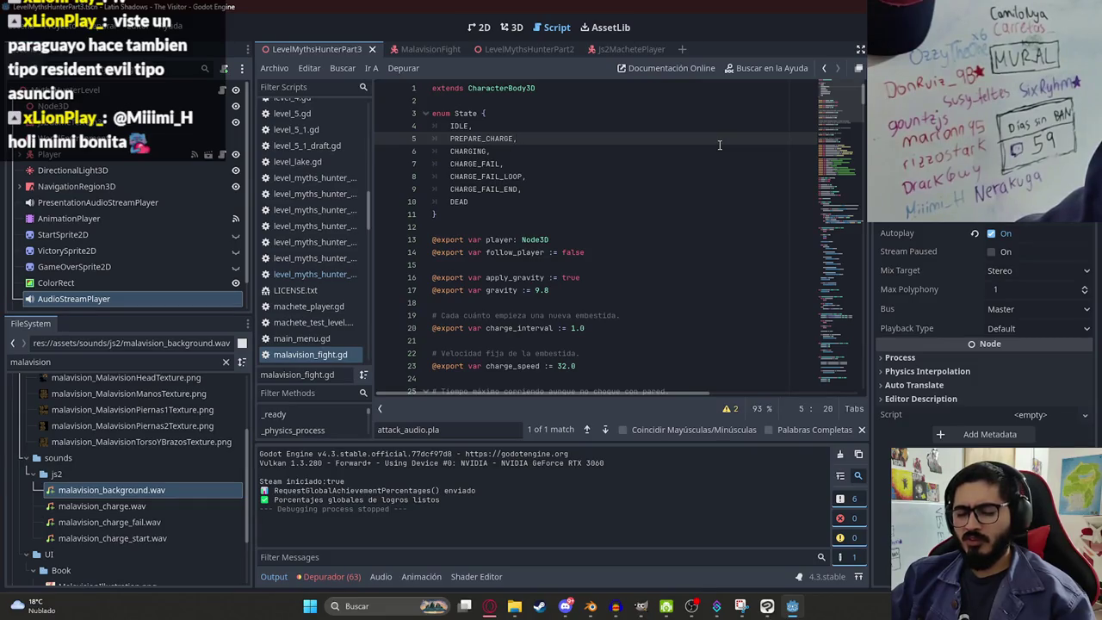
click(667, 163)
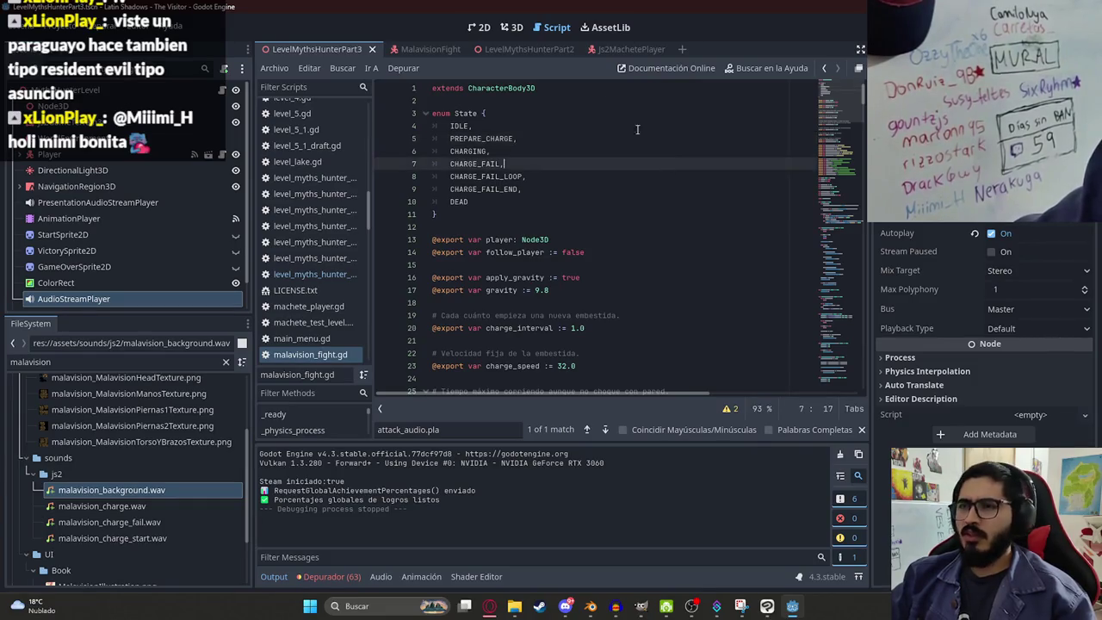
Step: Select the entire MalavisionFight script and bring the web browser forward
click(416, 49)
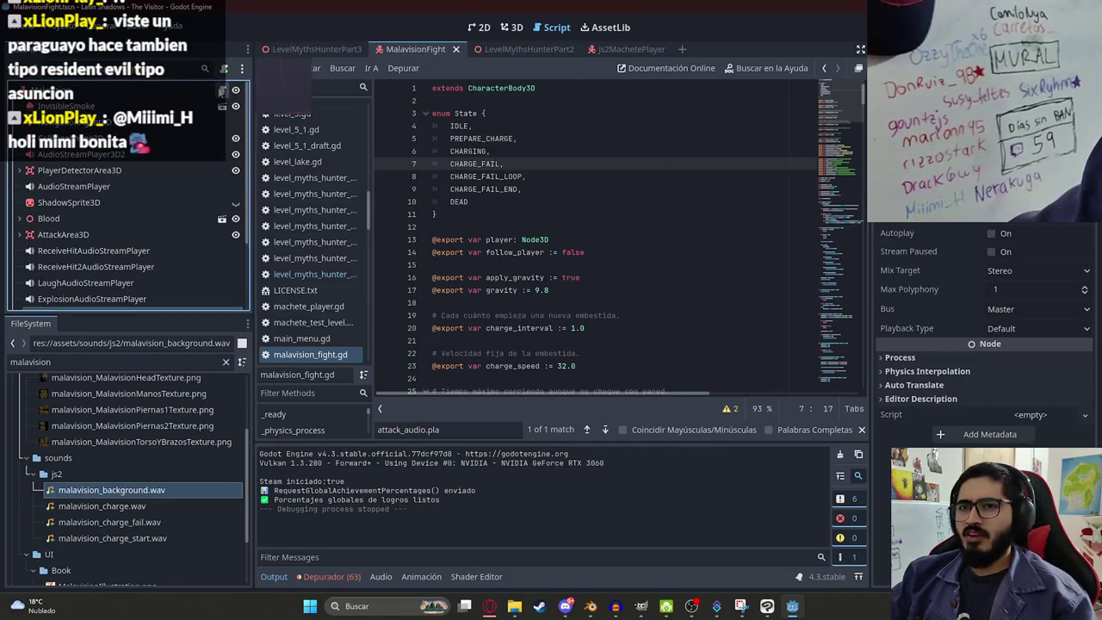
key(ctrl+a)
mouse_move(484, 608)
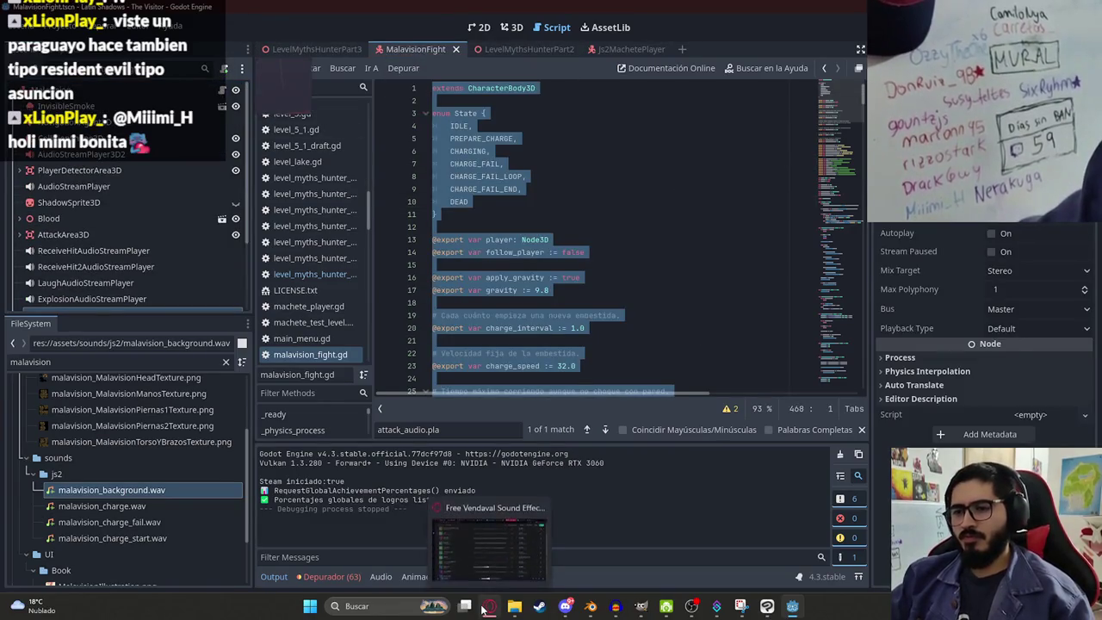
click(488, 541)
Step: Paste the boss script into ChatGPT and ask how to make it push the player back
click(544, 10)
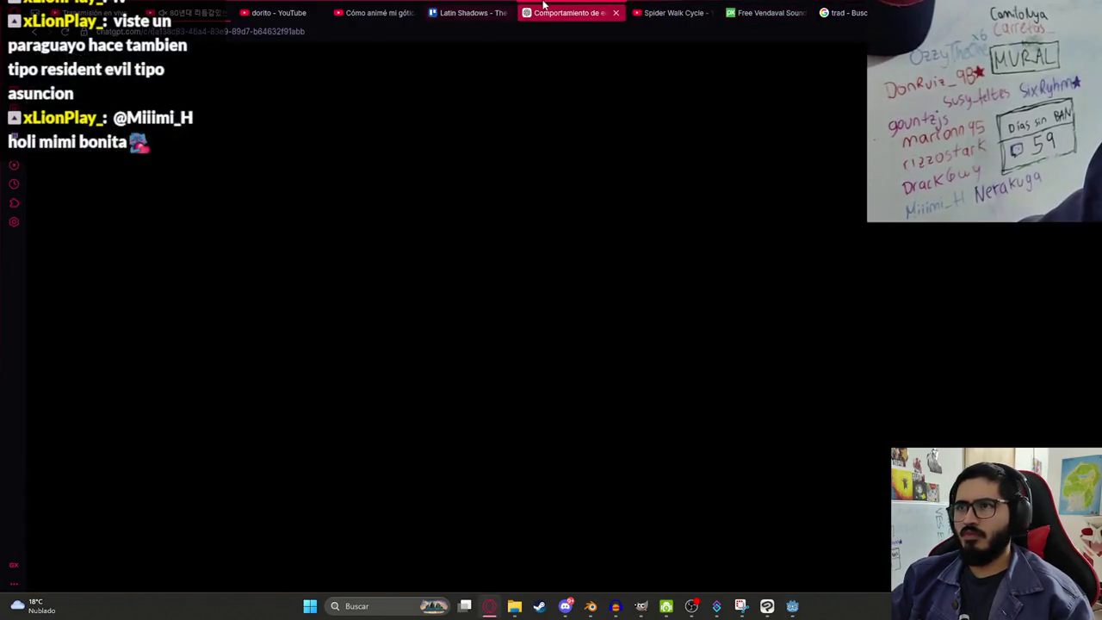
key(ctrl+v)
text(Tenio)
text(ndo este sc)
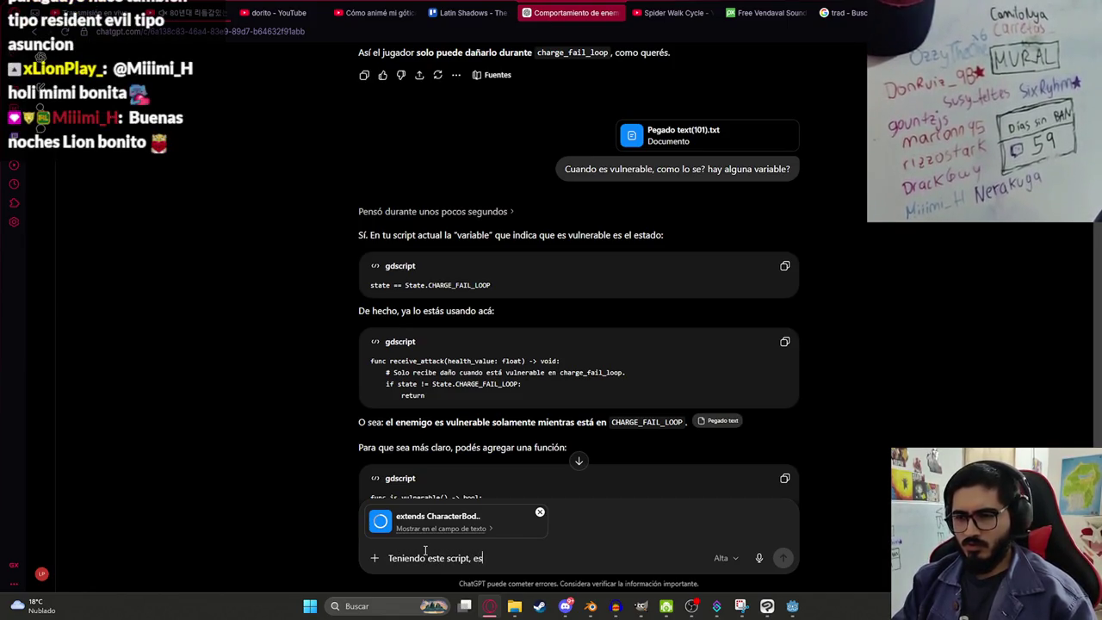
text( pos)
text(ible hacer q)
text(ue si em)
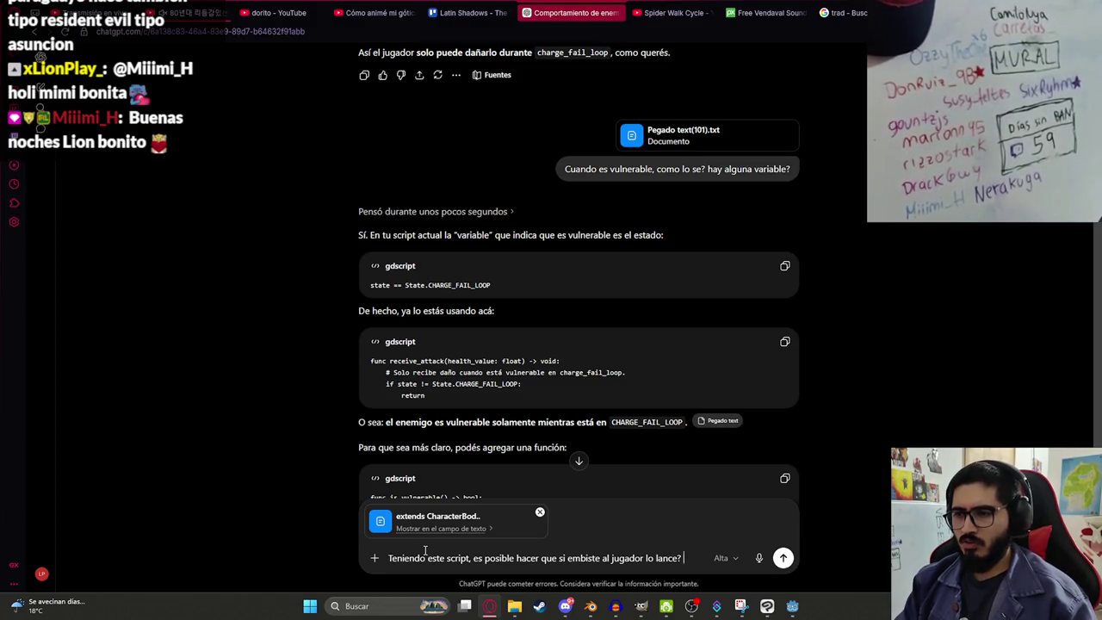
text(o emuje)
key(BackSpace)
key(BackSpace)
key(BackSpace)
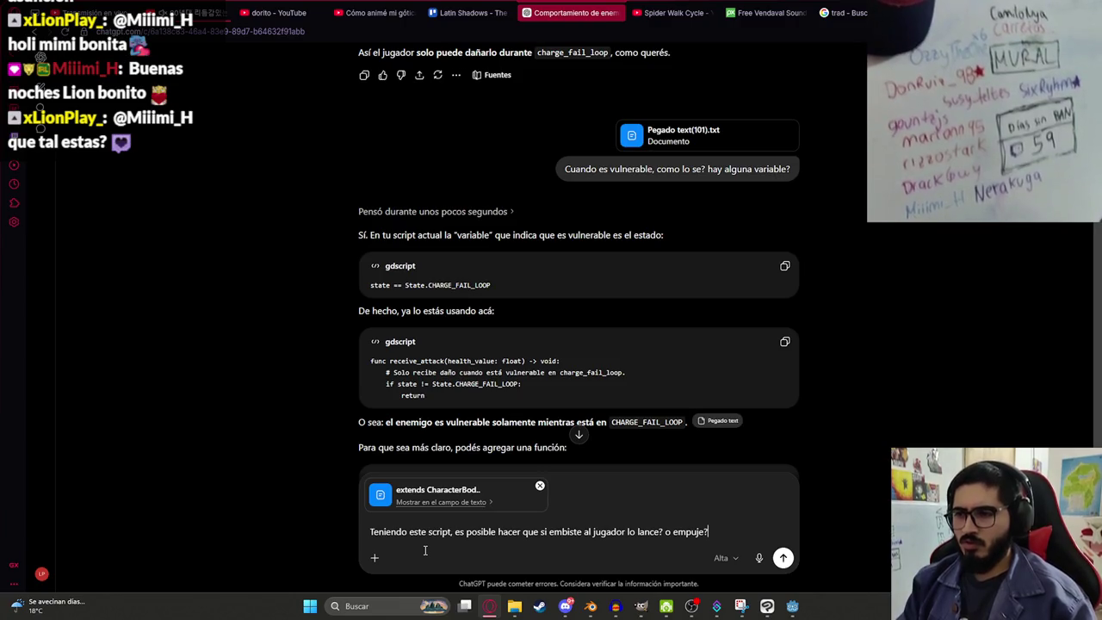
key(Return)
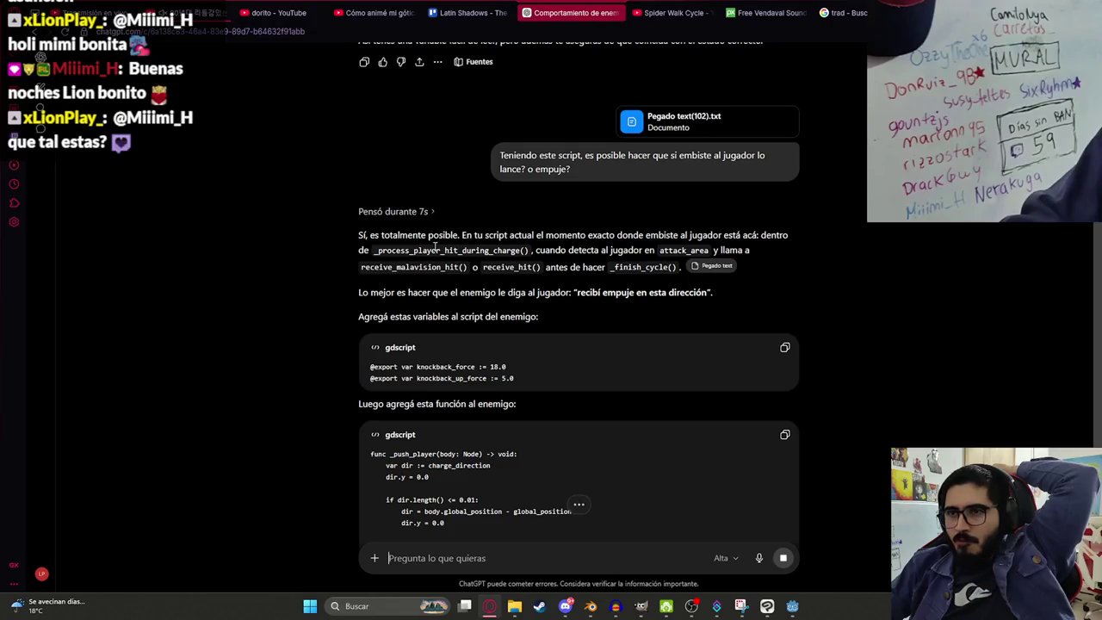
Step: Read the knockback answer and send 'dame el script completo'
scroll(457, 259, down, 2)
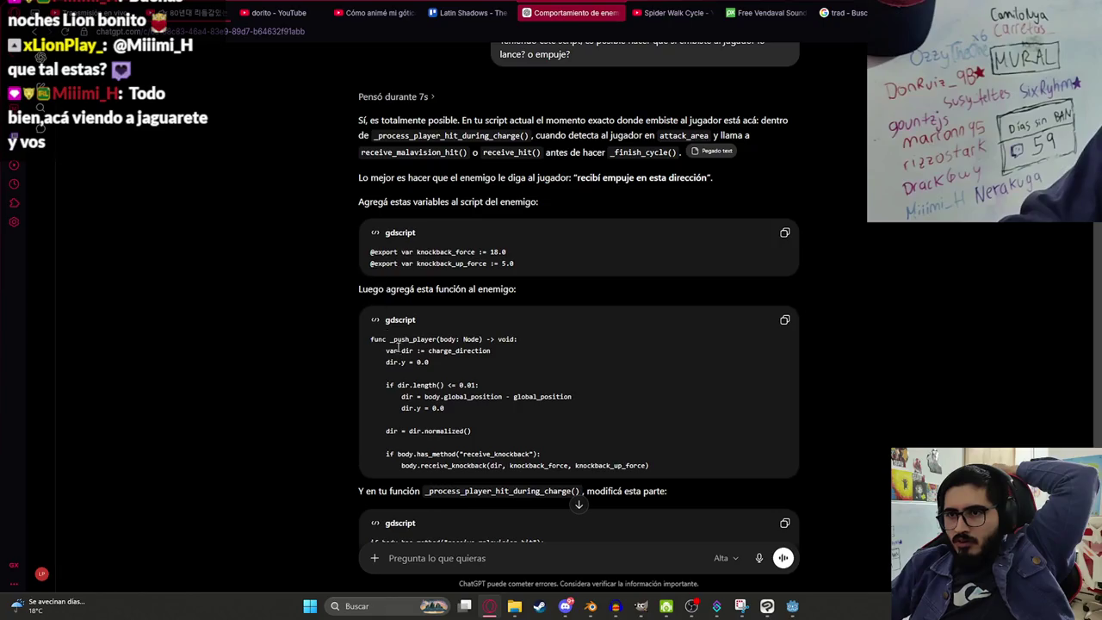
scroll(416, 342, down, 6)
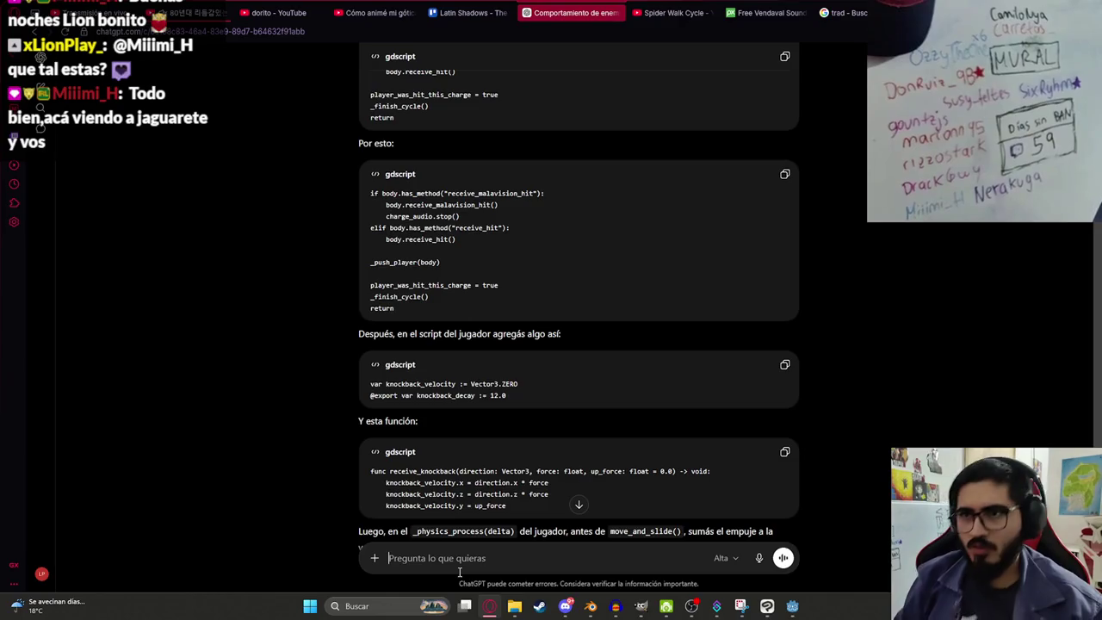
text(da)
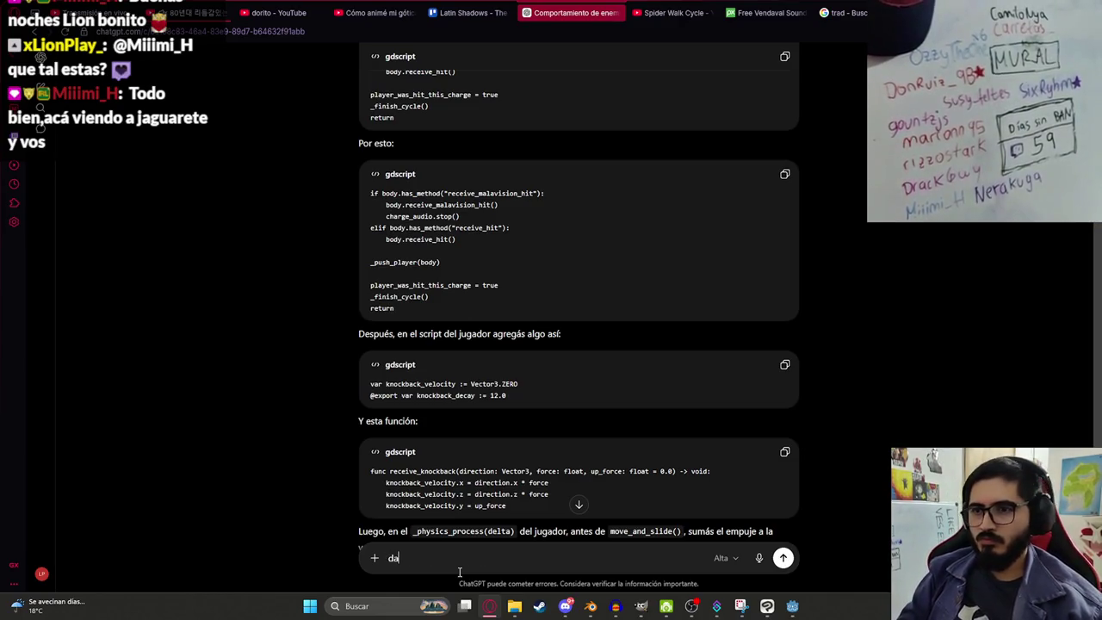
text(me el script completo)
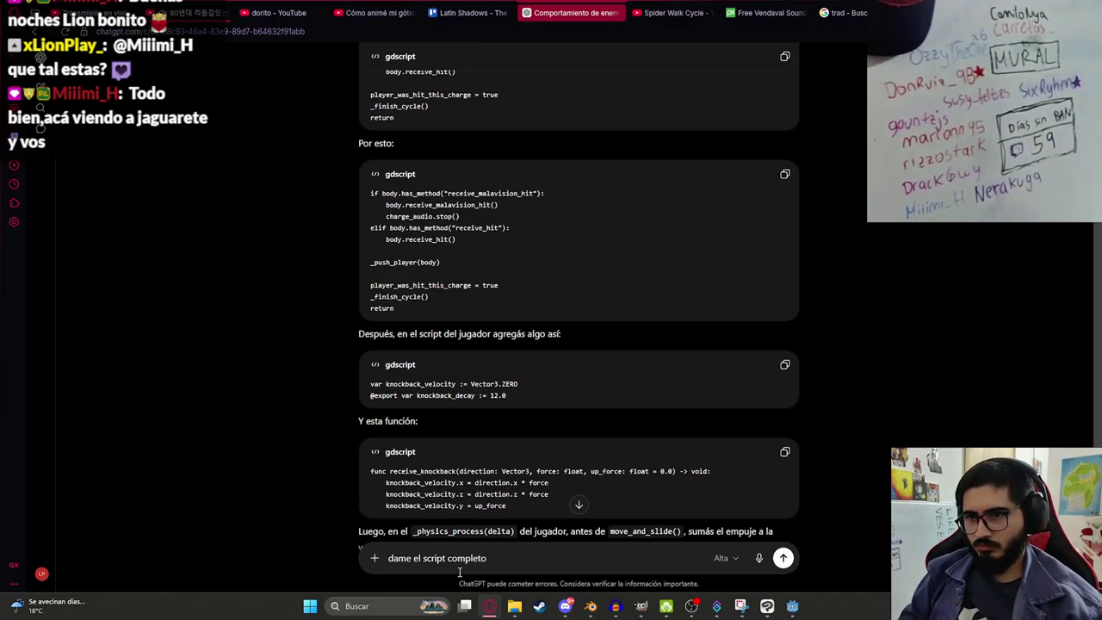
key(Return)
Step: Read the reply's explanation, highlighting the AttackArea, damage, receive_knockback and push-back steps
scroll(495, 348, up, 3)
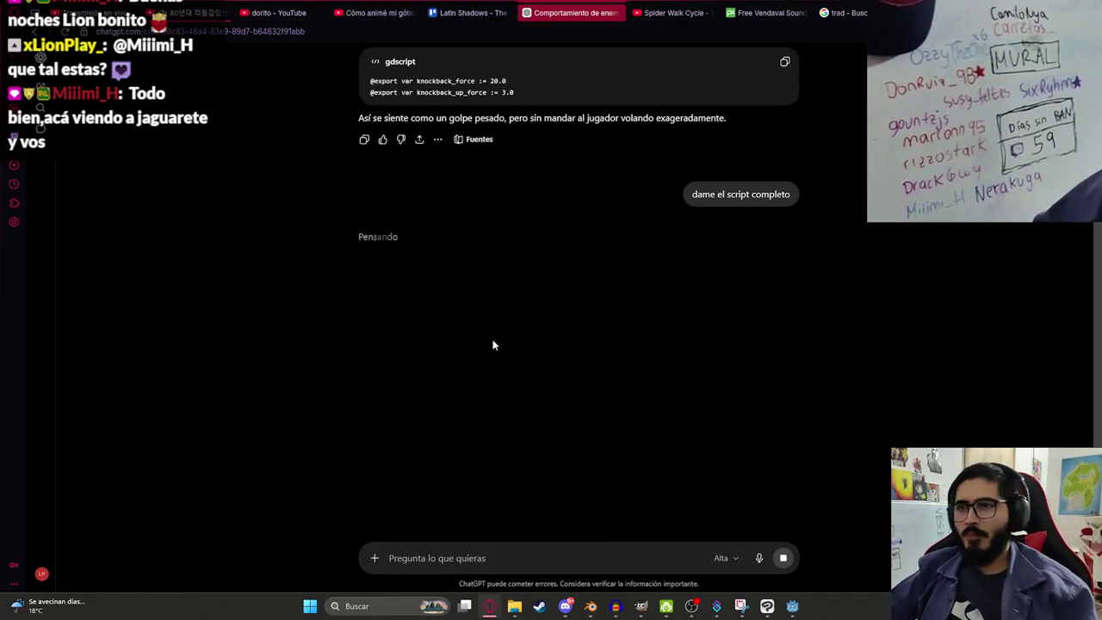
scroll(439, 275, up, 4)
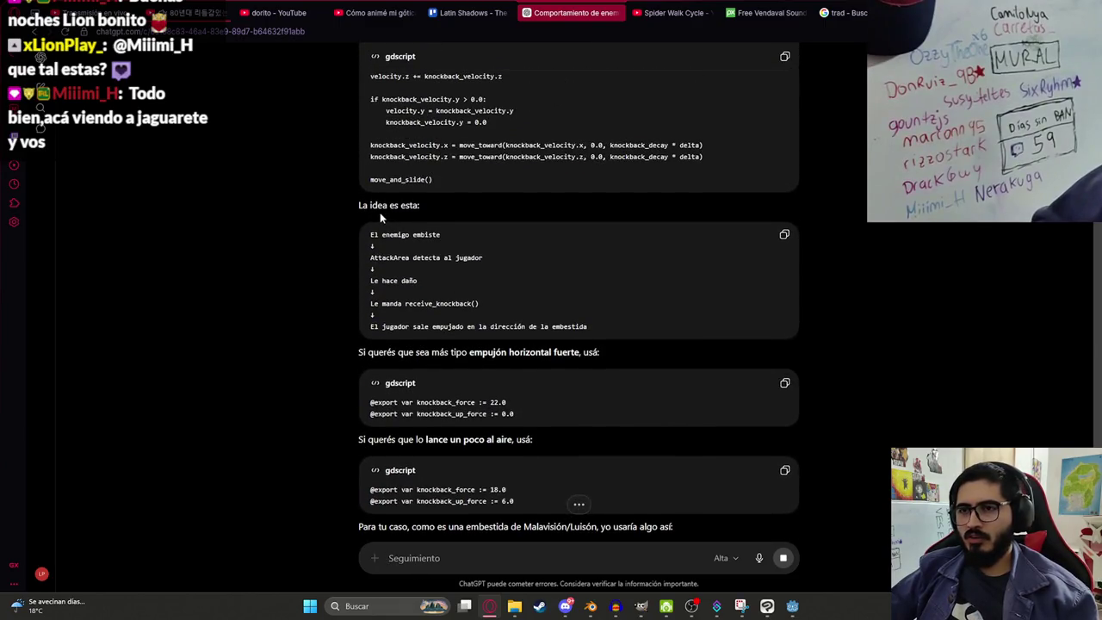
scroll(379, 211, up, 1)
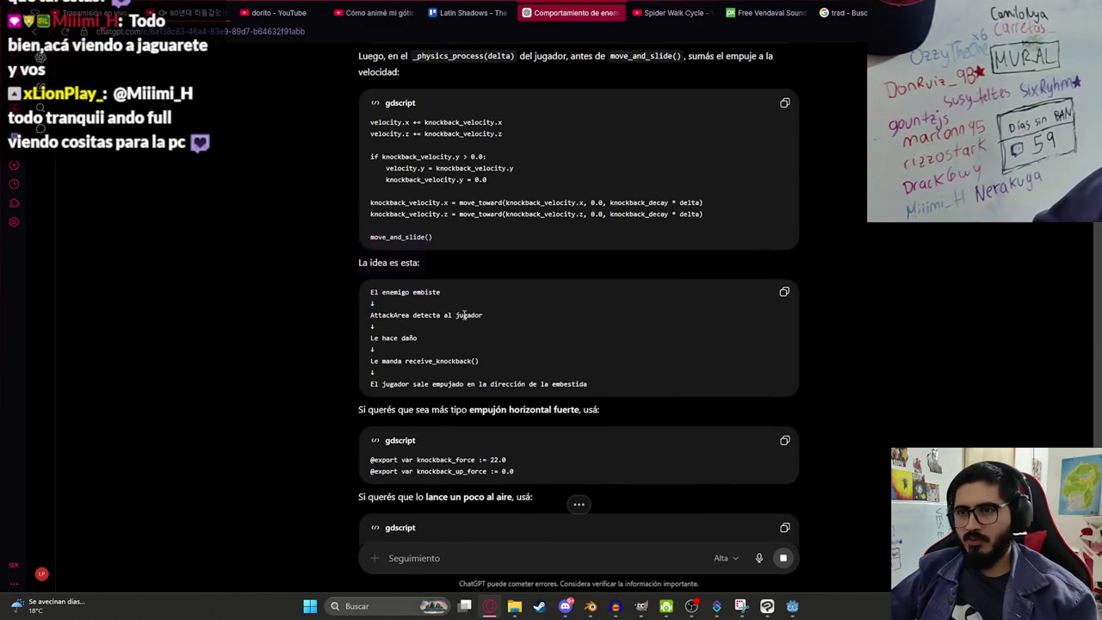
drag(512, 316, 325, 320)
drag(419, 338, 327, 340)
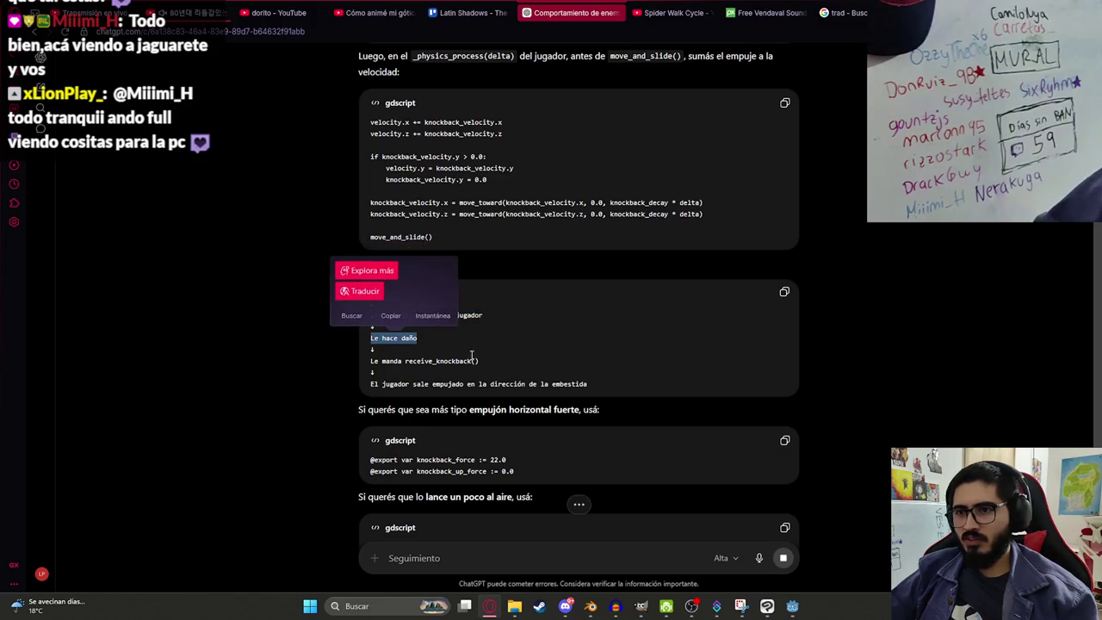
drag(480, 361, 260, 370)
drag(589, 384, 385, 393)
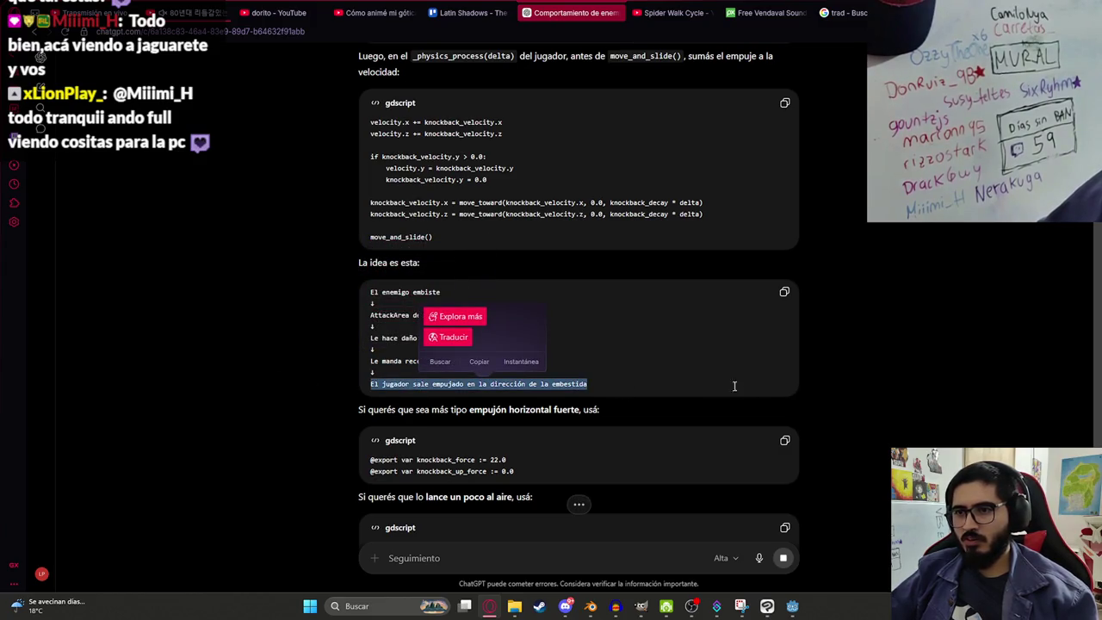
scroll(679, 368, down, 10)
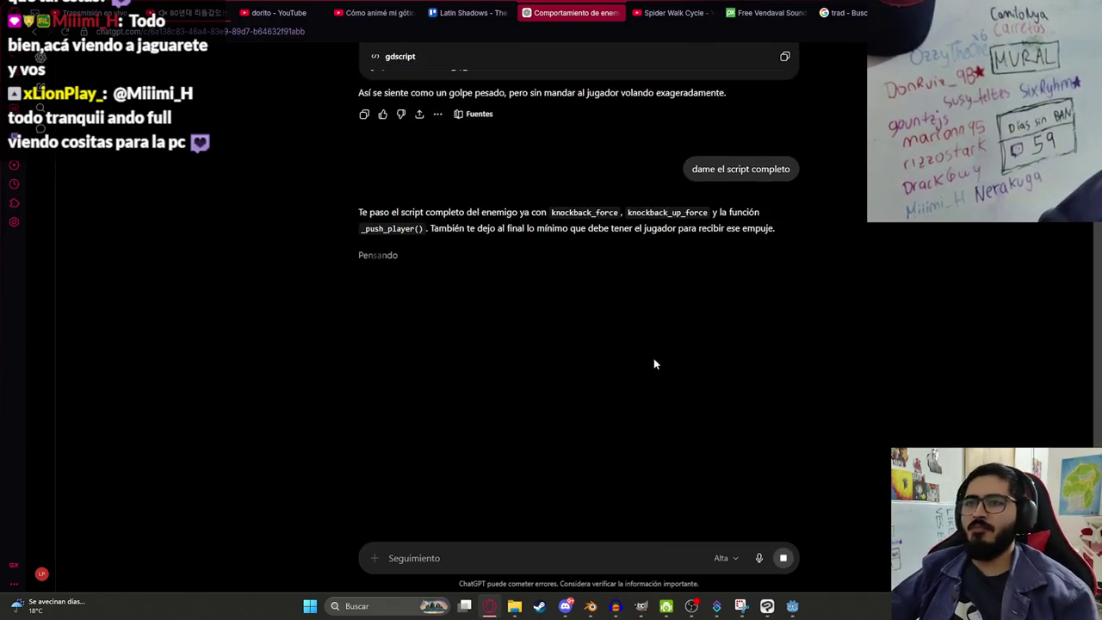
drag(521, 212, 637, 213)
click(624, 229)
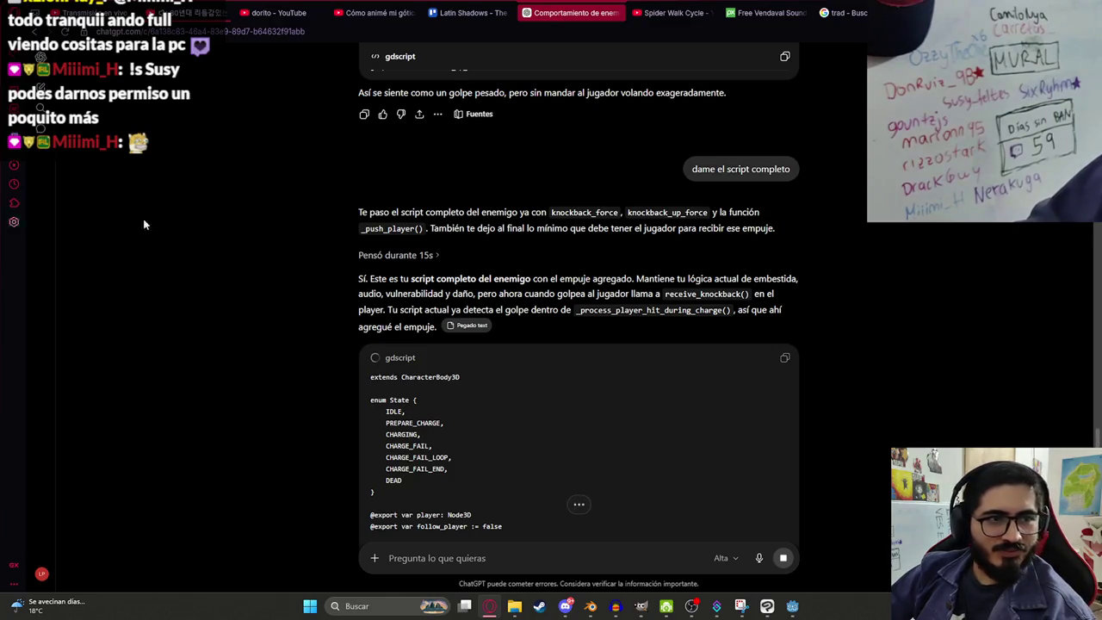
Step: Scroll through the generated code down to the player's receive_knockback section
scroll(504, 334, down, 2)
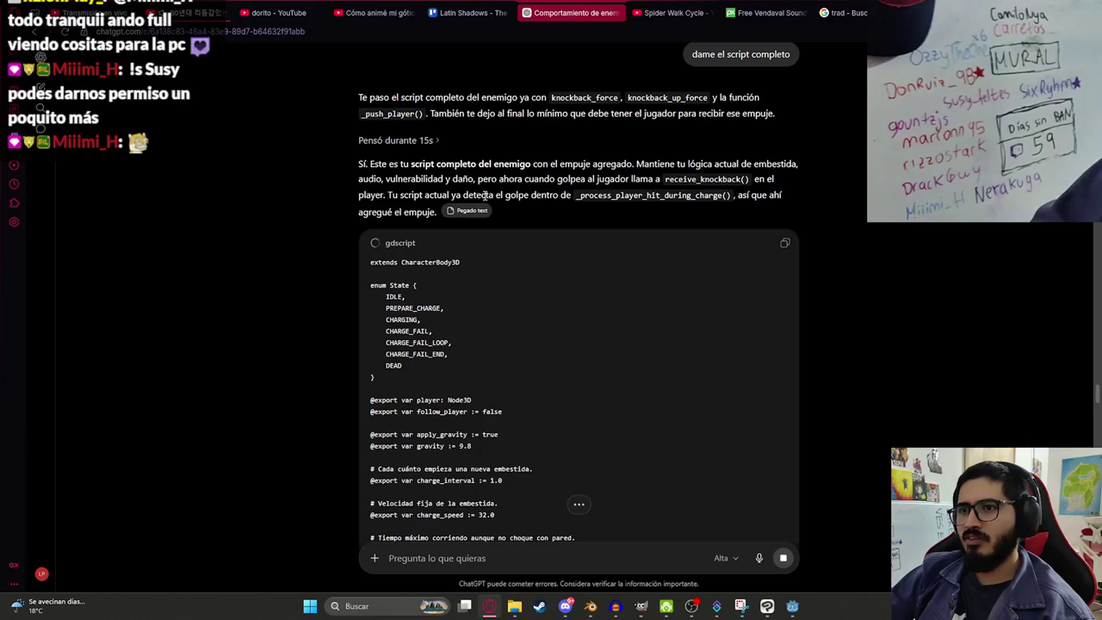
scroll(648, 199, down, 15)
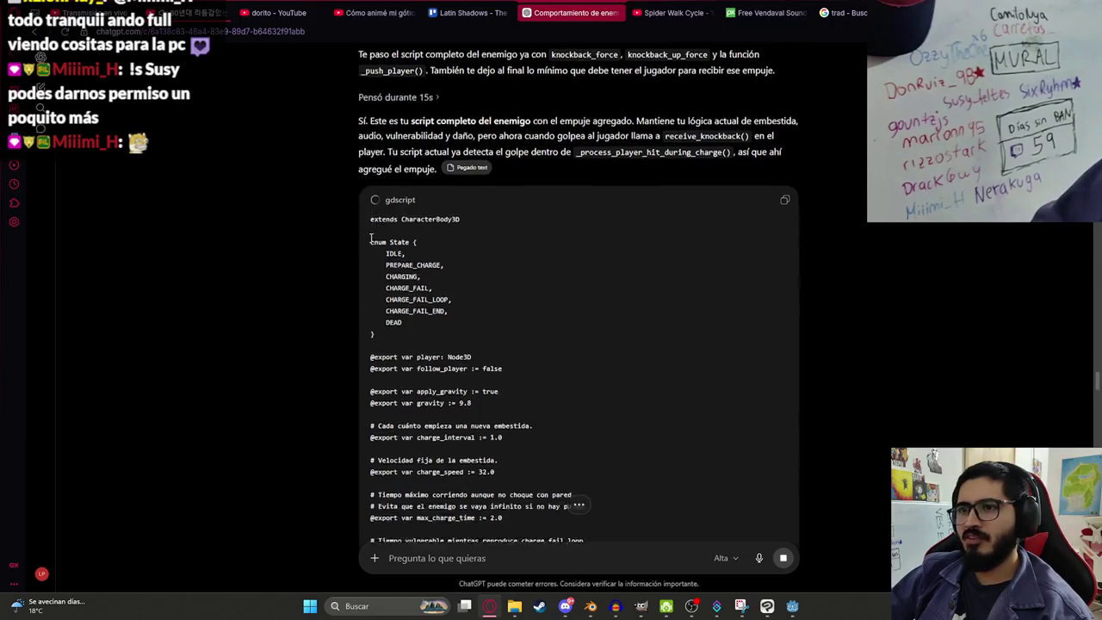
scroll(424, 308, down, 20)
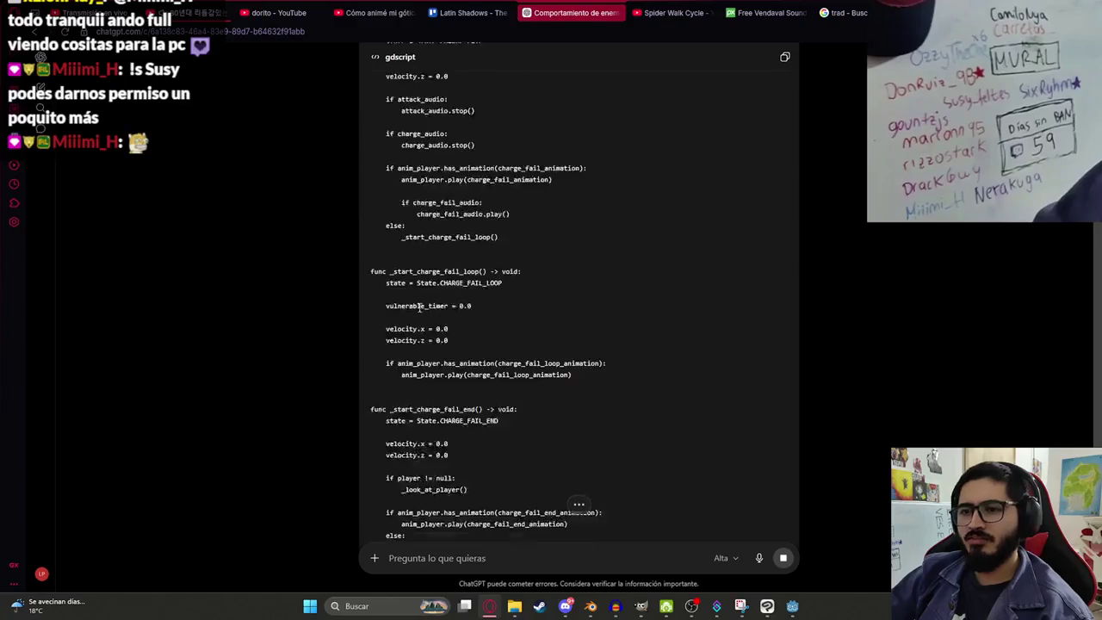
scroll(304, 255, down, 10)
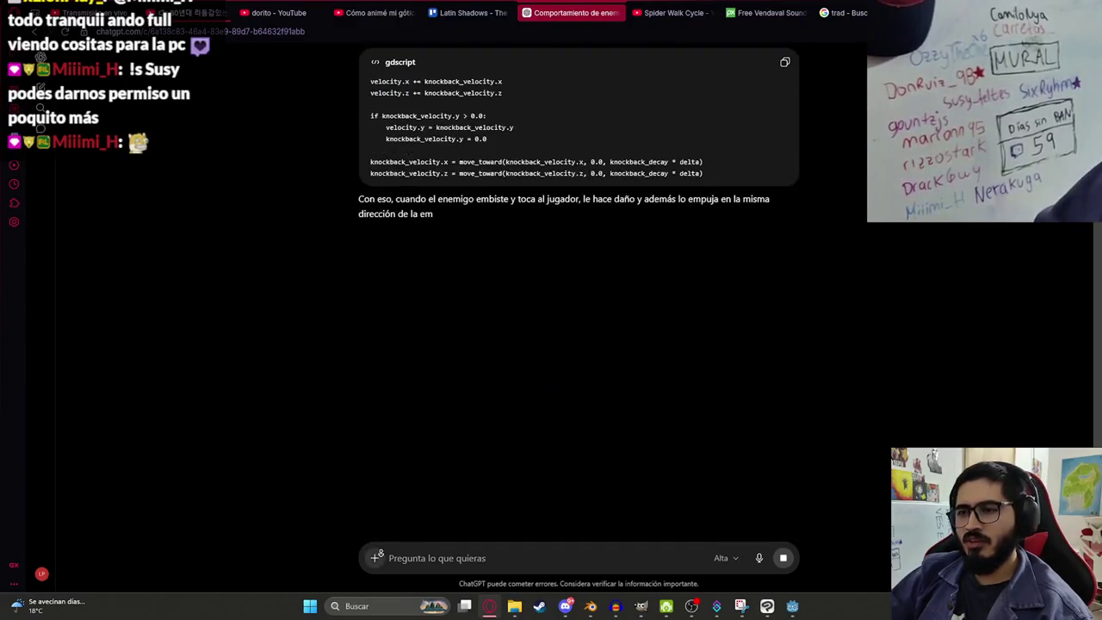
scroll(394, 380, up, 15)
scroll(382, 379, down, 5)
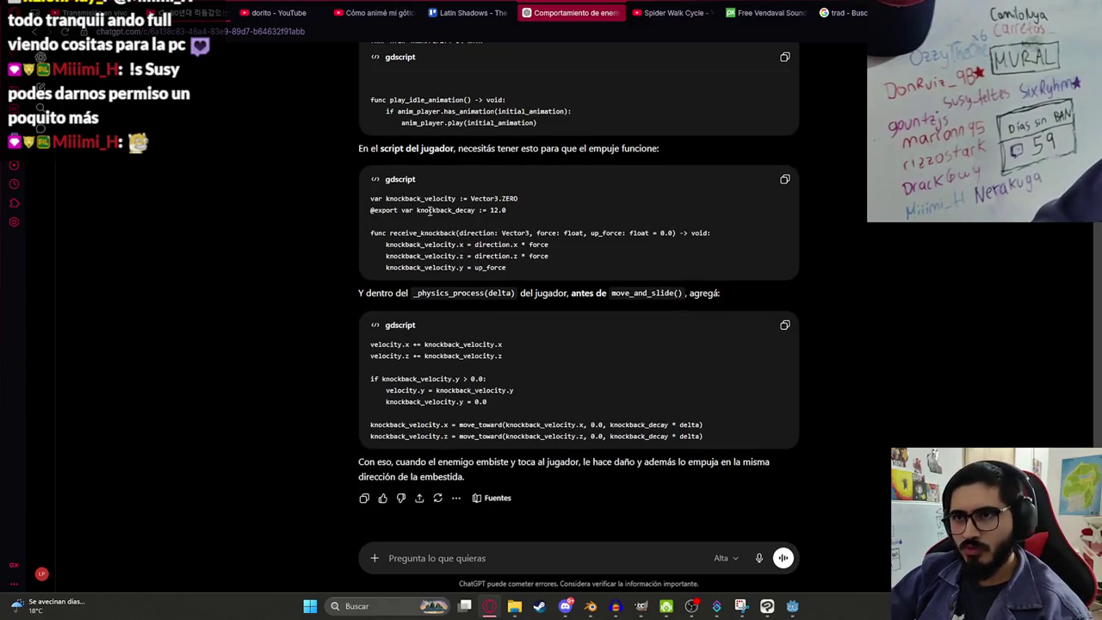
scroll(430, 210, up, 1)
Step: Replace malavision_fight.gd with the complete enemy script copied from ChatGPT
click(784, 54)
key(alt+Tab)
key(ctrl+v)
mouse_move(828, 368)
mouse_down()
mouse_move(822, 86)
mouse_move(786, 387)
mouse_up()
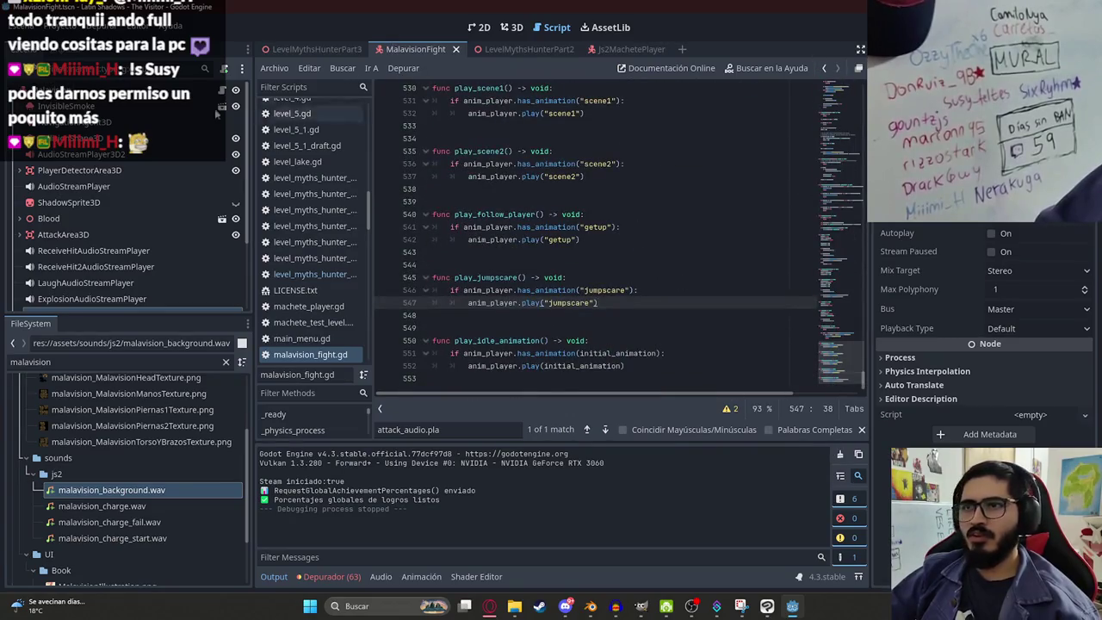
Step: Open the Js2MachetePlayer script and copy the two knockback variable lines from ChatGPT
click(617, 49)
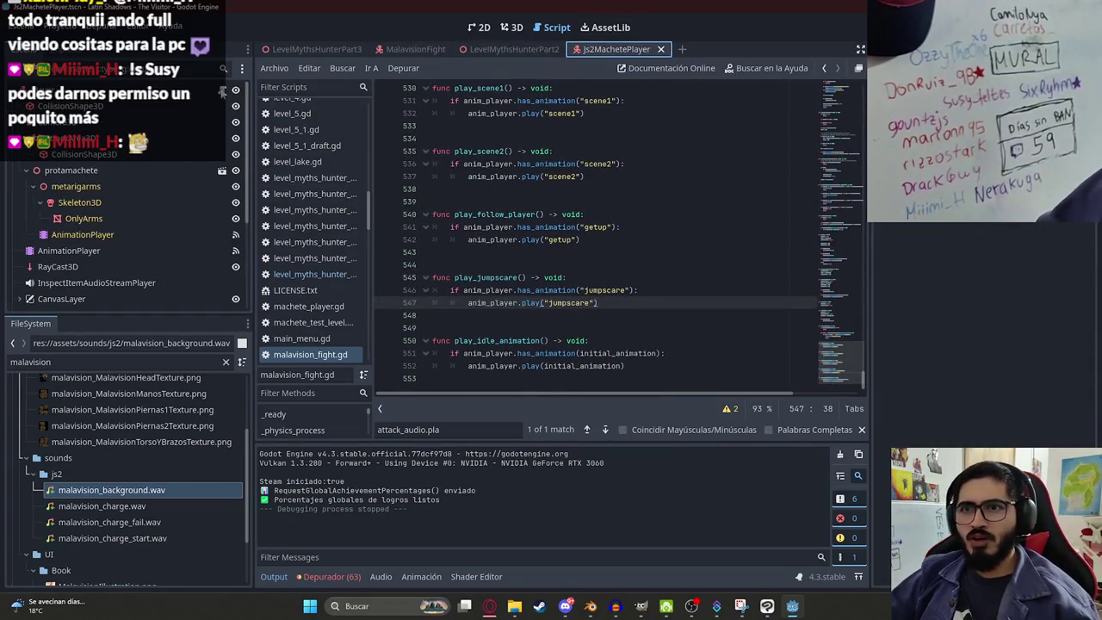
key(alt+Tab)
drag(531, 275, 370, 251)
key(ctrl+c)
key(alt+Tab)
Step: Place the knockback variables below the holding variable in js2_machete_player.gd
scroll(841, 135, up, 10)
scroll(841, 135, up, 15)
scroll(846, 109, down, 1)
click(657, 284)
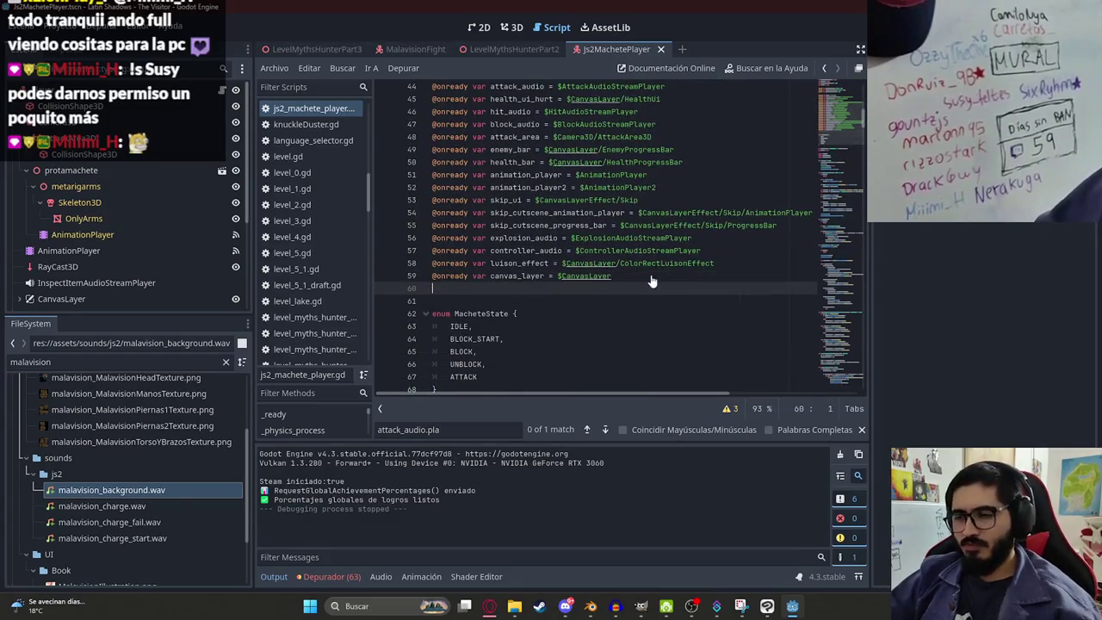
key(ctrl+v)
key(ctrl+z)
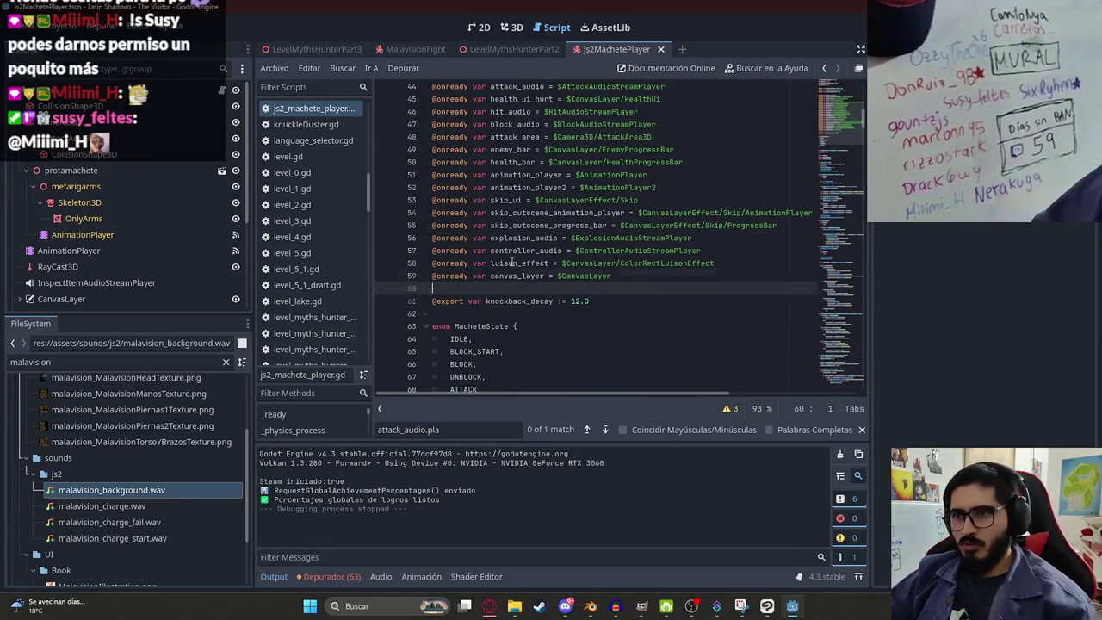
scroll(616, 241, up, 8)
click(592, 250)
key(Return)
text(var knockback_velocity := Vector3.ZERO)
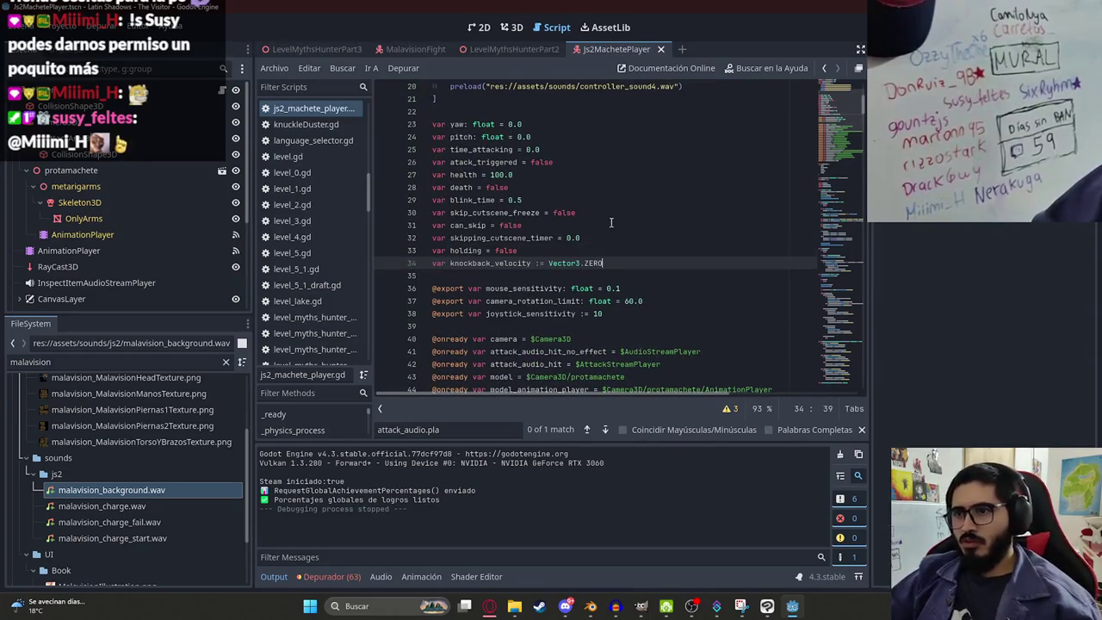
Step: Paste ChatGPT's receive_knockback function at the end of the player script and save
key(alt+Tab)
drag(555, 324, 332, 295)
key(ctrl+c)
key(alt+Tab)
drag(839, 107, 847, 390)
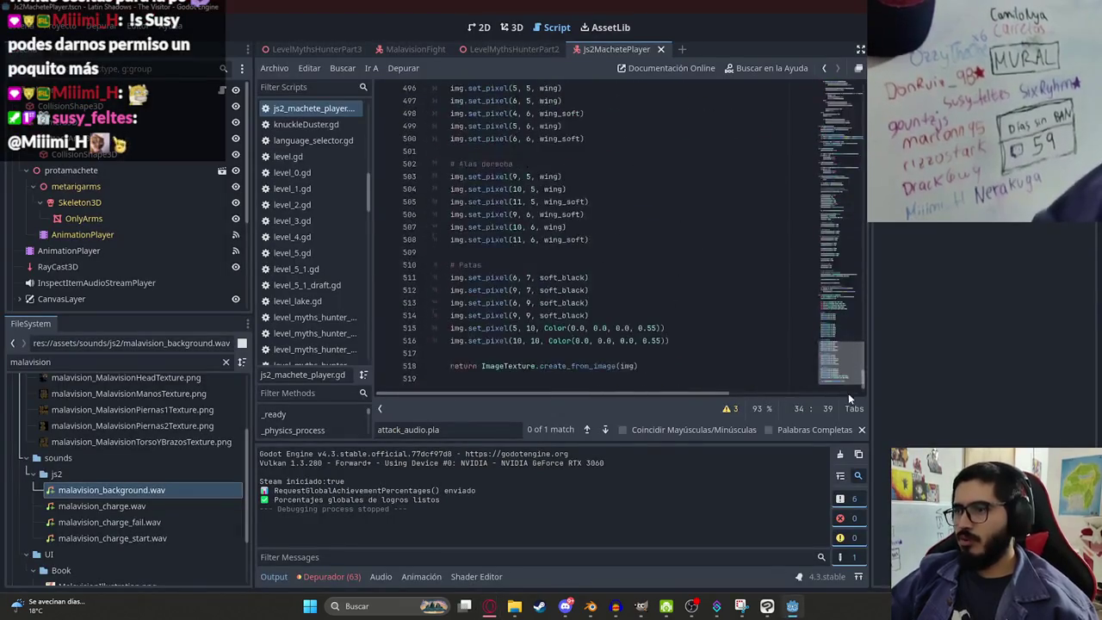
click(607, 378)
key(Return)
key(ctrl+v)
key(ctrl+s)
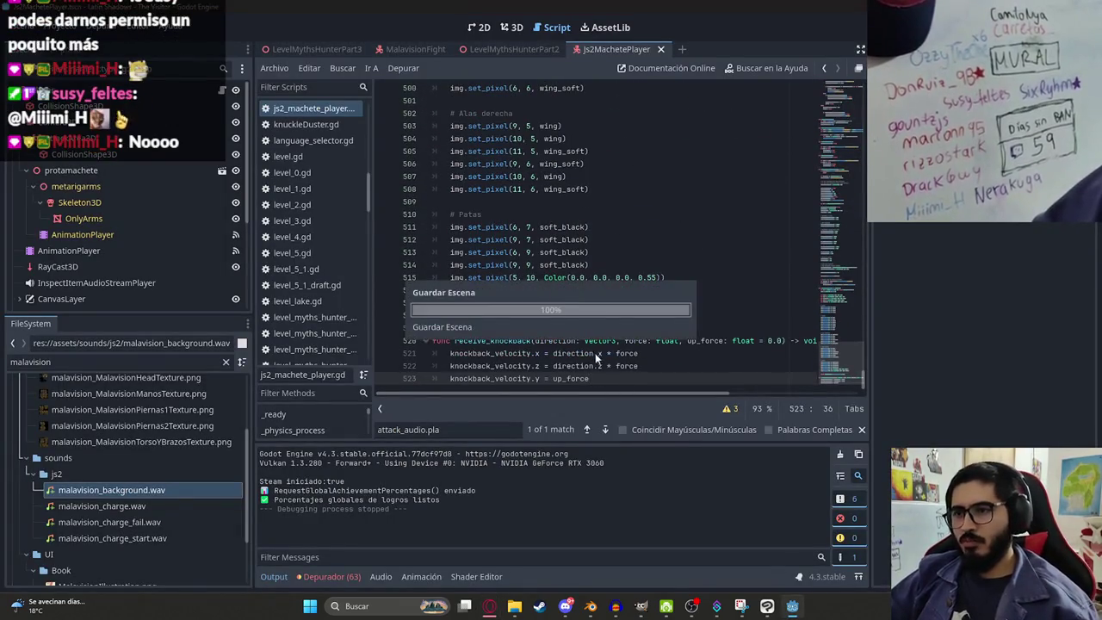
key(alt+Tab)
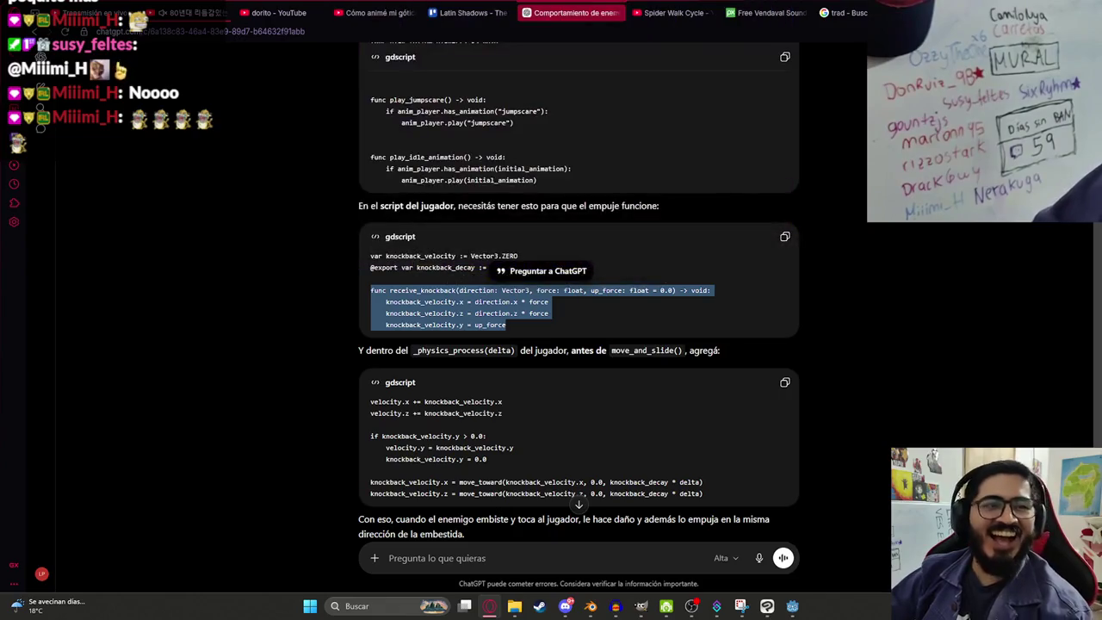
Step: Select the _physics_process knockback lines in ChatGPT's answer and return to Godot's script search
scroll(643, 321, down, 2)
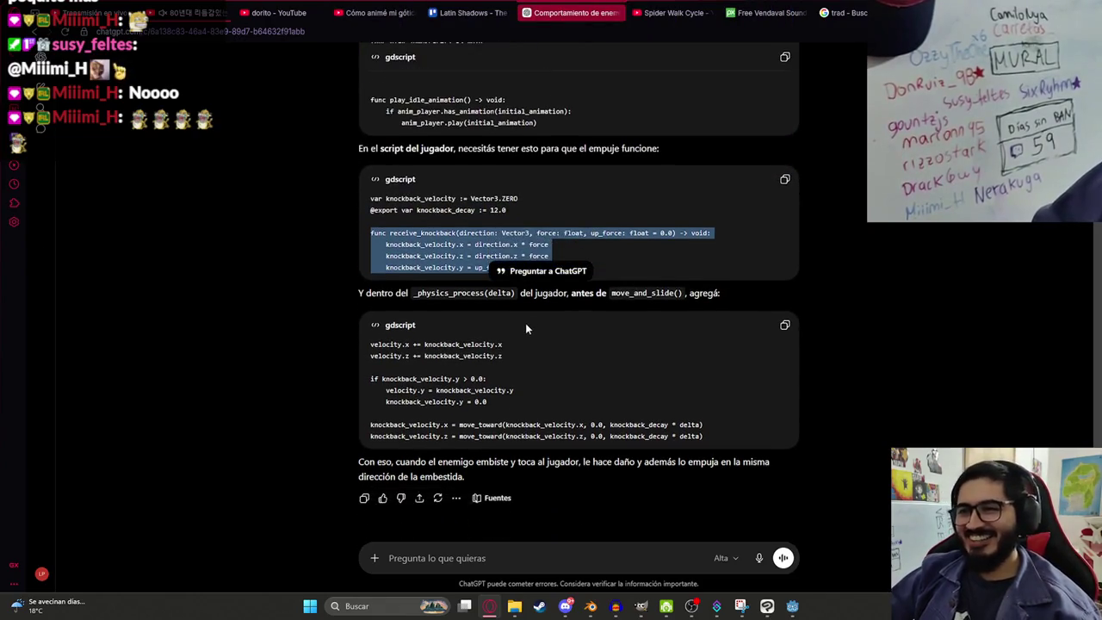
double_click(451, 293)
click(648, 324)
mouse_move(726, 436)
mouse_down()
mouse_move(372, 378)
mouse_move(371, 345)
mouse_up()
key(alt+Tab)
click(644, 250)
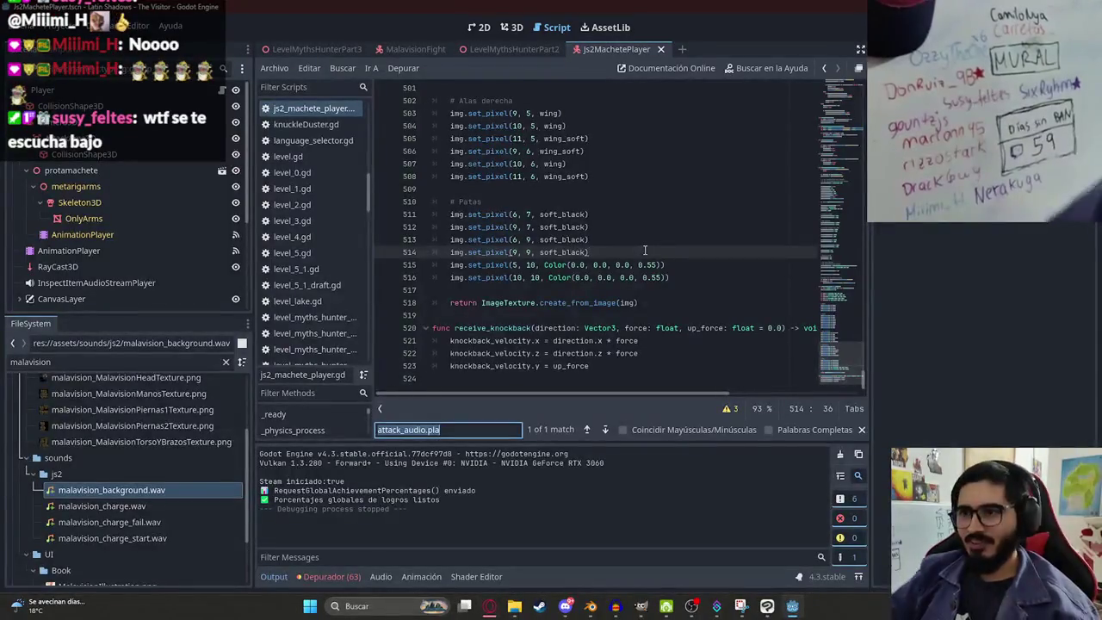
Step: Paste the ChatGPT knockback block just before move_and_slide and indent it into _physics_process
text(move?_and_slide)
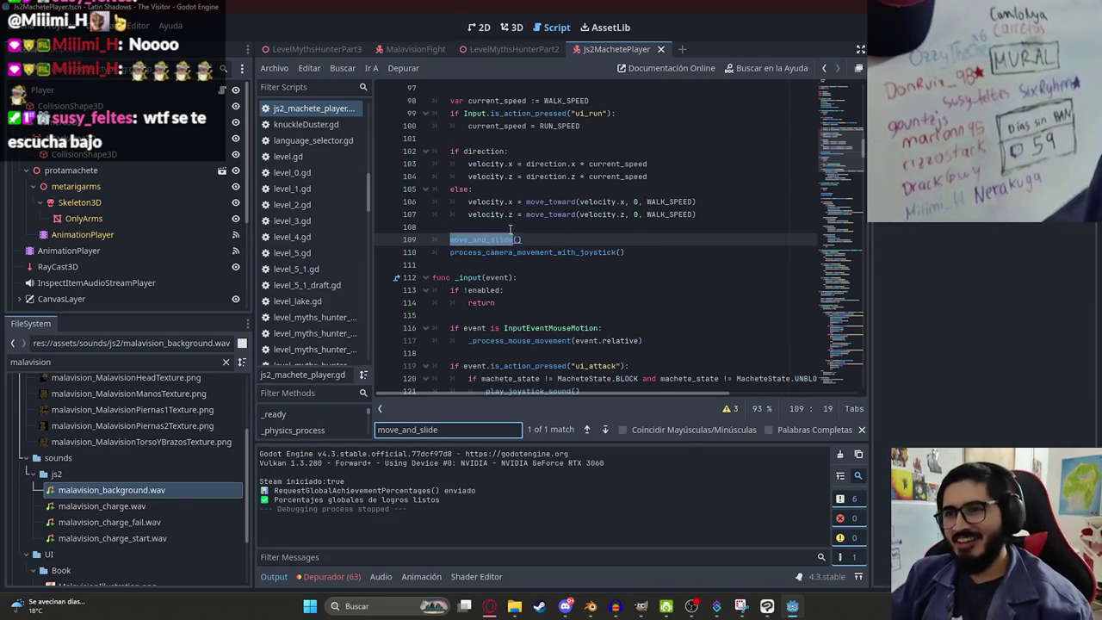
click(511, 227)
key(ctrl+v)
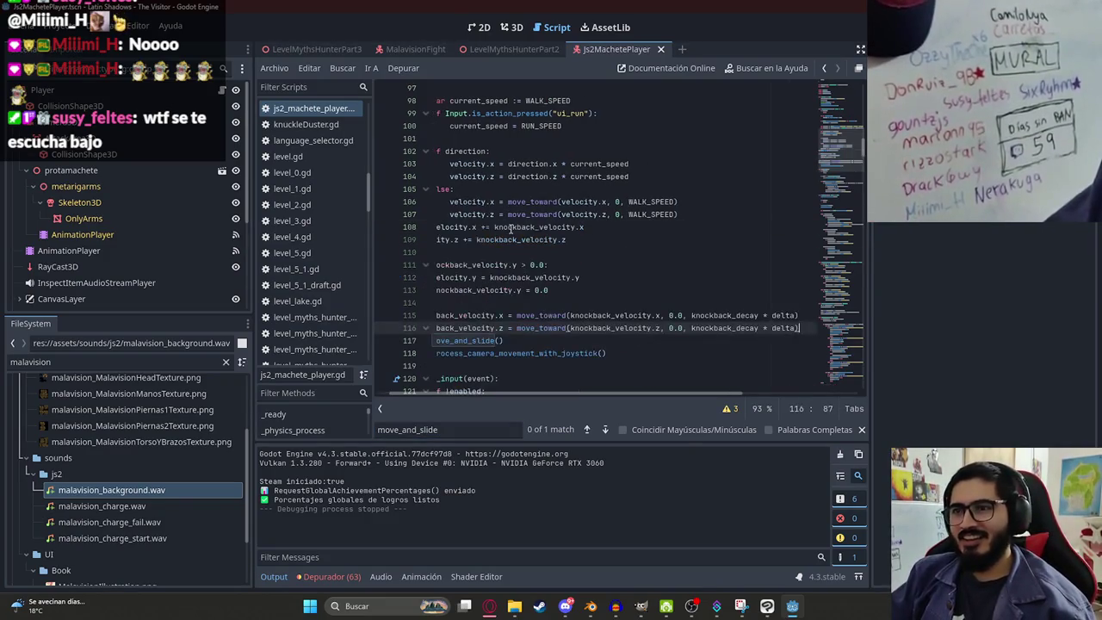
drag(803, 328, 373, 244)
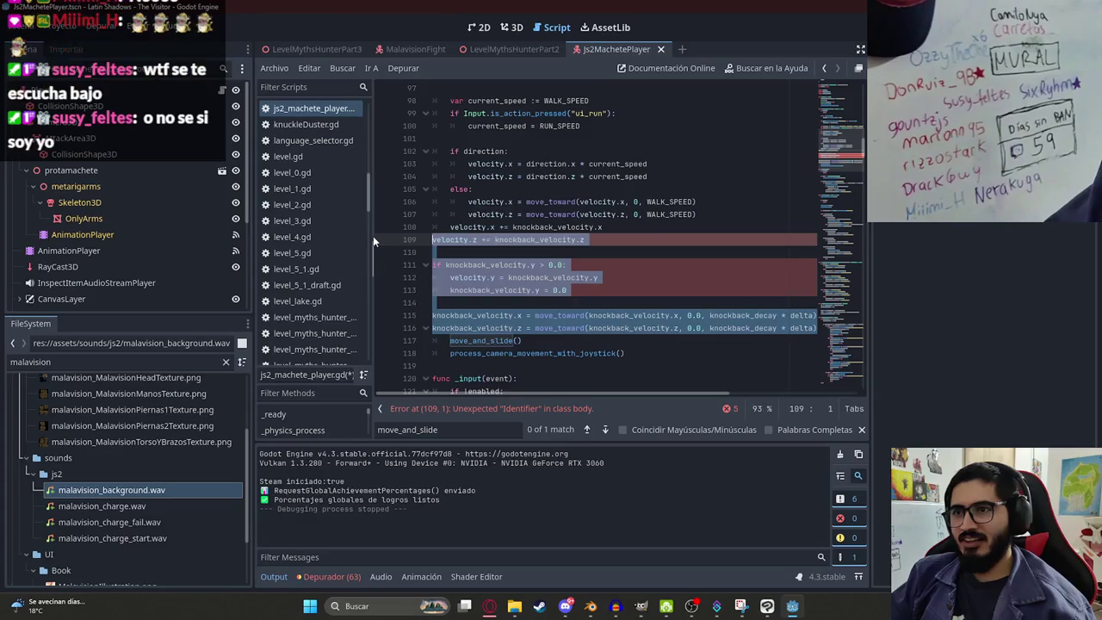
key(Tab)
key(Down)
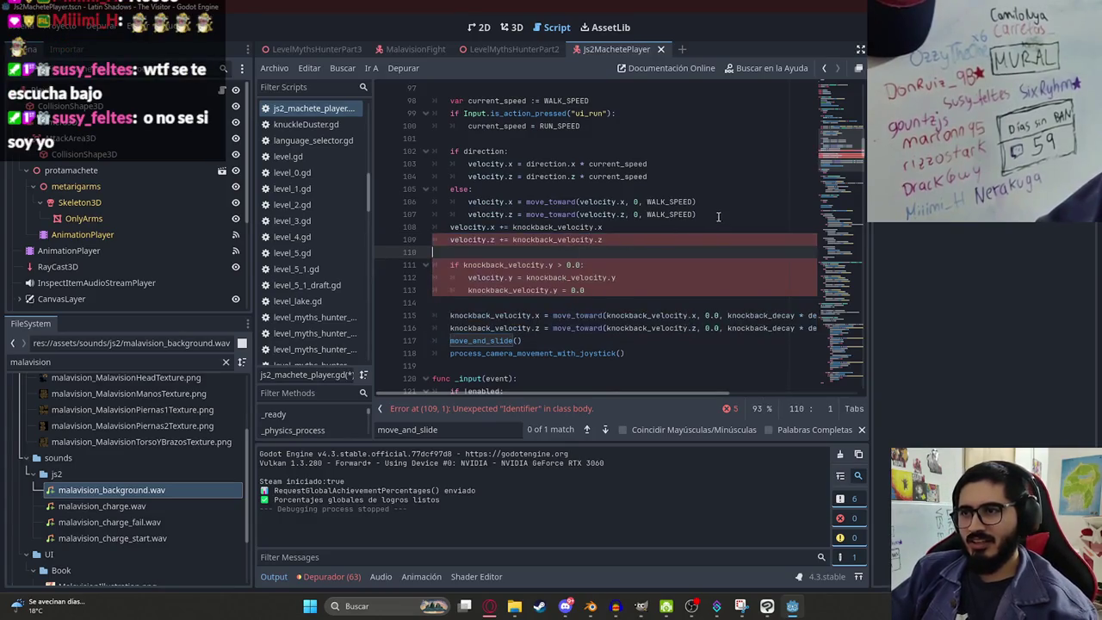
Step: Space out the knockback block with blank lines, add a # Empuje comment, and check knockback_velocity
click(717, 217)
key(Return)
key(Down)
key(Down)
key(Down)
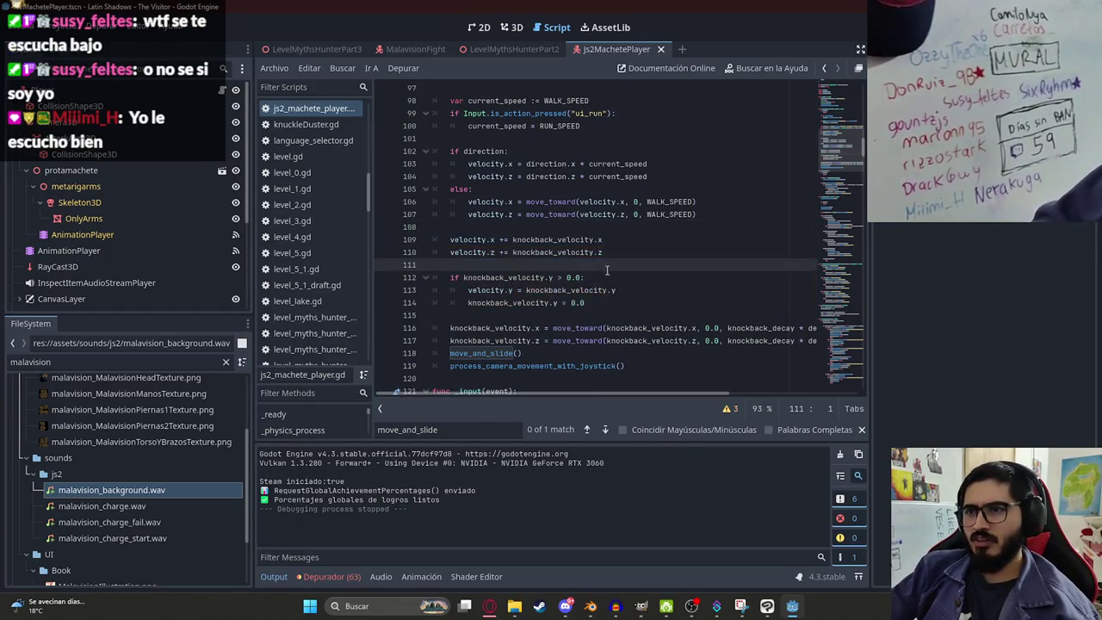
click(468, 255)
click(477, 229)
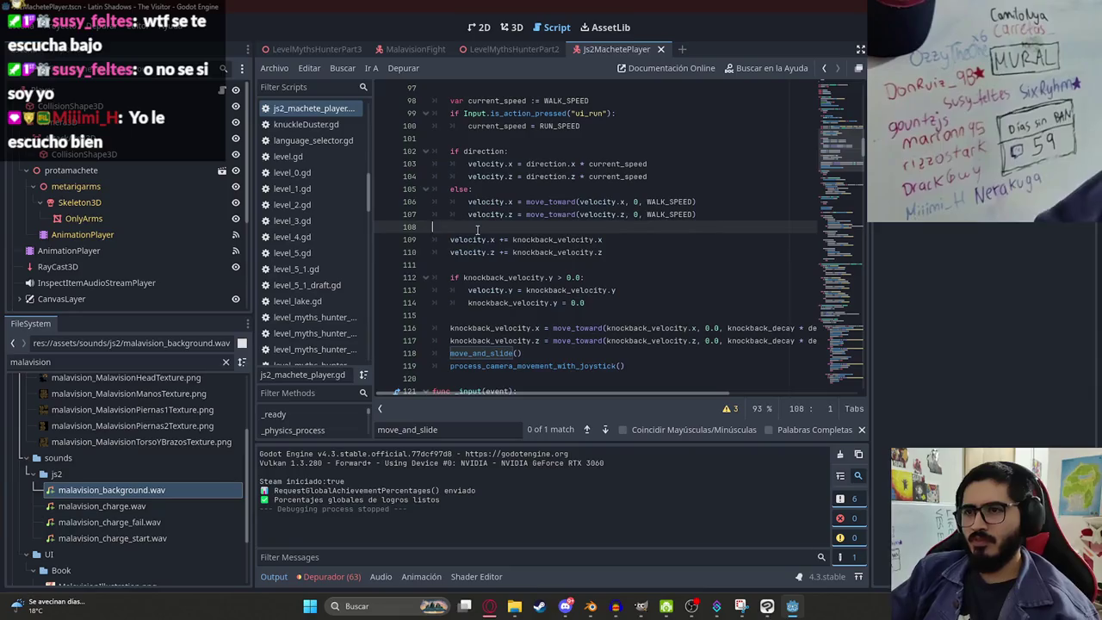
key(Return)
text(je)
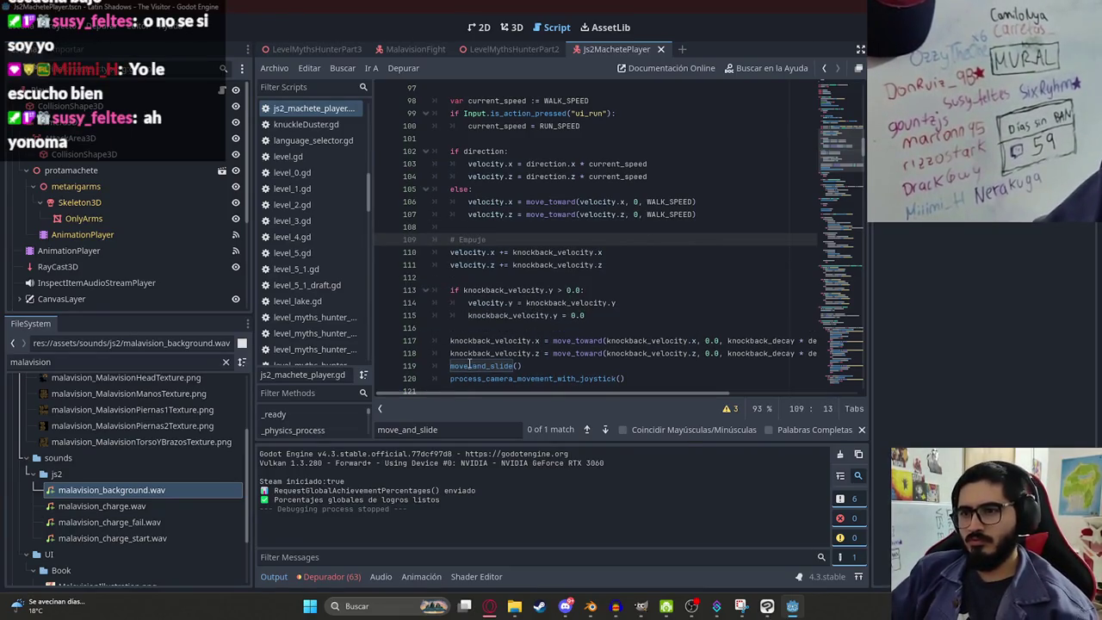
click(453, 365)
key(Return)
double_click(529, 315)
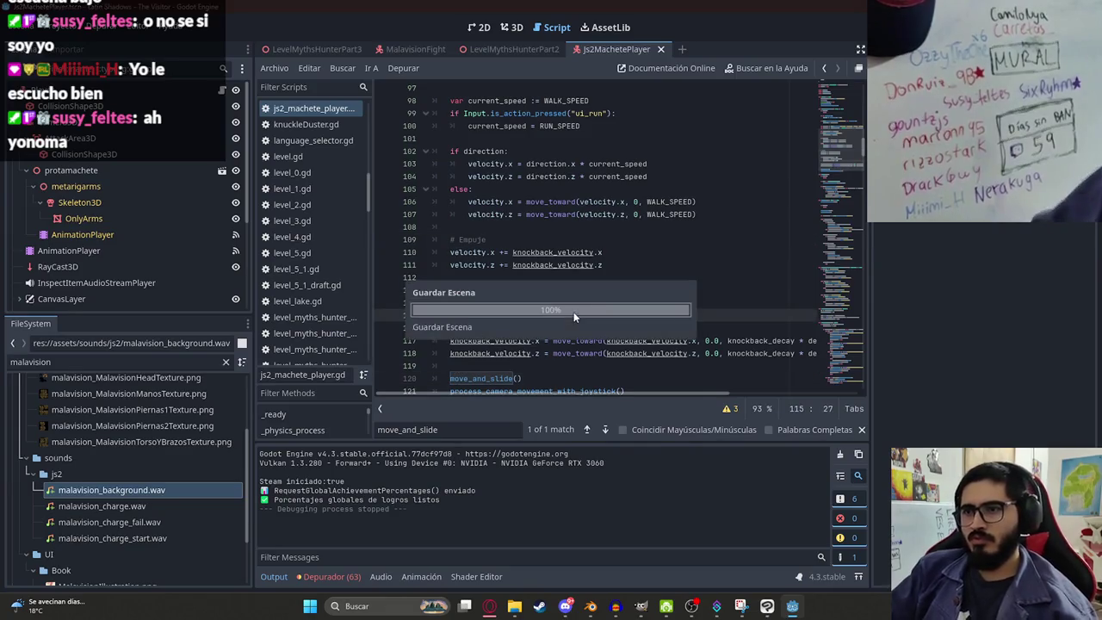
key(alt+Tab)
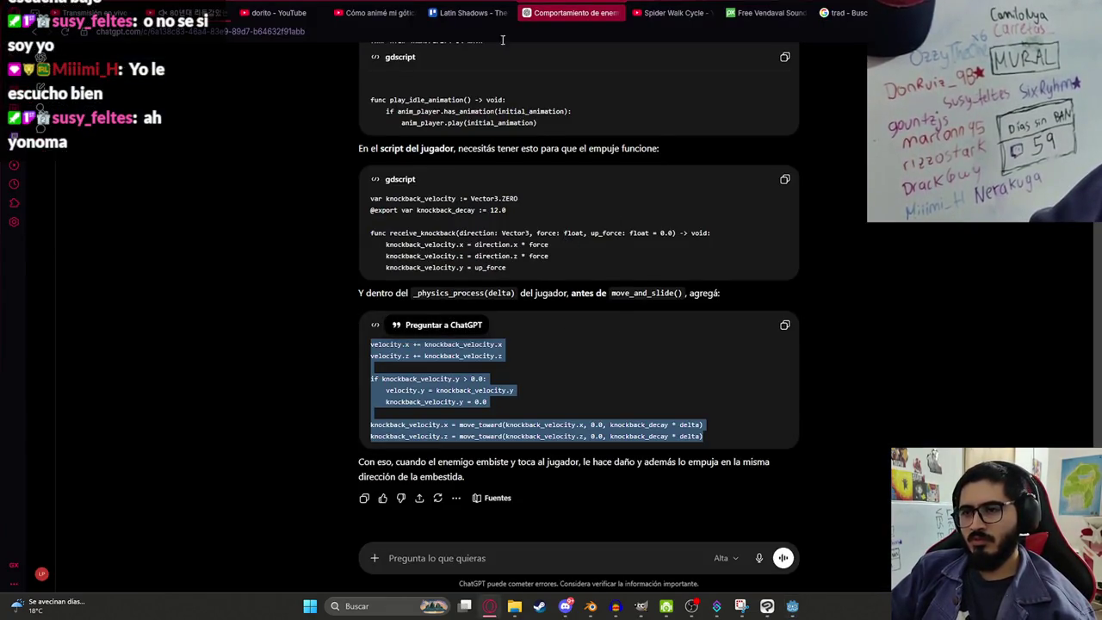
Step: Play the LevelMythsHunterPart3 scene with Reproducir Esta Escena to test the knockback, then stop it
key(alt+Tab)
right_click(319, 50)
click(425, 143)
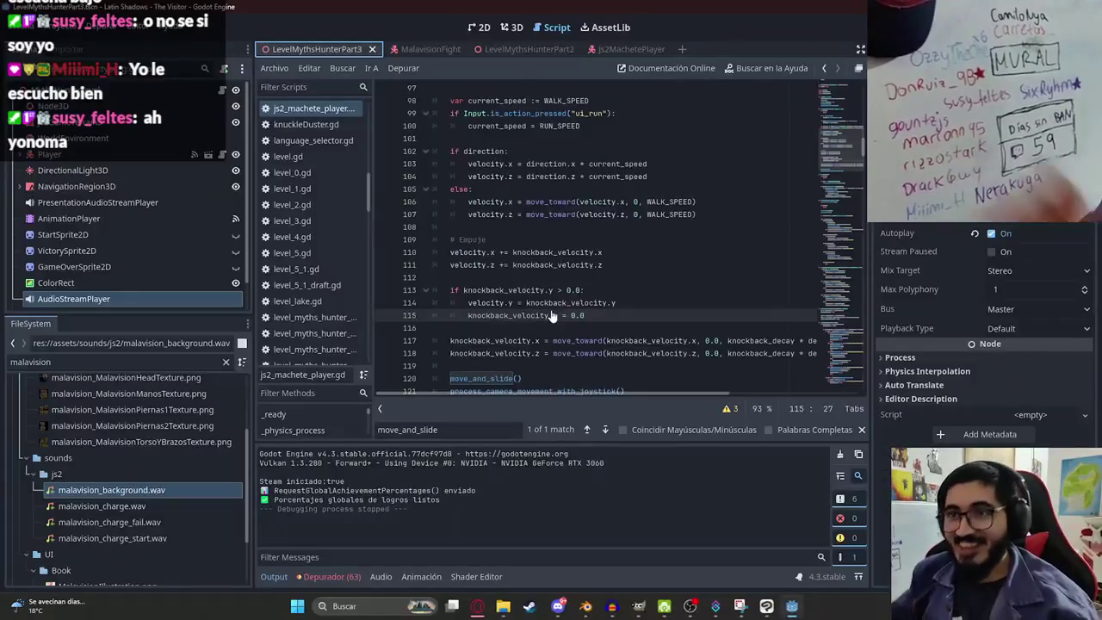
right_click(332, 50)
Step: Run the LevelMythsHunterPart3 scene again, using F5, for another knockback playtest
click(427, 145)
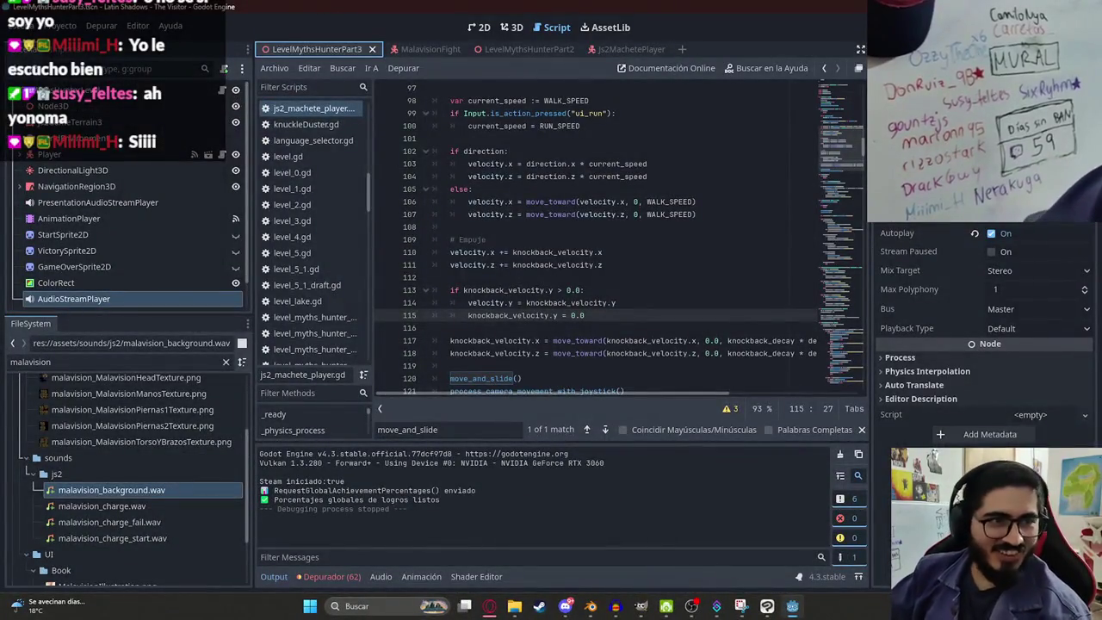
right_click(353, 46)
click(432, 141)
key(F5)
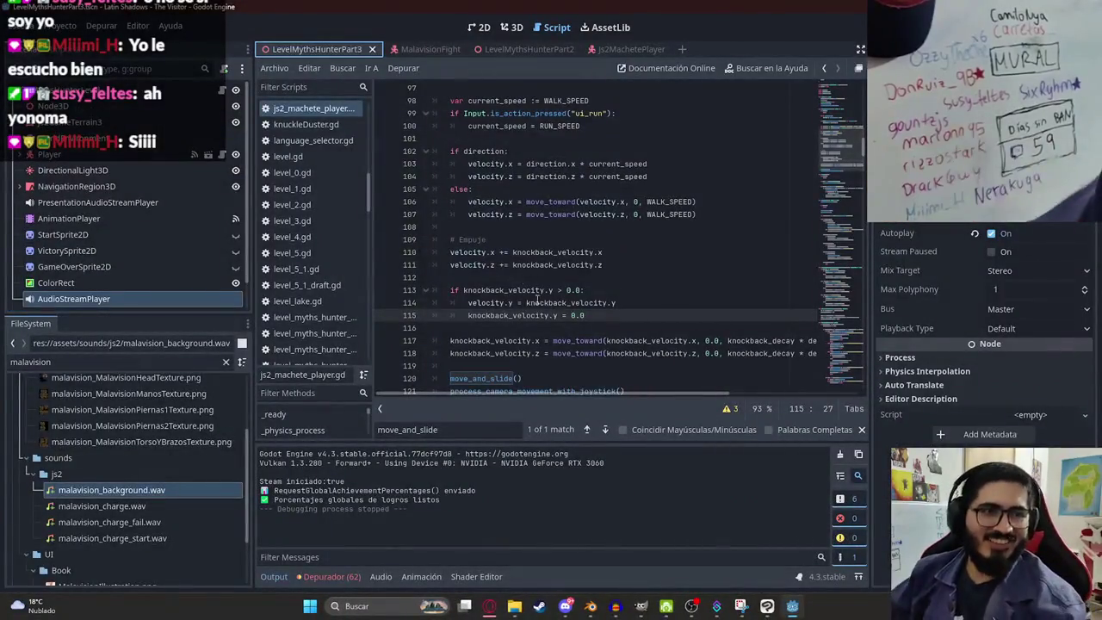
Step: Review knockback lines 113–114 in the script, then bring up ChatGPT and Windows search
click(571, 301)
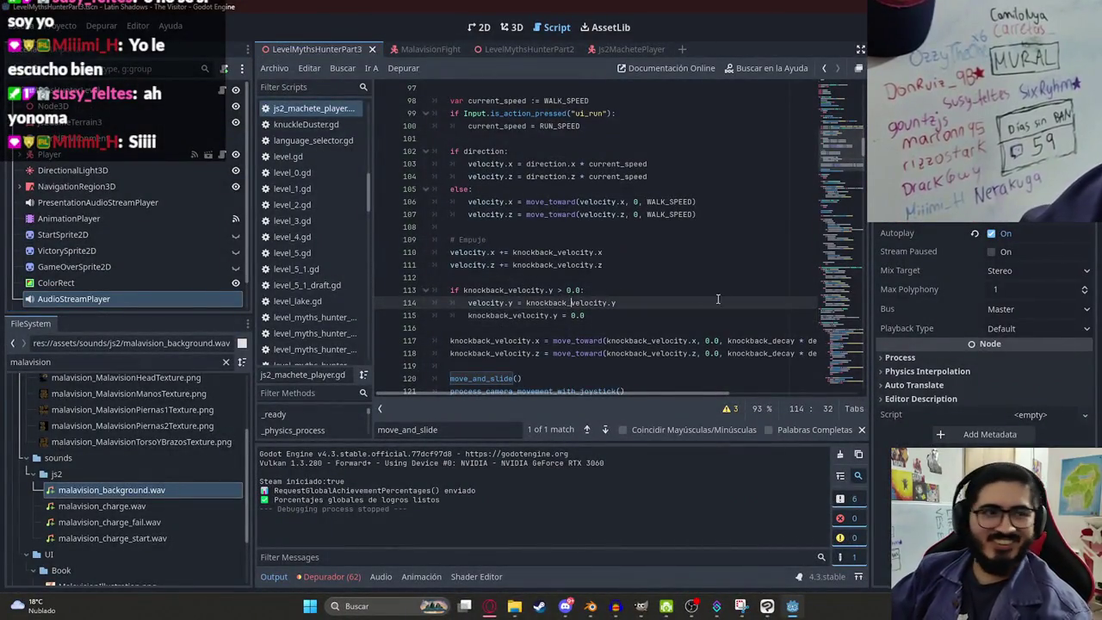
click(762, 293)
scroll(741, 301, down, 10)
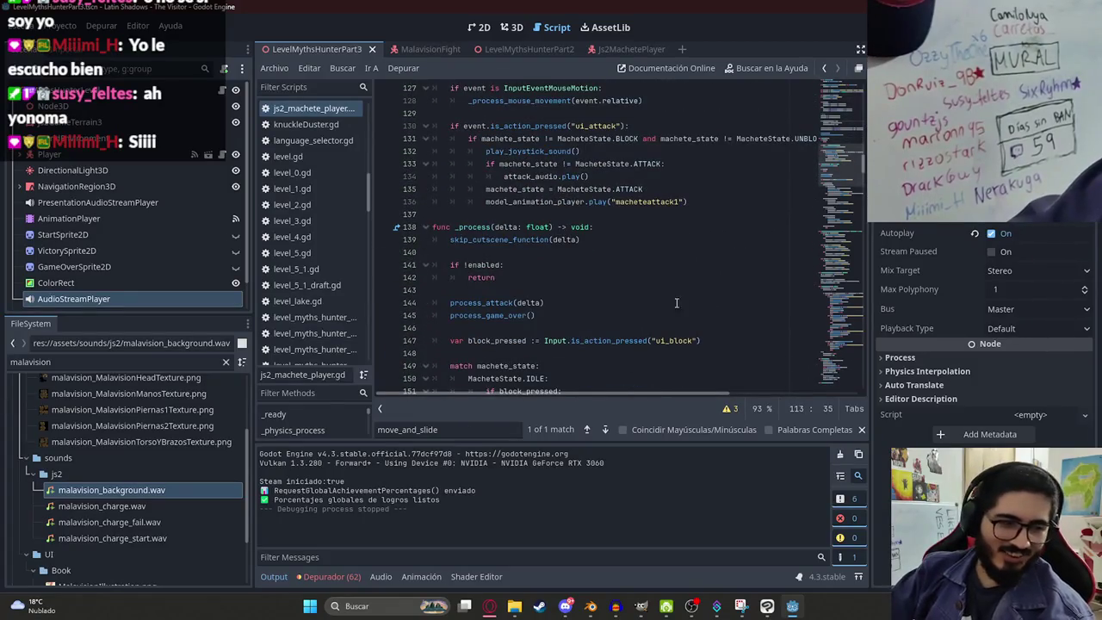
scroll(757, 163, up, 20)
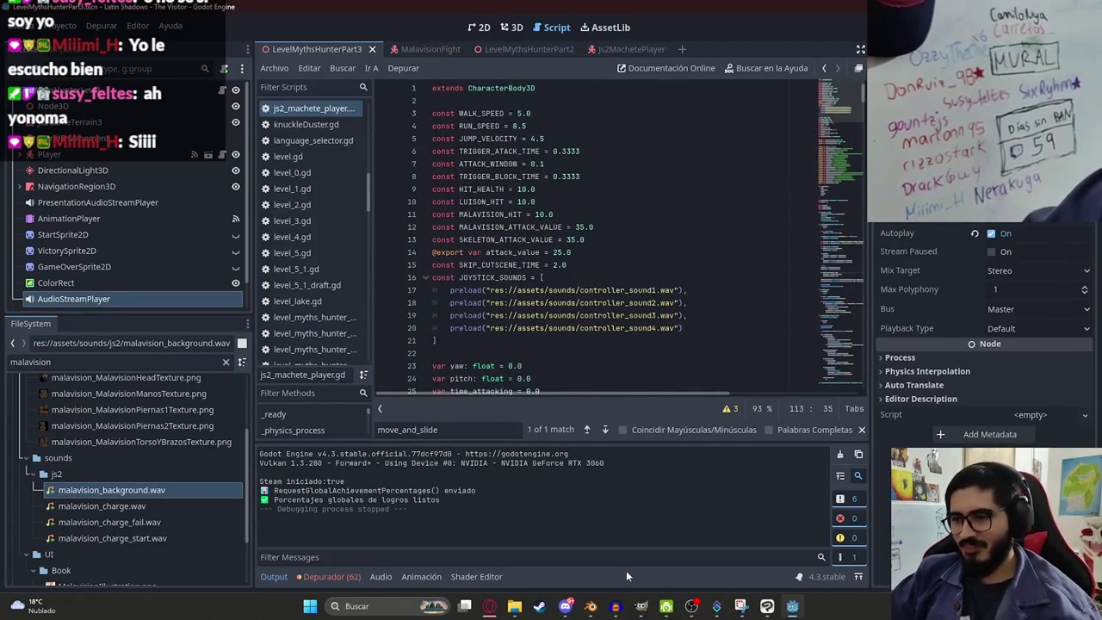
click(490, 607)
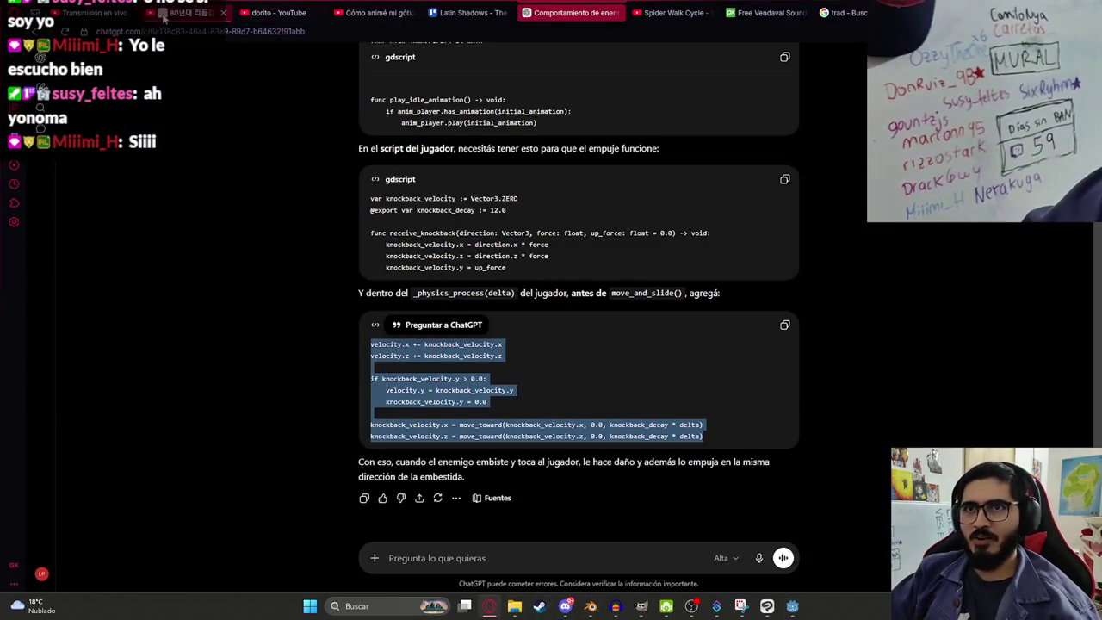
key(super)
Step: Open GitHub Desktop and commit the 28 files to v2 with a feat: summary about the Malavision model
text(git)
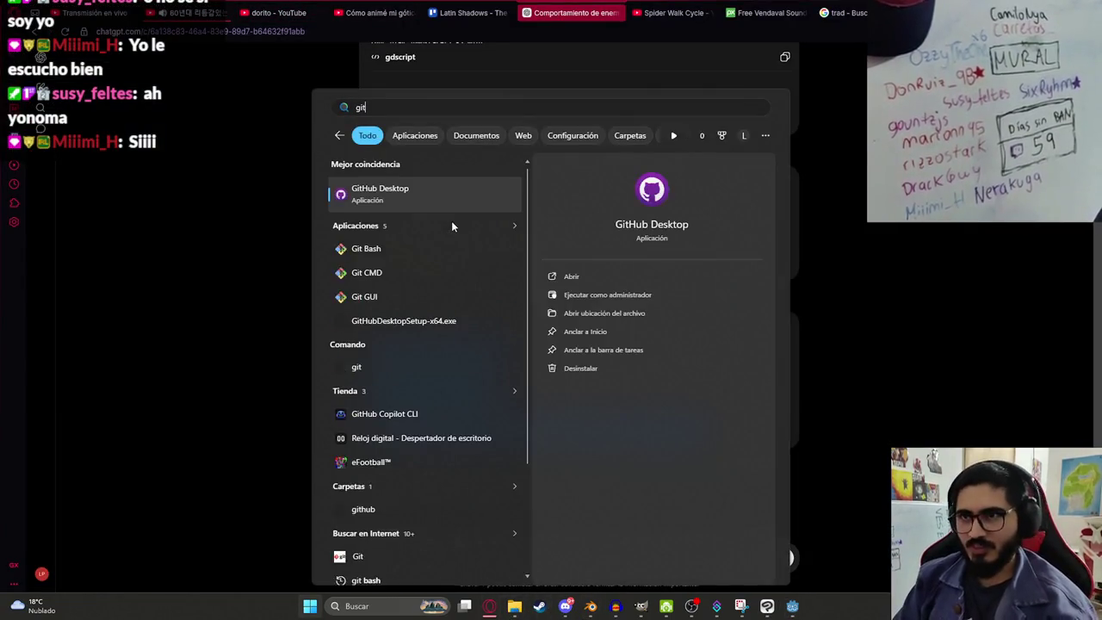
key(Escape)
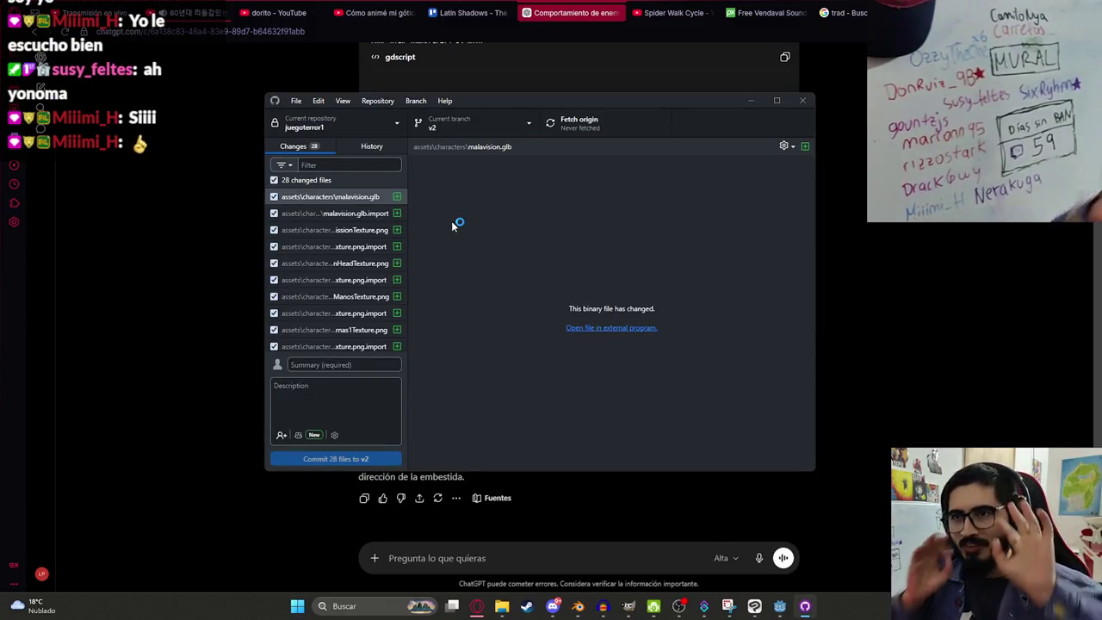
click(338, 365)
text(fea)
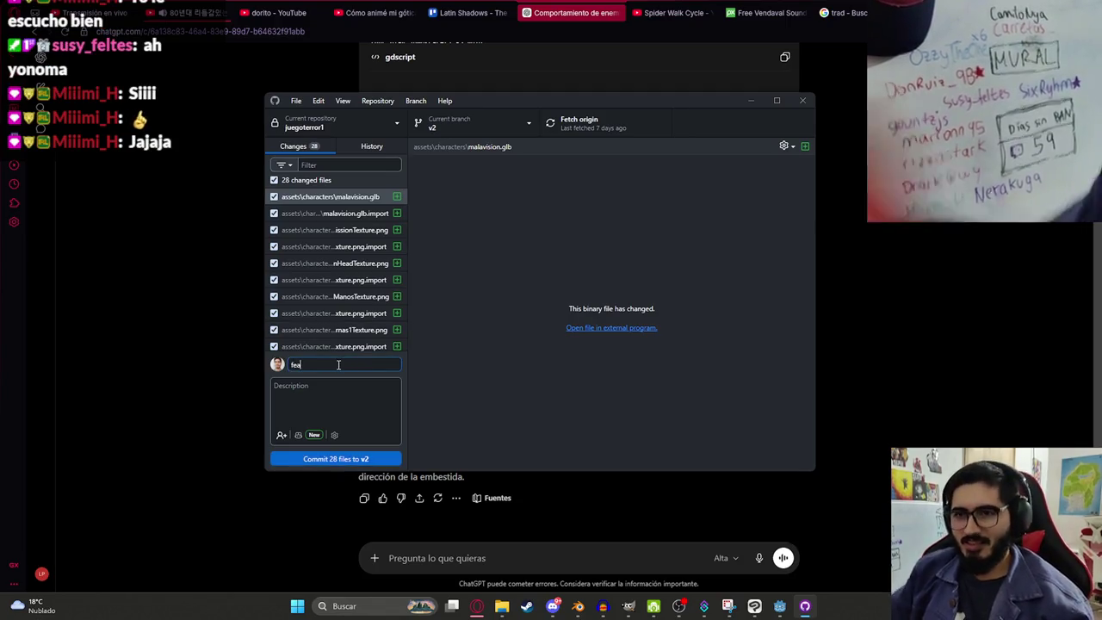
text(t: Mal)
key(BackSpace)
key(BackSpace)
text(odelo m)
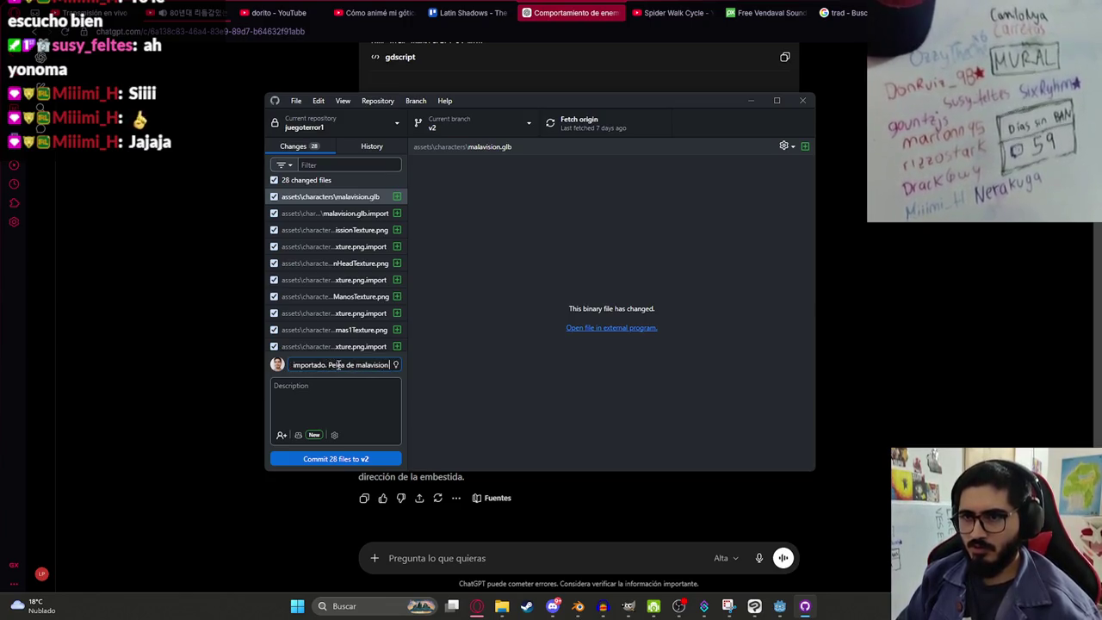
key(ctrl+Return)
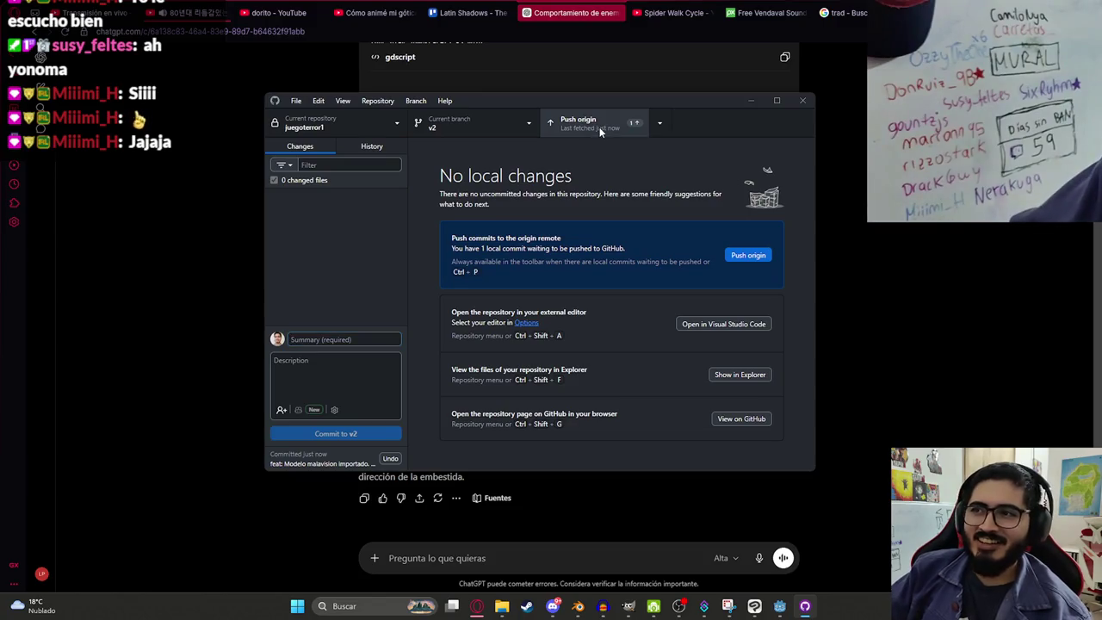
Step: Push the v2 commit to origin, then start the Urutau-de-asa-branca clip in Discord
click(599, 126)
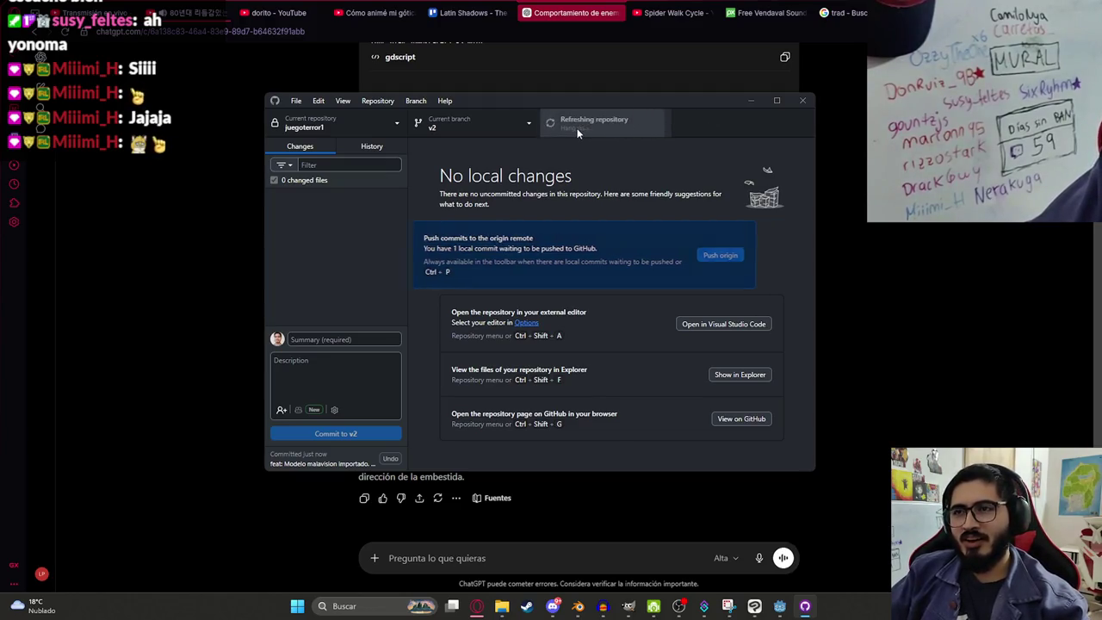
click(553, 607)
click(256, 528)
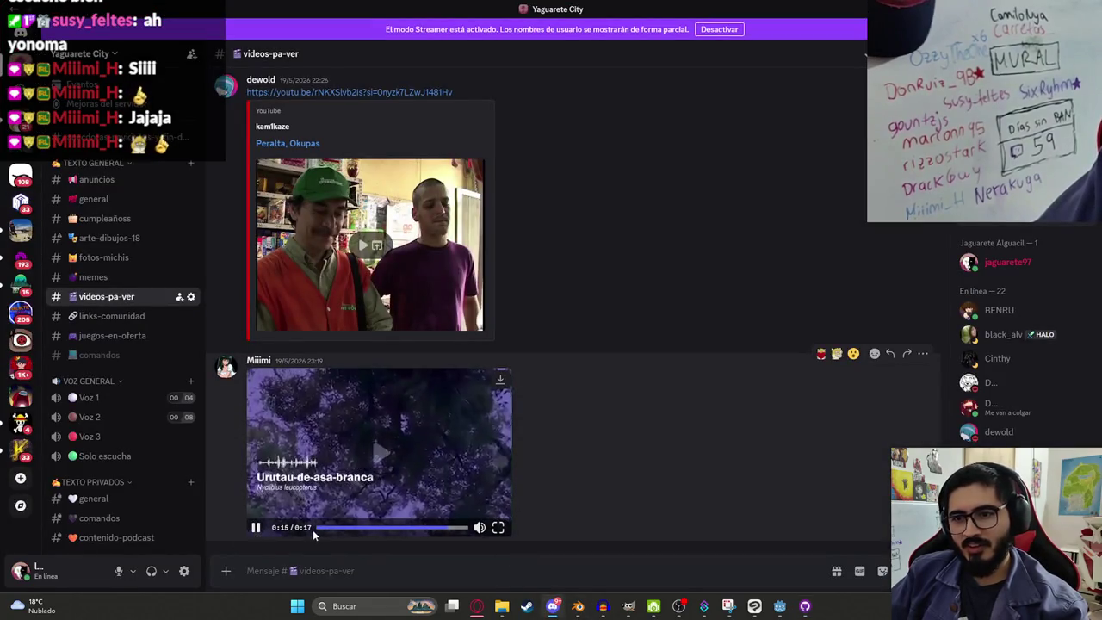
Step: Pause the Urutau clip in Discord and bring the ChatGPT knockback answer back to the front
click(256, 529)
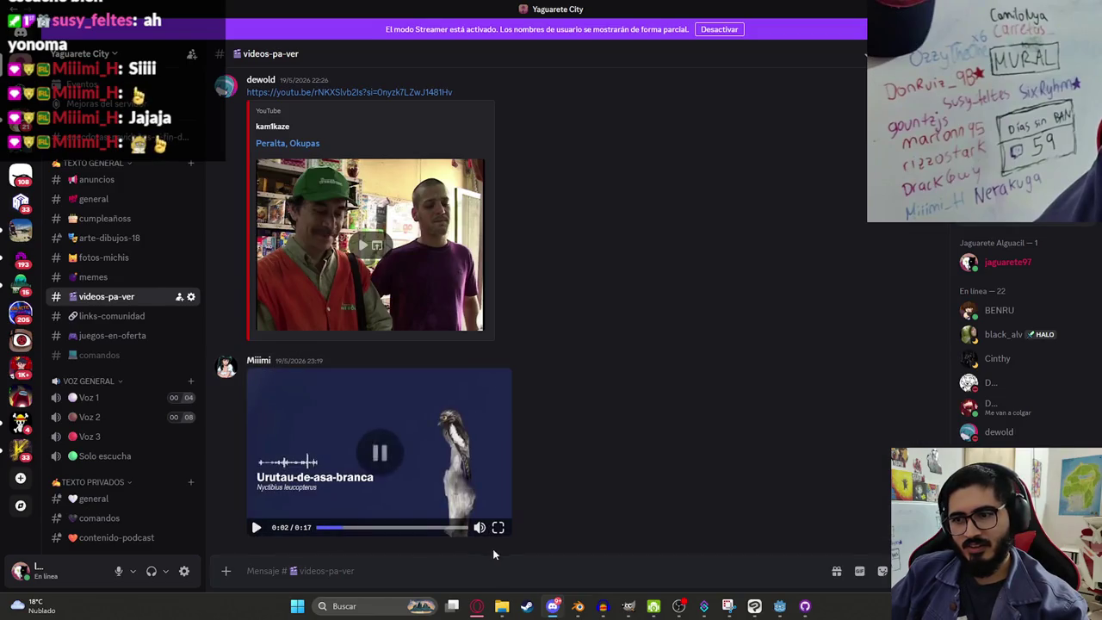
click(542, 606)
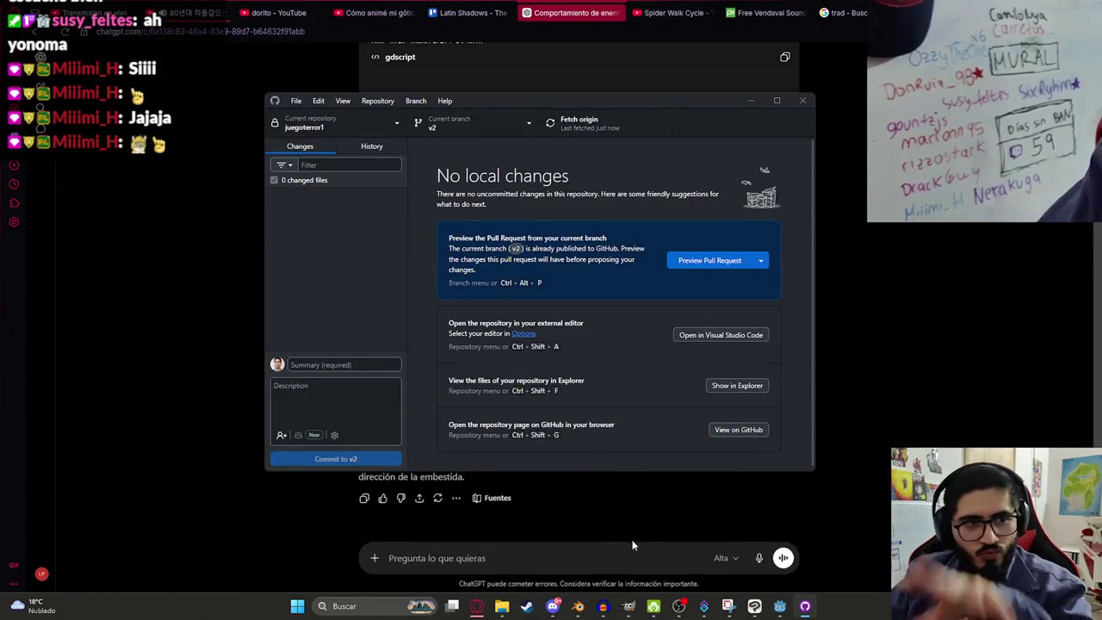
click(858, 253)
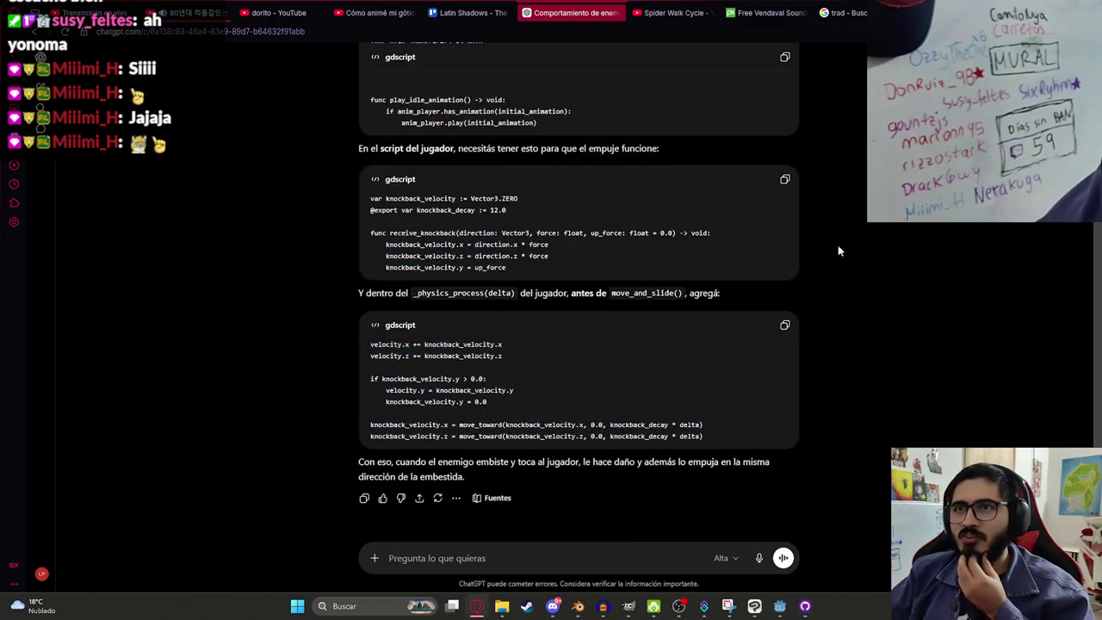